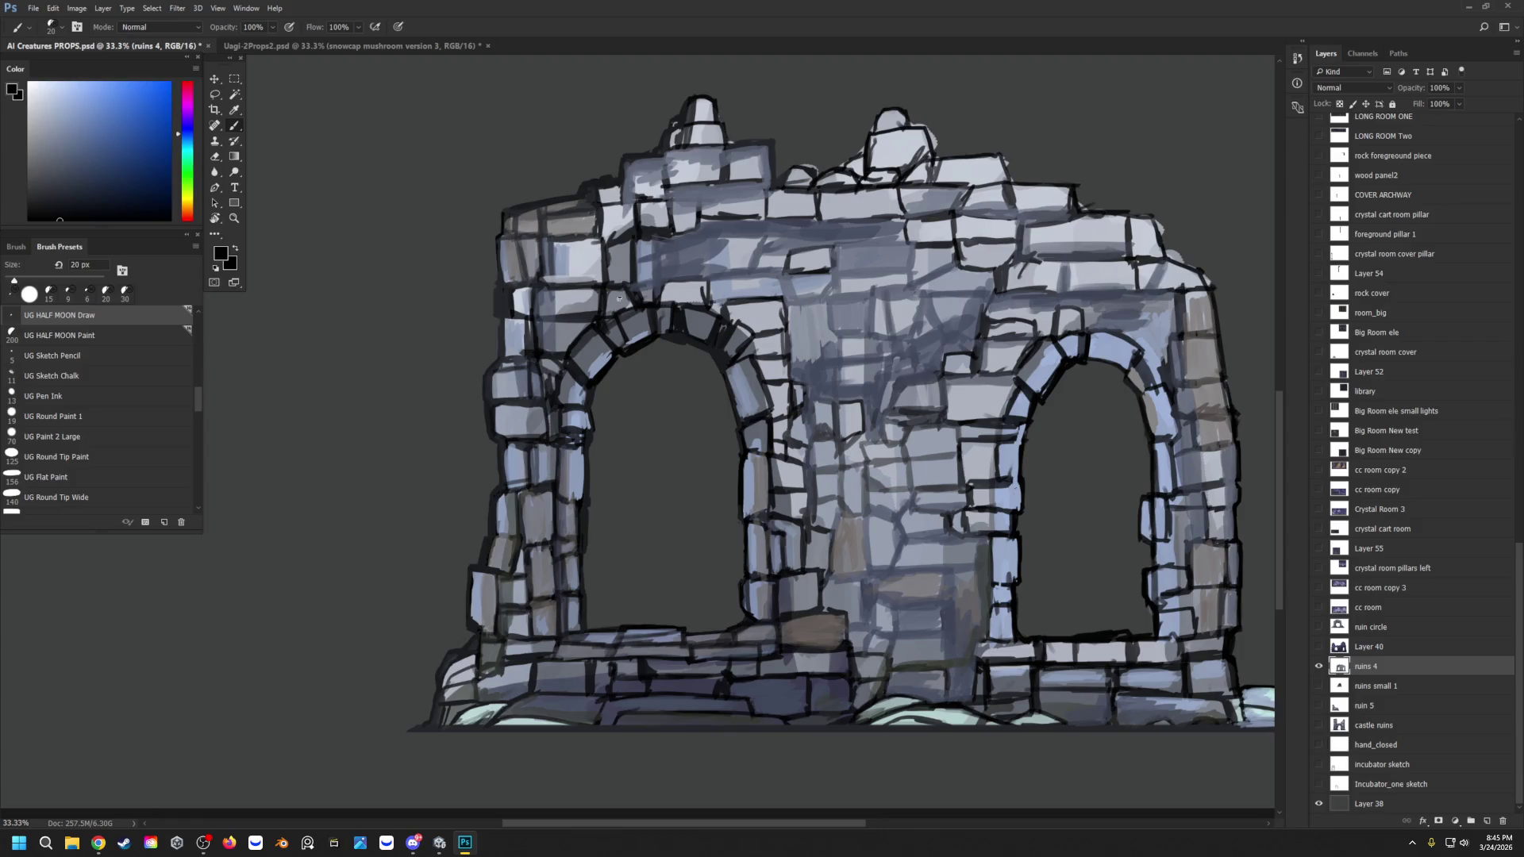
Step: Zoom out to the whole document, then zoom in close on the ruin's top stones
key("z")
mouse_move(479, 173)
left_mouse_down()
mouse_move(401, 255)
mouse_move(521, 300)
left_mouse_up()
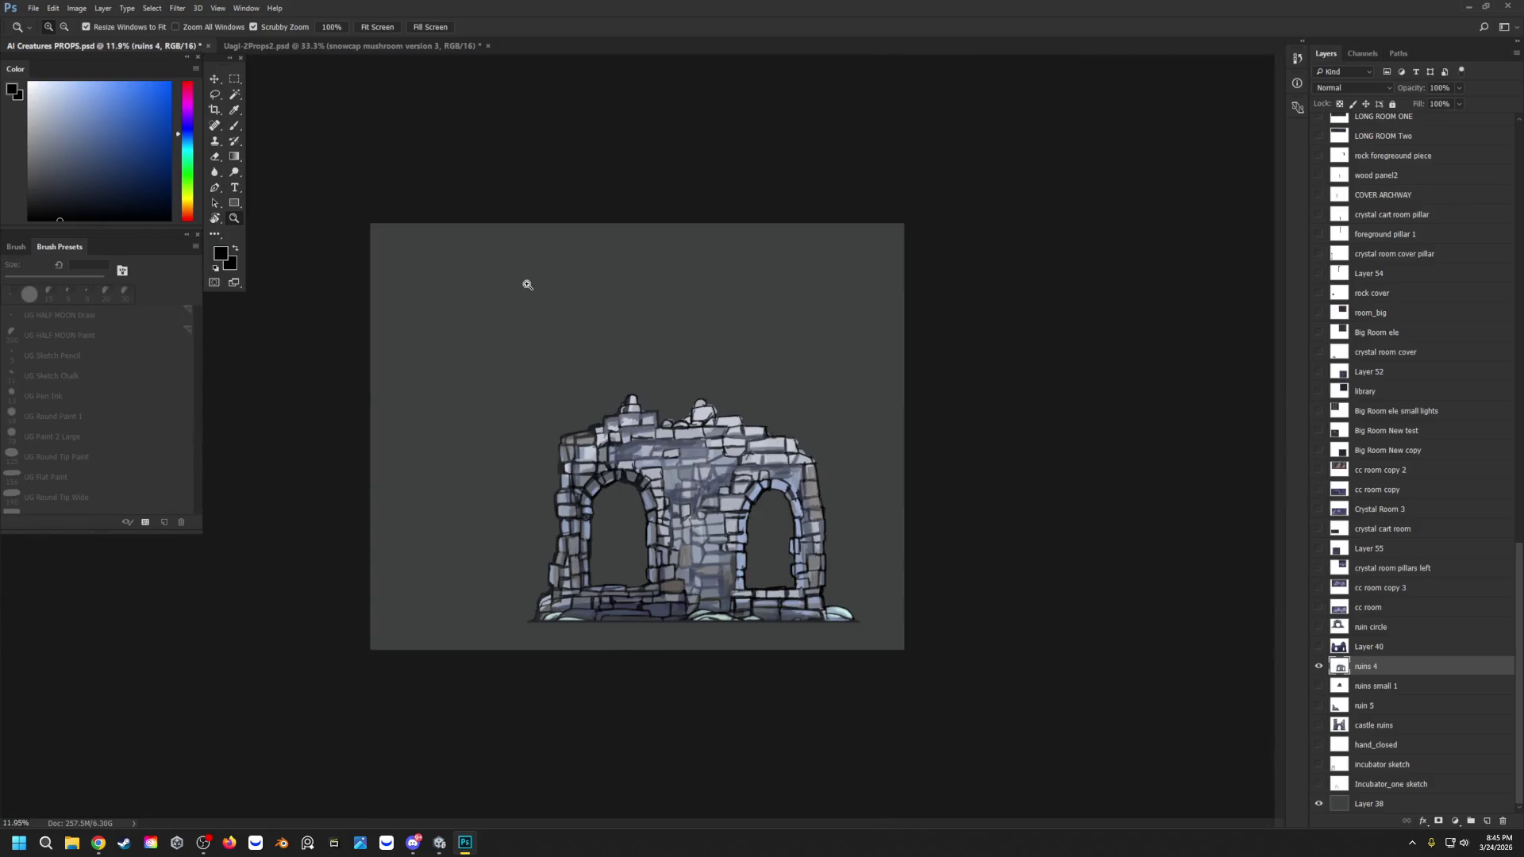
left_click_drag(674, 408, 878, 362)
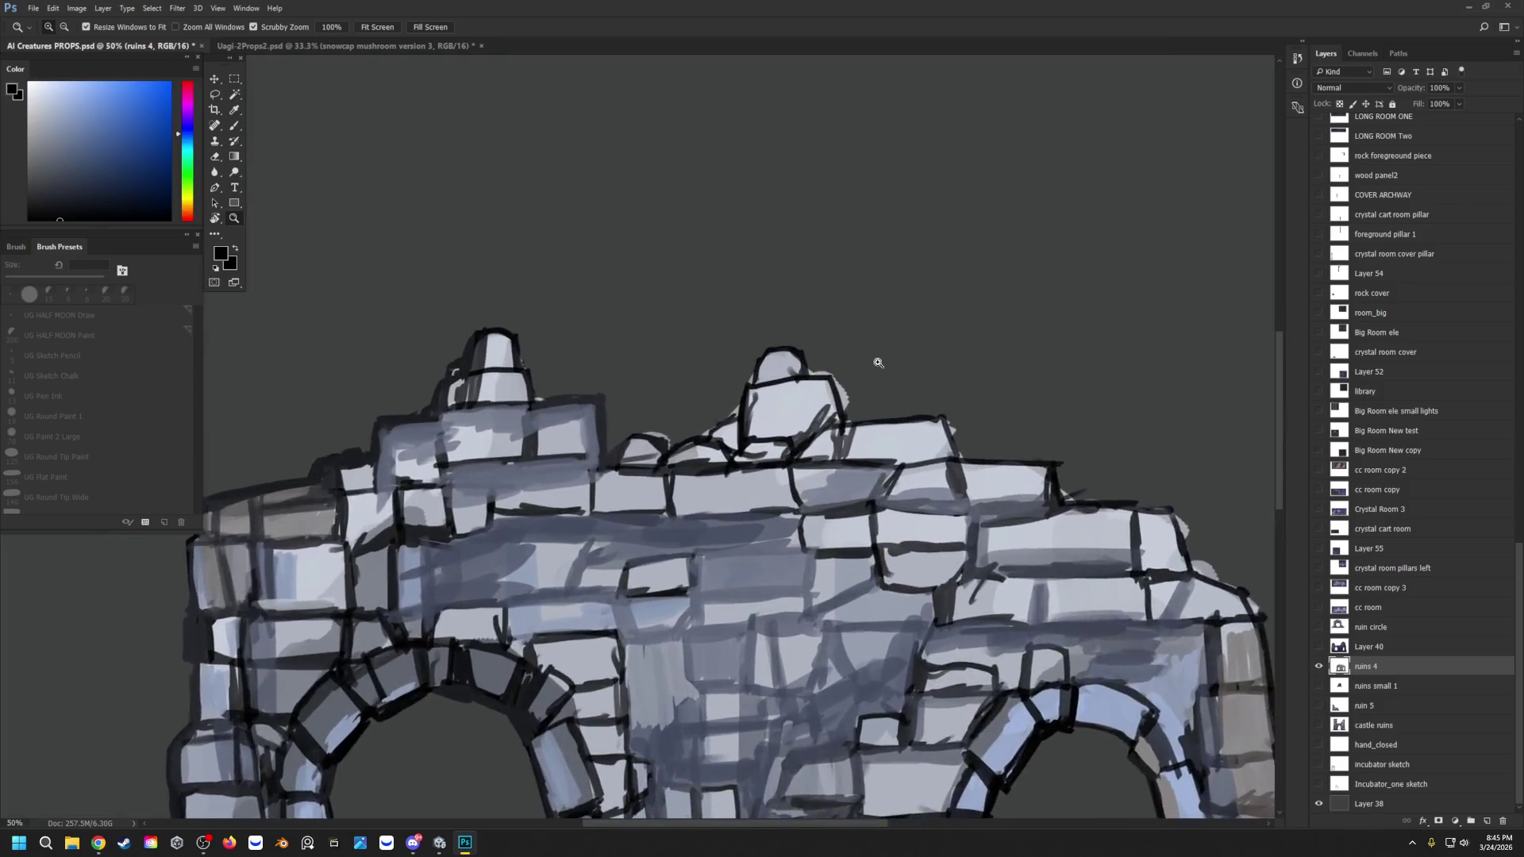
left_click(878, 363)
Step: Darken the top blocks' right edges and trim overshooting stroke tips at their corners
key("b")
left_click_drag(834, 424, 818, 379)
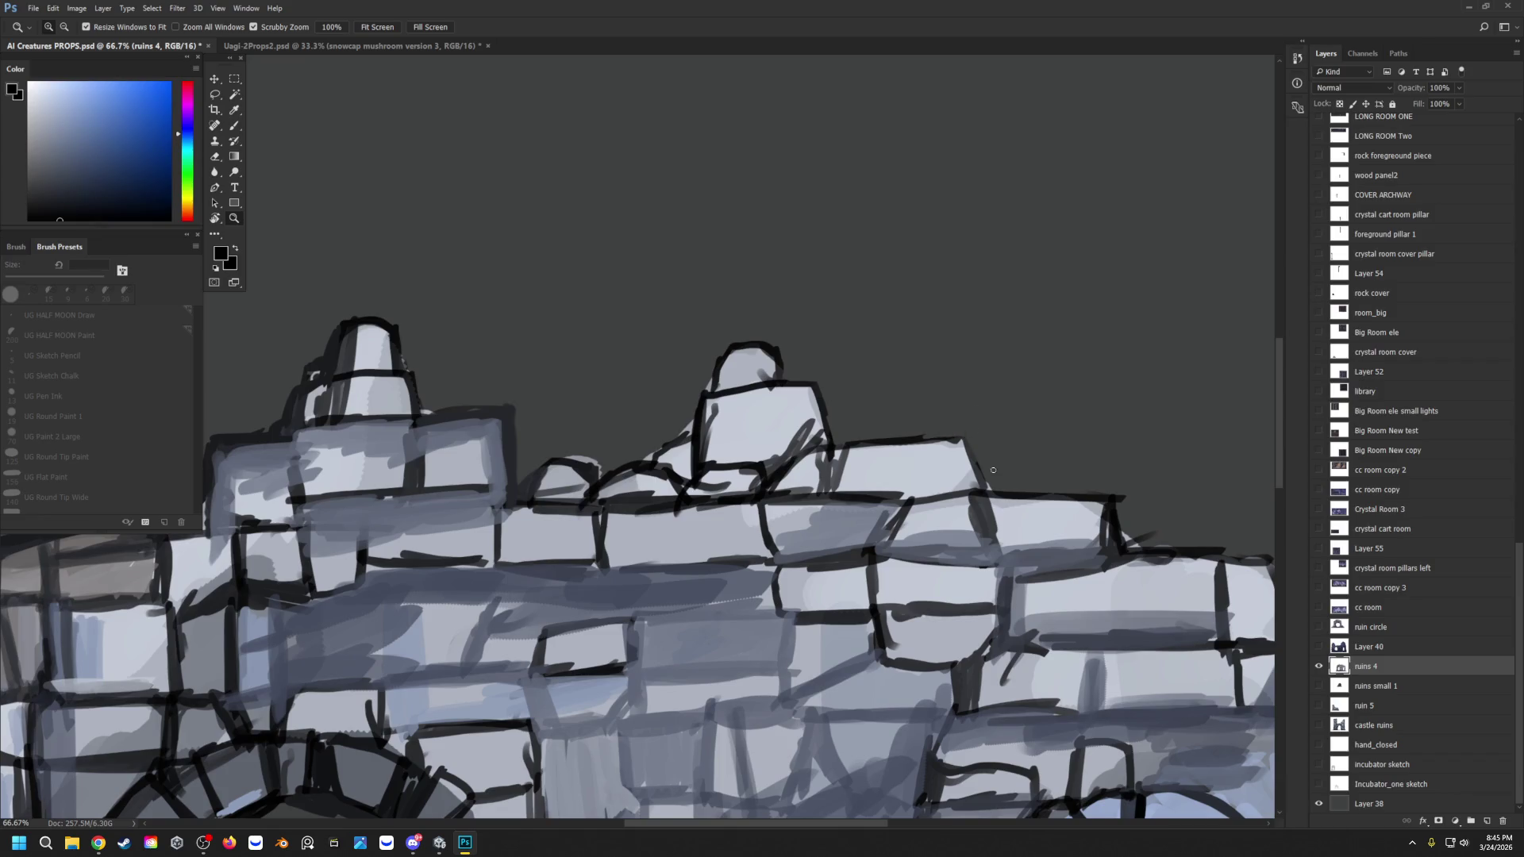
left_click_drag(1140, 484, 1109, 480)
left_click_drag(1151, 536, 1131, 545)
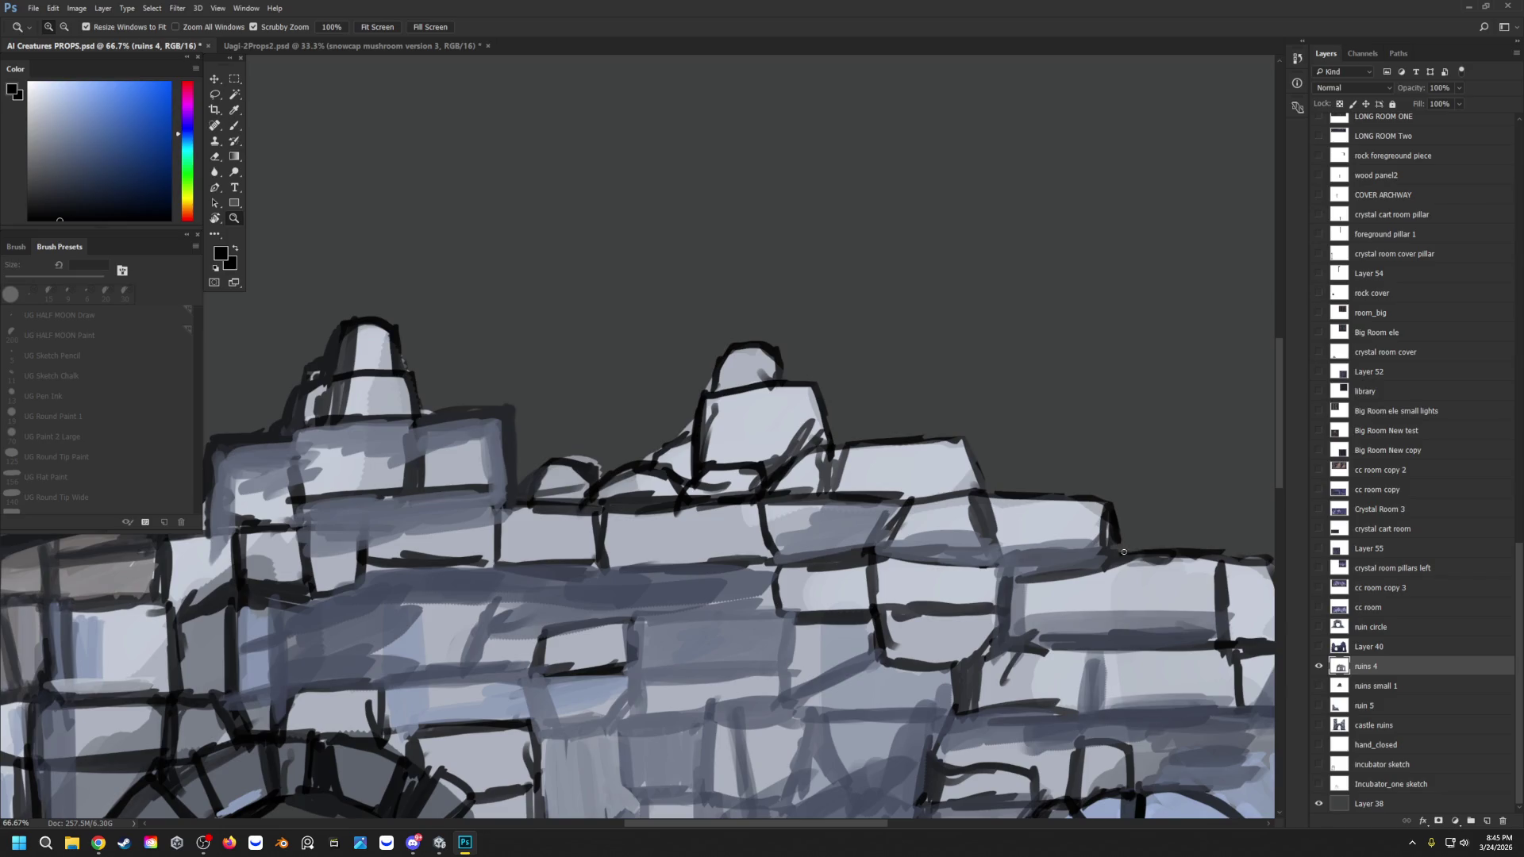
key("b")
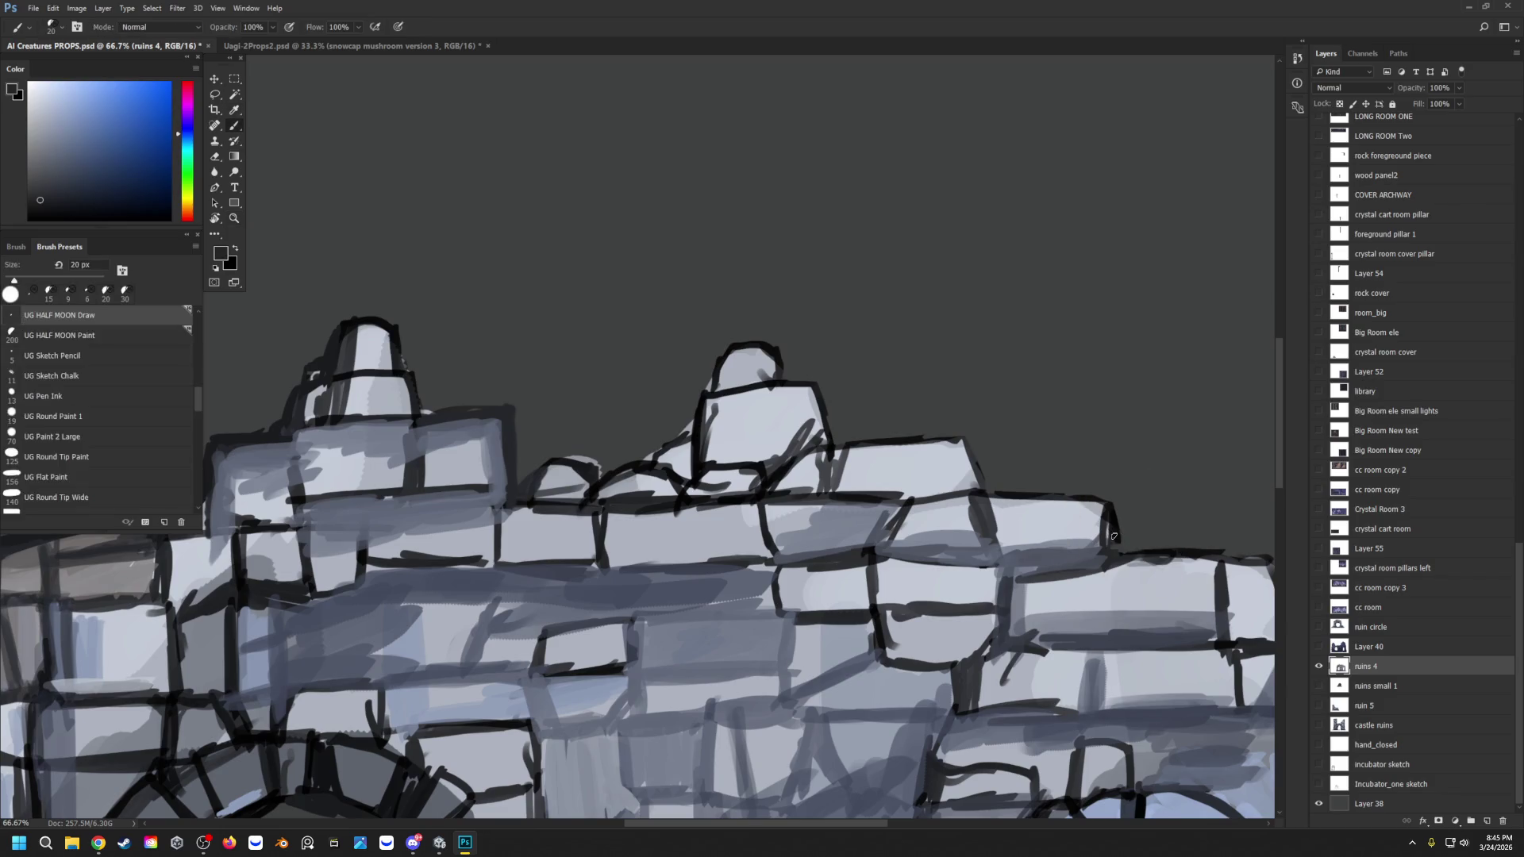
left_click_drag(1112, 514, 1106, 542)
mouse_move(1203, 558)
left_mouse_down()
mouse_move(1131, 561)
mouse_move(1252, 558)
mouse_move(1186, 556)
left_mouse_up()
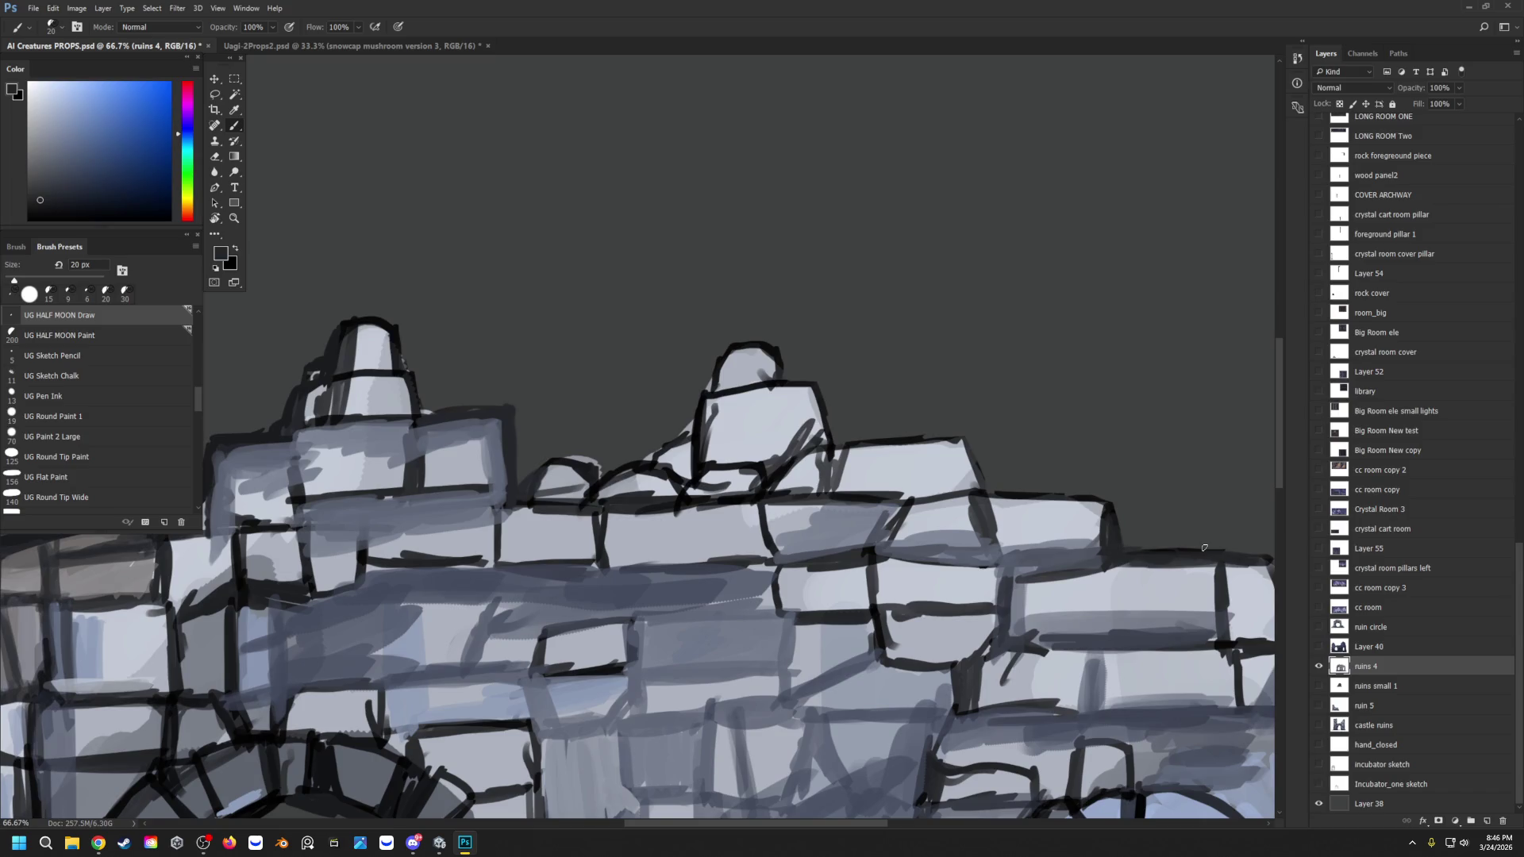
Step: Outline the small mound, undo a stray stroke, and lighten the dome top and block edges
left_click_drag(574, 456, 602, 464)
left_click_drag(644, 462, 694, 413)
key("ctrl+z")
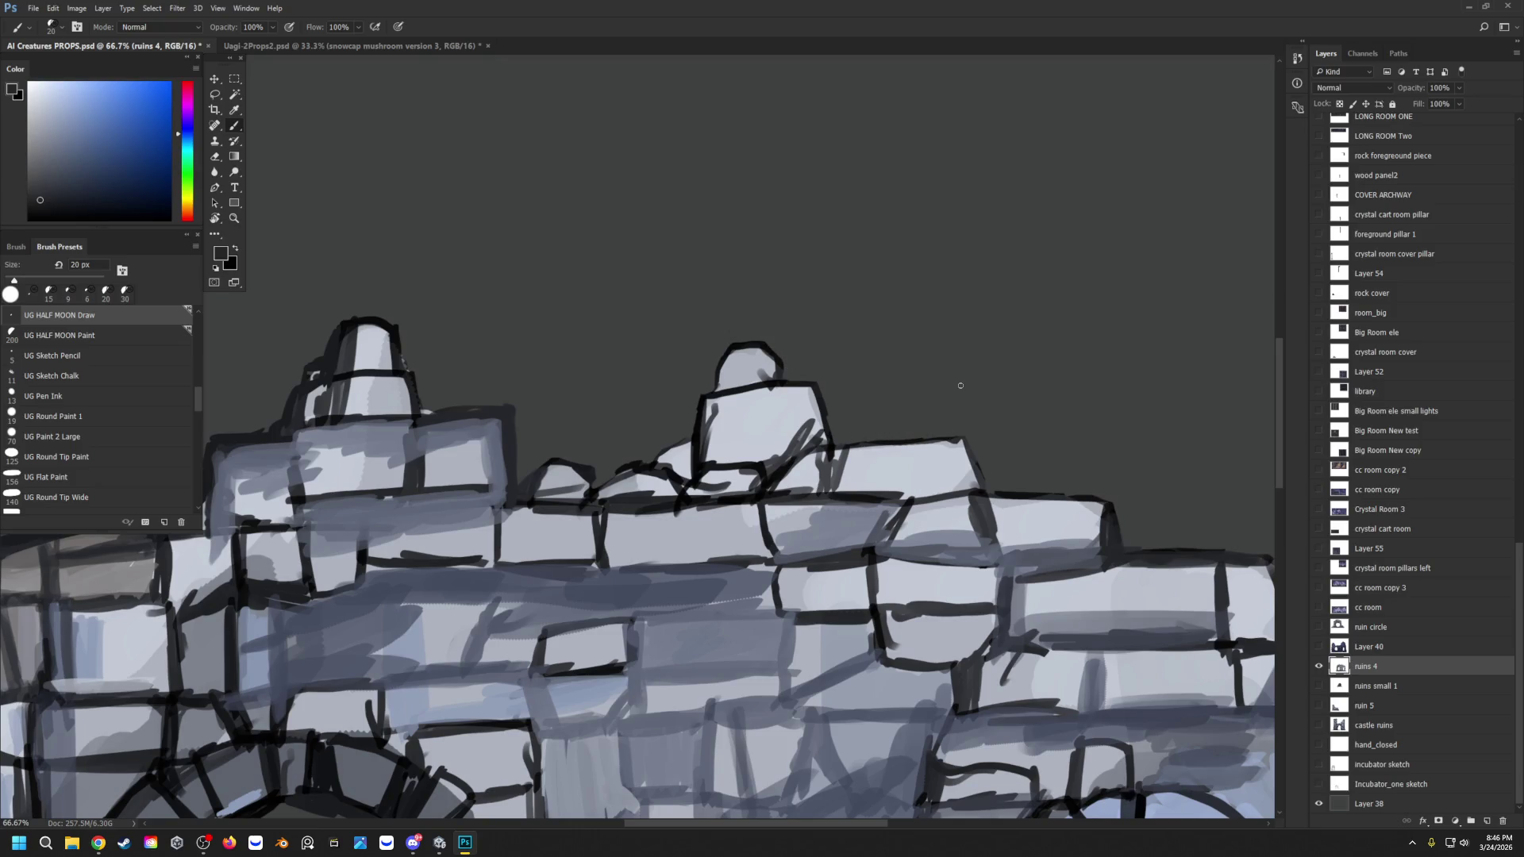
left_click_drag(401, 349, 397, 325)
mouse_move(498, 402)
left_mouse_down()
mouse_move(452, 411)
mouse_move(516, 412)
mouse_move(514, 468)
left_mouse_up()
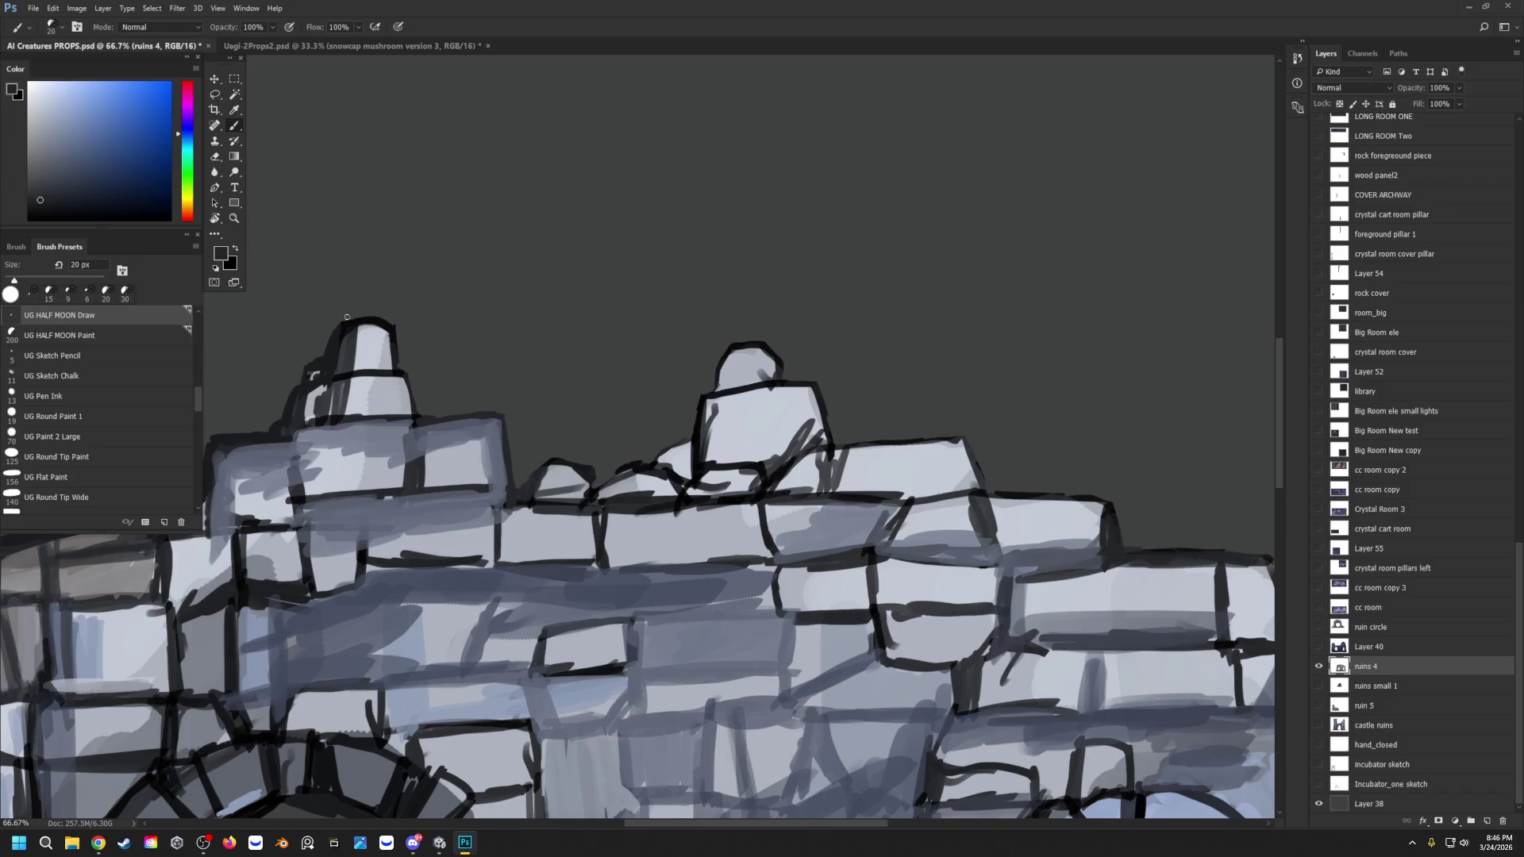
left_click_drag(335, 330, 309, 363)
key("z")
scroll(609, 303, "down", 3)
Step: Paint out the light bump and corner on the ruin's upper-right roofline
scroll(987, 432, "up", 4)
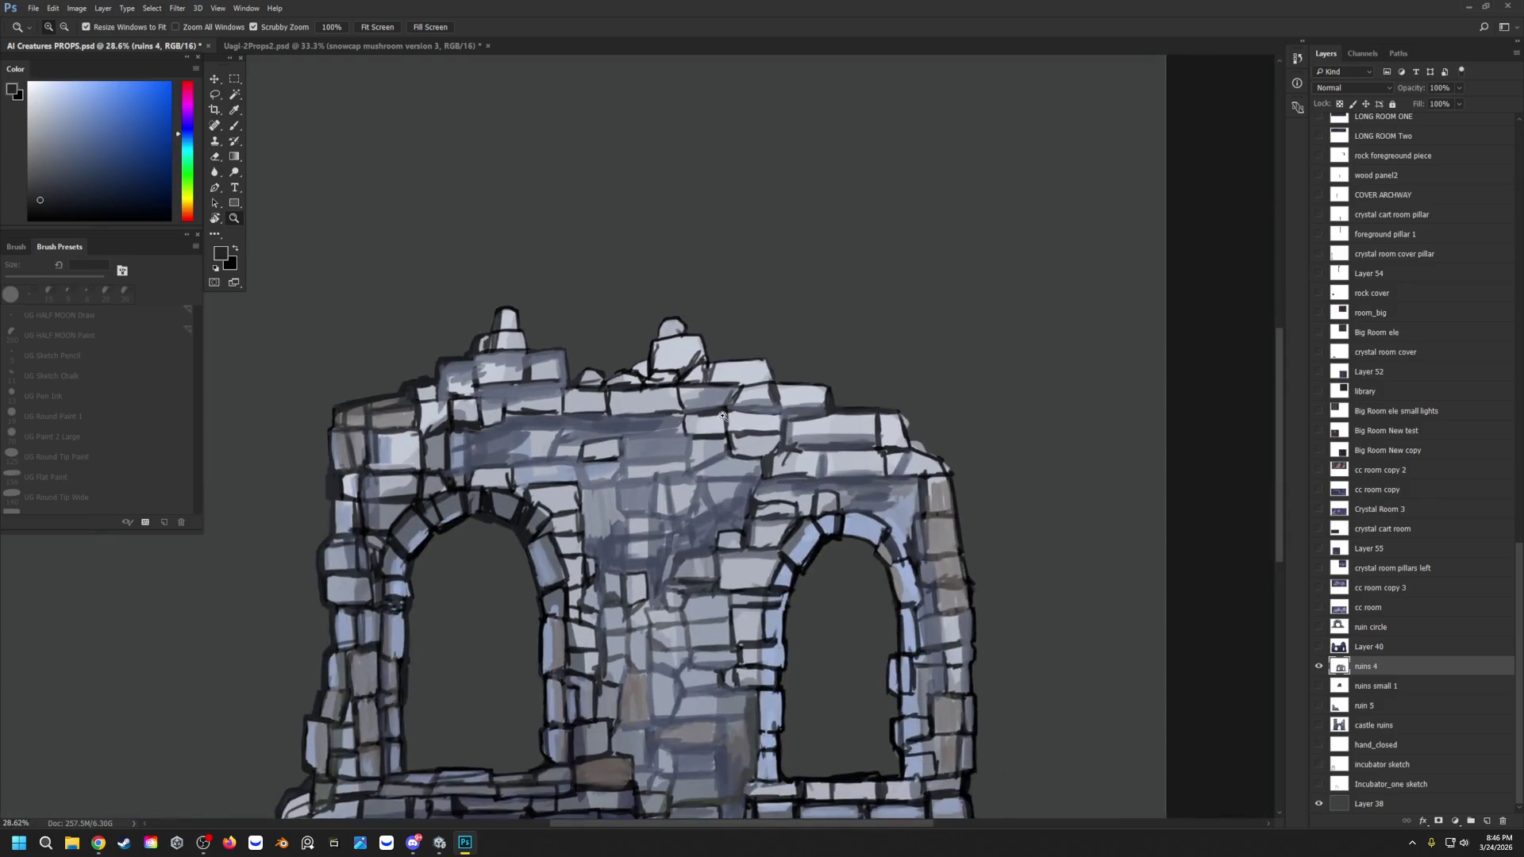
scroll(861, 381, "down", 2)
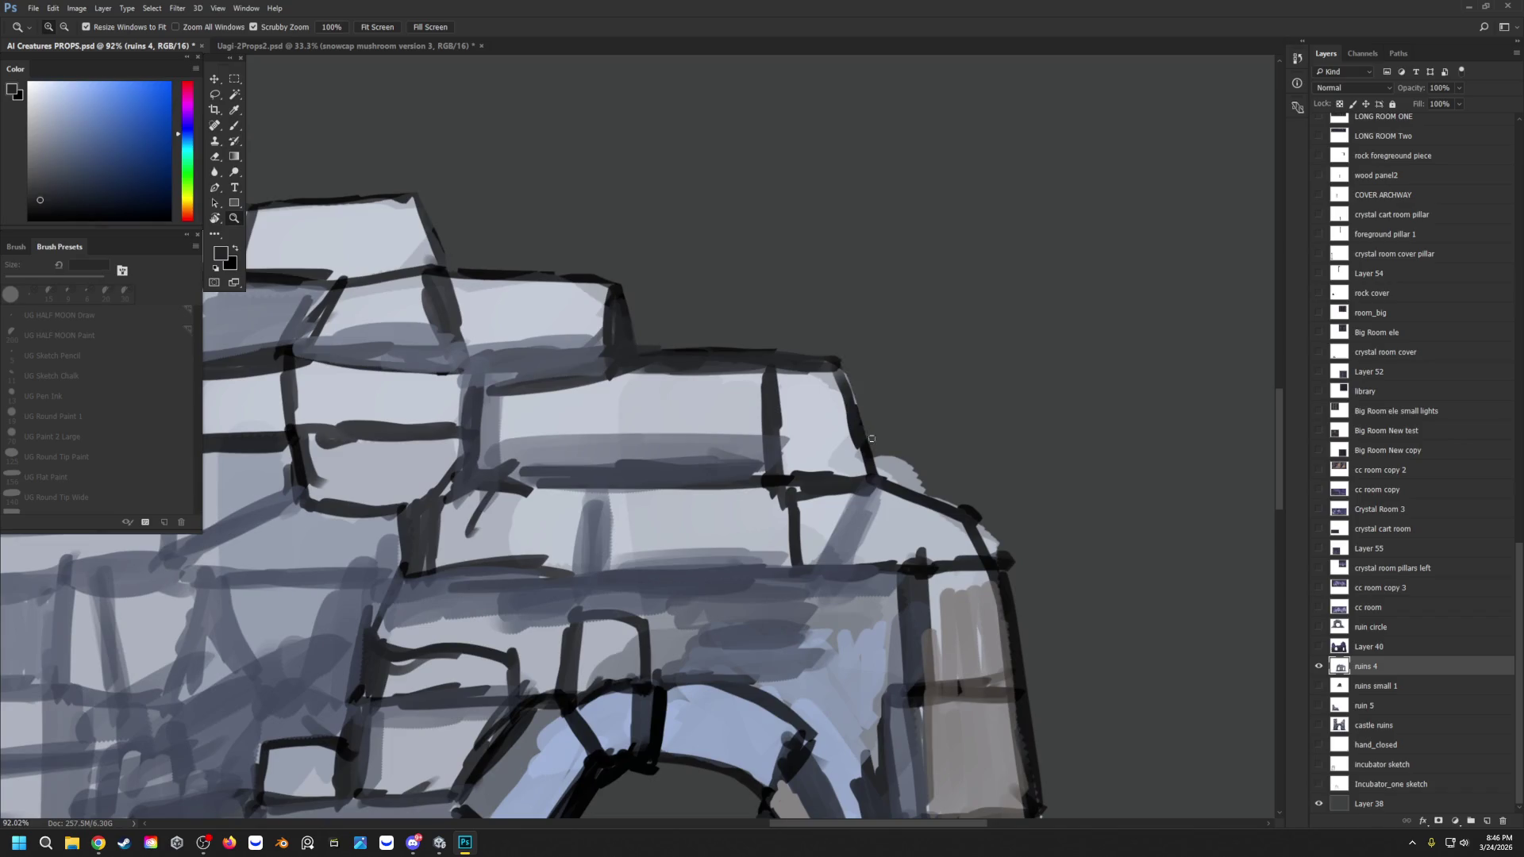
mouse_move(894, 455)
left_mouse_down()
mouse_move(920, 487)
mouse_move(883, 455)
mouse_move(877, 468)
left_mouse_up()
mouse_move(971, 510)
left_mouse_down()
mouse_move(1006, 565)
mouse_move(1002, 550)
left_mouse_up()
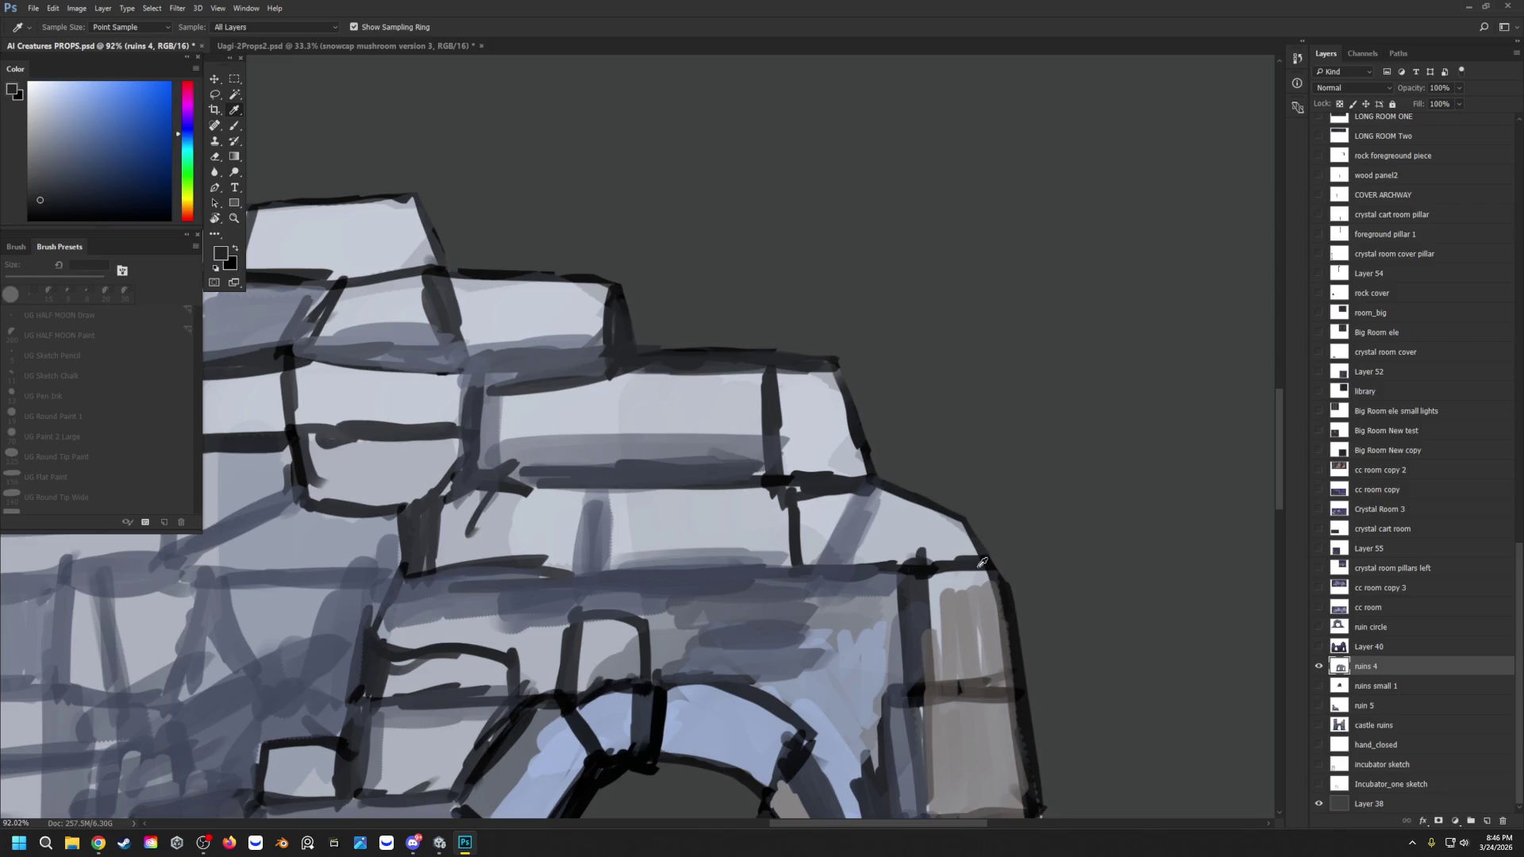
Step: Thicken the ruin's right outline in near-black, from the roof corner down the pillar
key("b")
left_click_drag(999, 592, 1022, 768)
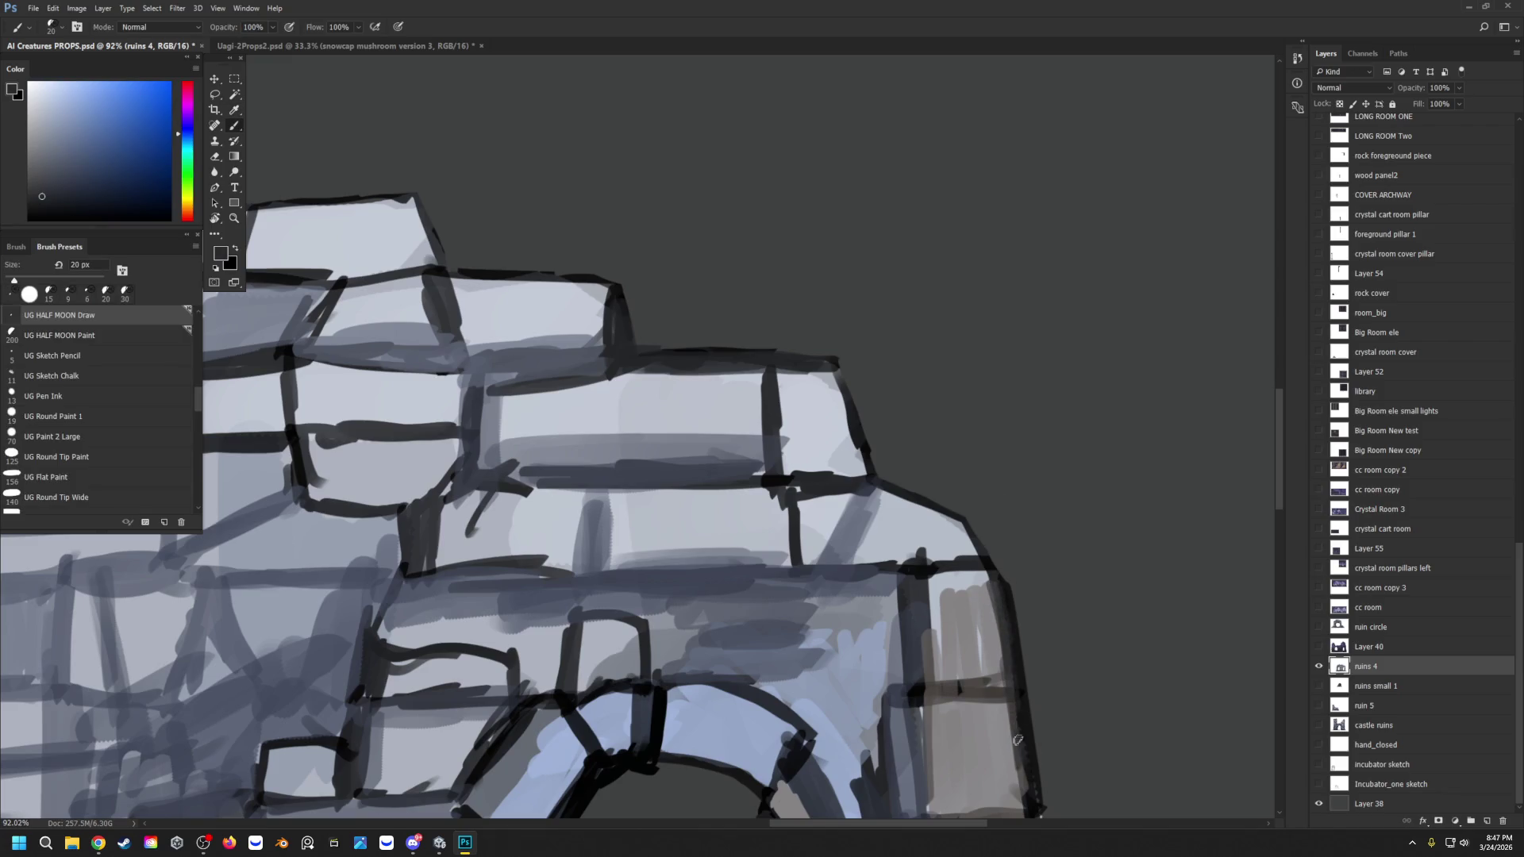
mouse_move(996, 576)
left_mouse_down()
mouse_move(1000, 683)
mouse_move(973, 522)
mouse_move(990, 554)
mouse_move(967, 524)
mouse_move(988, 587)
left_mouse_up()
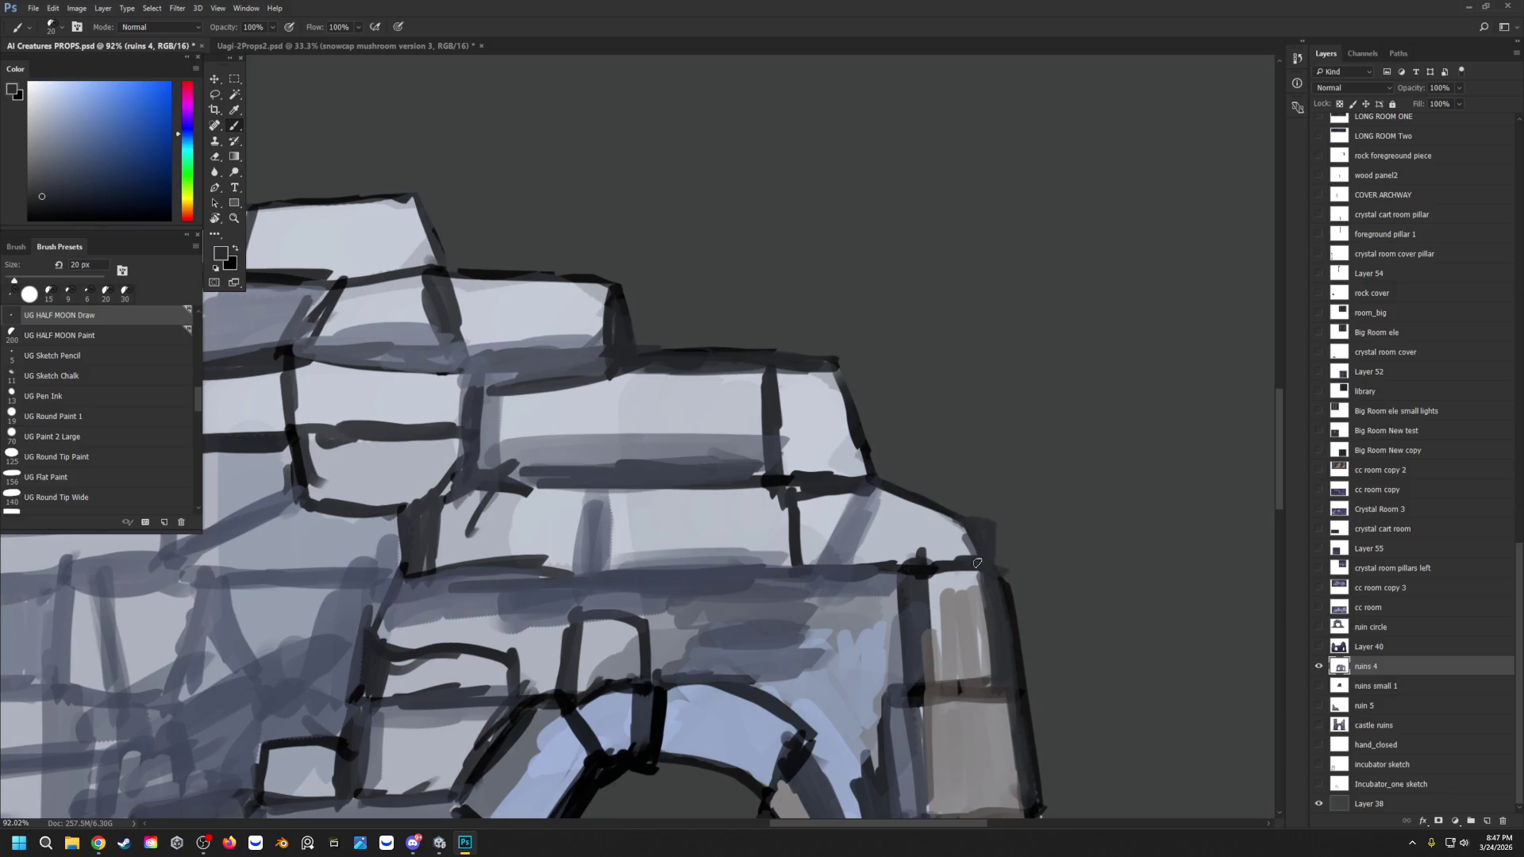
left_click(1005, 584, "alt")
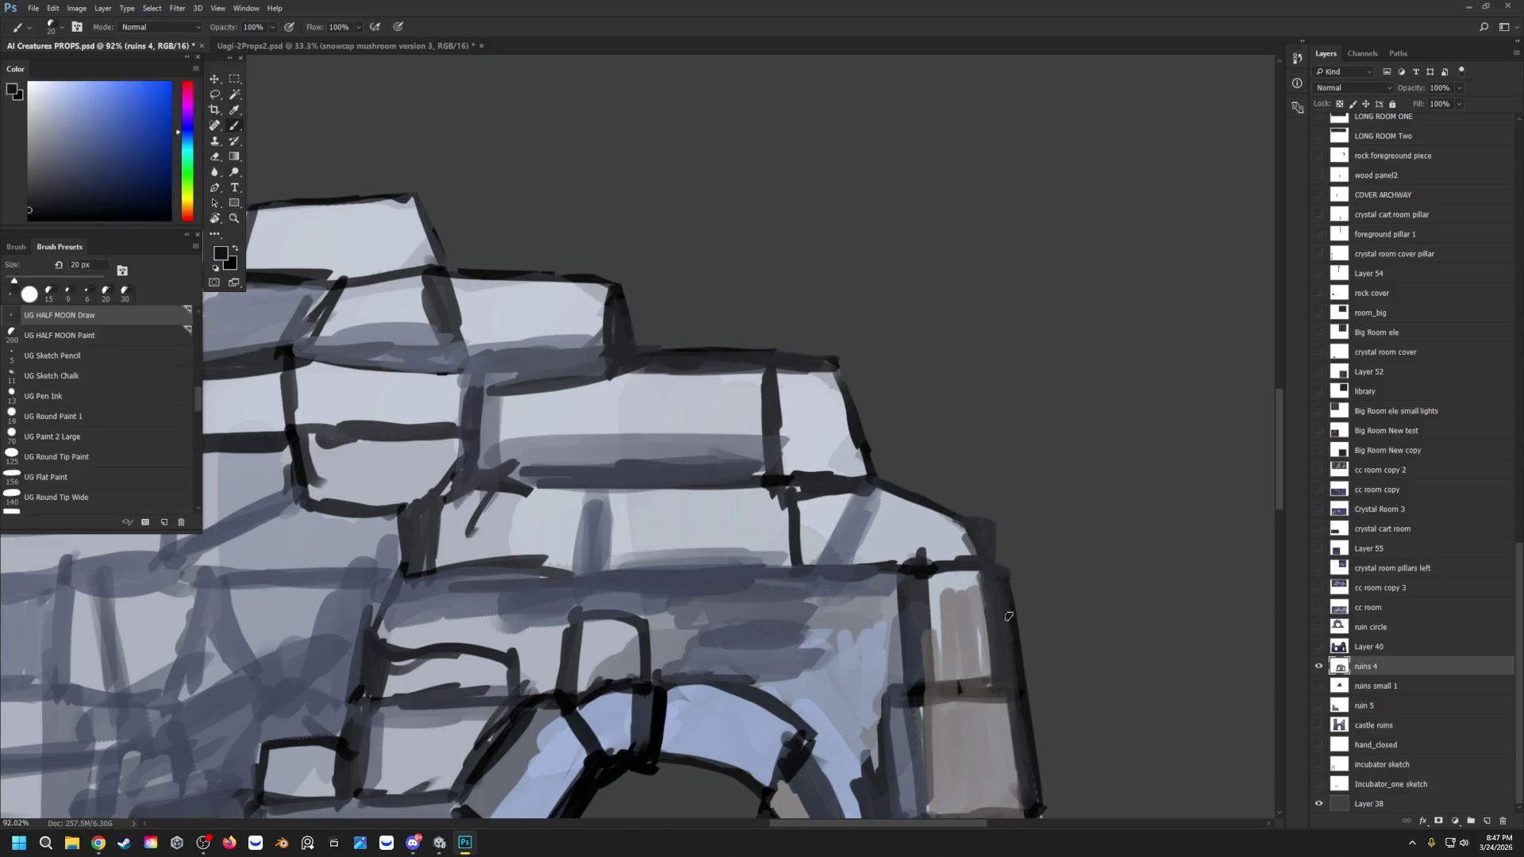
mouse_move(987, 562)
left_mouse_down()
mouse_move(985, 530)
mouse_move(991, 560)
left_mouse_up()
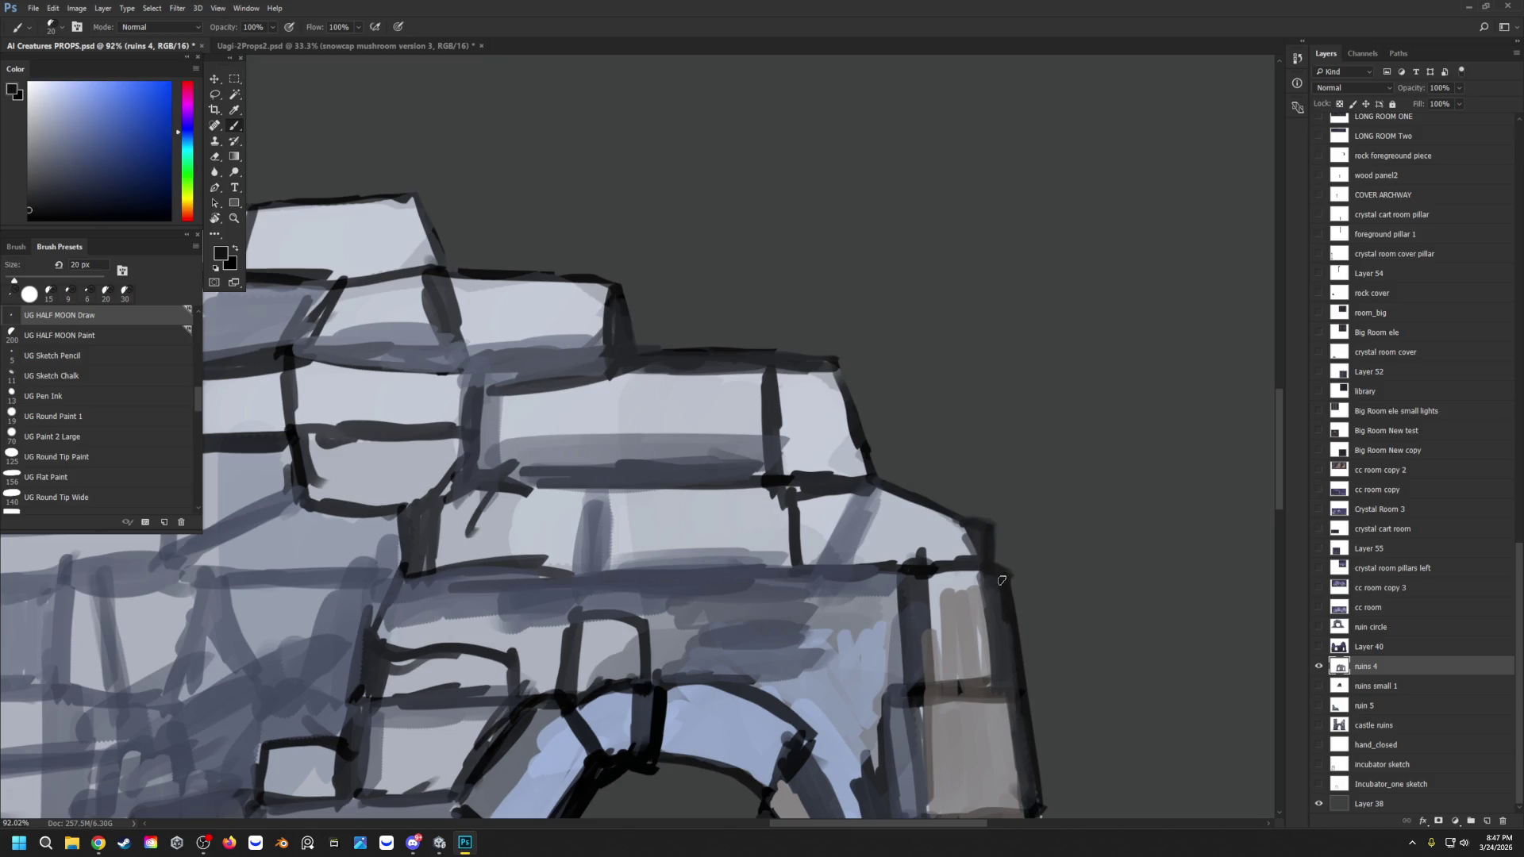
left_click_drag(1003, 628, 1029, 786)
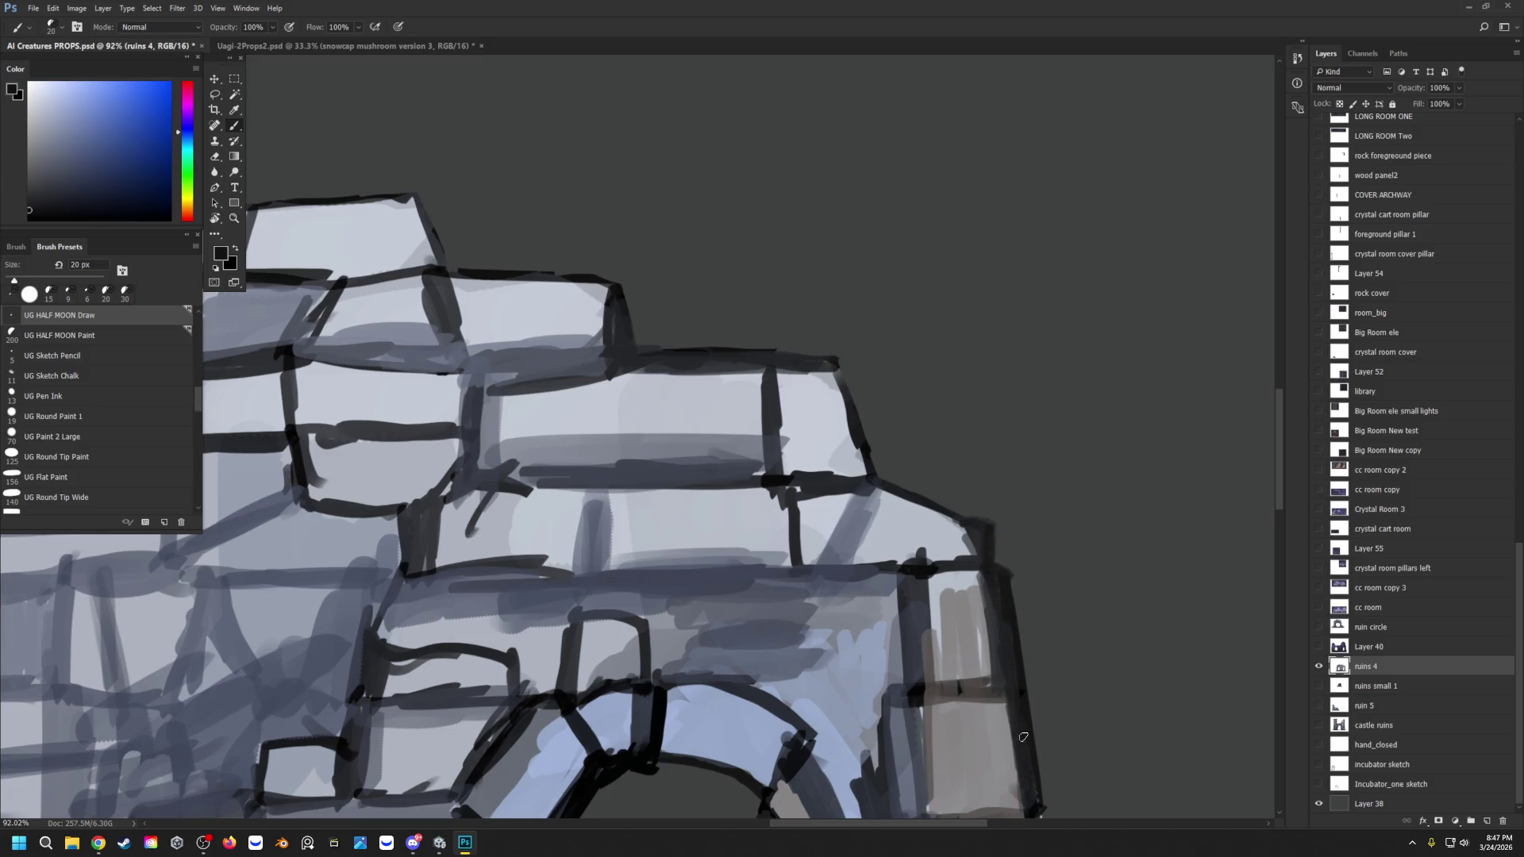
scroll(1031, 779, "down", 5)
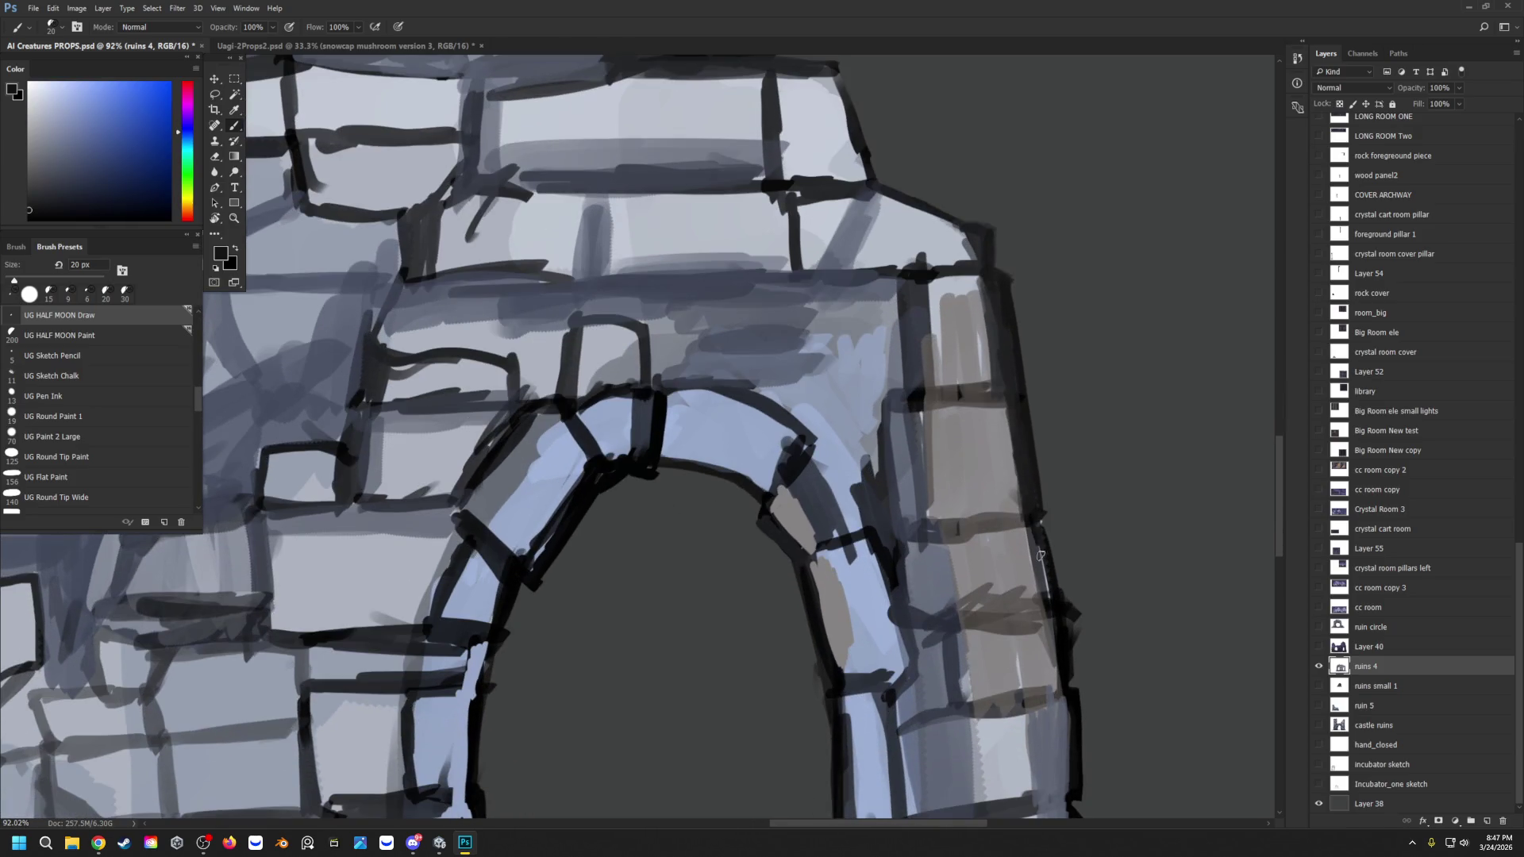
mouse_move(1040, 555)
left_mouse_down()
mouse_move(1035, 512)
mouse_move(1059, 589)
mouse_move(1034, 530)
mouse_move(1046, 616)
mouse_move(1033, 524)
mouse_move(1048, 631)
mouse_move(1056, 619)
mouse_move(1073, 675)
left_mouse_up()
Step: Shade the right pillar's middle and upper blocks with sampled grey-brown strokes
left_click(1025, 594, "alt")
left_click(1061, 612, "alt")
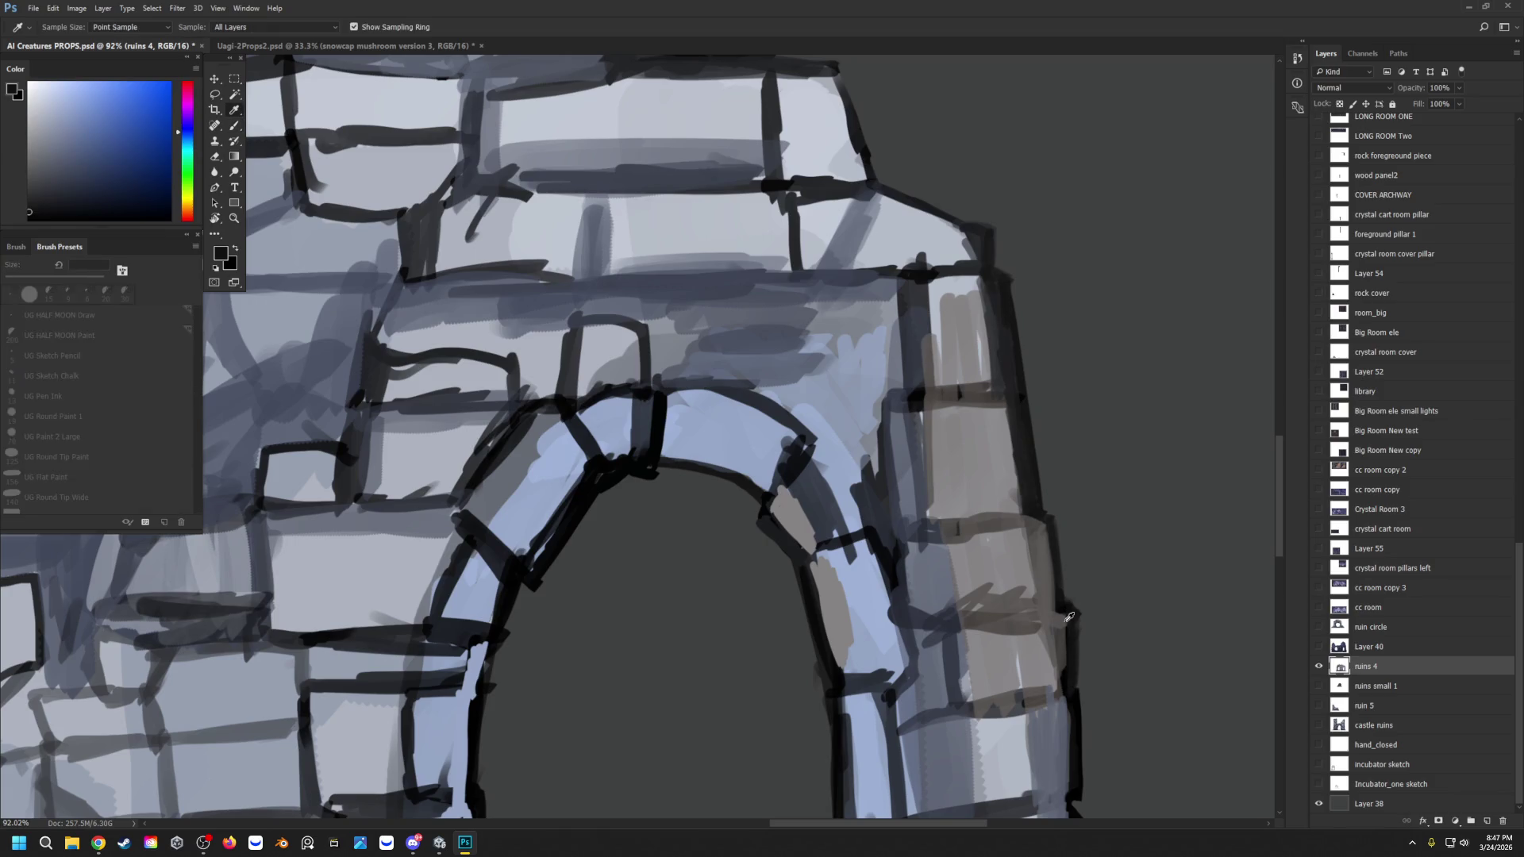
left_click(1062, 651, "alt")
mouse_move(1063, 623)
left_mouse_down()
mouse_move(1060, 689)
mouse_move(1036, 635)
mouse_move(1026, 684)
mouse_move(1020, 659)
left_mouse_up()
scroll(1027, 673, "down", 1)
mouse_move(1028, 486)
left_mouse_down()
mouse_move(1030, 560)
mouse_move(988, 552)
left_mouse_up()
left_click_drag(999, 341, 991, 468)
mouse_move(974, 357)
left_mouse_down()
mouse_move(974, 467)
mouse_move(978, 440)
left_mouse_up()
left_click_drag(975, 361, 978, 467)
scroll(977, 445, "down", 1)
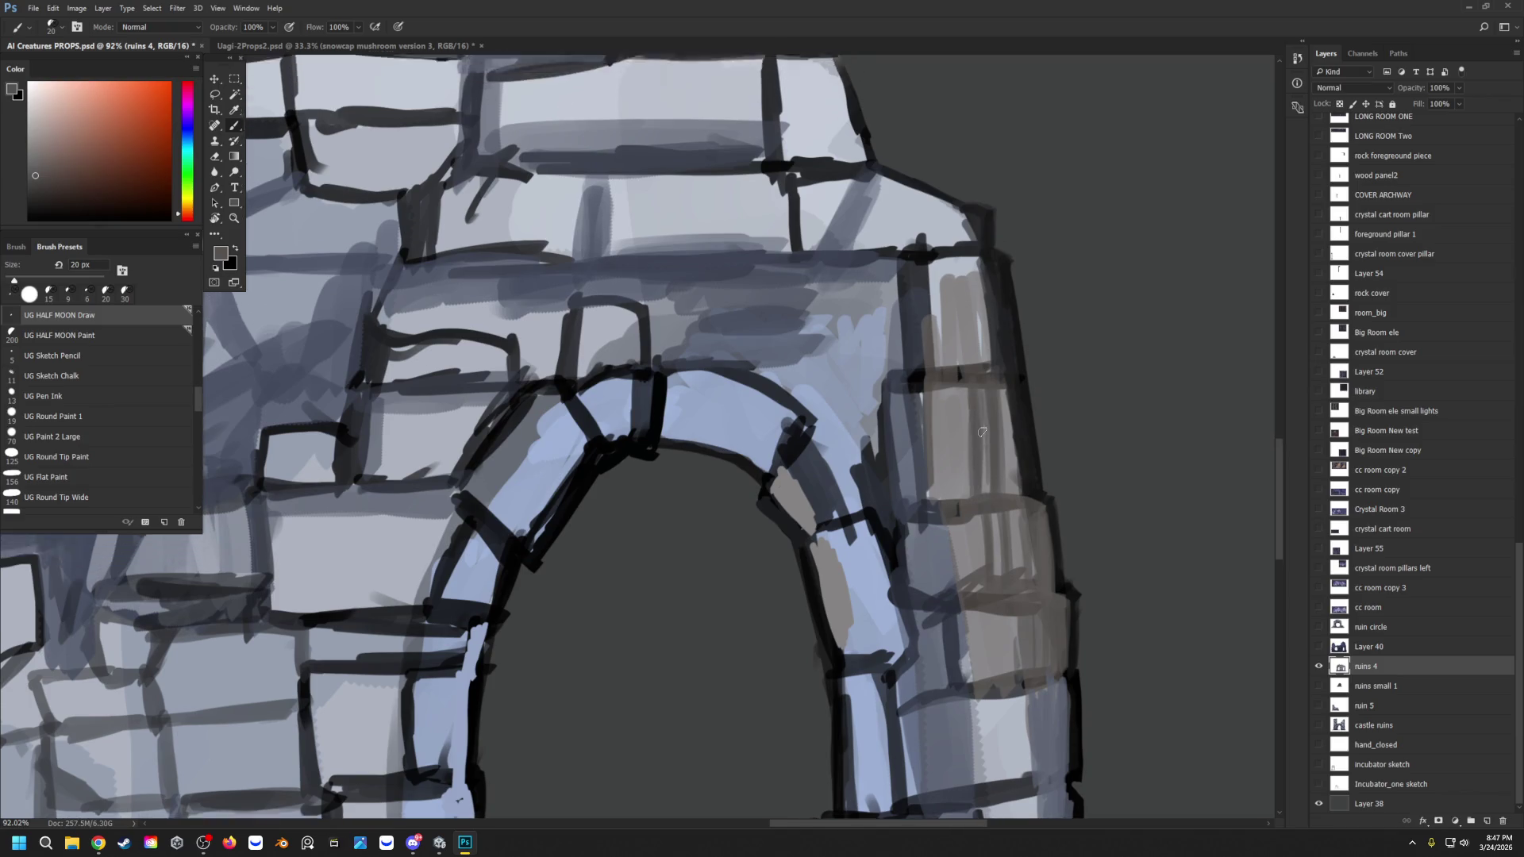
left_click(234, 218)
scroll(569, 299, "down", 5)
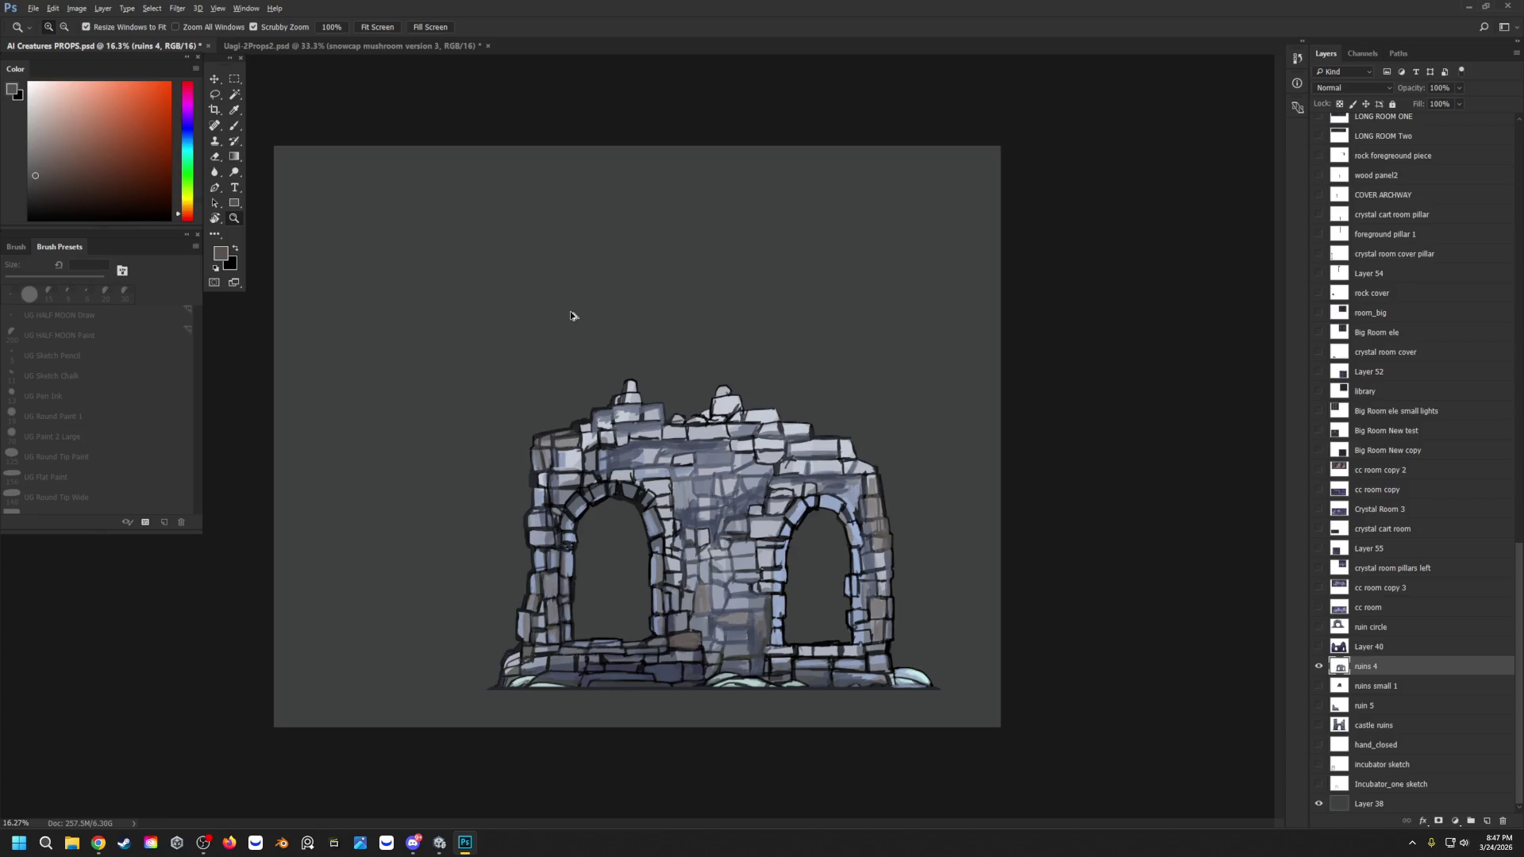
scroll(588, 538, "up", 3)
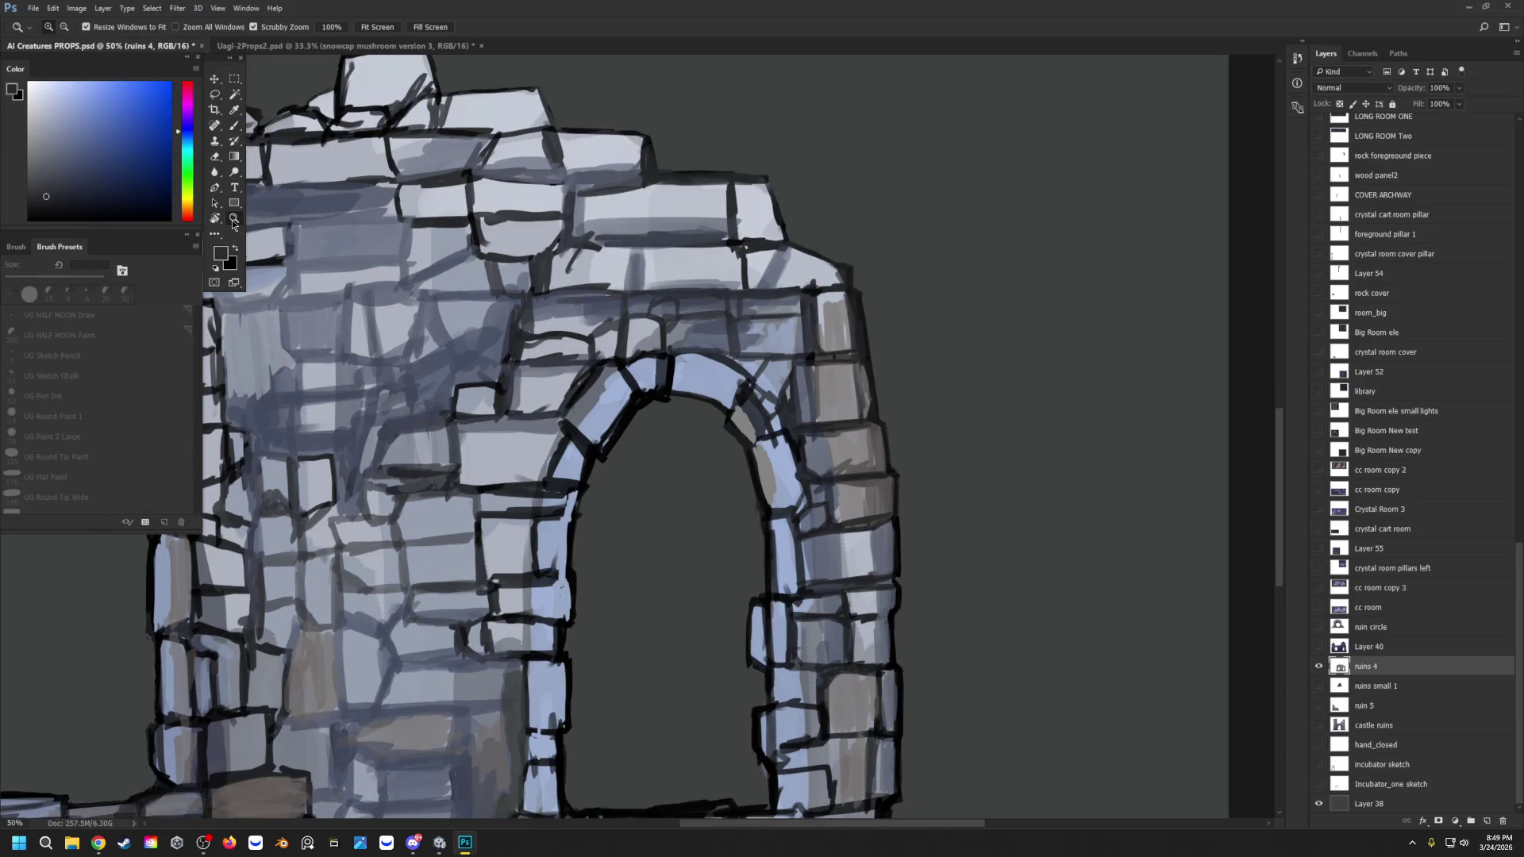
scroll(401, 253, "down", 4)
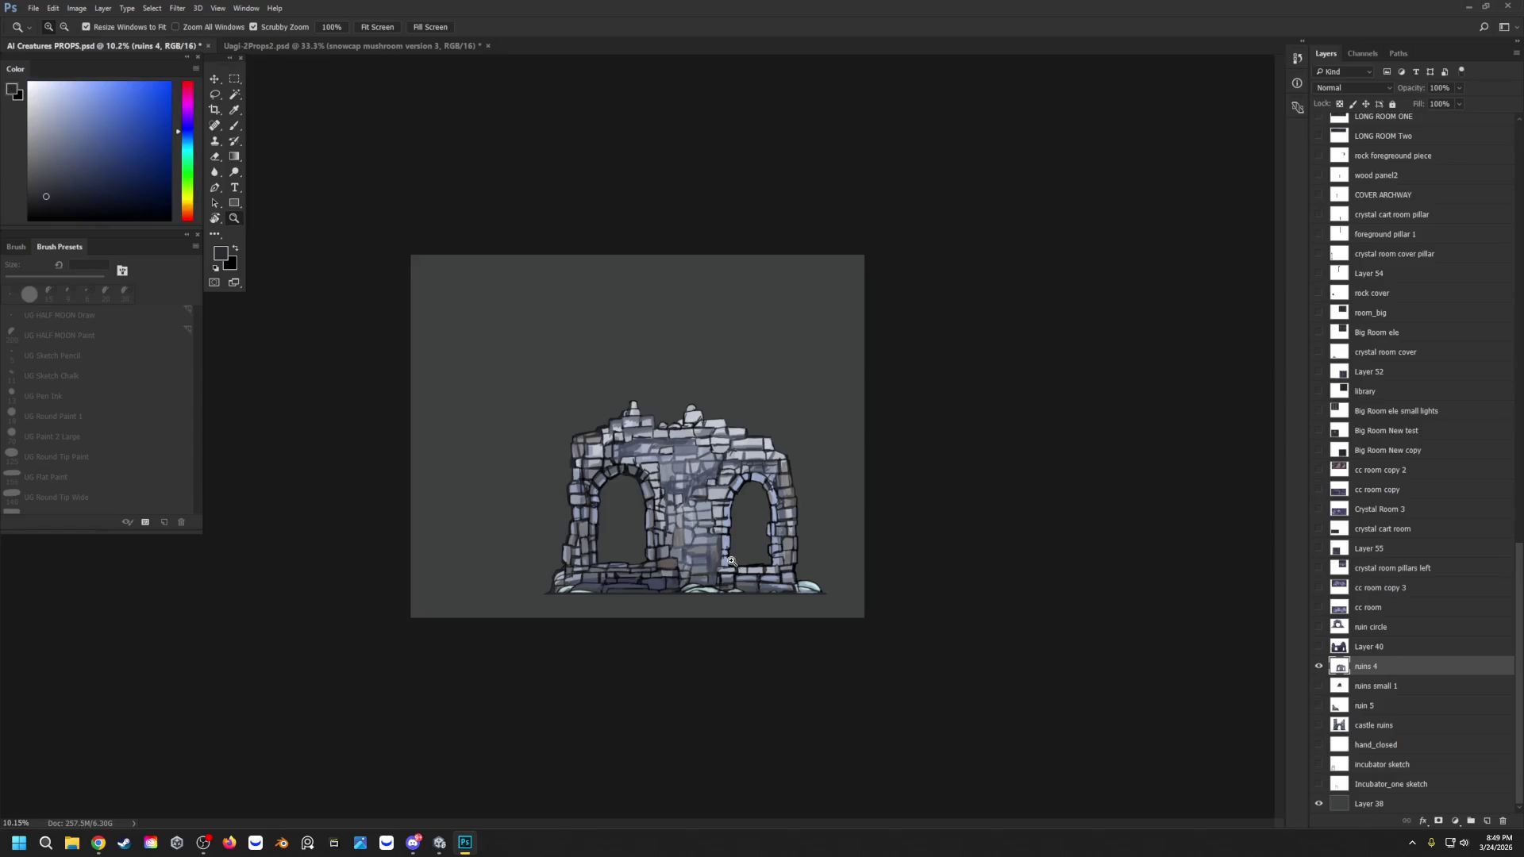
scroll(732, 562, "up", 4)
key("b")
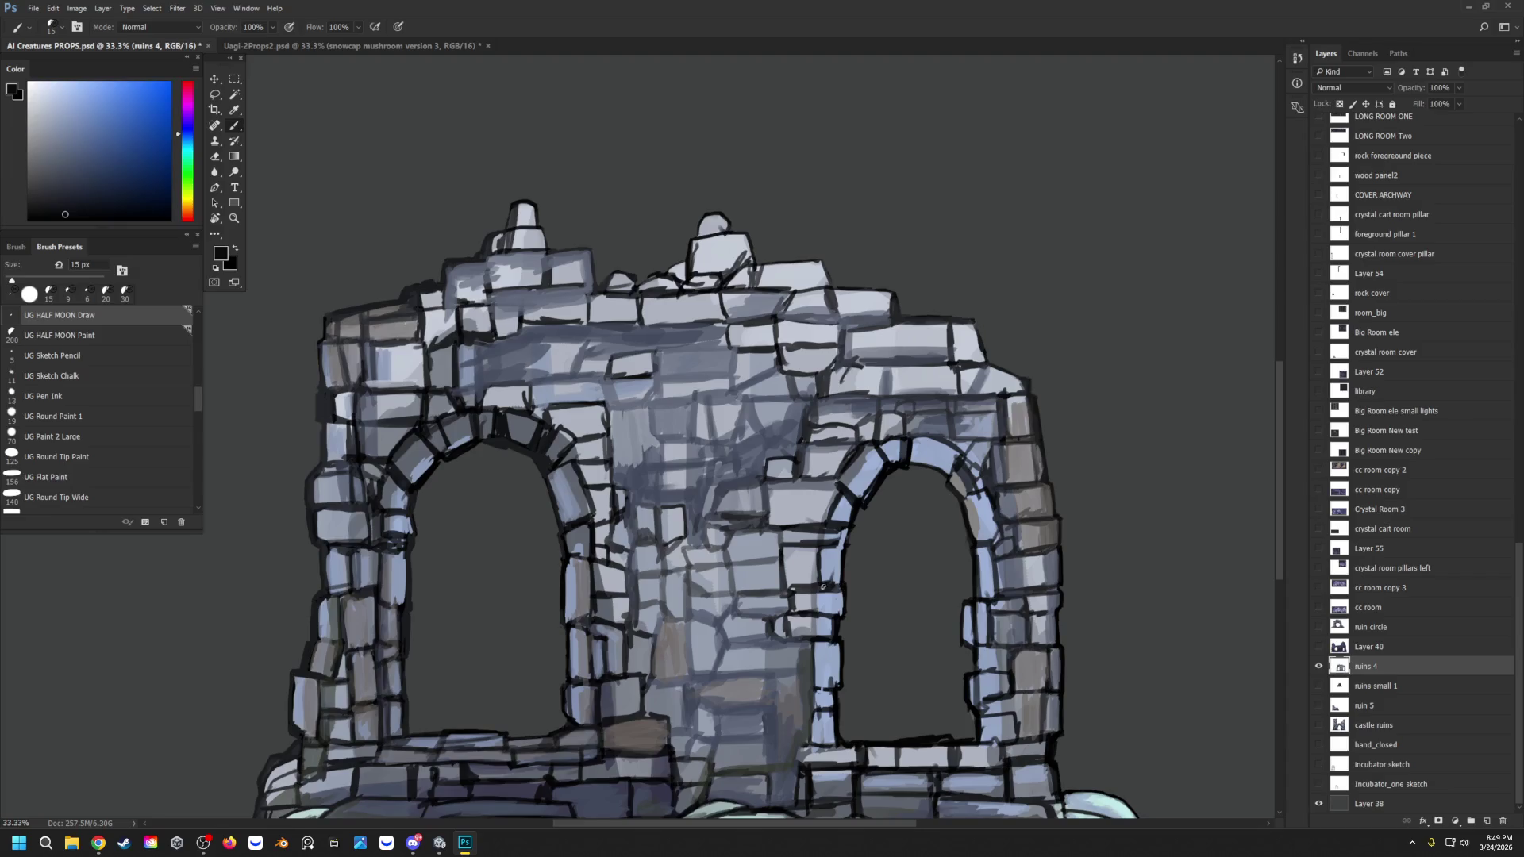
Step: Darken the right arch's inner, top and left edges
left_click_drag(833, 561, 832, 565)
left_click_drag(970, 495, 982, 539)
mouse_move(928, 455)
left_mouse_down()
mouse_move(957, 449)
mouse_move(914, 442)
mouse_move(966, 460)
mouse_move(954, 438)
left_mouse_up()
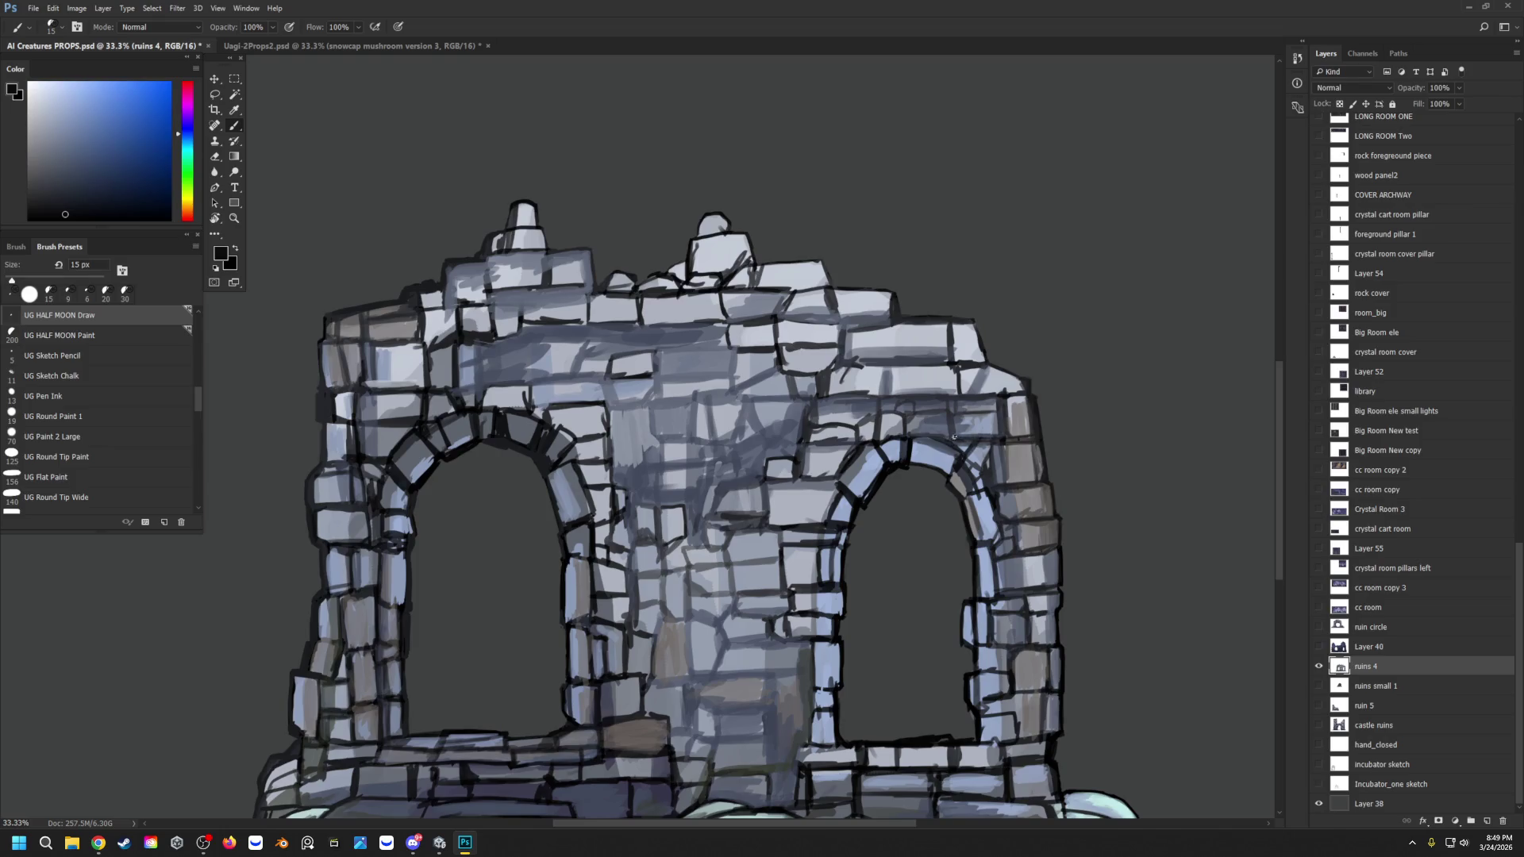
mouse_move(835, 487)
left_mouse_down()
mouse_move(823, 524)
mouse_move(832, 486)
left_mouse_up()
Step: Draw dark outlines separating the stones across the central and upper wall
scroll(807, 344, "down", 2)
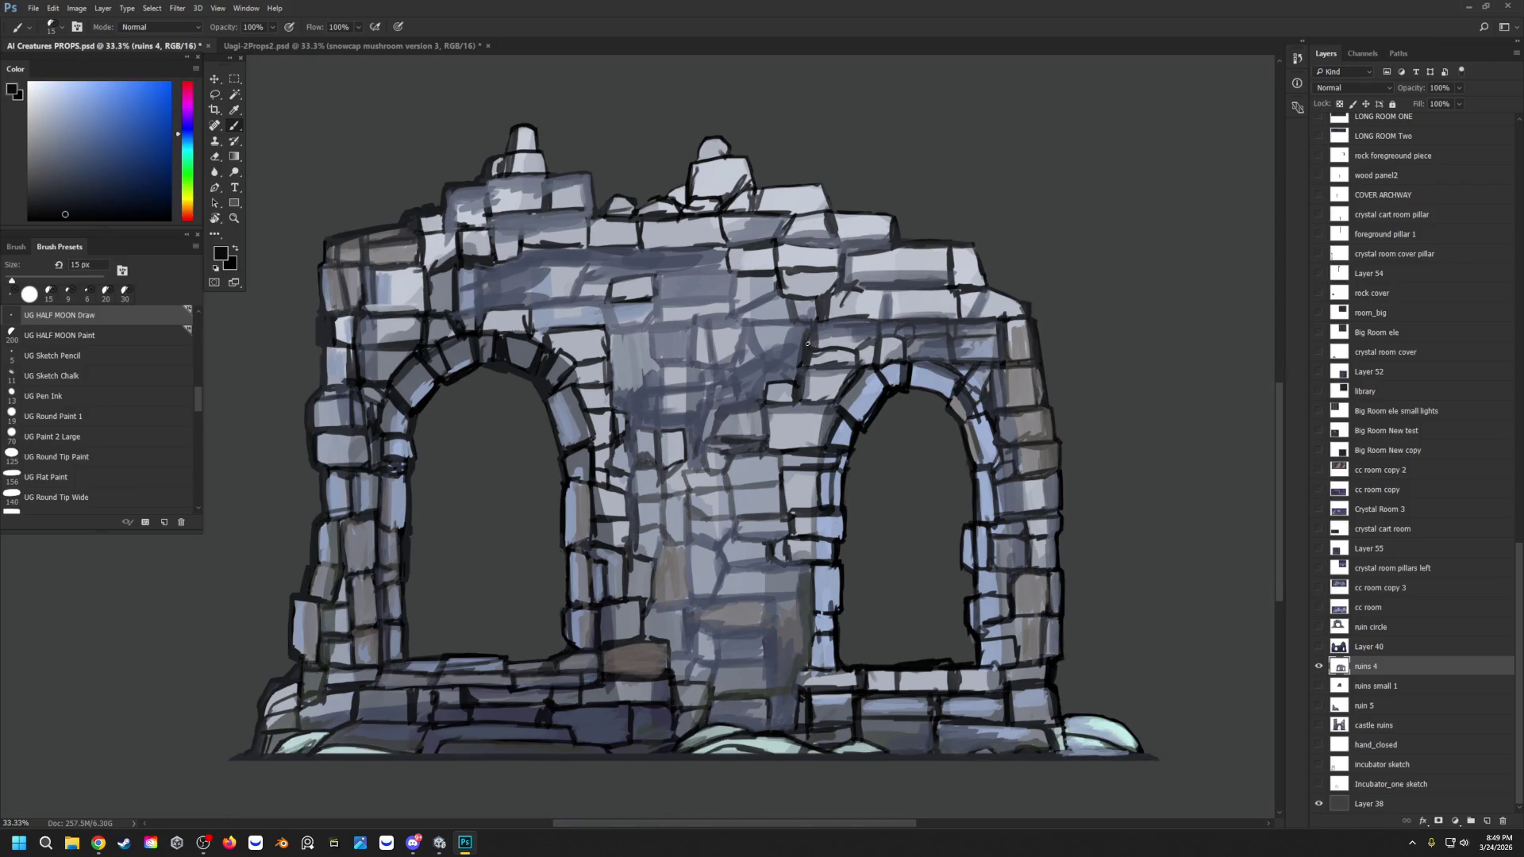
mouse_move(780, 482)
left_mouse_down()
mouse_move(731, 484)
mouse_move(771, 486)
mouse_move(705, 518)
left_mouse_up()
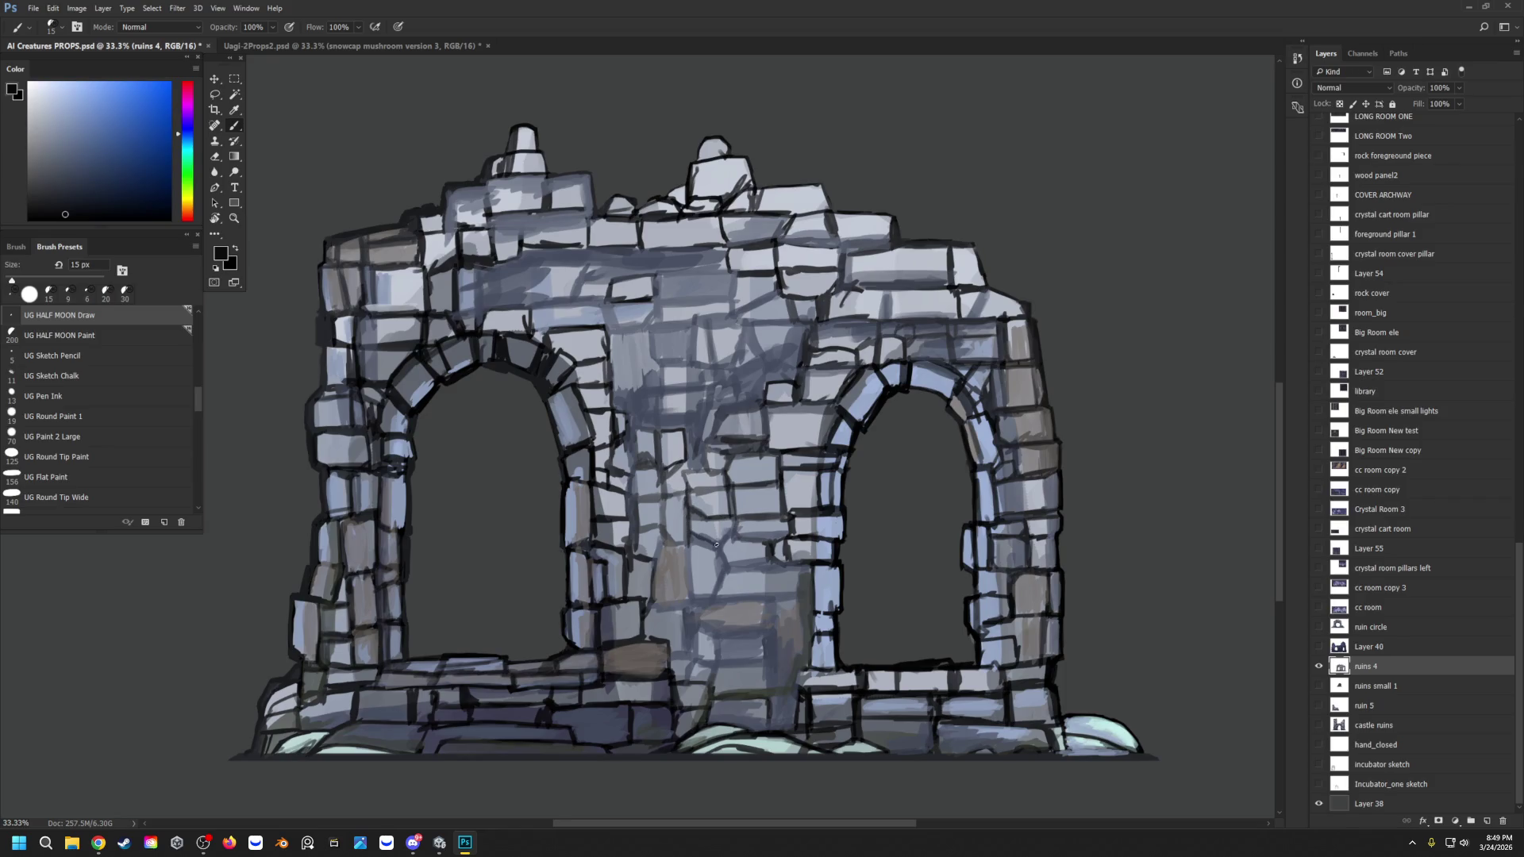
left_click_drag(793, 529, 735, 541)
mouse_move(740, 568)
left_mouse_down()
mouse_move(723, 572)
mouse_move(768, 572)
left_mouse_up()
mouse_move(779, 562)
left_mouse_down()
mouse_move(744, 566)
mouse_move(779, 570)
mouse_move(700, 618)
mouse_move(698, 634)
mouse_move(716, 633)
mouse_move(698, 653)
mouse_move(717, 657)
mouse_move(700, 667)
mouse_move(684, 628)
left_mouse_up()
mouse_move(684, 629)
left_mouse_down()
mouse_move(685, 664)
mouse_move(700, 604)
mouse_move(698, 623)
mouse_move(682, 605)
left_mouse_up()
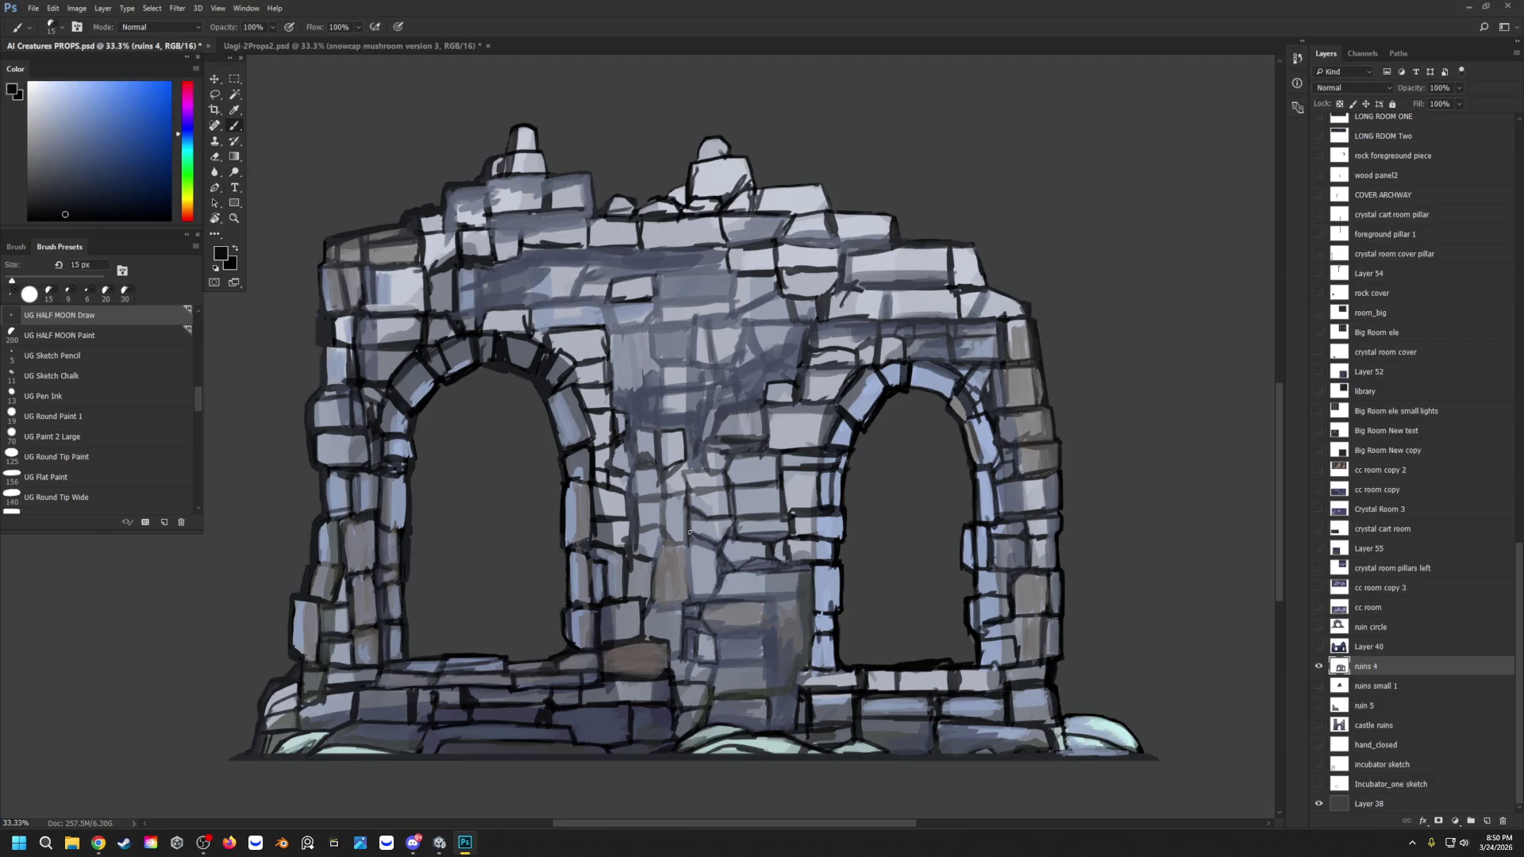
scroll(690, 533, "up", 1)
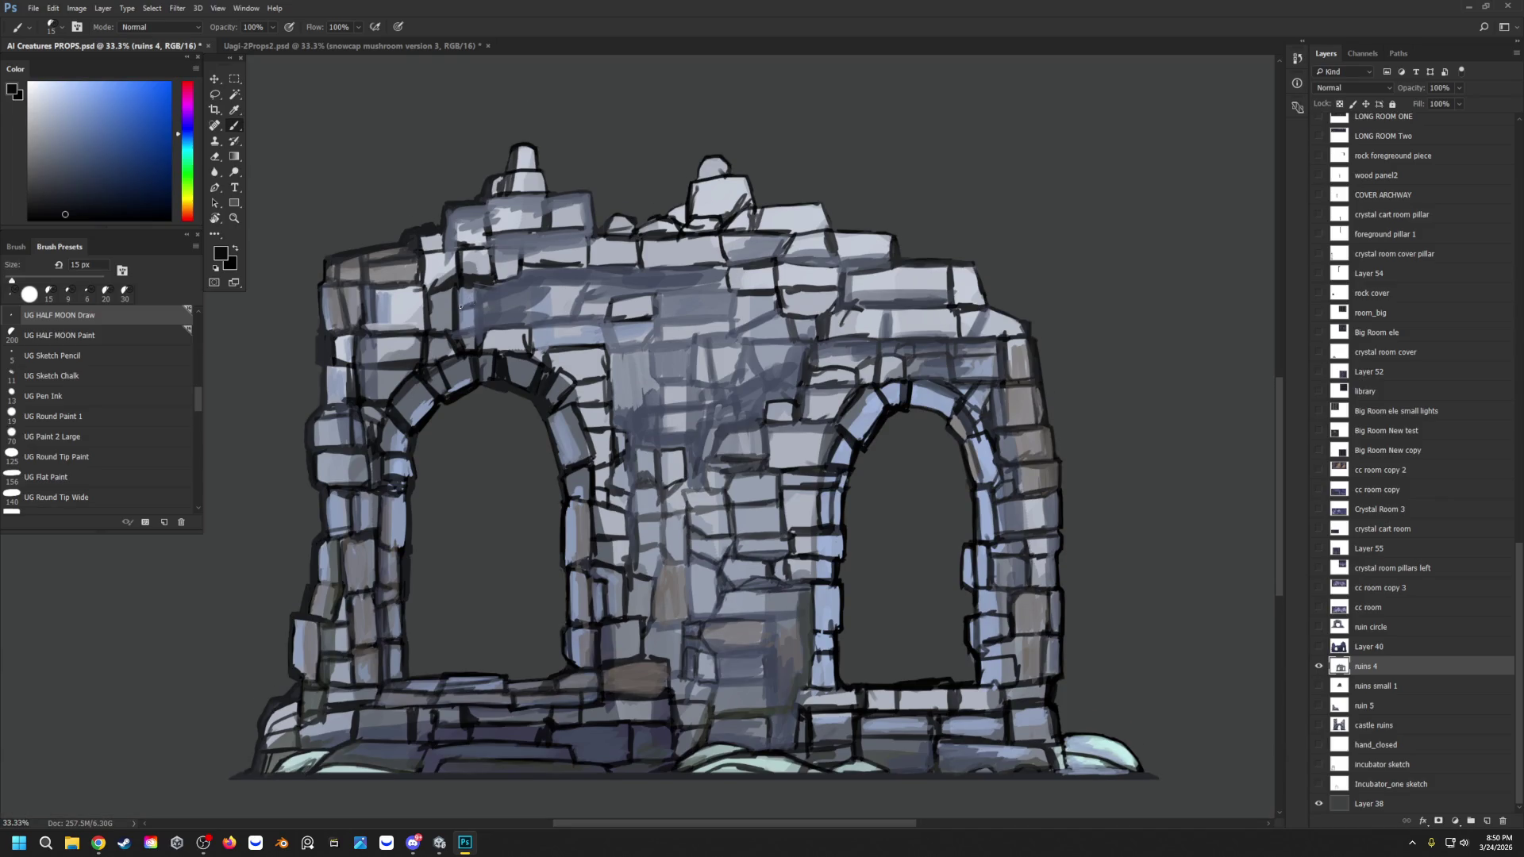
mouse_move(488, 288)
left_mouse_down()
mouse_move(527, 281)
mouse_move(529, 304)
mouse_move(587, 292)
mouse_move(524, 290)
mouse_move(547, 283)
mouse_move(574, 306)
mouse_move(574, 322)
mouse_move(527, 333)
mouse_move(573, 319)
mouse_move(571, 285)
left_mouse_up()
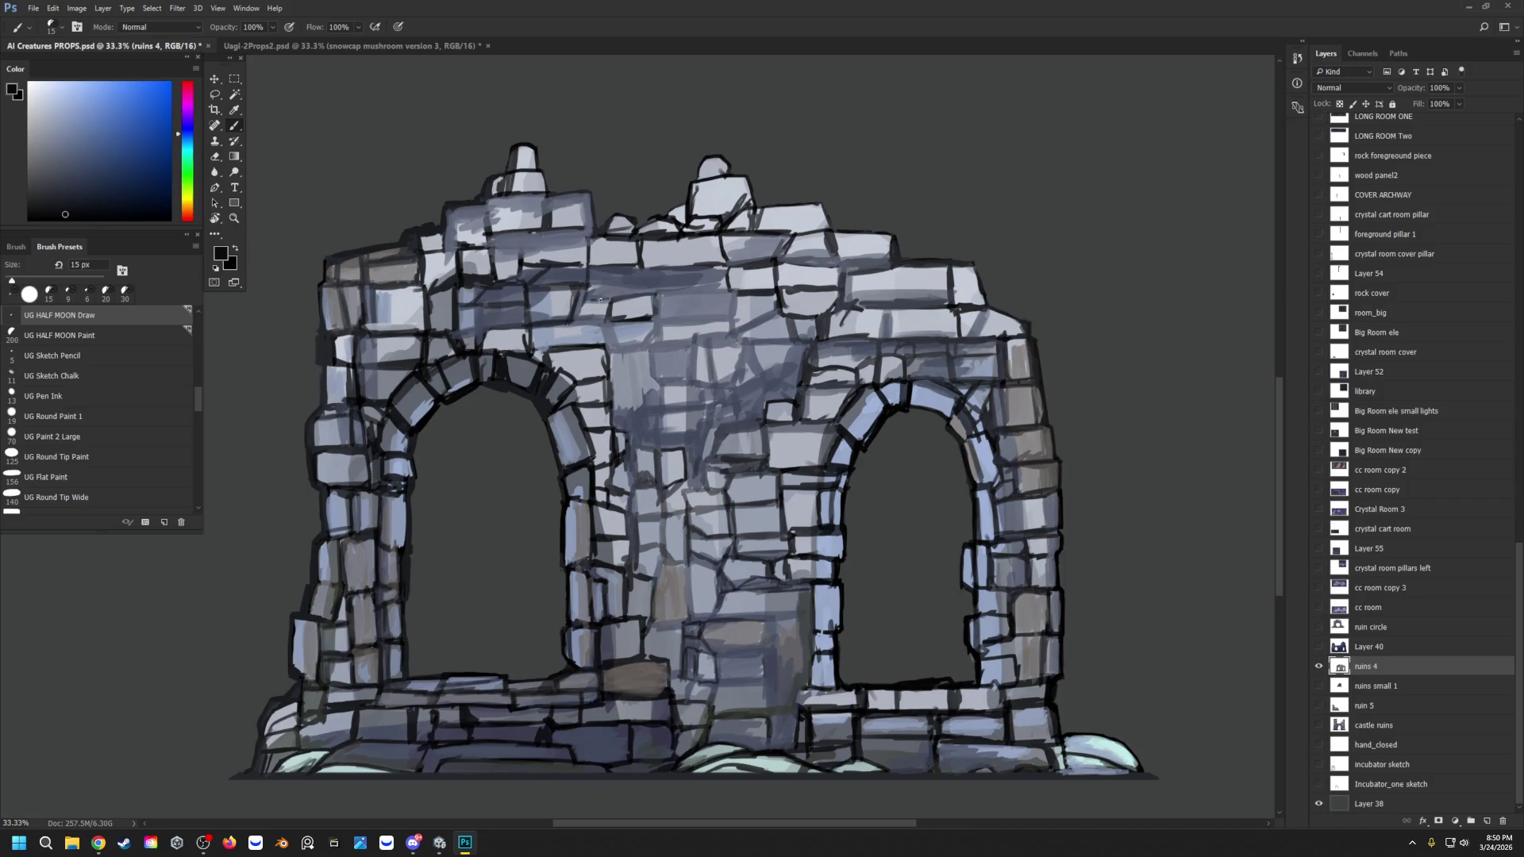
mouse_move(719, 294)
left_mouse_down()
mouse_move(655, 294)
mouse_move(713, 283)
mouse_move(667, 270)
mouse_move(646, 272)
mouse_move(640, 293)
mouse_move(654, 294)
mouse_move(592, 286)
mouse_move(635, 286)
mouse_move(636, 258)
left_mouse_up()
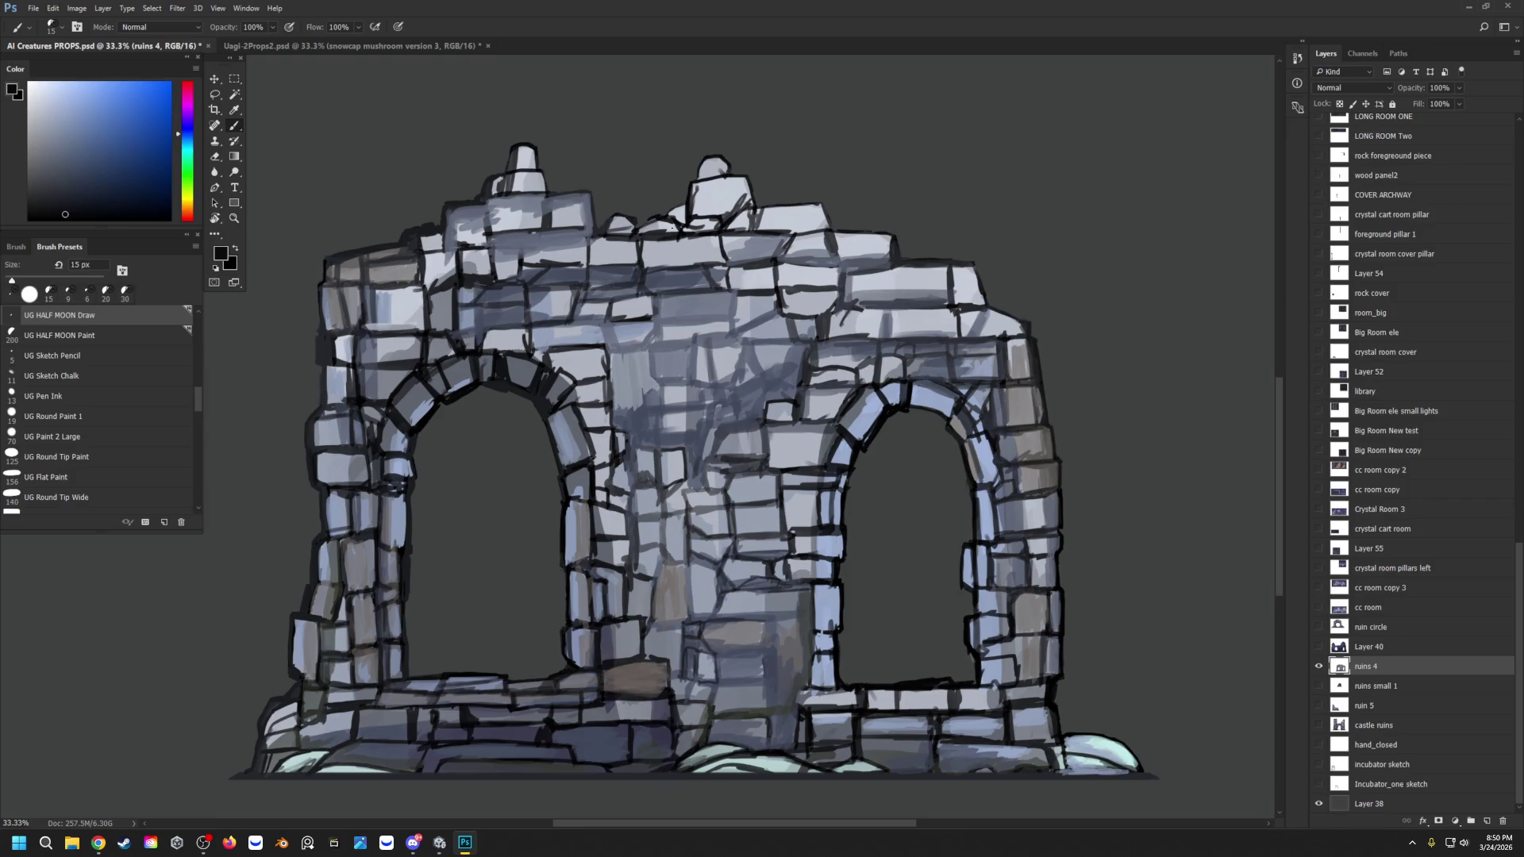
Step: View the whole ruin, then zoom in on its lower middle
double_click(235, 218)
left_click_drag(644, 342, 568, 340)
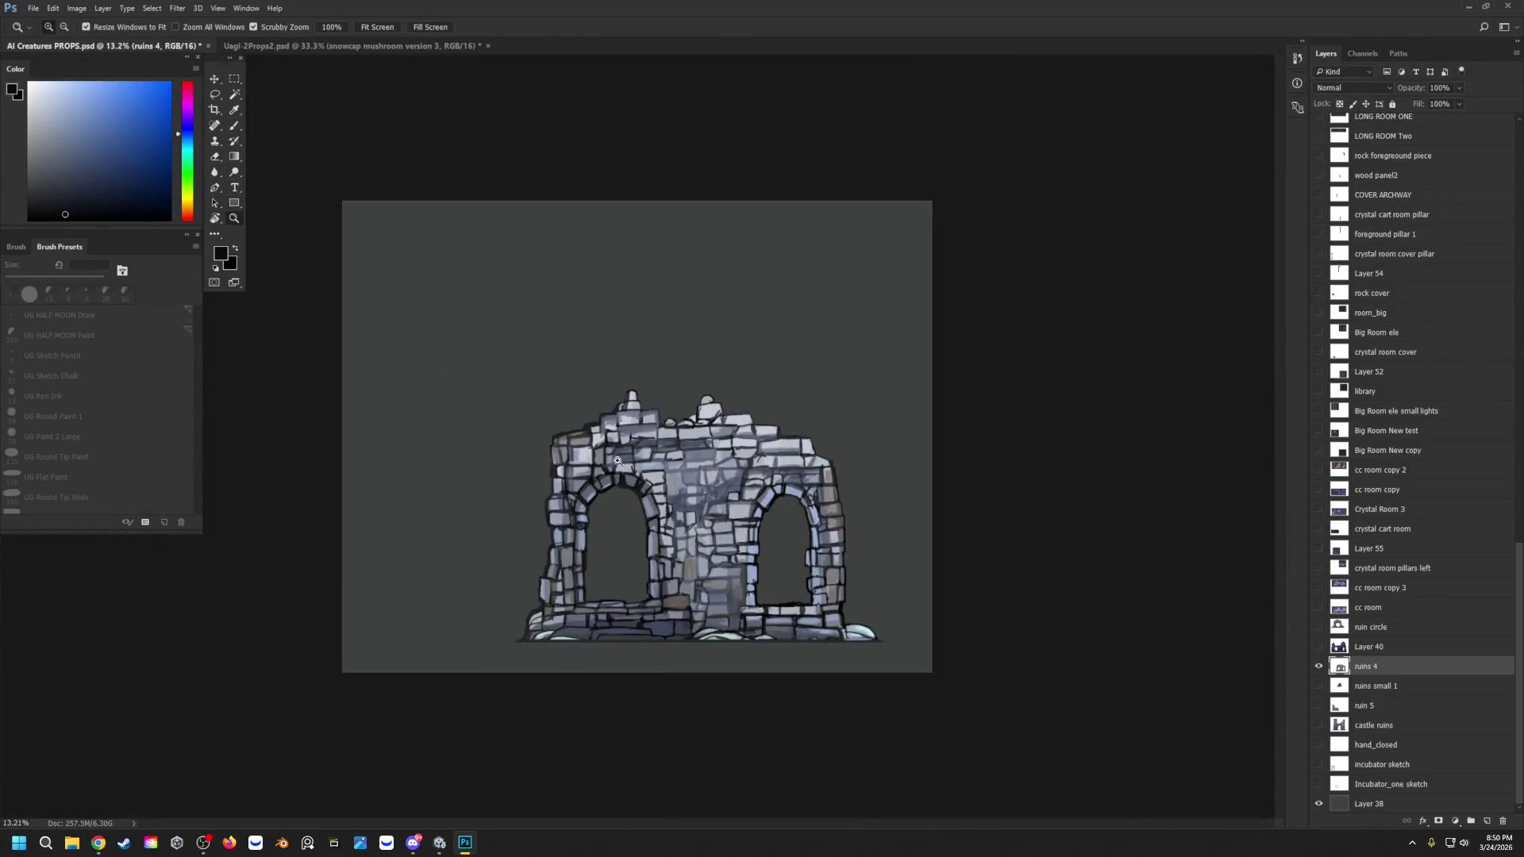
left_click(619, 461)
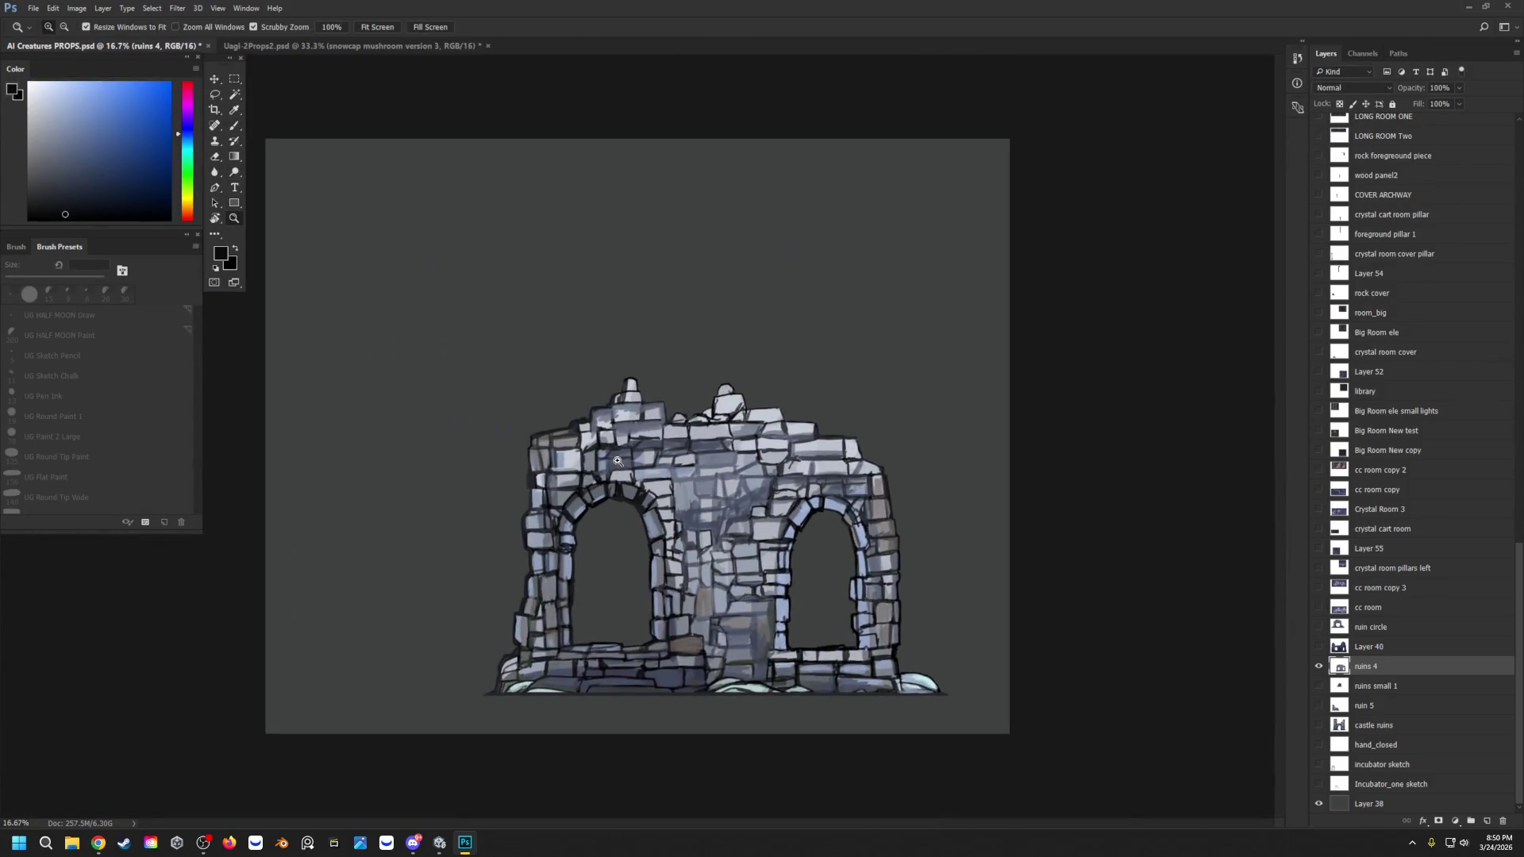
left_click_drag(725, 644, 754, 648)
Step: Sample black and darken the stone outlines and joints along the pillar base
key("b")
left_click(738, 642, "alt")
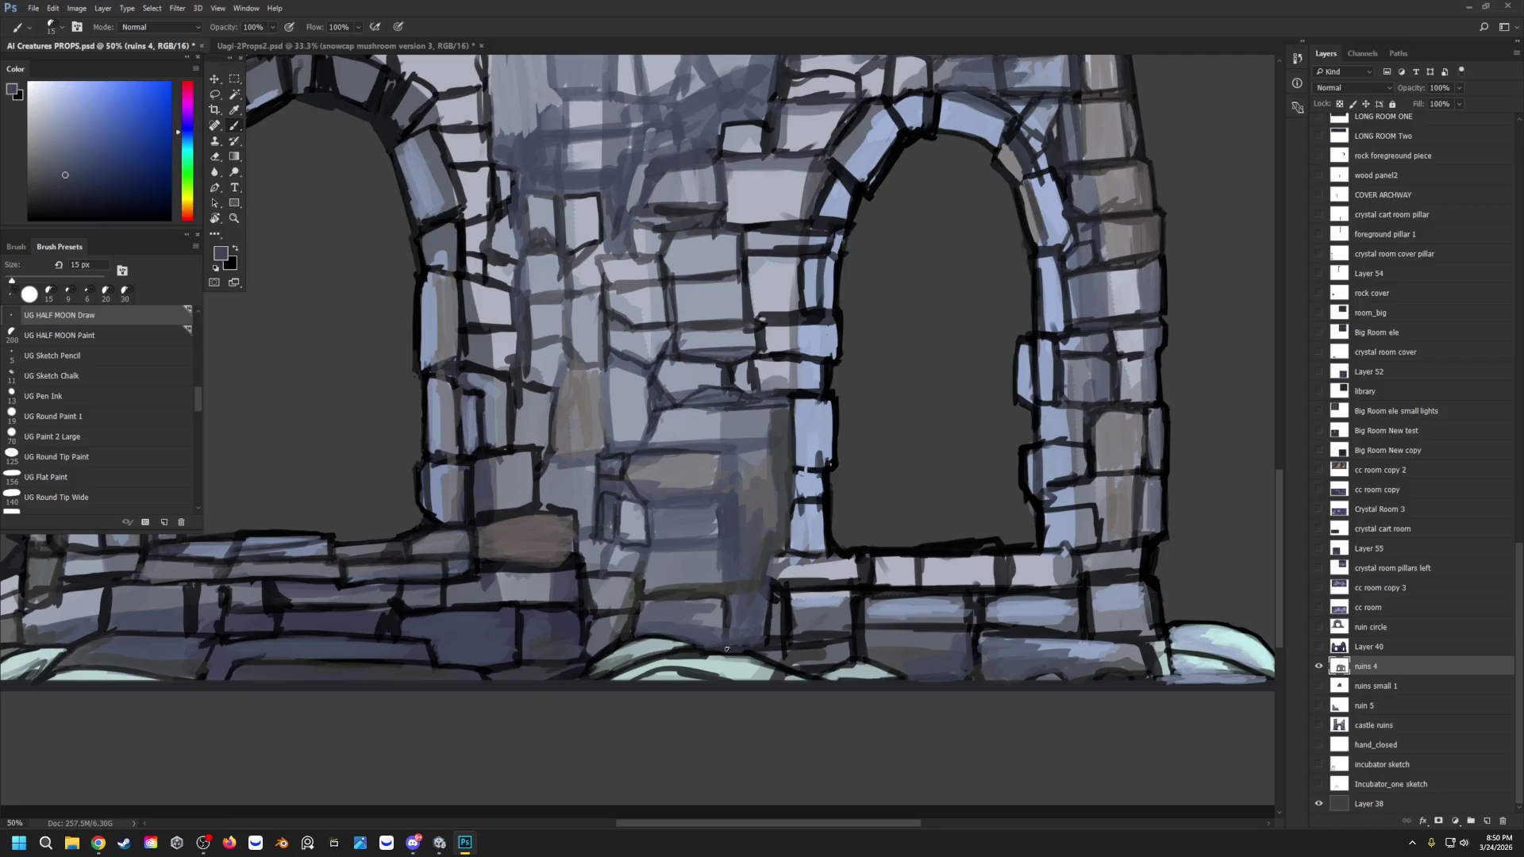
left_click(750, 652, "alt")
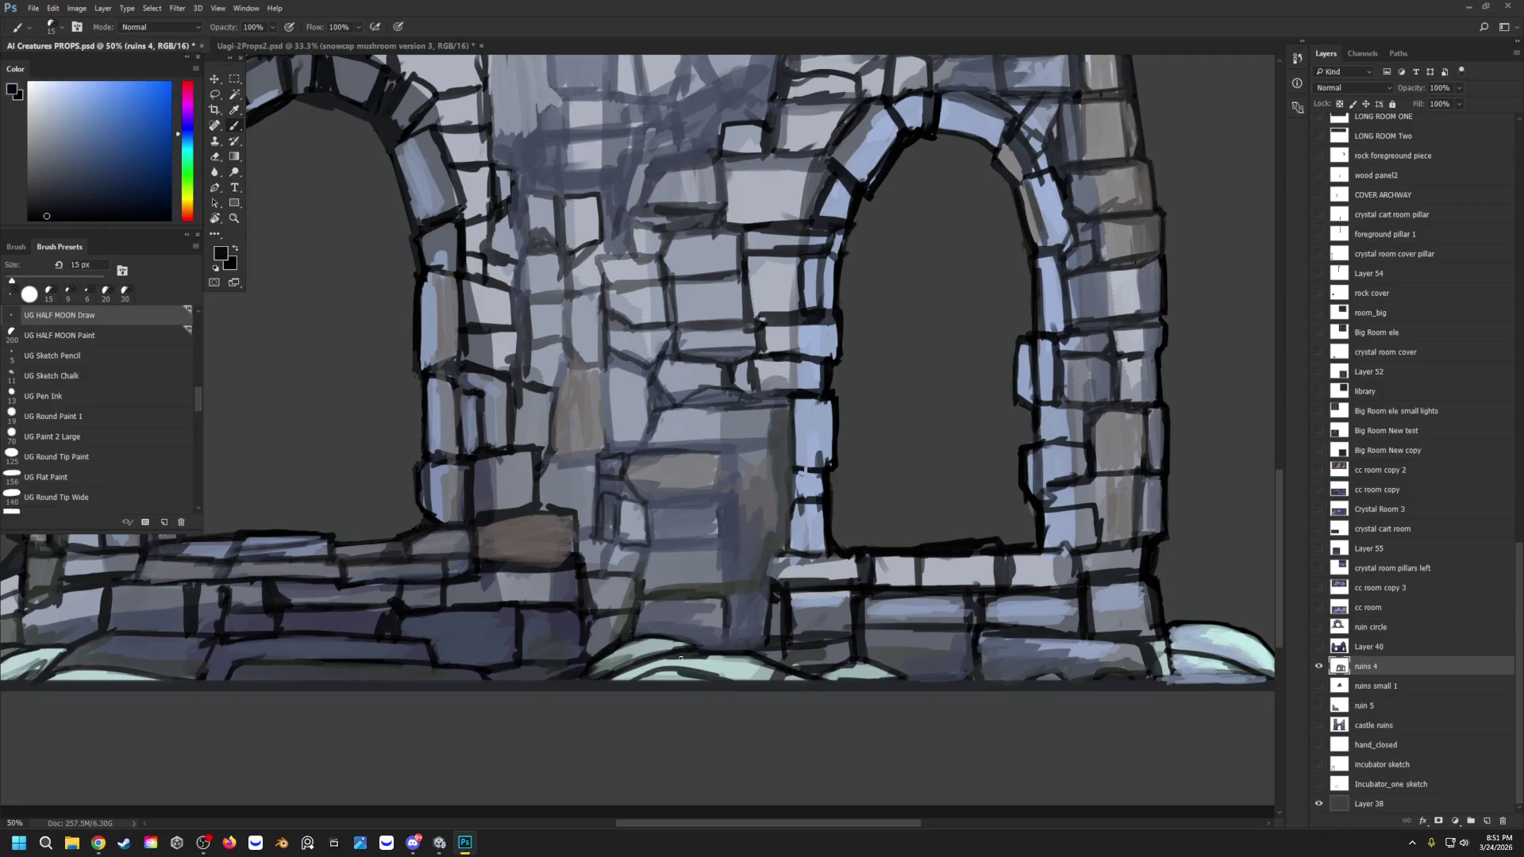
mouse_move(725, 612)
left_mouse_down()
mouse_move(726, 645)
mouse_move(723, 621)
mouse_move(668, 634)
left_mouse_up()
mouse_move(770, 640)
left_mouse_down()
mouse_move(729, 623)
mouse_move(754, 631)
mouse_move(745, 649)
mouse_move(836, 639)
mouse_move(794, 670)
left_mouse_up()
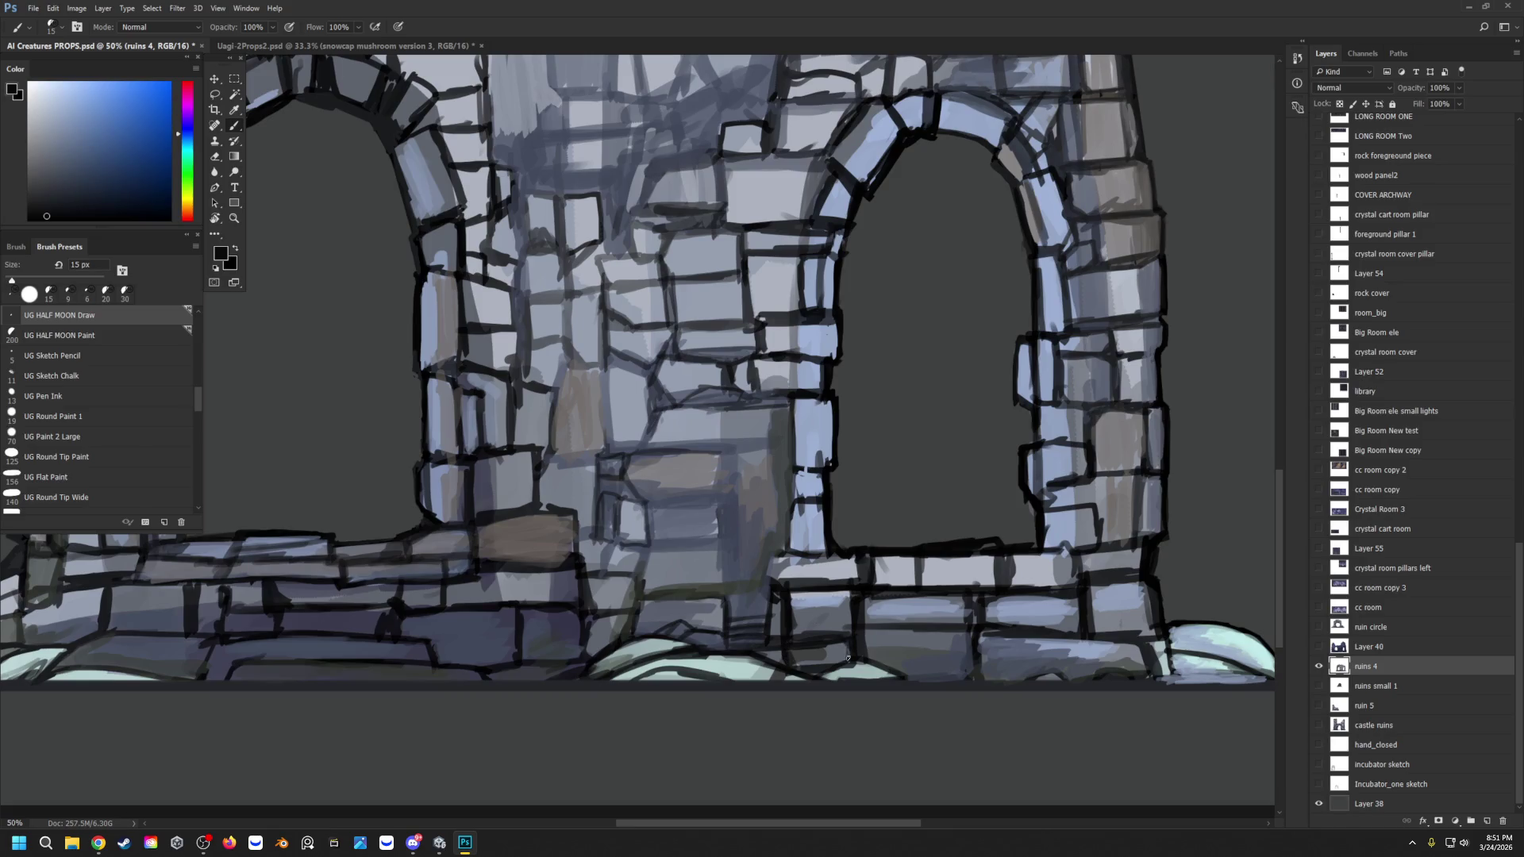
mouse_move(876, 634)
left_mouse_down()
mouse_move(876, 659)
mouse_move(878, 631)
left_mouse_up()
mouse_move(971, 643)
left_mouse_down()
mouse_move(986, 681)
mouse_move(1196, 679)
mouse_move(1162, 676)
mouse_move(1177, 676)
left_mouse_up()
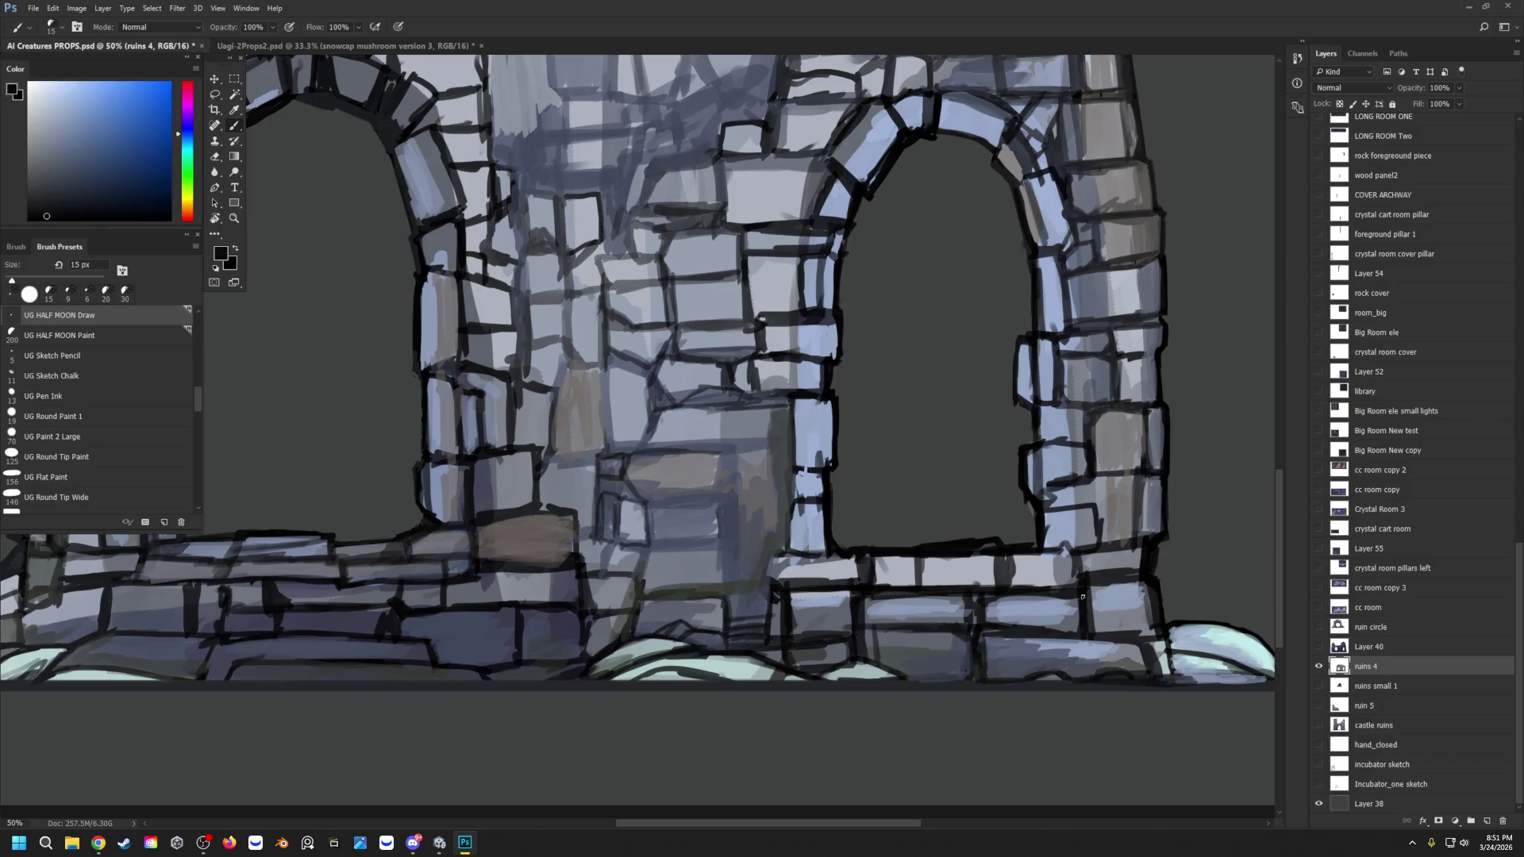
Step: Darken the top and side outlines of stones in the central wall
scroll(1082, 597, "up", 2)
mouse_move(661, 627)
left_mouse_down()
mouse_move(722, 580)
mouse_move(725, 610)
mouse_move(645, 582)
mouse_move(640, 615)
mouse_move(637, 589)
mouse_move(650, 568)
mouse_move(719, 569)
mouse_move(696, 565)
mouse_move(719, 528)
mouse_move(647, 533)
mouse_move(718, 526)
mouse_move(718, 478)
mouse_move(738, 479)
left_mouse_up()
mouse_move(737, 478)
left_mouse_down()
mouse_move(721, 530)
mouse_move(736, 477)
mouse_move(718, 475)
mouse_move(769, 471)
mouse_move(790, 434)
mouse_move(778, 505)
mouse_move(768, 472)
mouse_move(778, 536)
mouse_move(729, 545)
mouse_move(798, 575)
mouse_move(714, 579)
mouse_move(824, 566)
left_mouse_up()
left_click(778, 535)
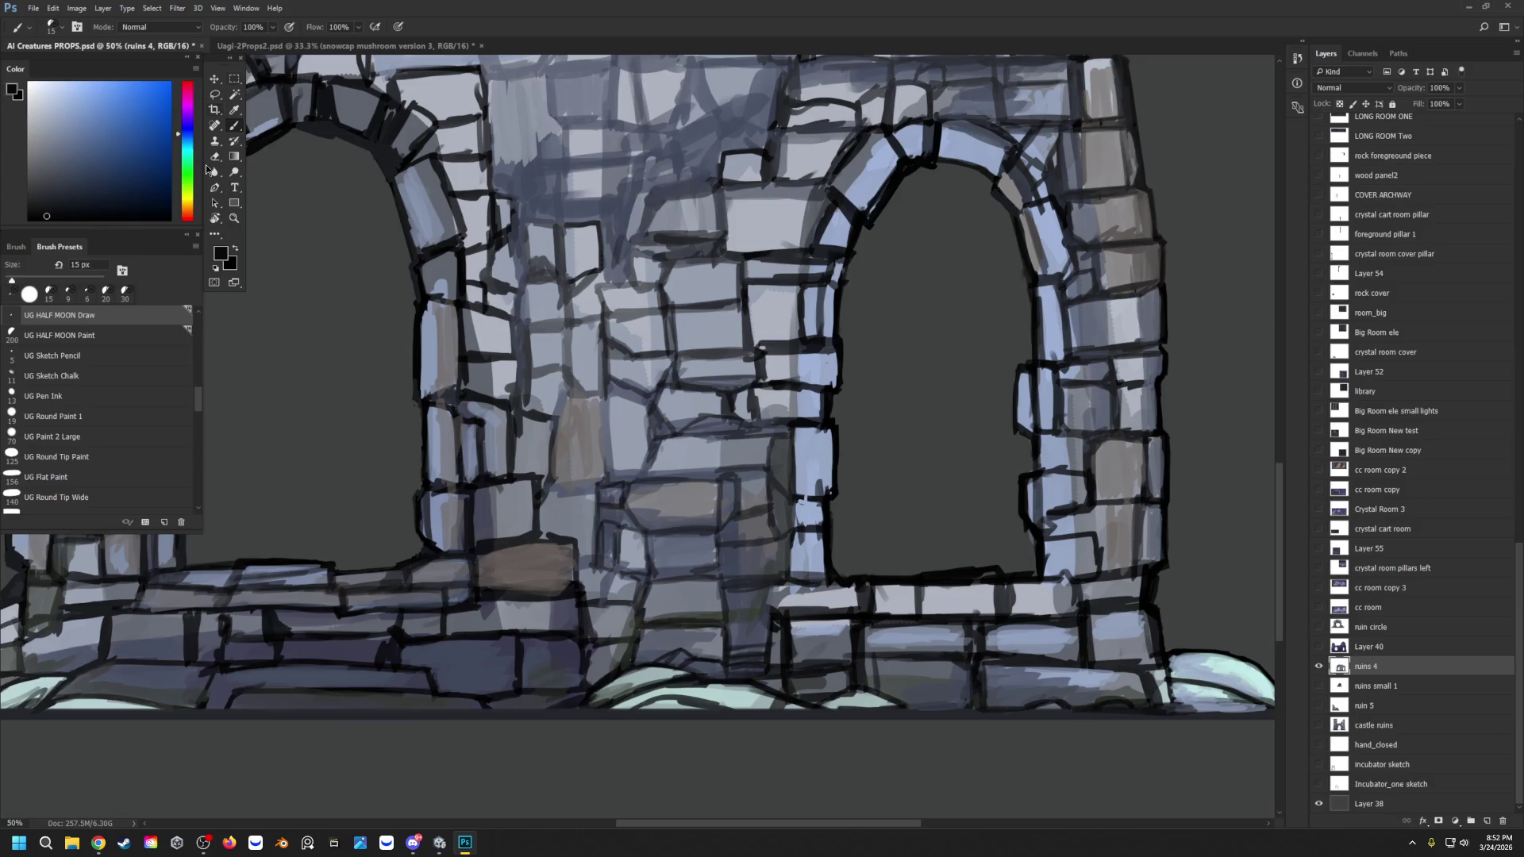
Step: Lighten the left arch's keystone and stones with a sampled light blue-grey
key("z")
left_click_drag(564, 240, 559, 250)
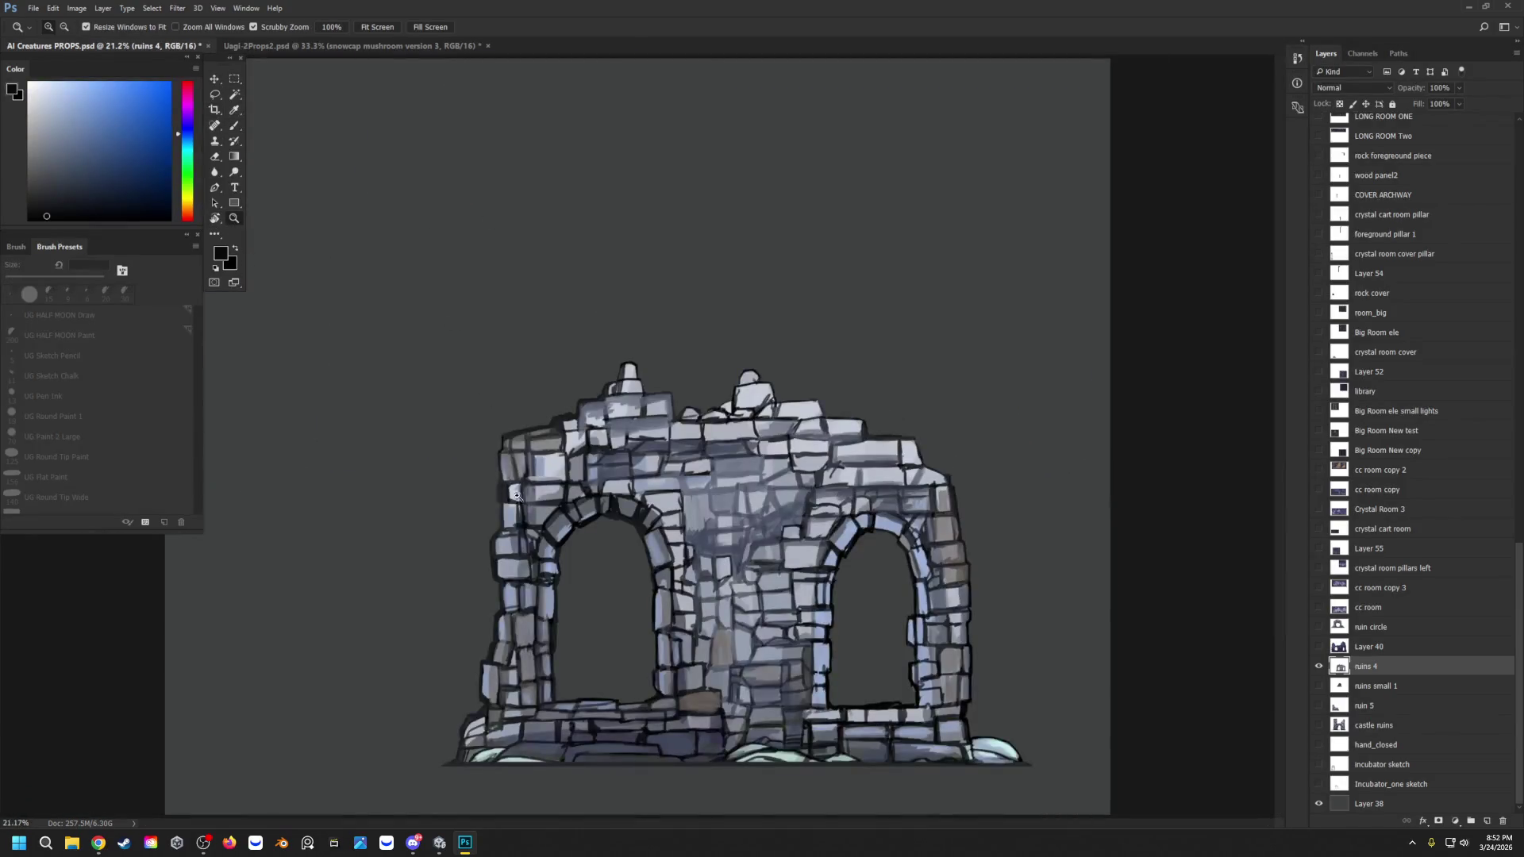
left_click(537, 530)
left_click(536, 530)
left_click(536, 531)
key("b")
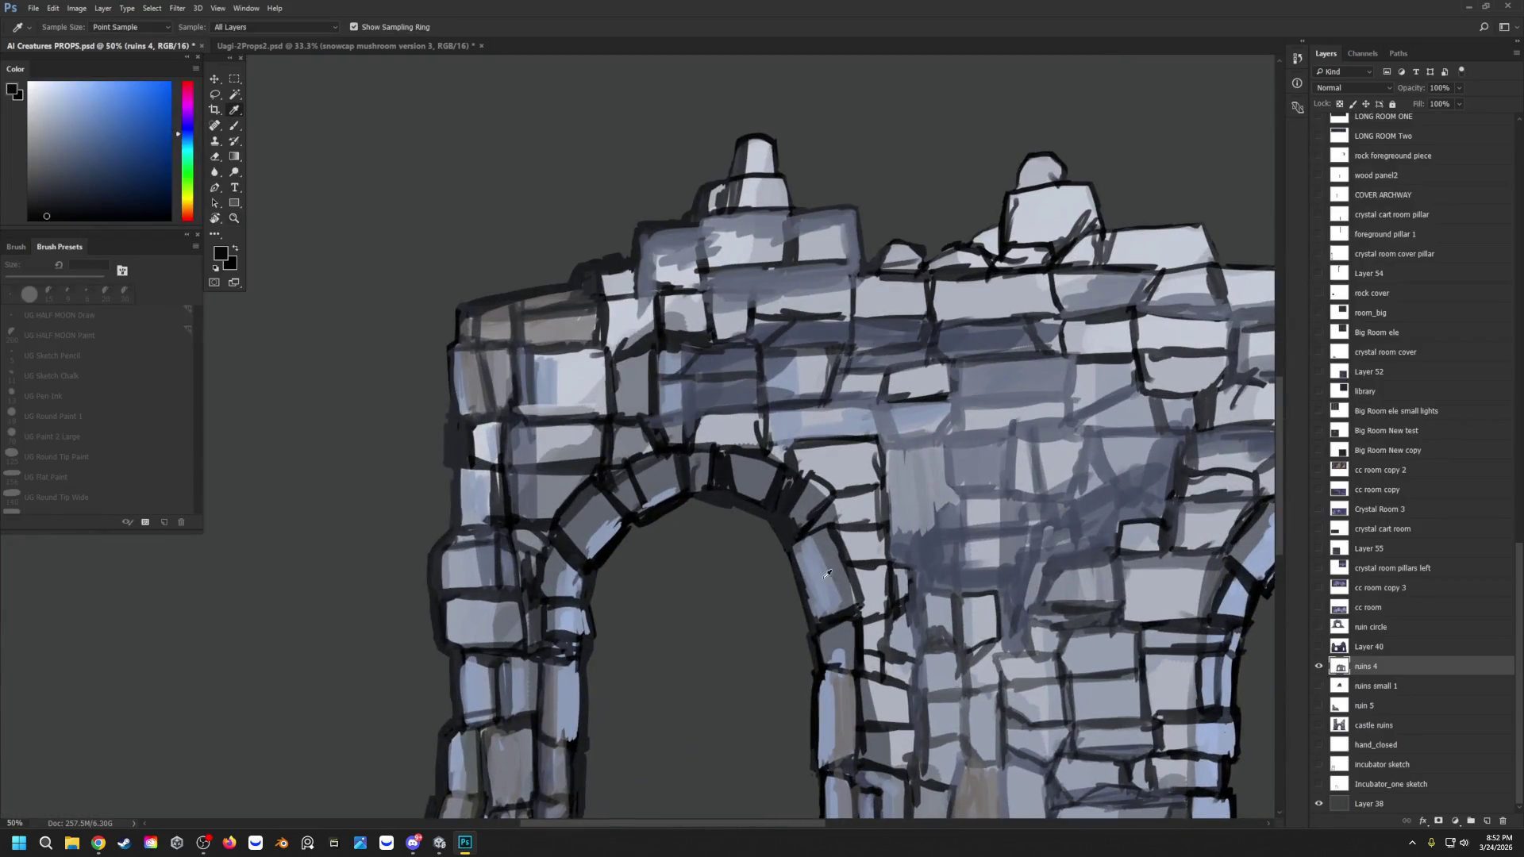
left_click(824, 580, "alt")
mouse_move(736, 490)
left_mouse_down()
mouse_move(732, 460)
mouse_move(728, 492)
mouse_move(785, 498)
mouse_move(788, 484)
mouse_move(797, 524)
mouse_move(808, 507)
left_mouse_up()
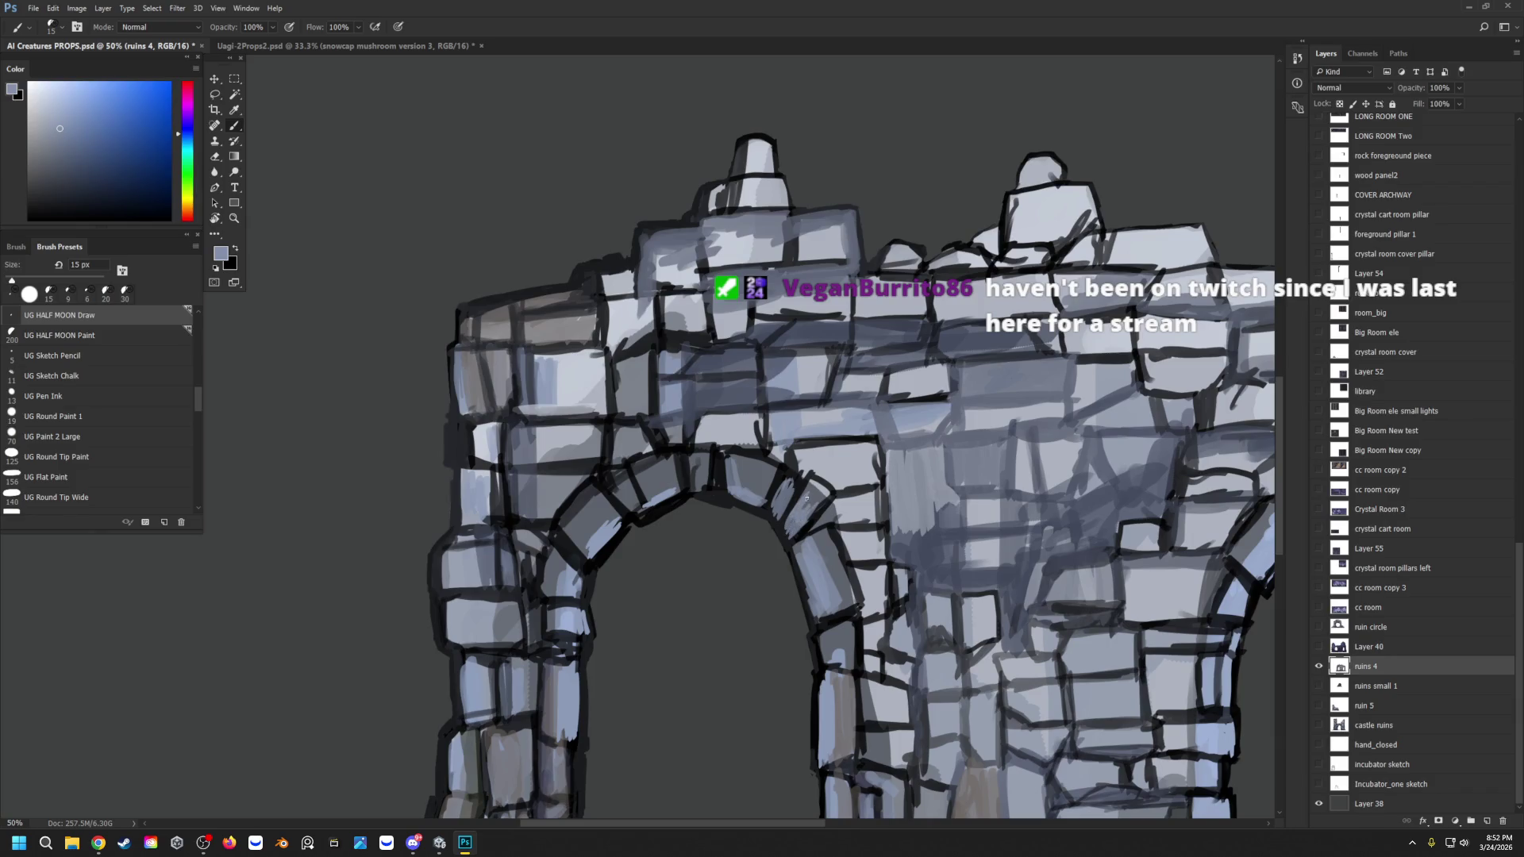
mouse_move(580, 528)
left_mouse_down()
mouse_move(577, 549)
mouse_move(613, 509)
mouse_move(584, 487)
left_mouse_up()
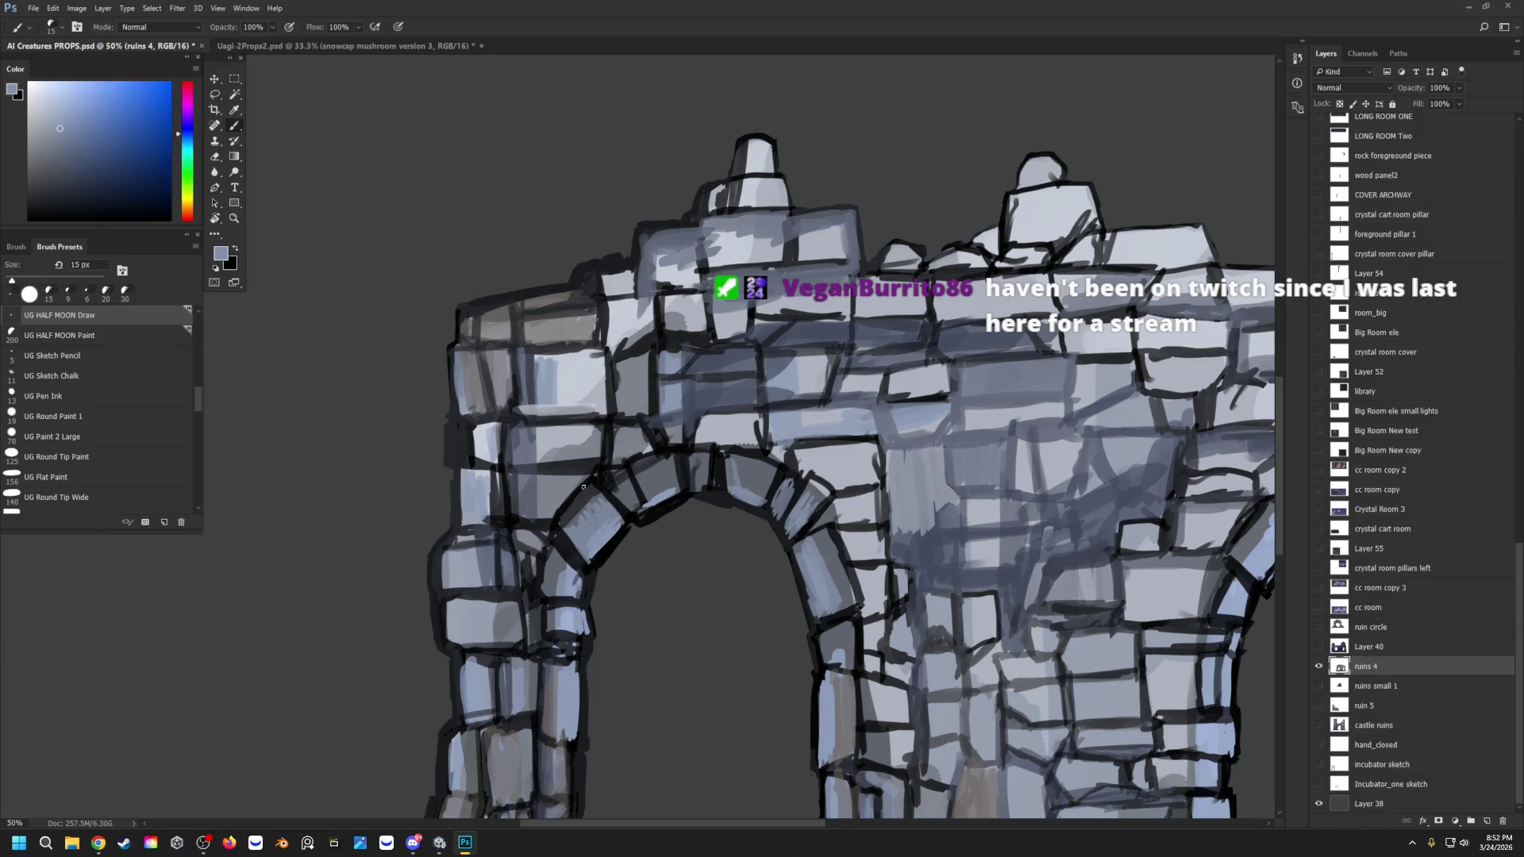
left_click(234, 218)
left_click_drag(763, 320, 702, 328)
left_click(628, 591)
left_click(690, 562)
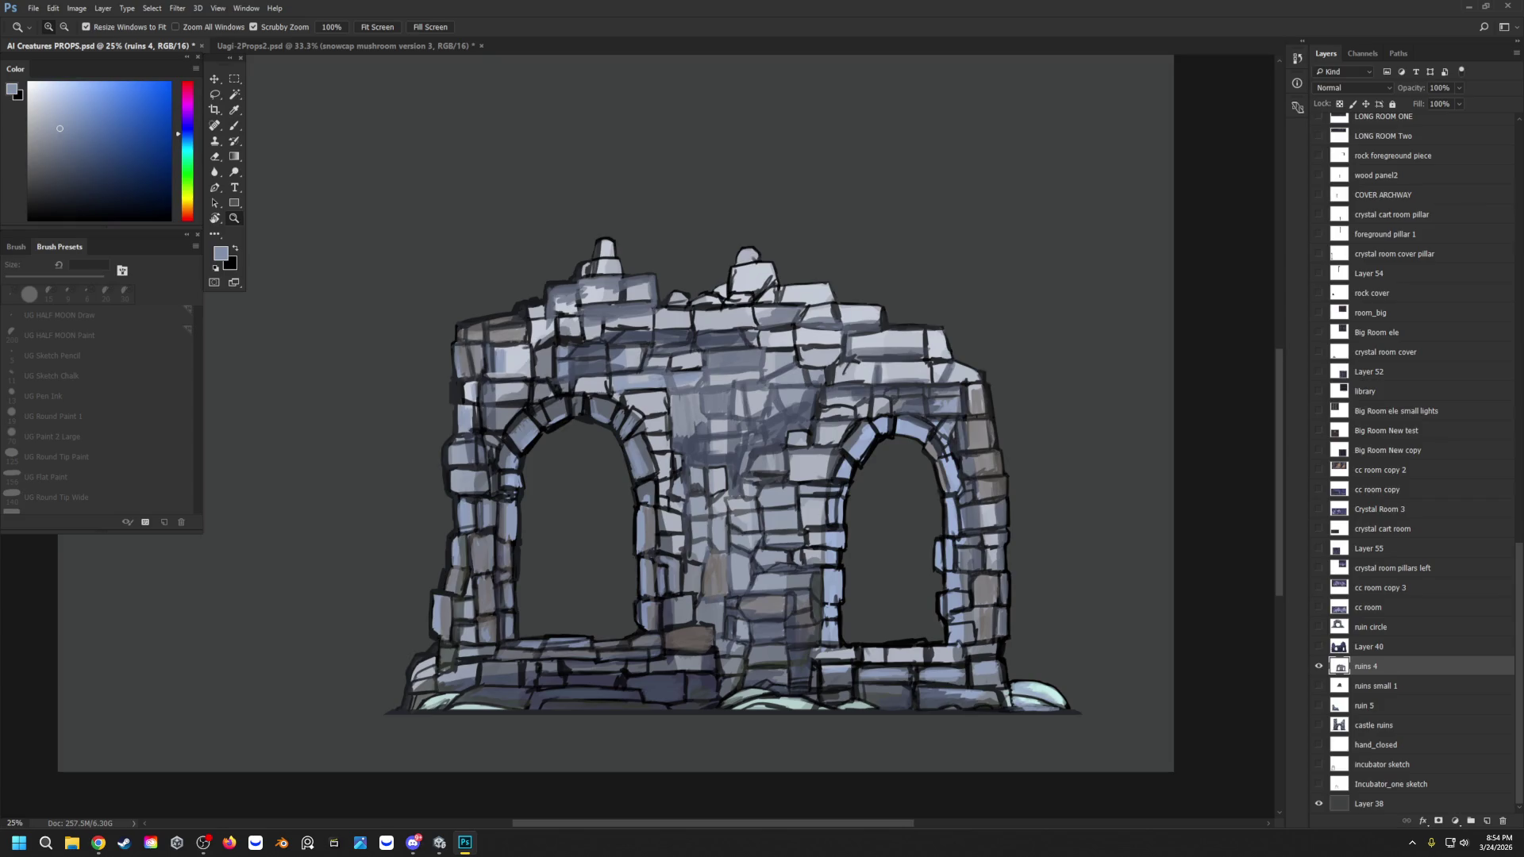
Step: Switch to Uagi-2Props2.psd, show the jackal fruit layer, and zoom in on the green fruit
left_click(379, 44)
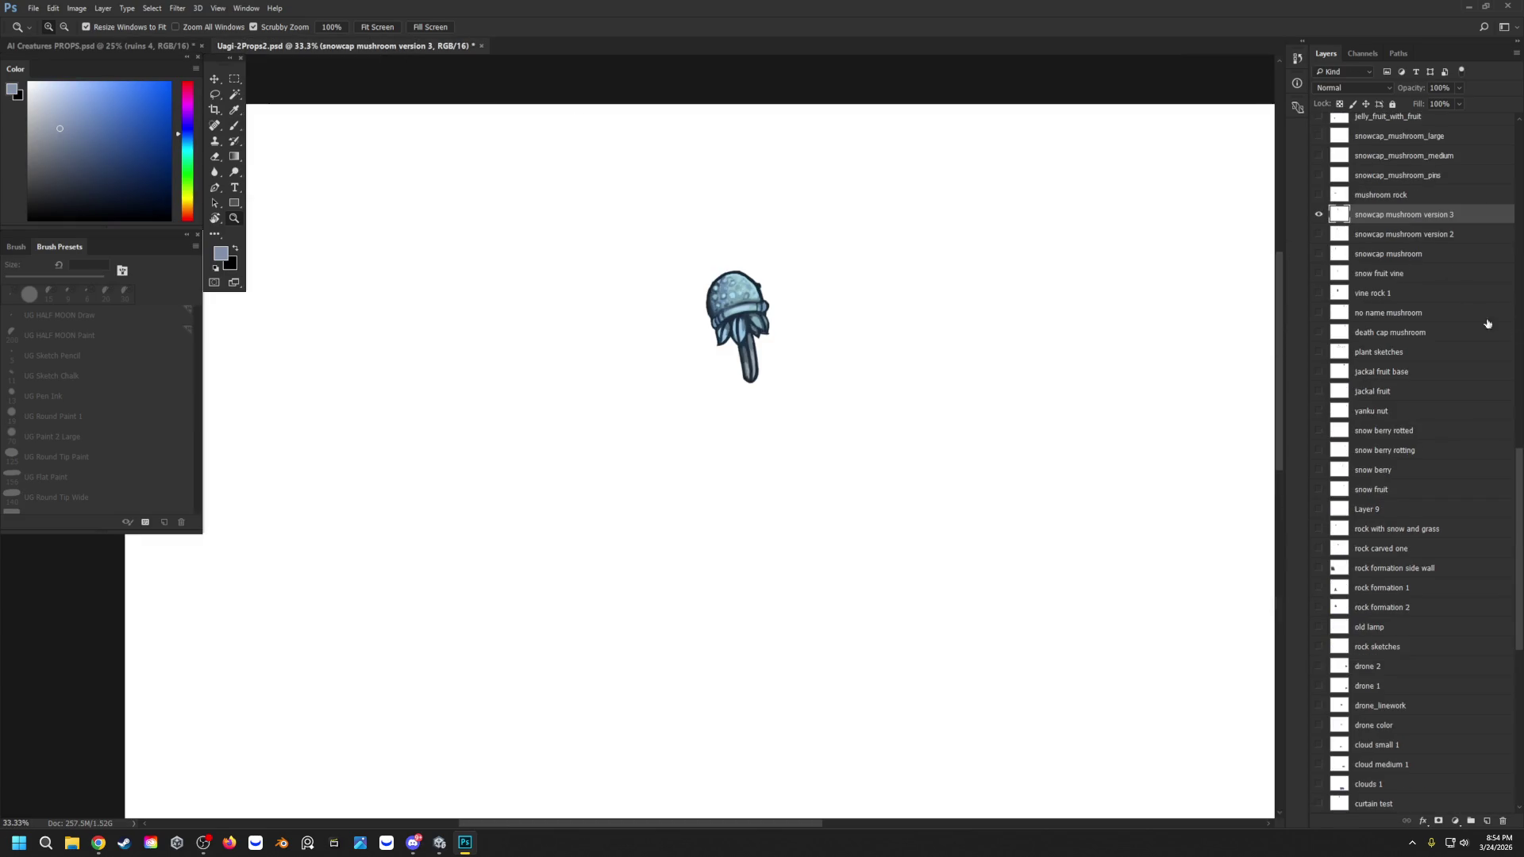
scroll(1351, 277, "up", 6)
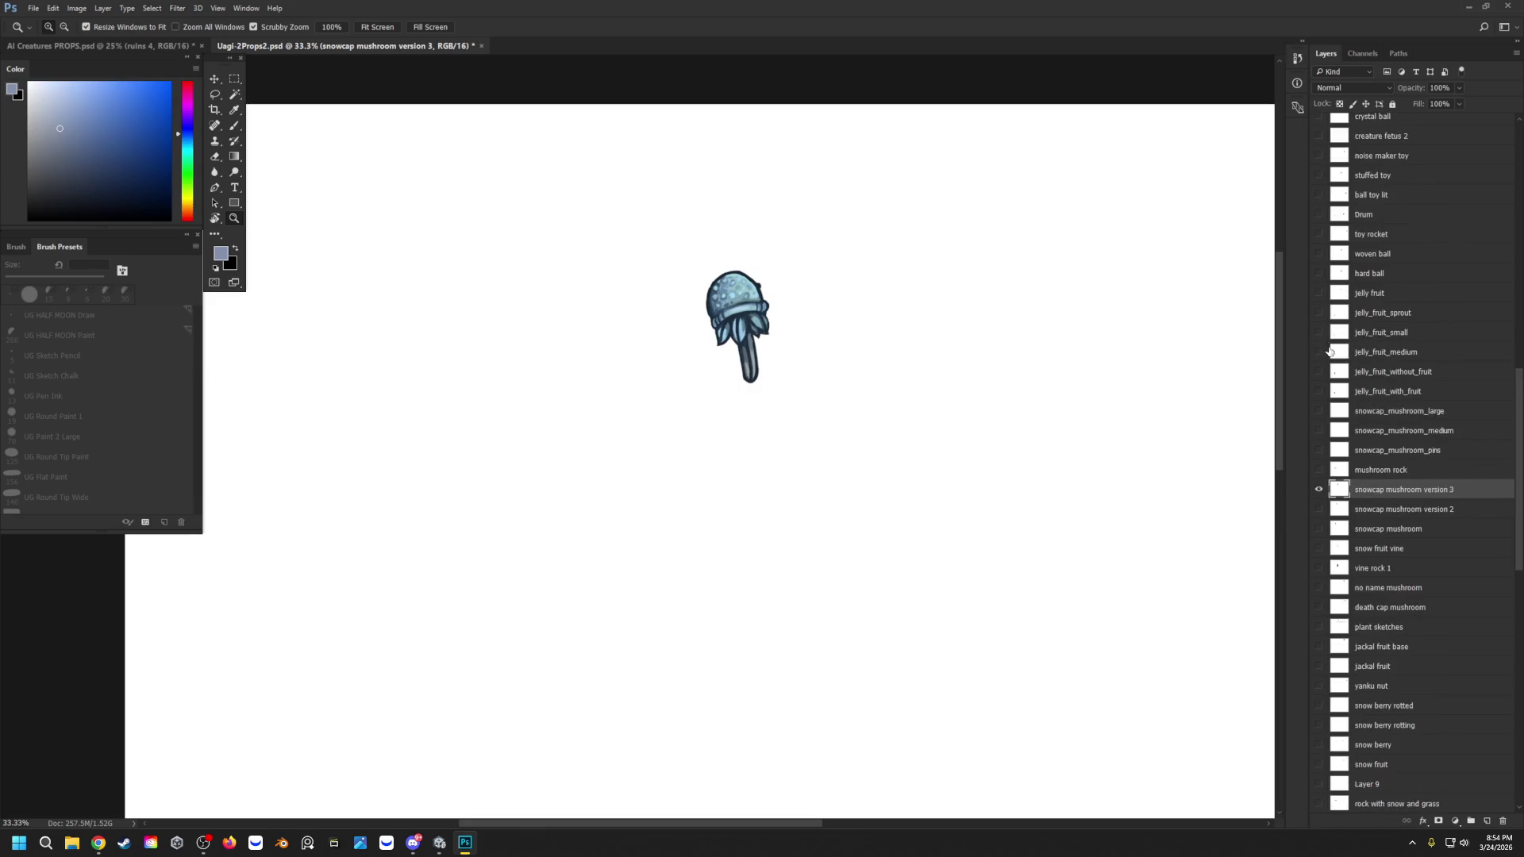
scroll(1338, 312, "up", 1)
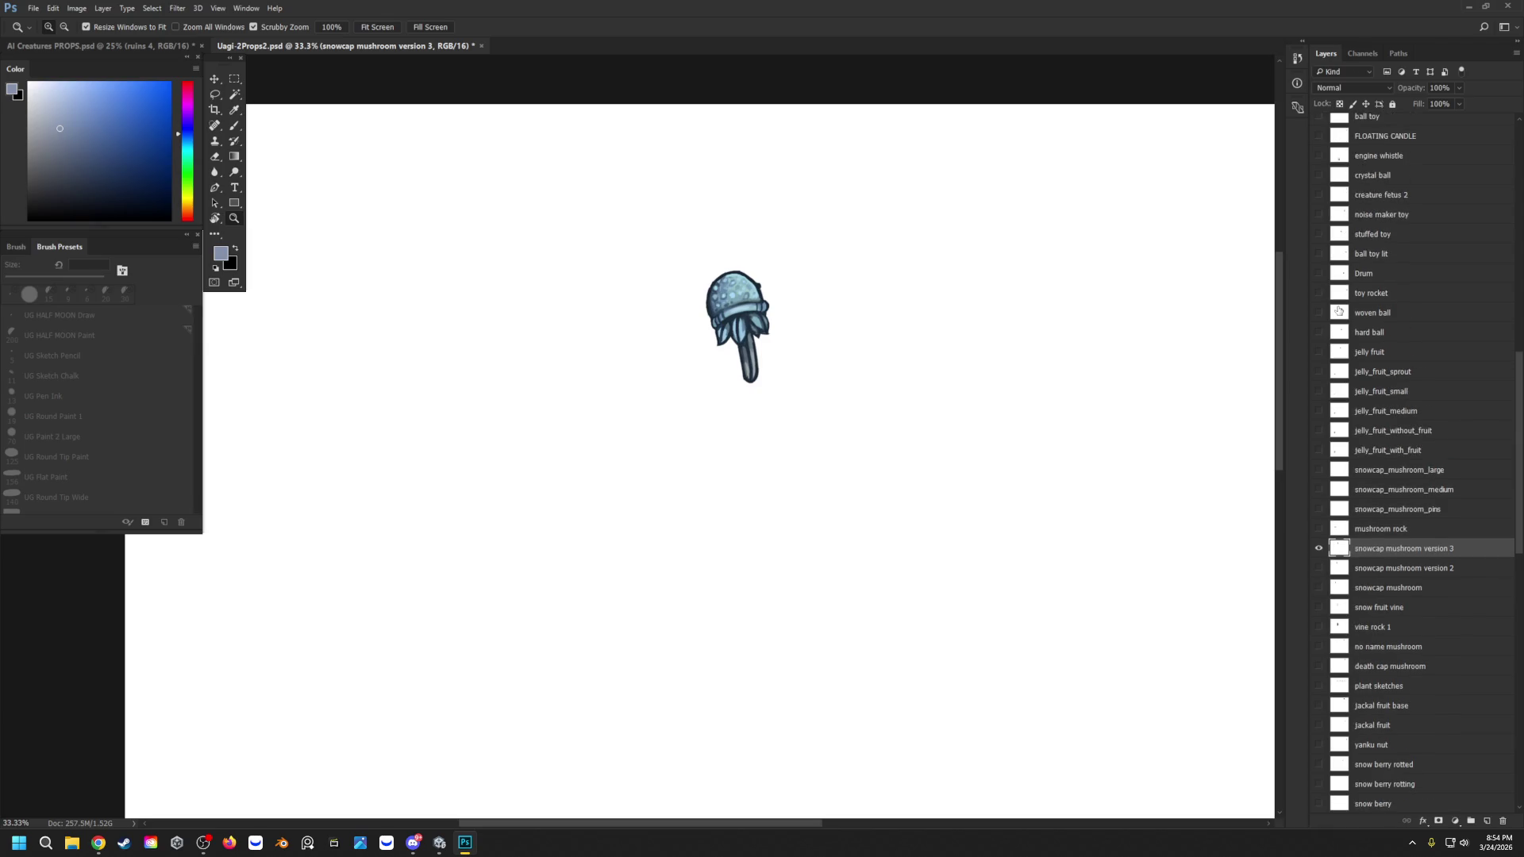
scroll(1338, 311, "up", 1)
scroll(1339, 311, "down", 3)
scroll(1338, 312, "down", 1)
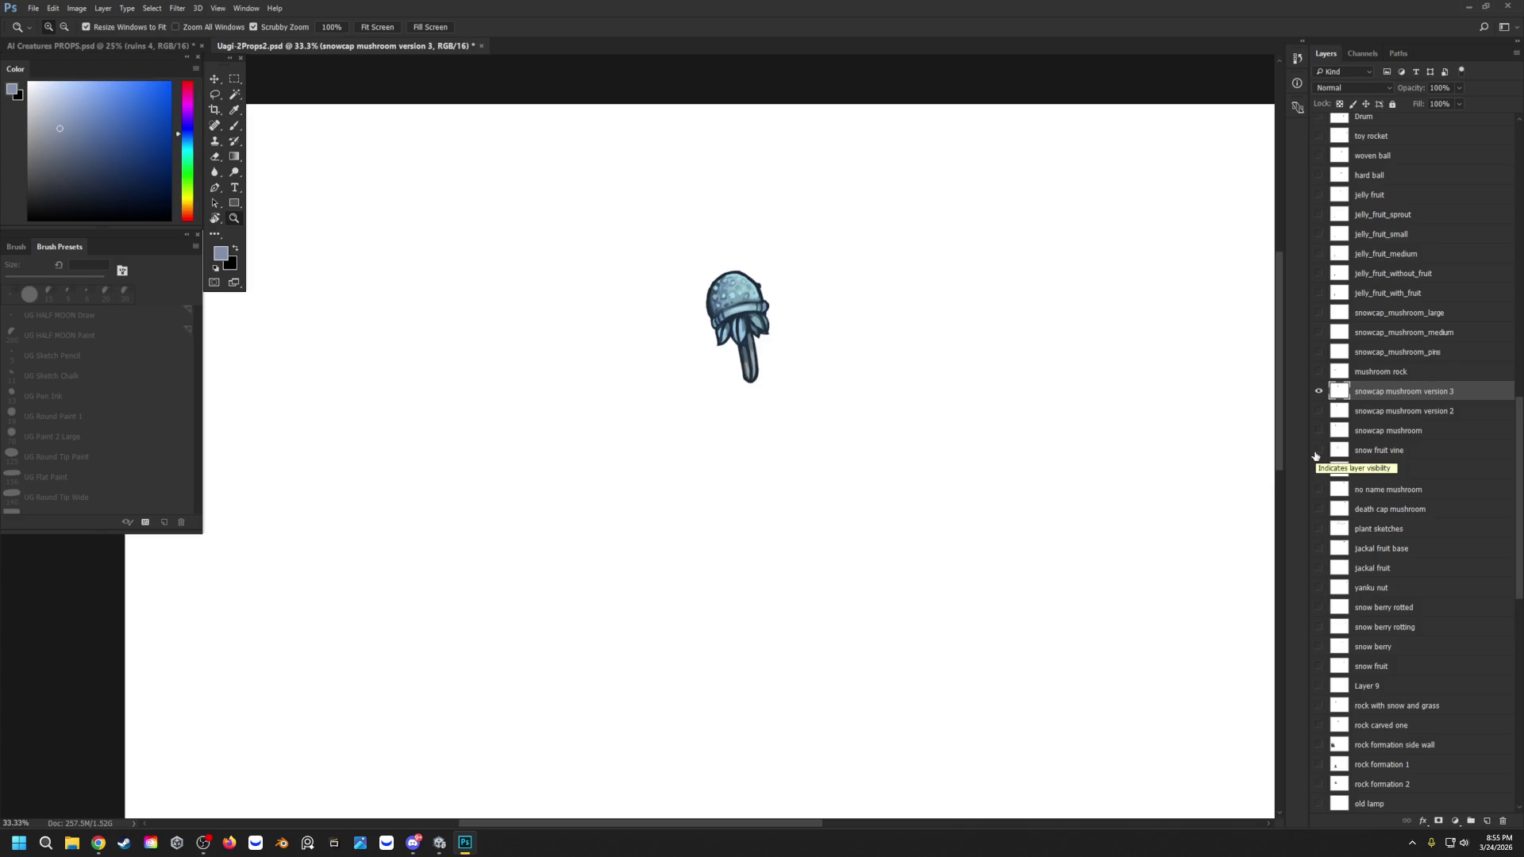
left_click(1319, 569)
mouse_move(569, 300)
left_mouse_down()
mouse_move(527, 310)
mouse_move(843, 262)
left_mouse_up()
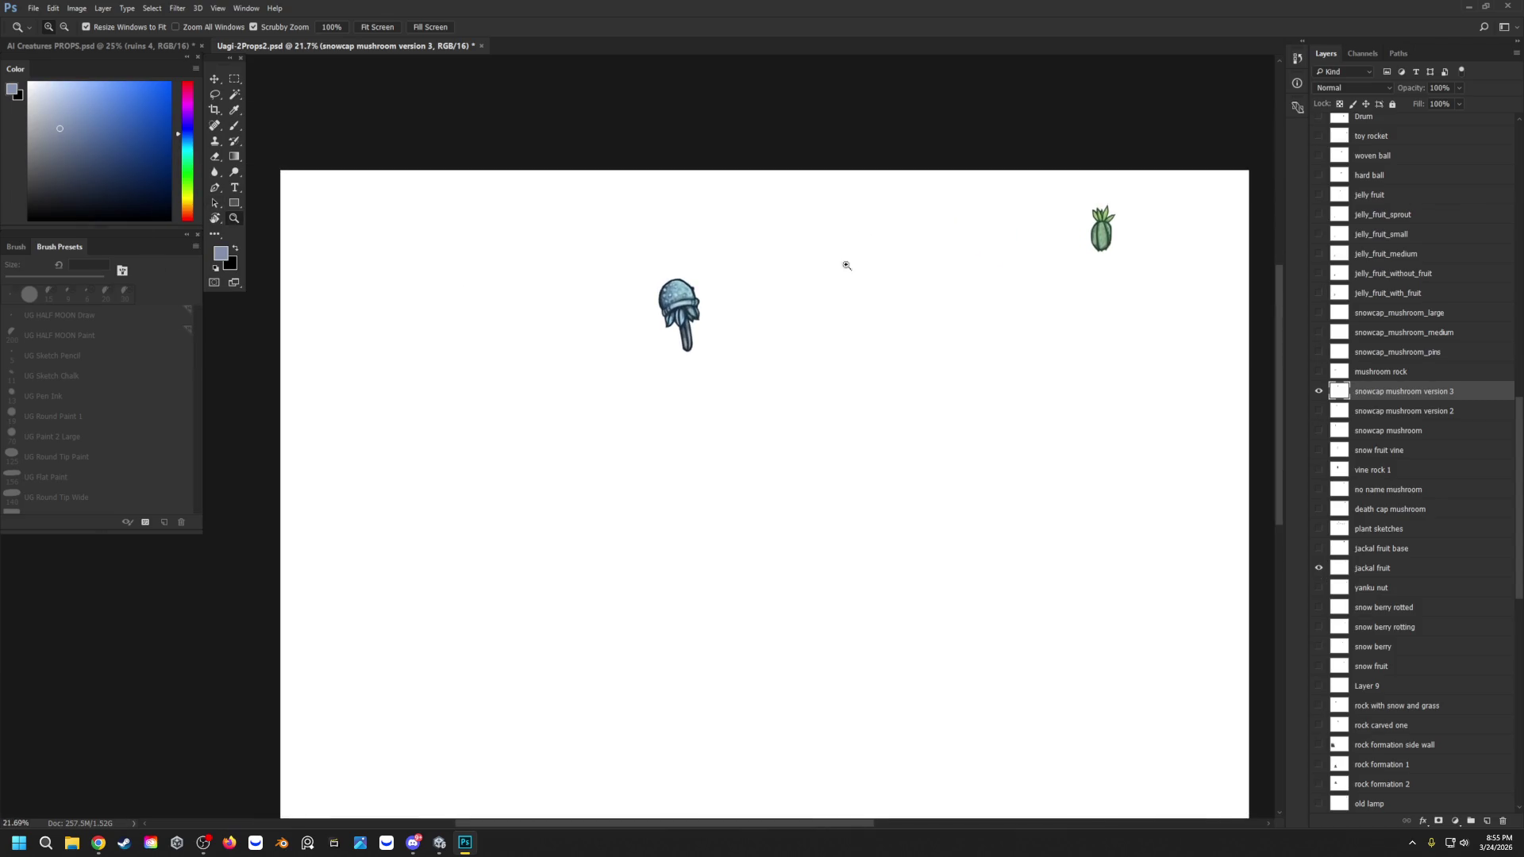
mouse_move(1164, 212)
left_mouse_down()
mouse_move(1181, 204)
mouse_move(1151, 211)
left_mouse_up()
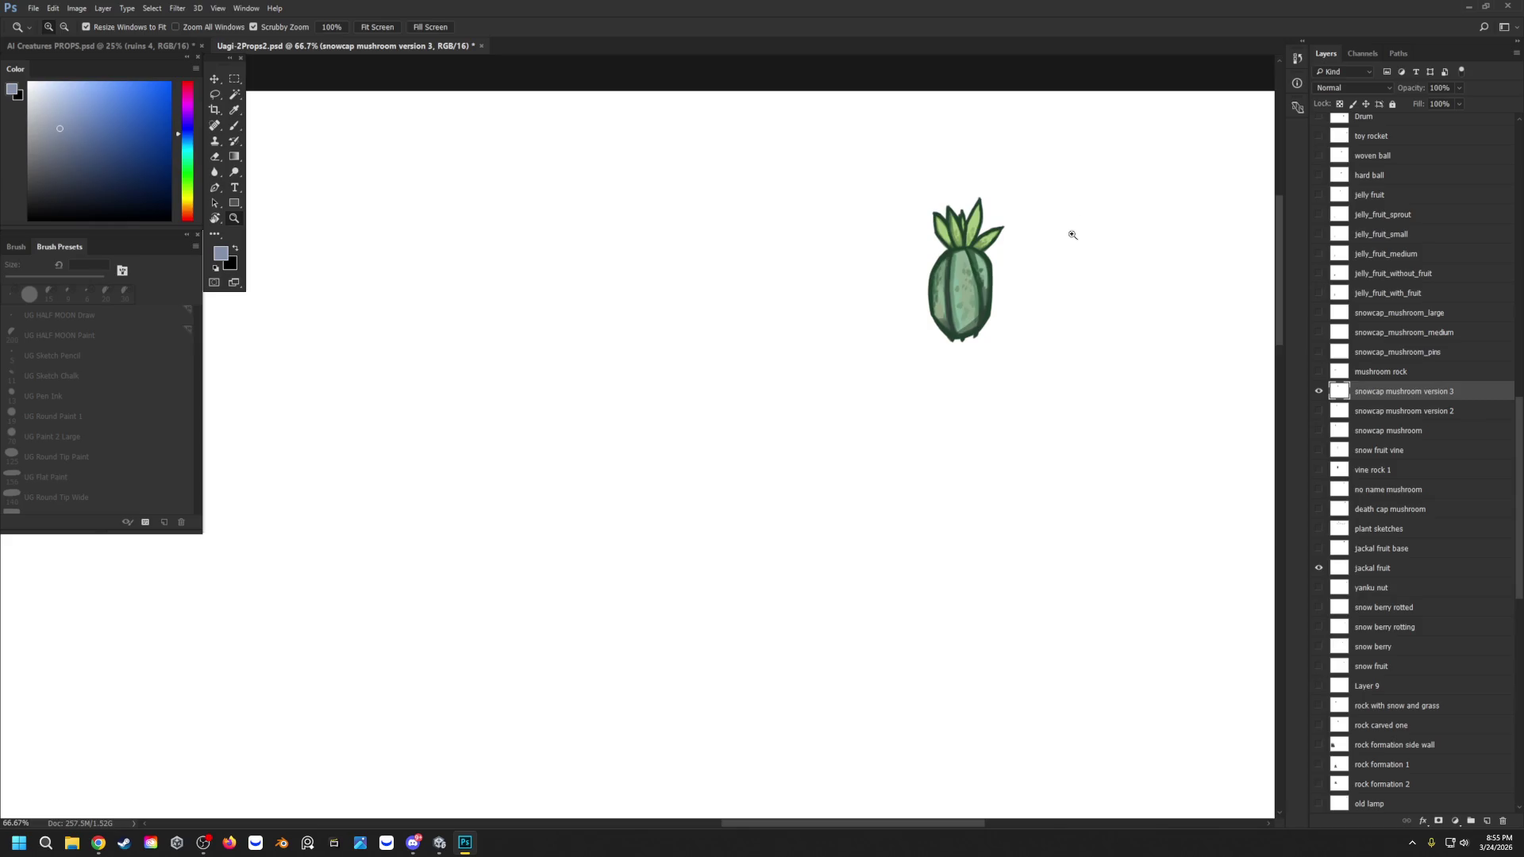
Step: Duplicate the jackal fruit layer and move the copy to the left of the original
left_click(1388, 570)
right_click(1388, 570)
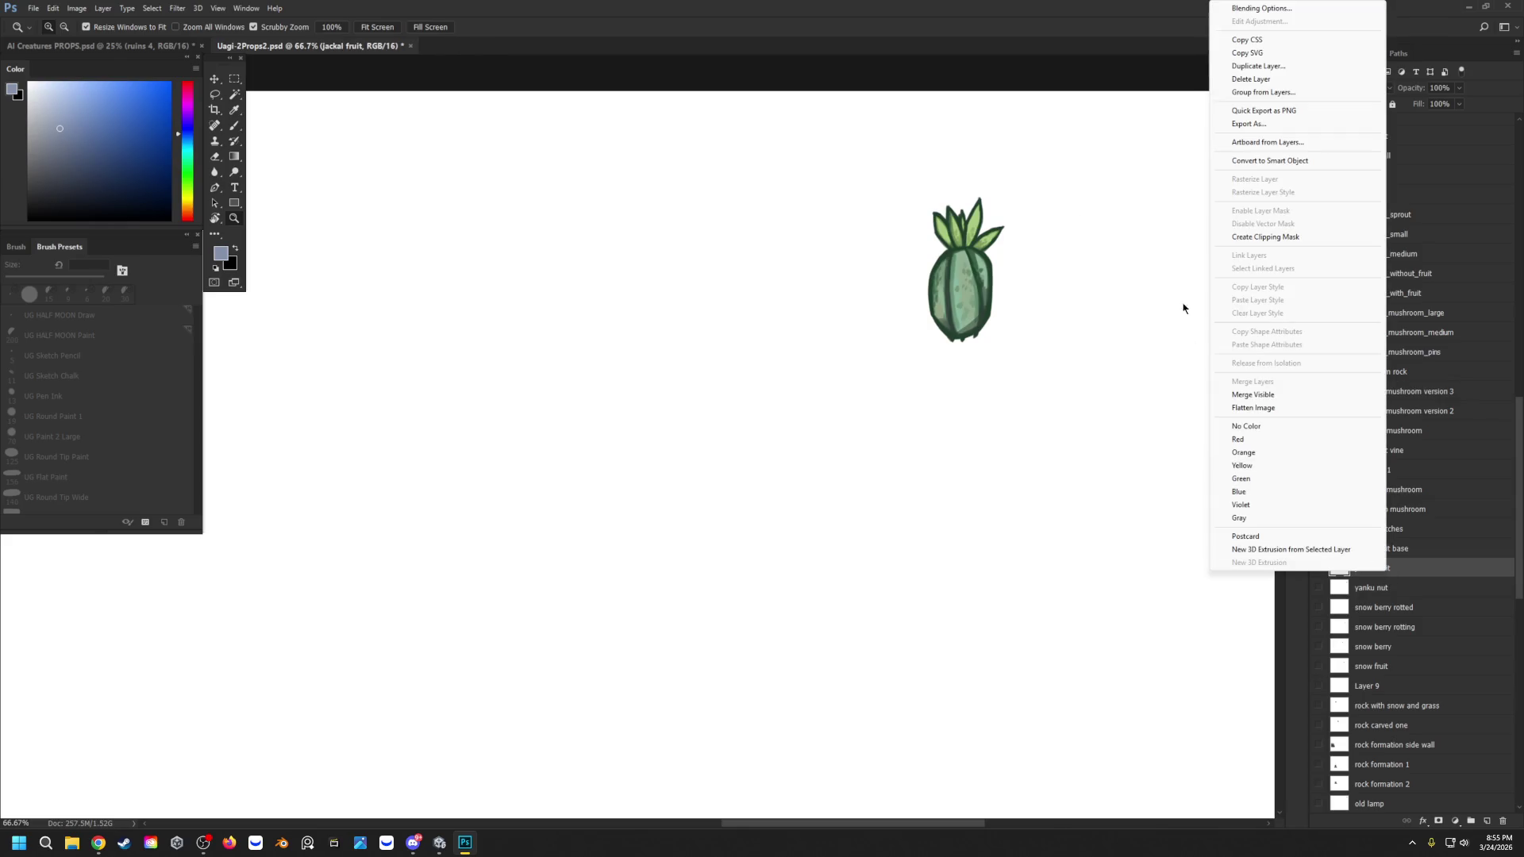
left_click(1257, 66)
left_click(865, 260)
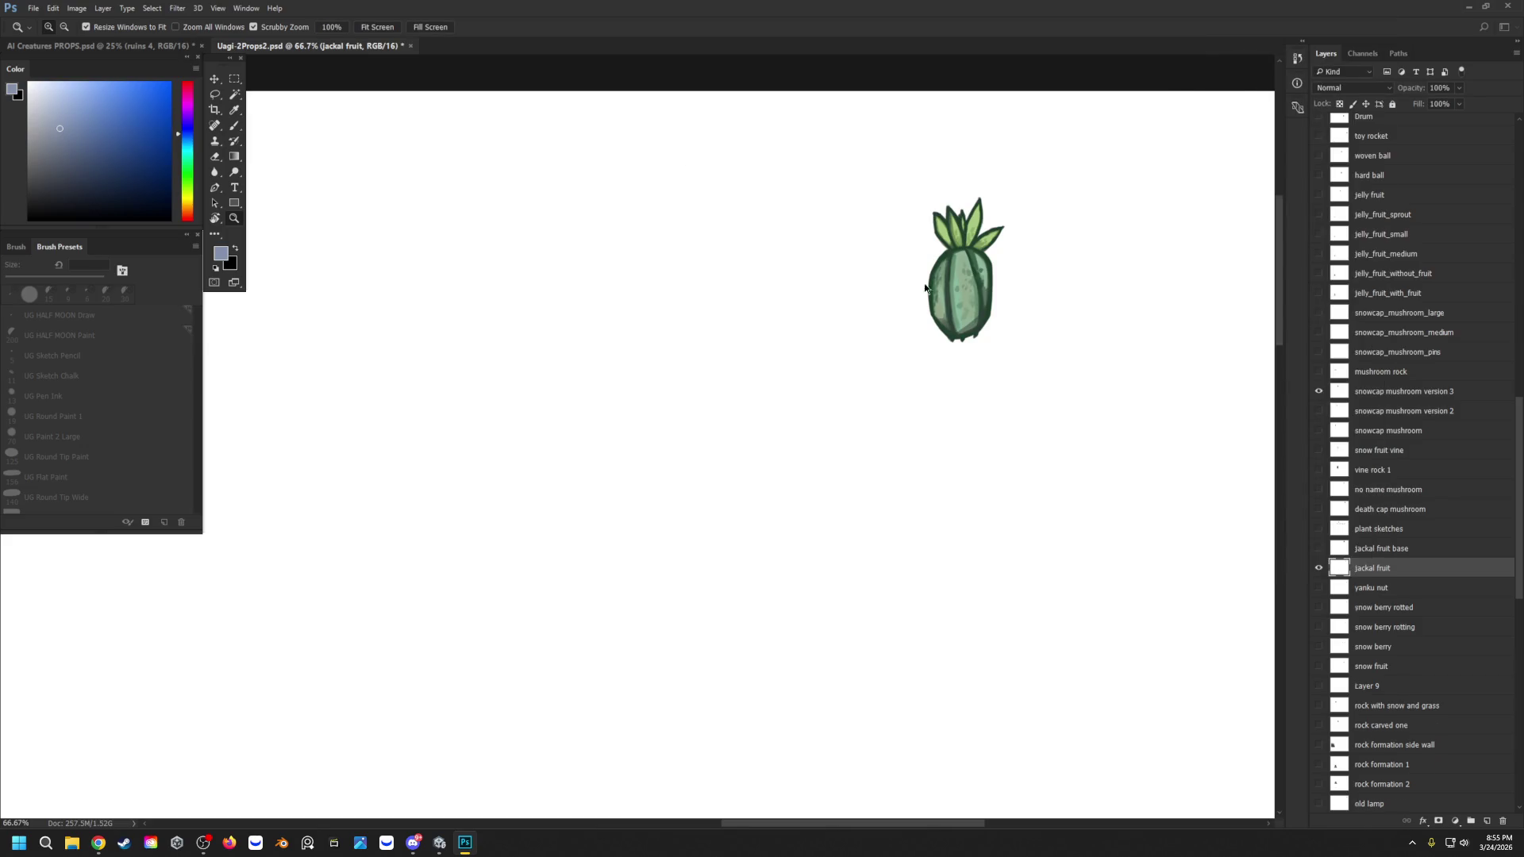
left_click(215, 78)
left_click_drag(925, 283, 788, 286)
Step: Turn on Layer 6 as a dark grey background, then switch to the Unity editor
scroll(891, 309, "down", 1)
scroll(1456, 597, "down", 7)
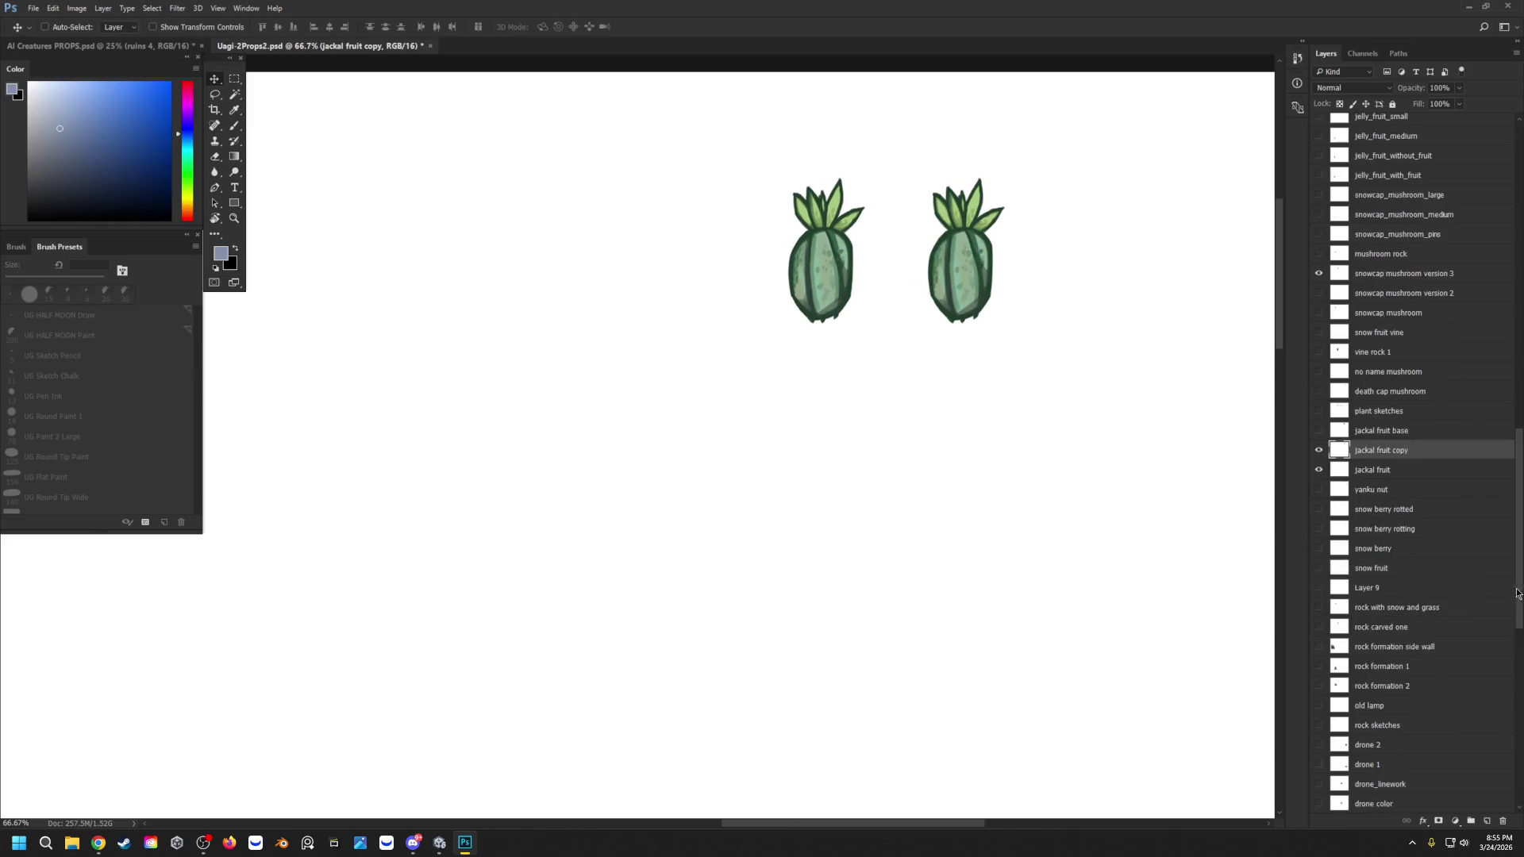
scroll(1456, 596, "down", 8)
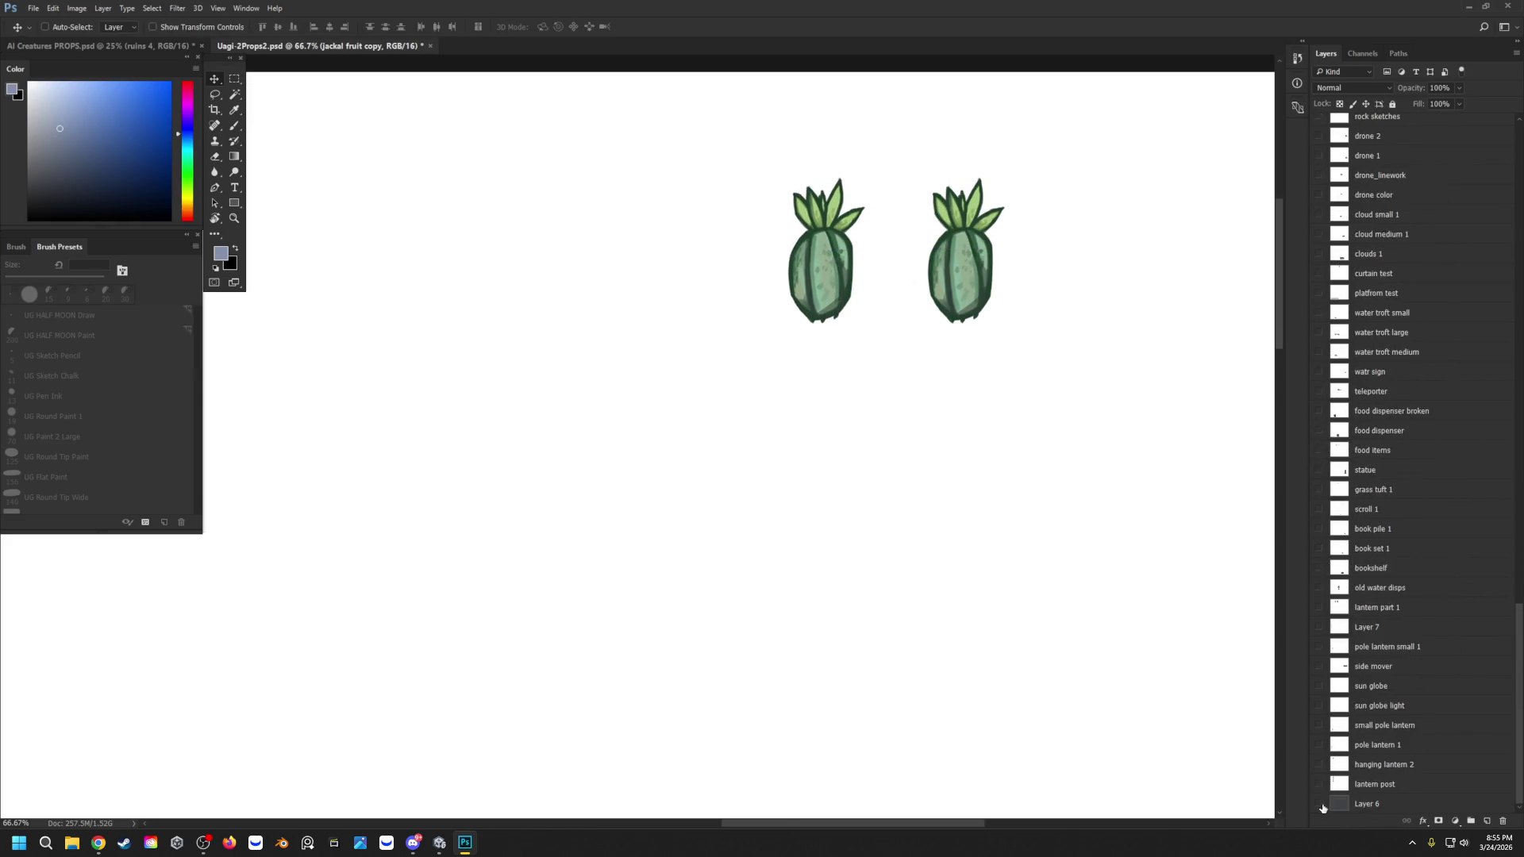
left_click(1319, 804)
scroll(895, 230, "up", 3)
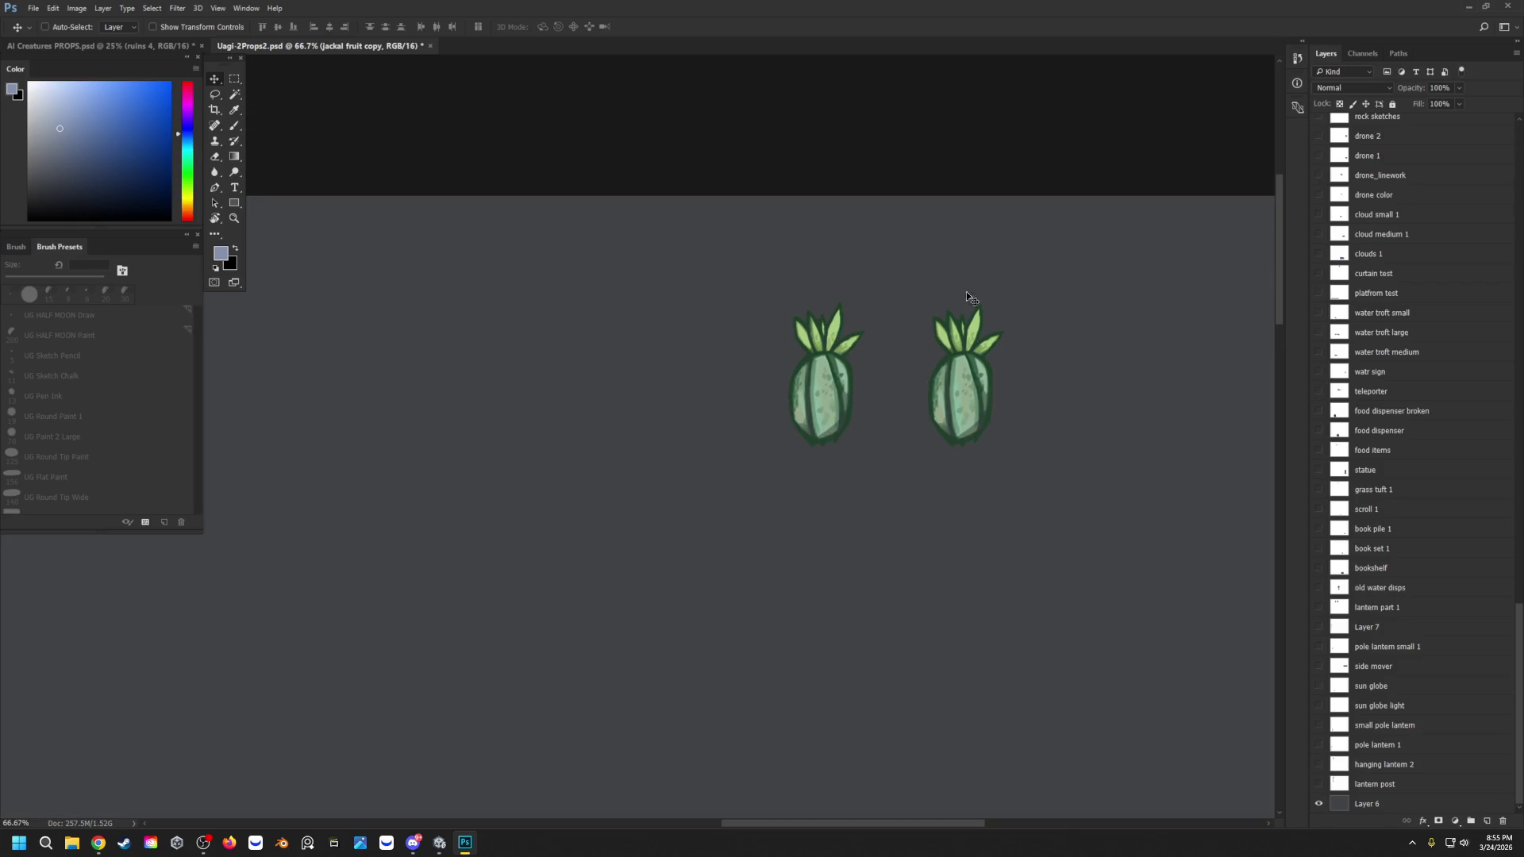
left_click(235, 220)
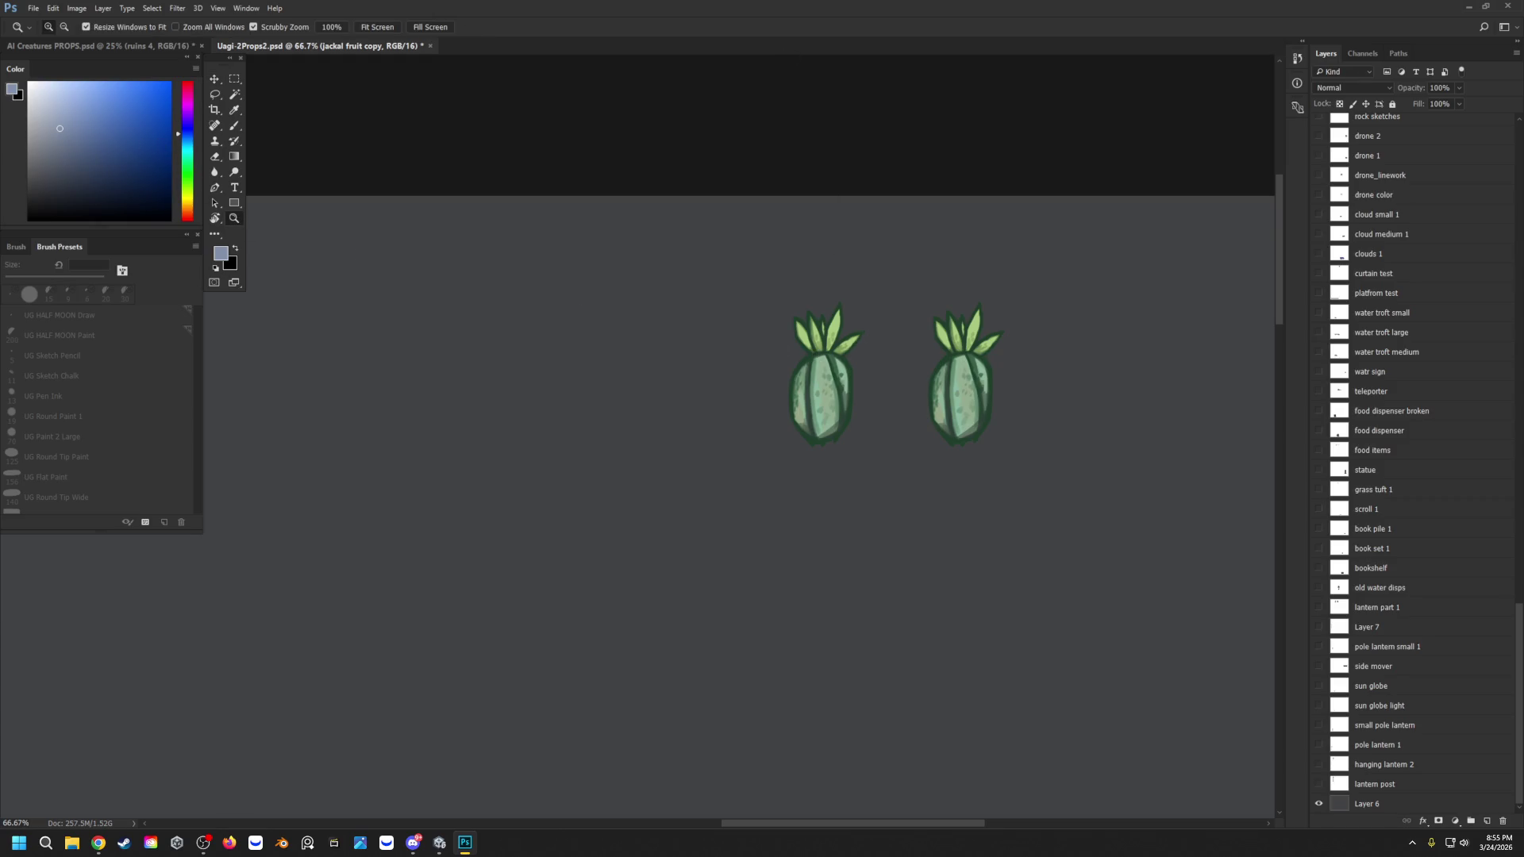
key("alt+Tab")
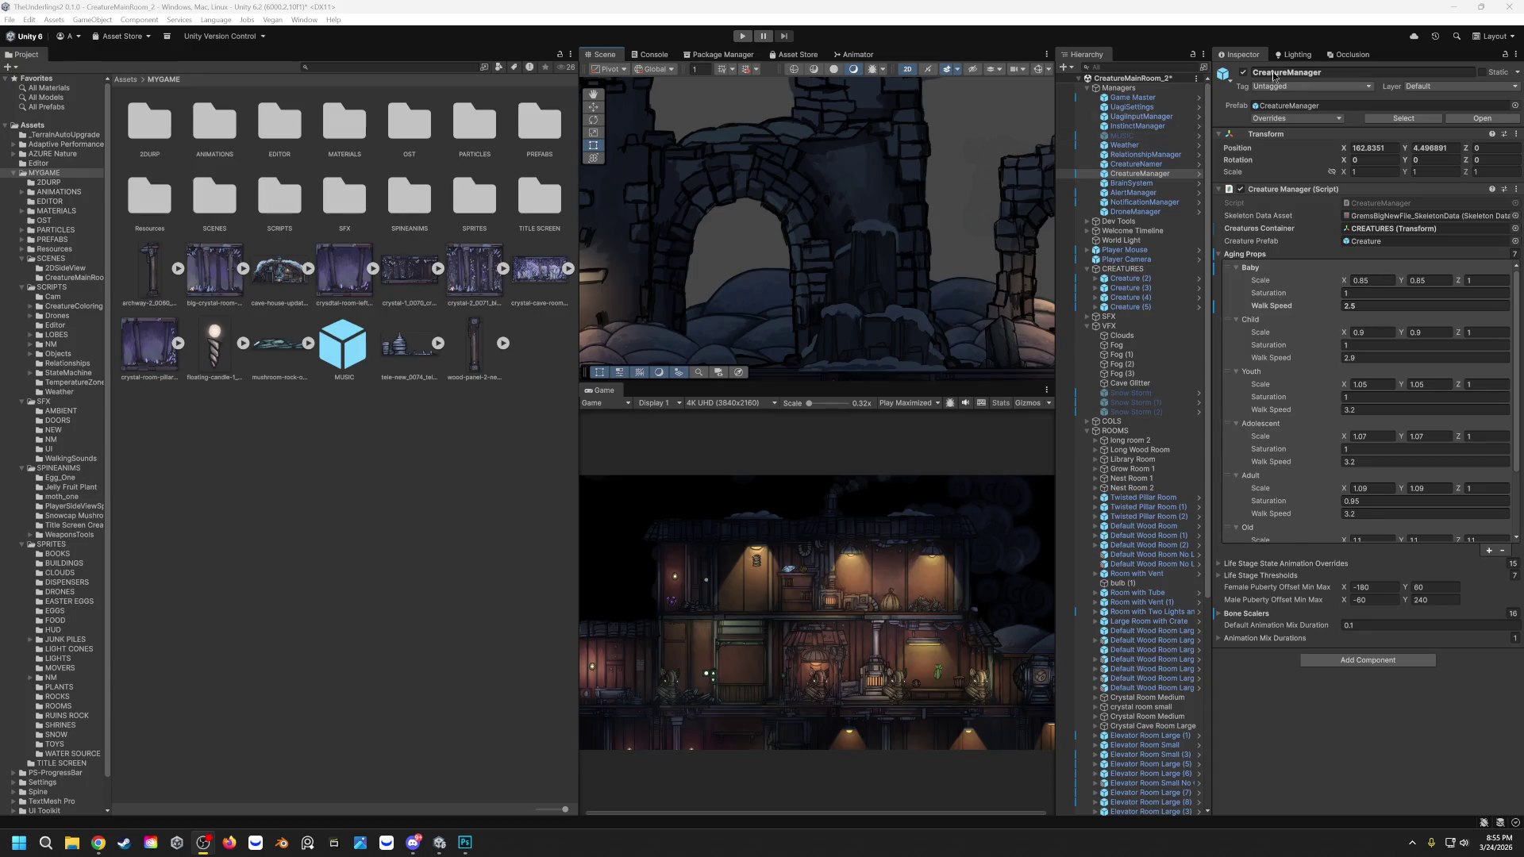
left_click(1457, 10)
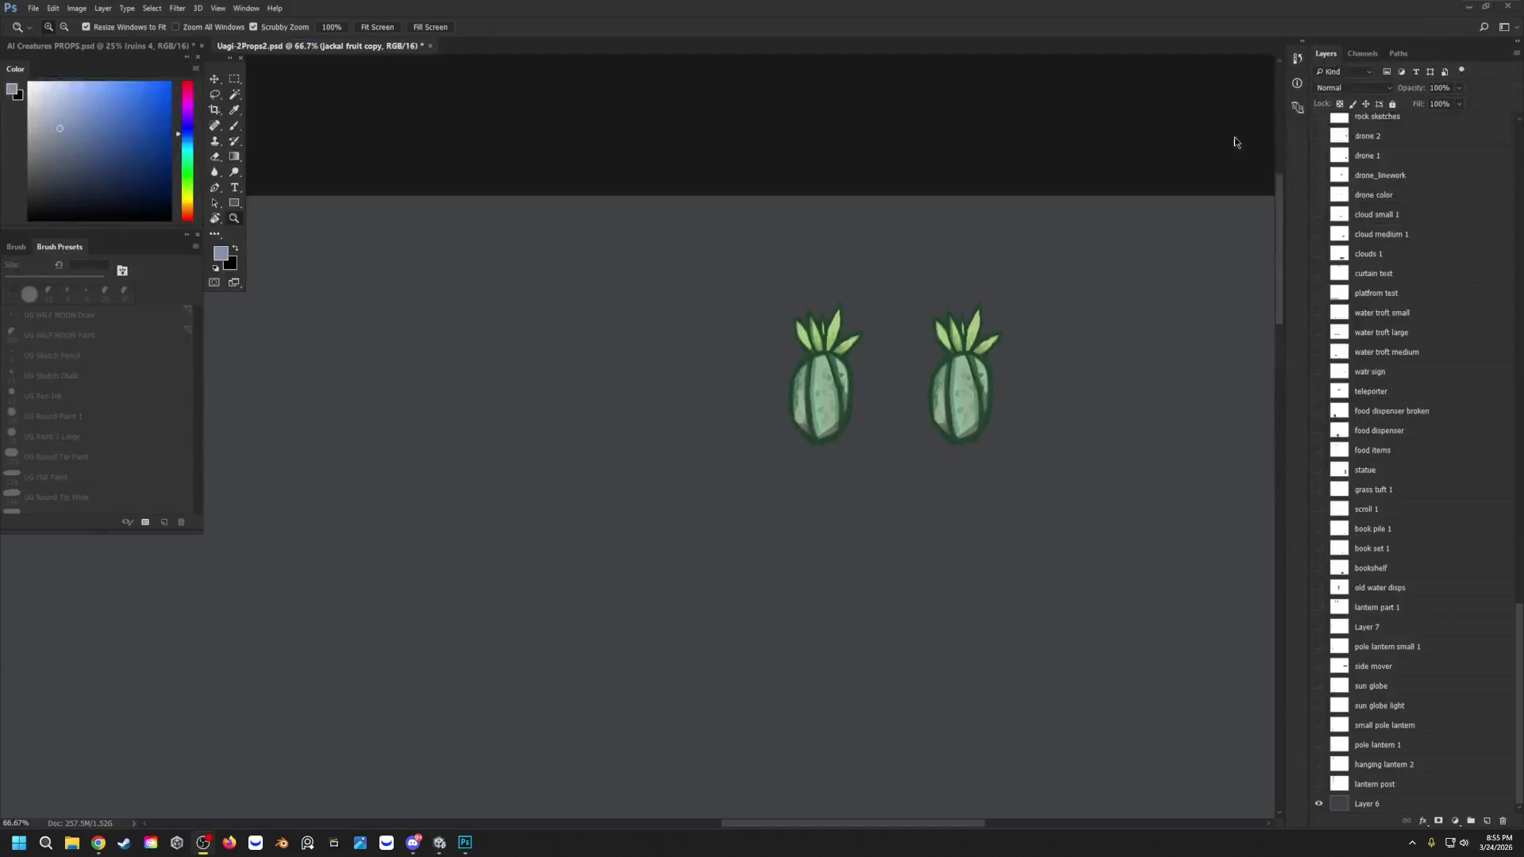
scroll(1396, 581, "up", 8)
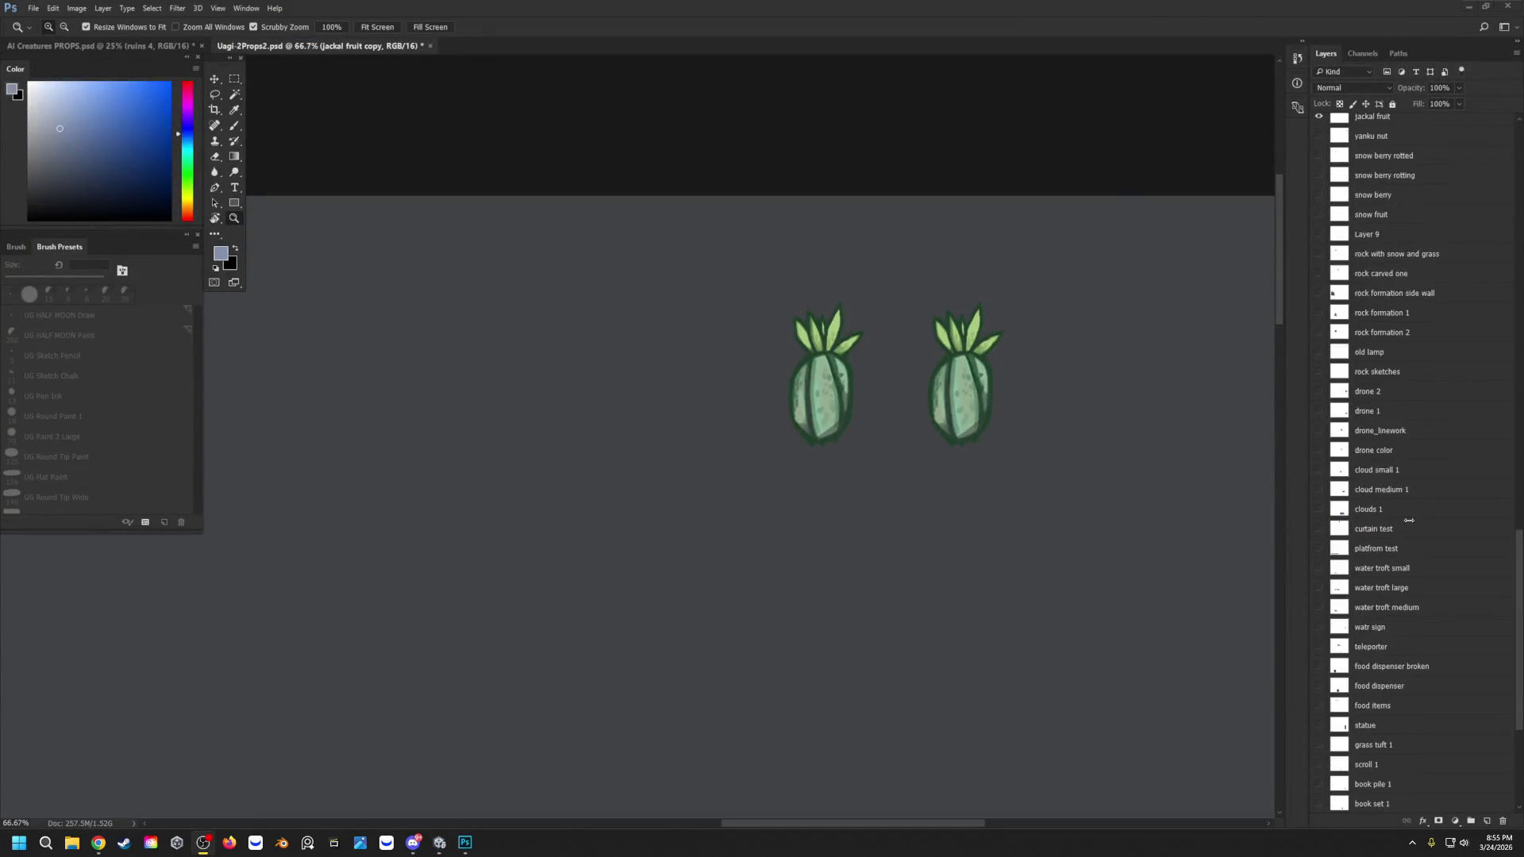
left_click(1319, 312)
left_click(1318, 312)
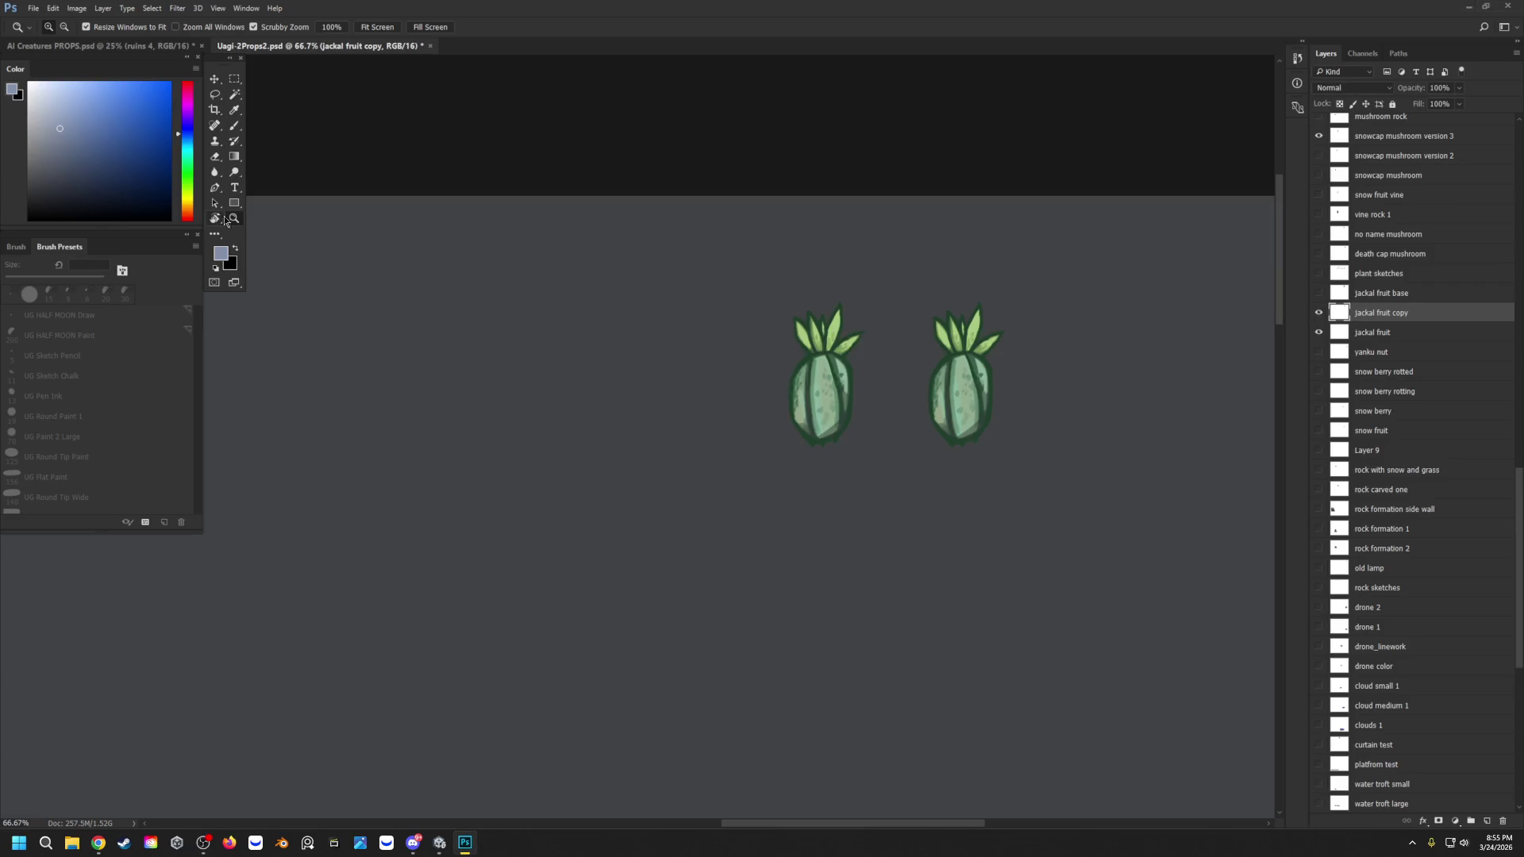
left_click(889, 359)
left_click(889, 359)
left_click_drag(747, 337, 724, 337)
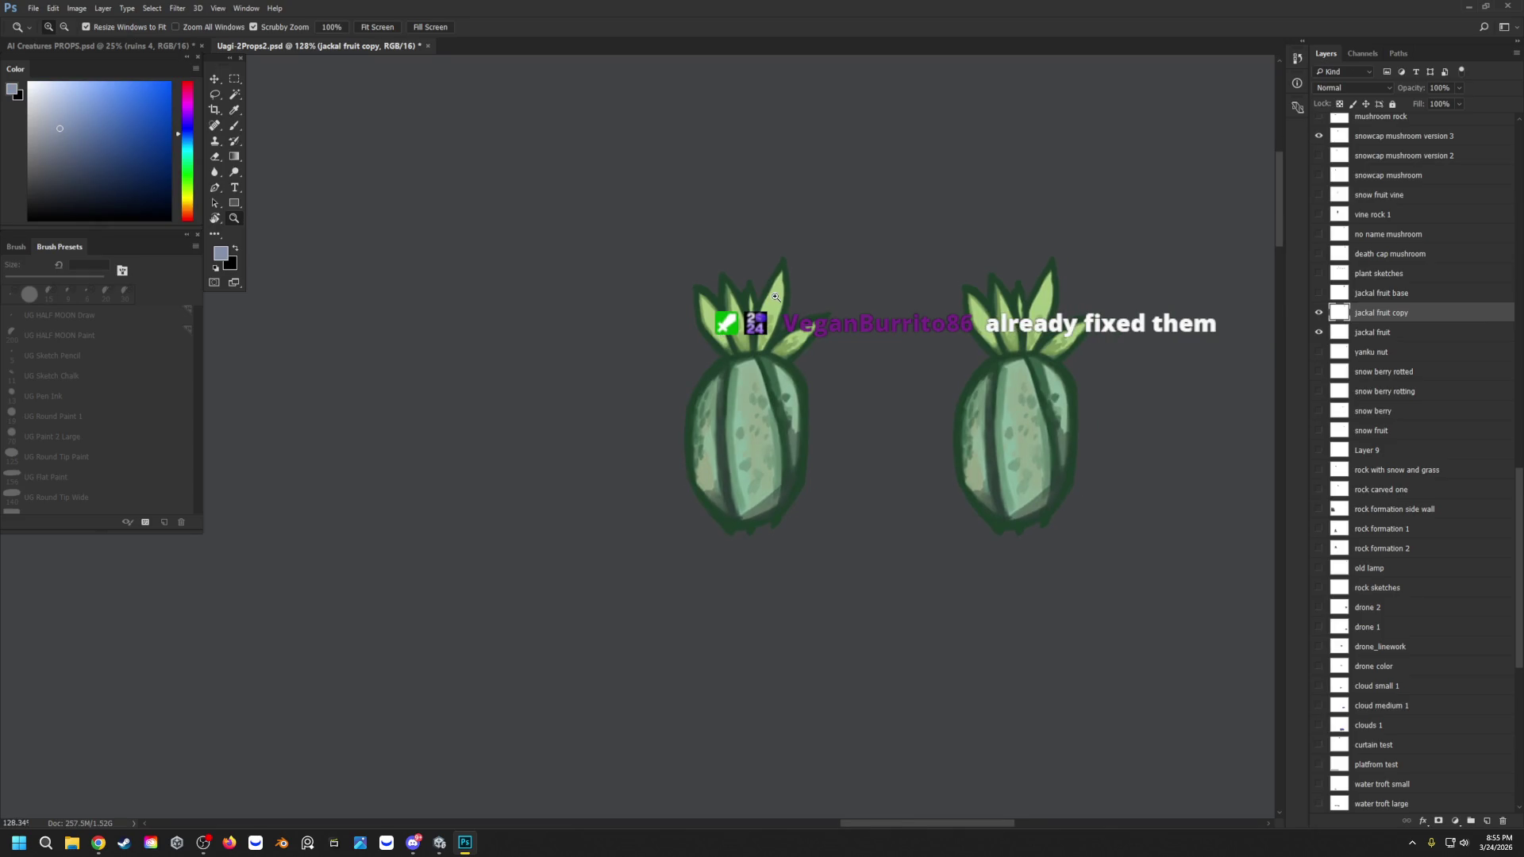
left_click(673, 432)
Step: Erase the left fruit's bottom and left outlines and trim the right leaves' tips
mouse_move(683, 415)
left_mouse_down()
mouse_move(698, 381)
mouse_move(694, 477)
mouse_move(715, 556)
left_mouse_up()
key("e")
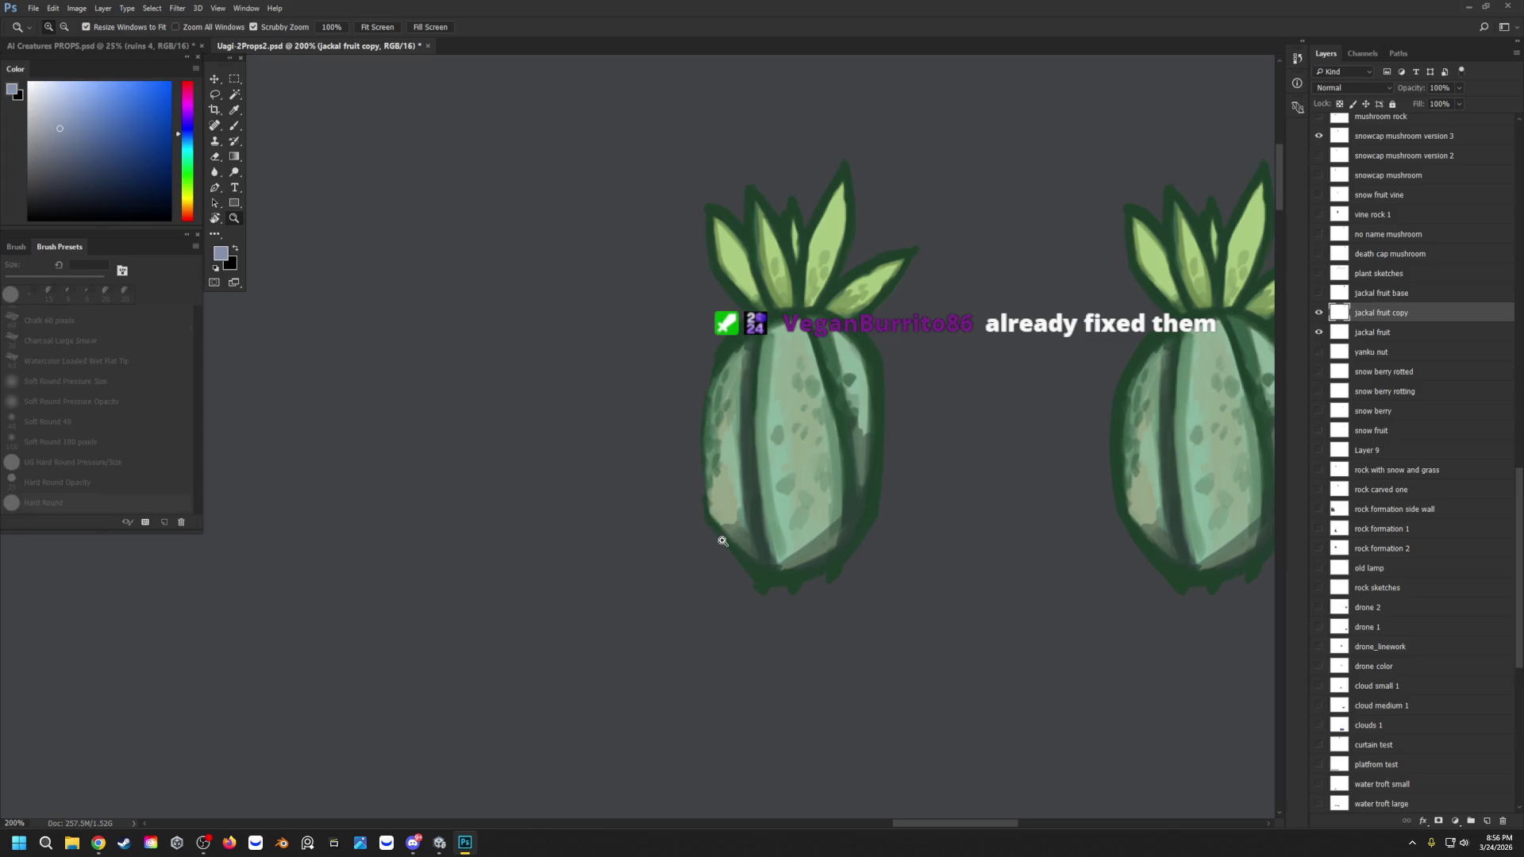
mouse_move(834, 568)
left_mouse_down()
mouse_move(769, 586)
mouse_move(703, 467)
left_mouse_up()
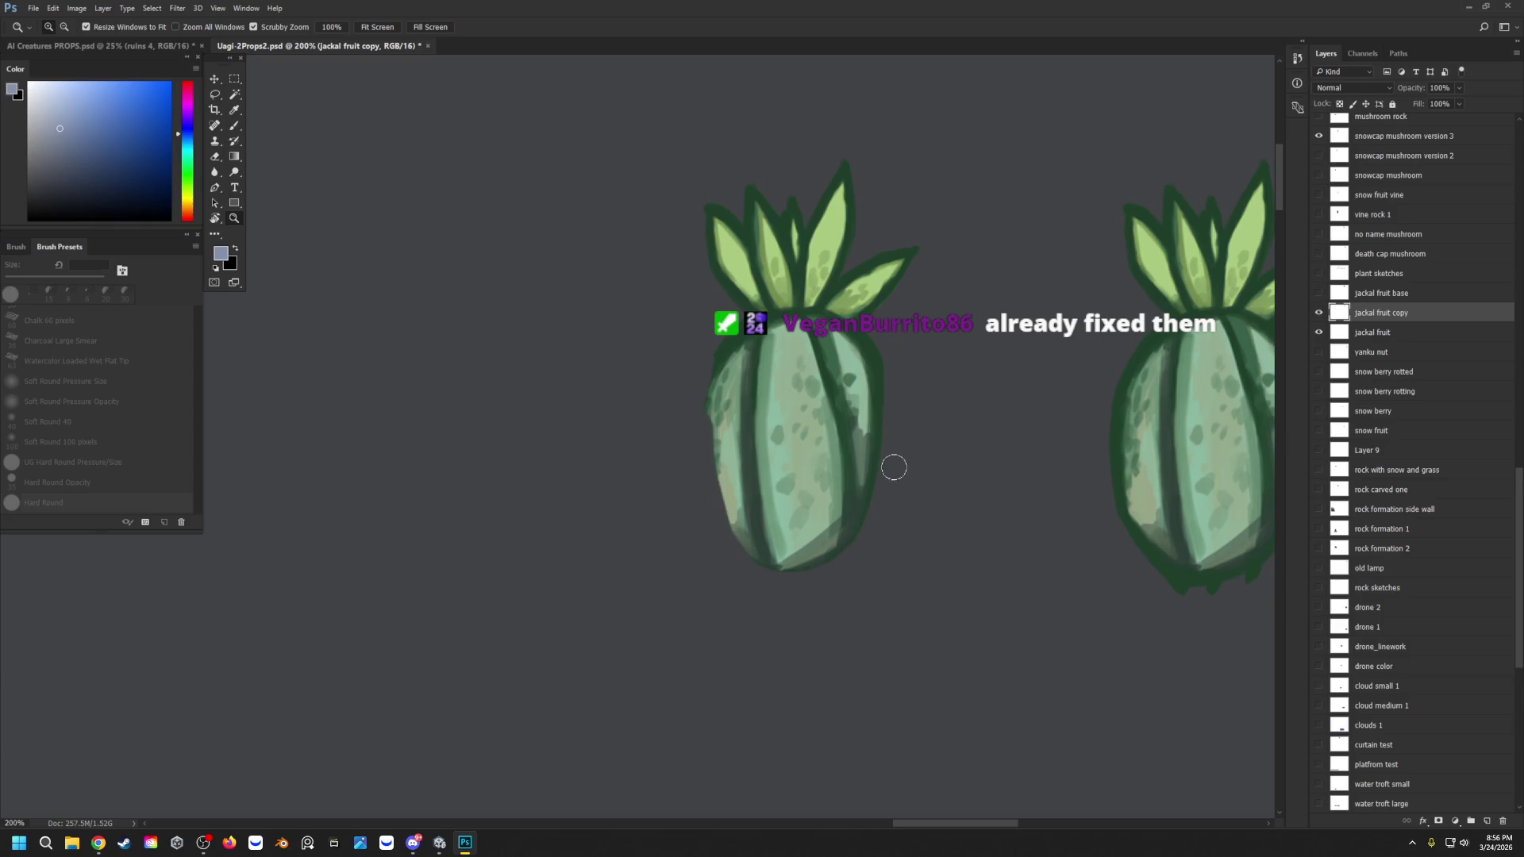
mouse_move(917, 249)
left_mouse_down()
mouse_move(910, 277)
mouse_move(891, 248)
mouse_move(870, 290)
mouse_move(871, 259)
mouse_move(849, 310)
mouse_move(847, 289)
left_mouse_up()
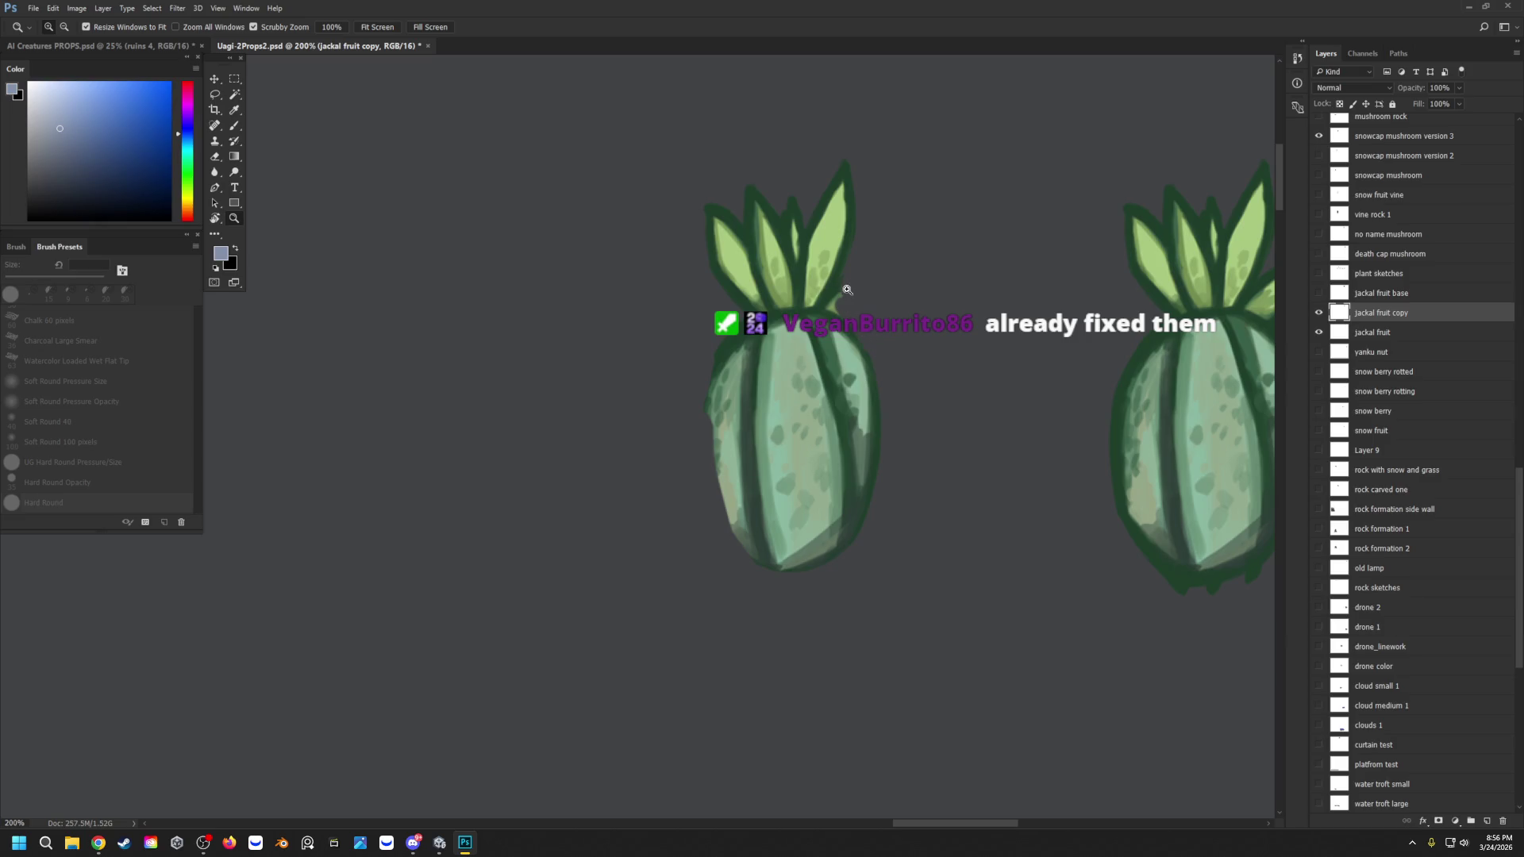
mouse_move(718, 340)
left_mouse_down()
mouse_move(697, 463)
mouse_move(708, 378)
mouse_move(710, 510)
mouse_move(850, 547)
mouse_move(783, 579)
mouse_move(817, 561)
mouse_move(749, 555)
mouse_move(803, 568)
left_mouse_up()
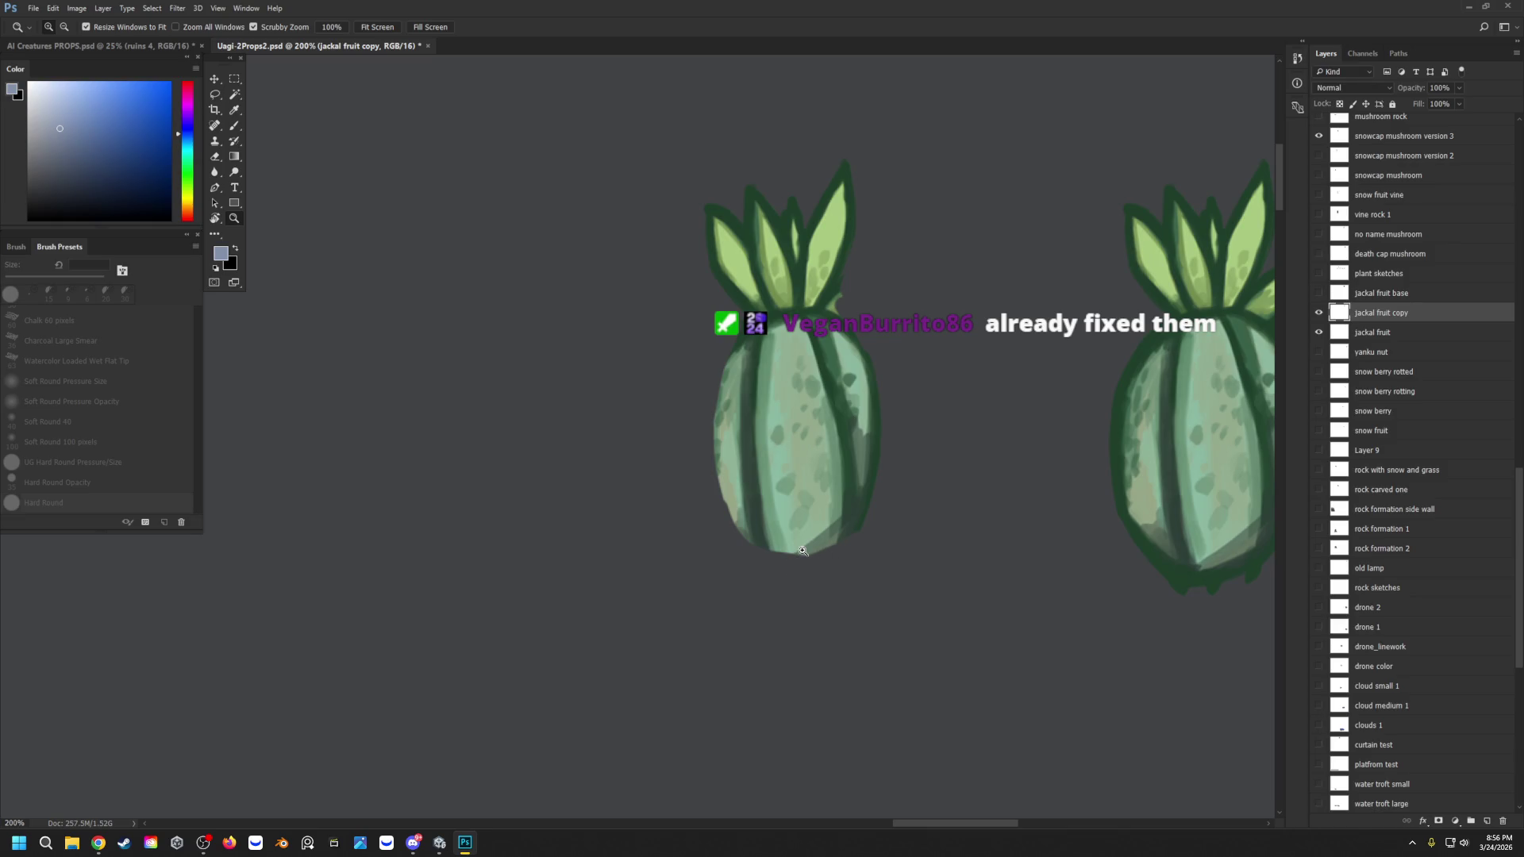
mouse_move(850, 198)
left_mouse_down()
mouse_move(847, 246)
mouse_move(818, 182)
mouse_move(826, 295)
left_mouse_up()
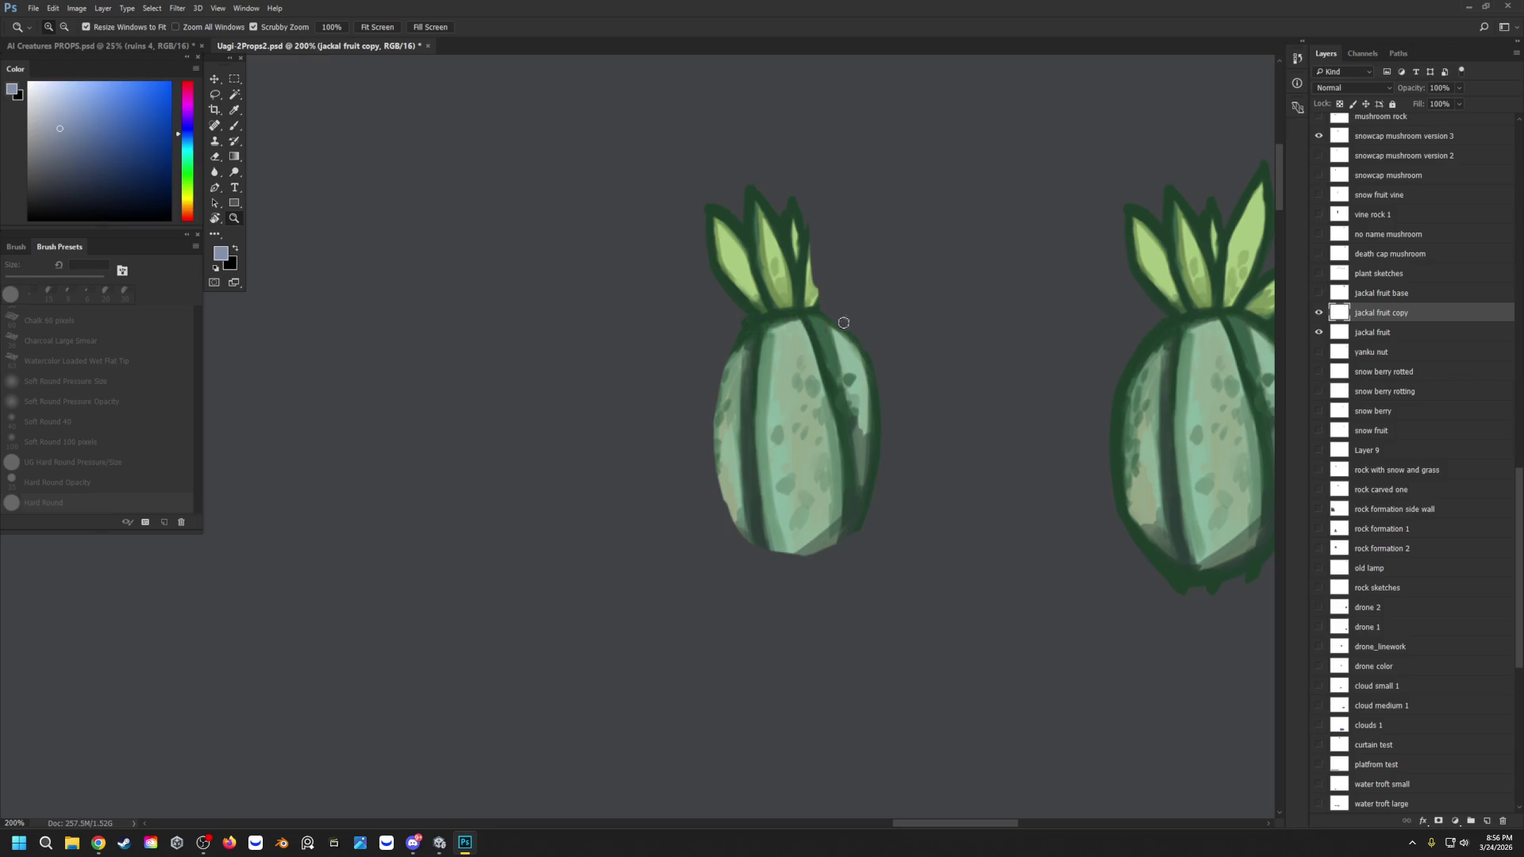
Step: Darken the outline along the leaf's right edge with the dark outline green
left_click_drag(808, 248, 811, 295)
key("b")
left_click(803, 258, "alt")
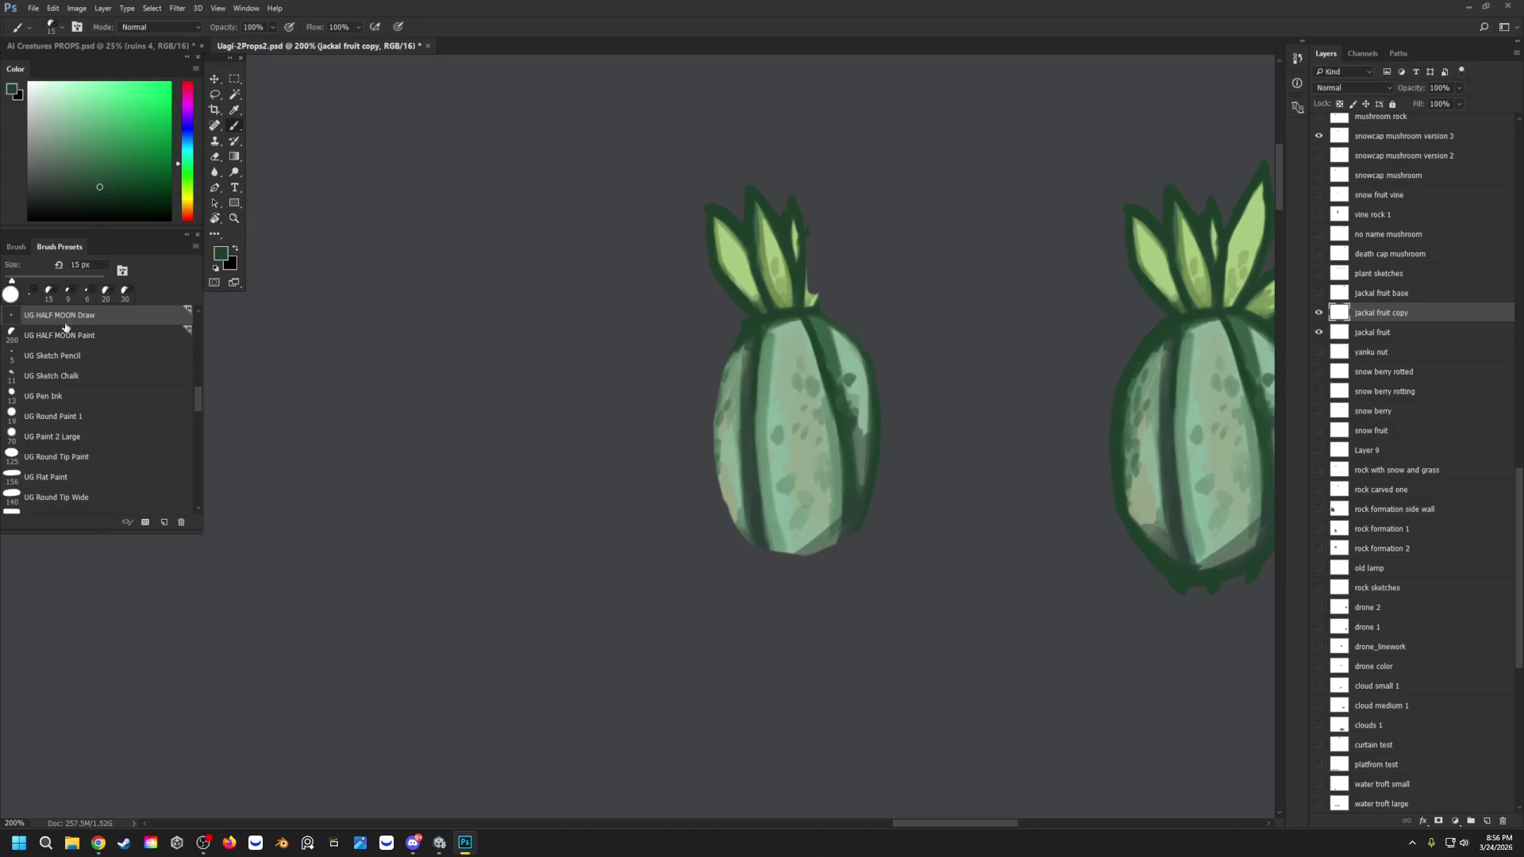
Step: With the UG HALF MOON Paint brush, repaint the middle and right leaves in light and dark green
left_click(65, 333)
mouse_move(794, 216)
left_mouse_down()
mouse_move(797, 286)
mouse_move(788, 230)
left_mouse_up()
left_click(787, 259, "alt")
key("[")
key("[")
left_click_drag(802, 306, 794, 216)
mouse_move(792, 274)
left_mouse_down()
mouse_move(783, 232)
mouse_move(807, 262)
mouse_move(803, 230)
mouse_move(806, 285)
mouse_move(797, 272)
left_mouse_up()
left_click(794, 211, "alt")
left_click_drag(782, 226, 781, 277)
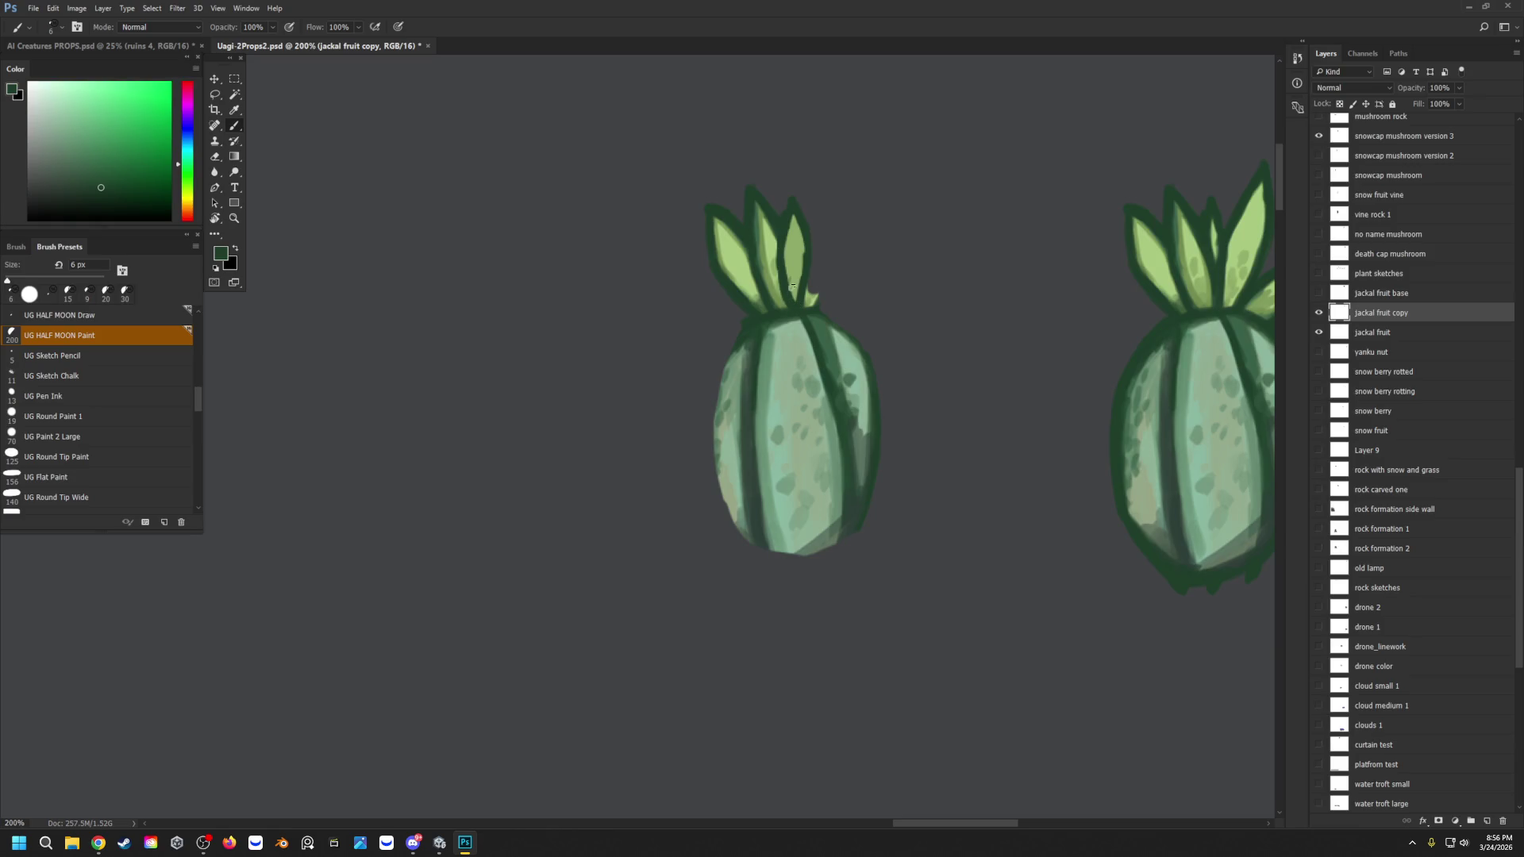
left_click(790, 282, "alt")
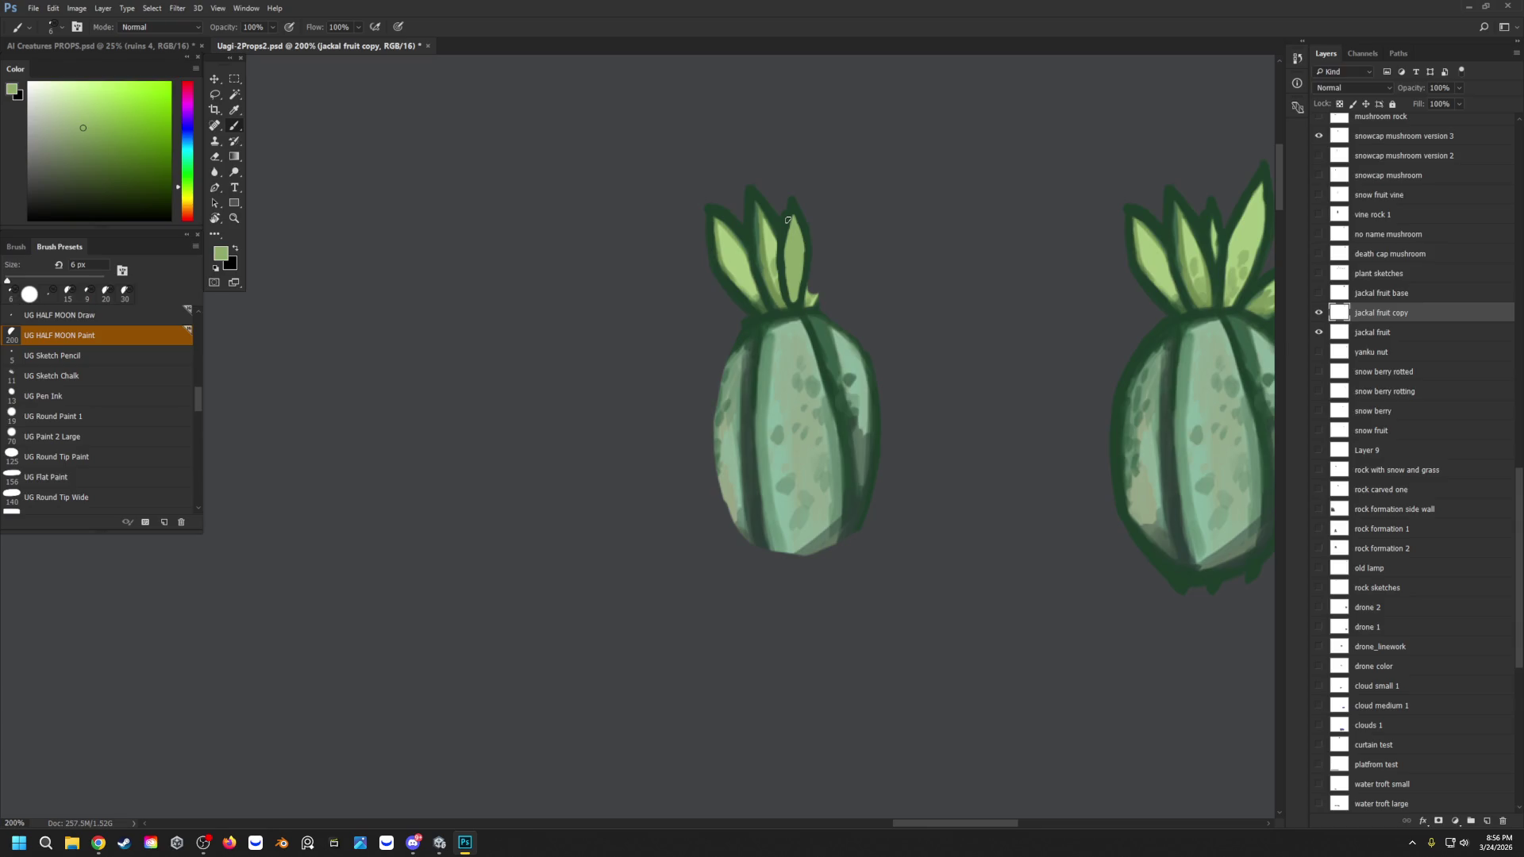
left_click(785, 276, "alt")
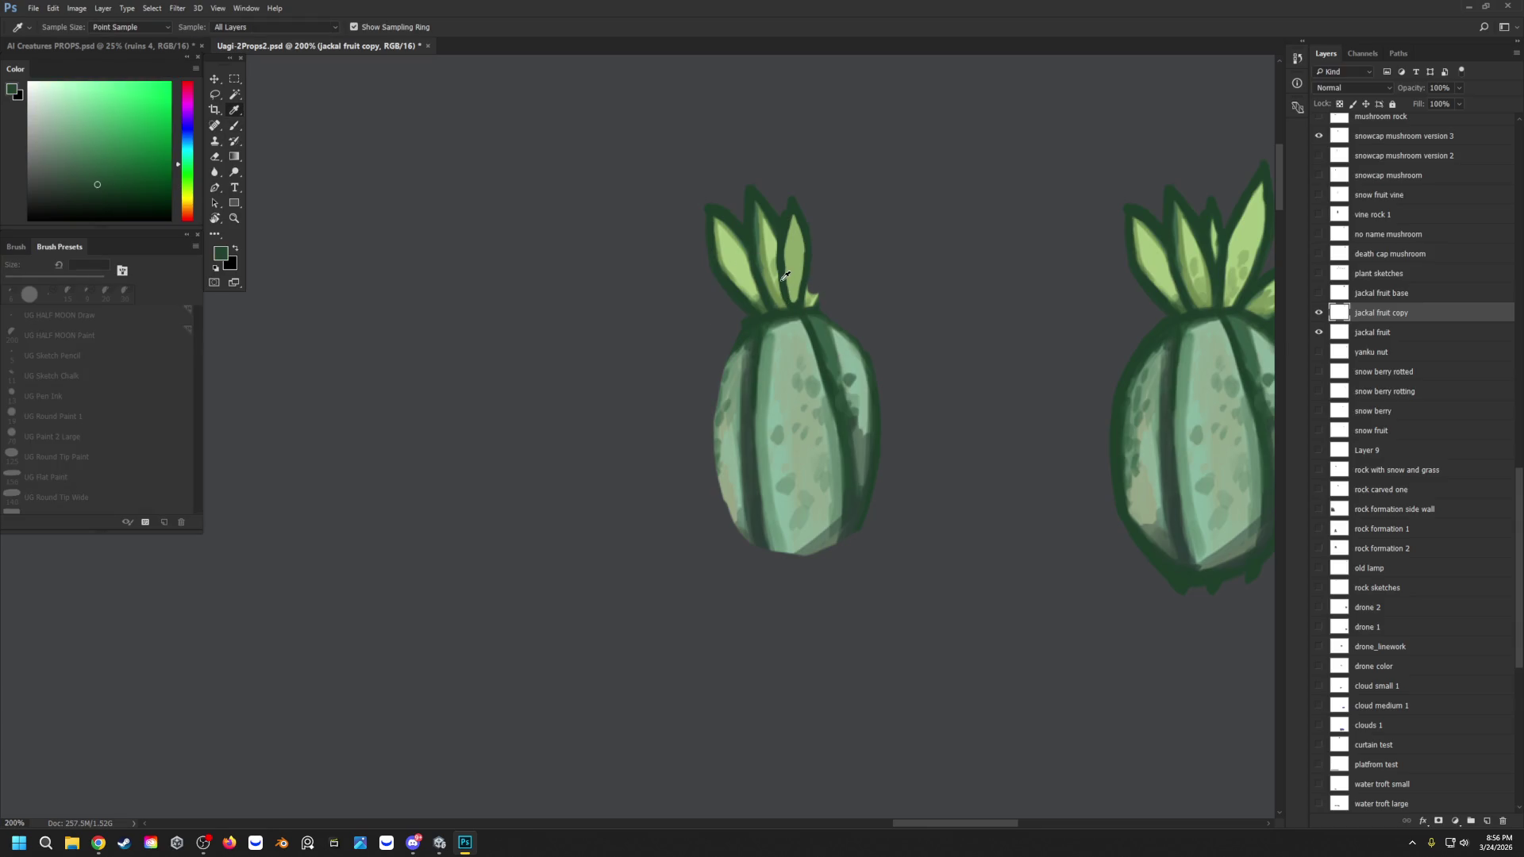
Step: Erase the middle leaf's tip and touch up the leaves with light green
key("e")
mouse_move(755, 169)
left_mouse_down()
mouse_move(755, 230)
mouse_move(784, 183)
mouse_move(722, 221)
mouse_move(712, 273)
mouse_move(734, 266)
mouse_move(735, 286)
mouse_move(765, 214)
mouse_move(763, 255)
mouse_move(765, 239)
left_mouse_up()
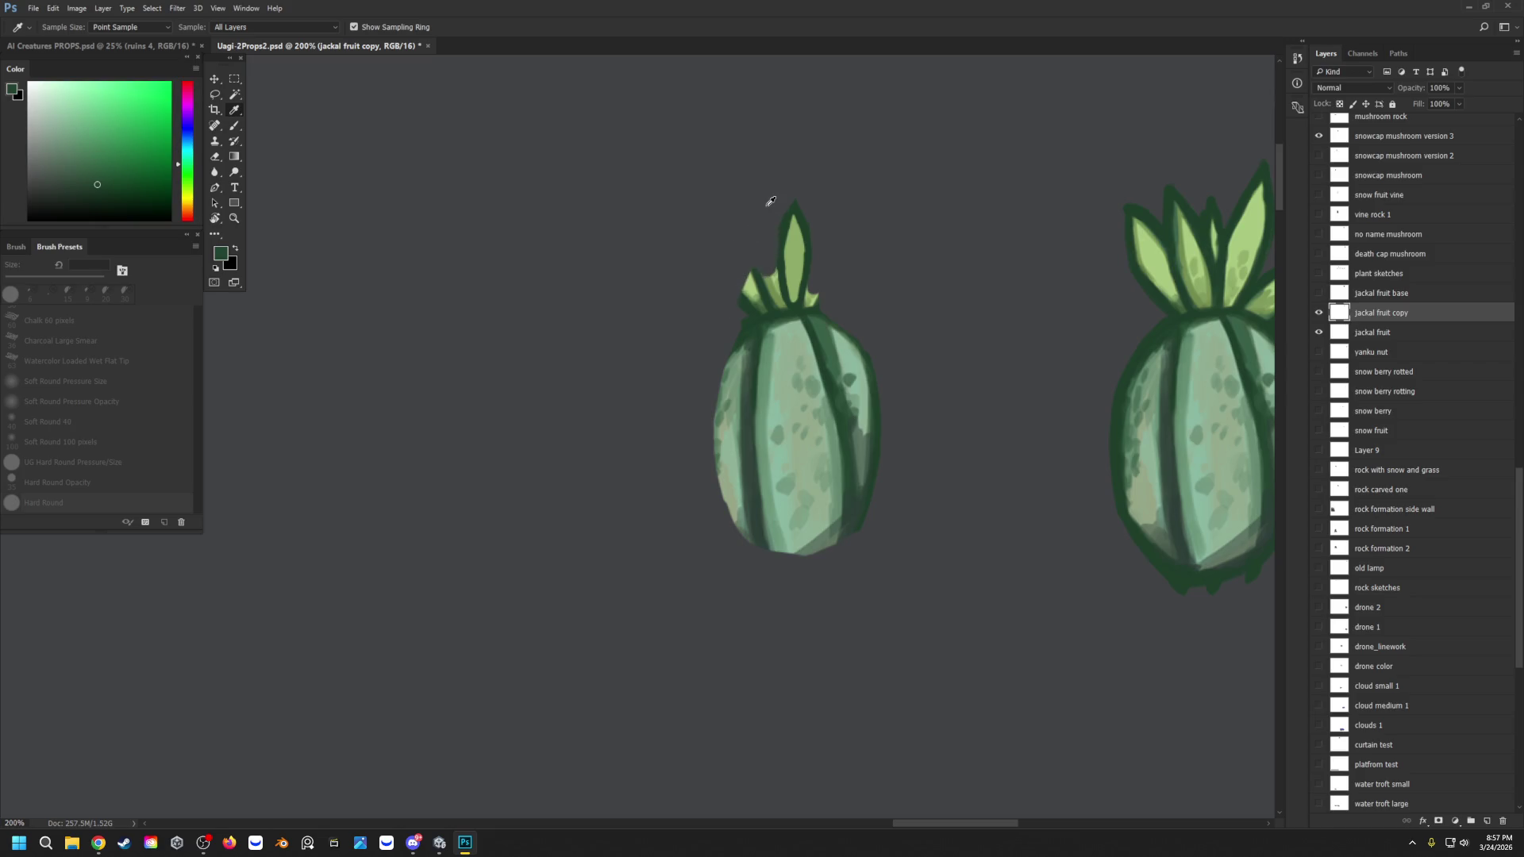
left_click(785, 278, "alt")
mouse_move(775, 294)
left_mouse_down()
mouse_move(774, 255)
mouse_move(767, 294)
mouse_move(761, 270)
mouse_move(781, 309)
mouse_move(767, 232)
mouse_move(764, 262)
left_mouse_up()
key("i")
left_click(764, 276)
key("b")
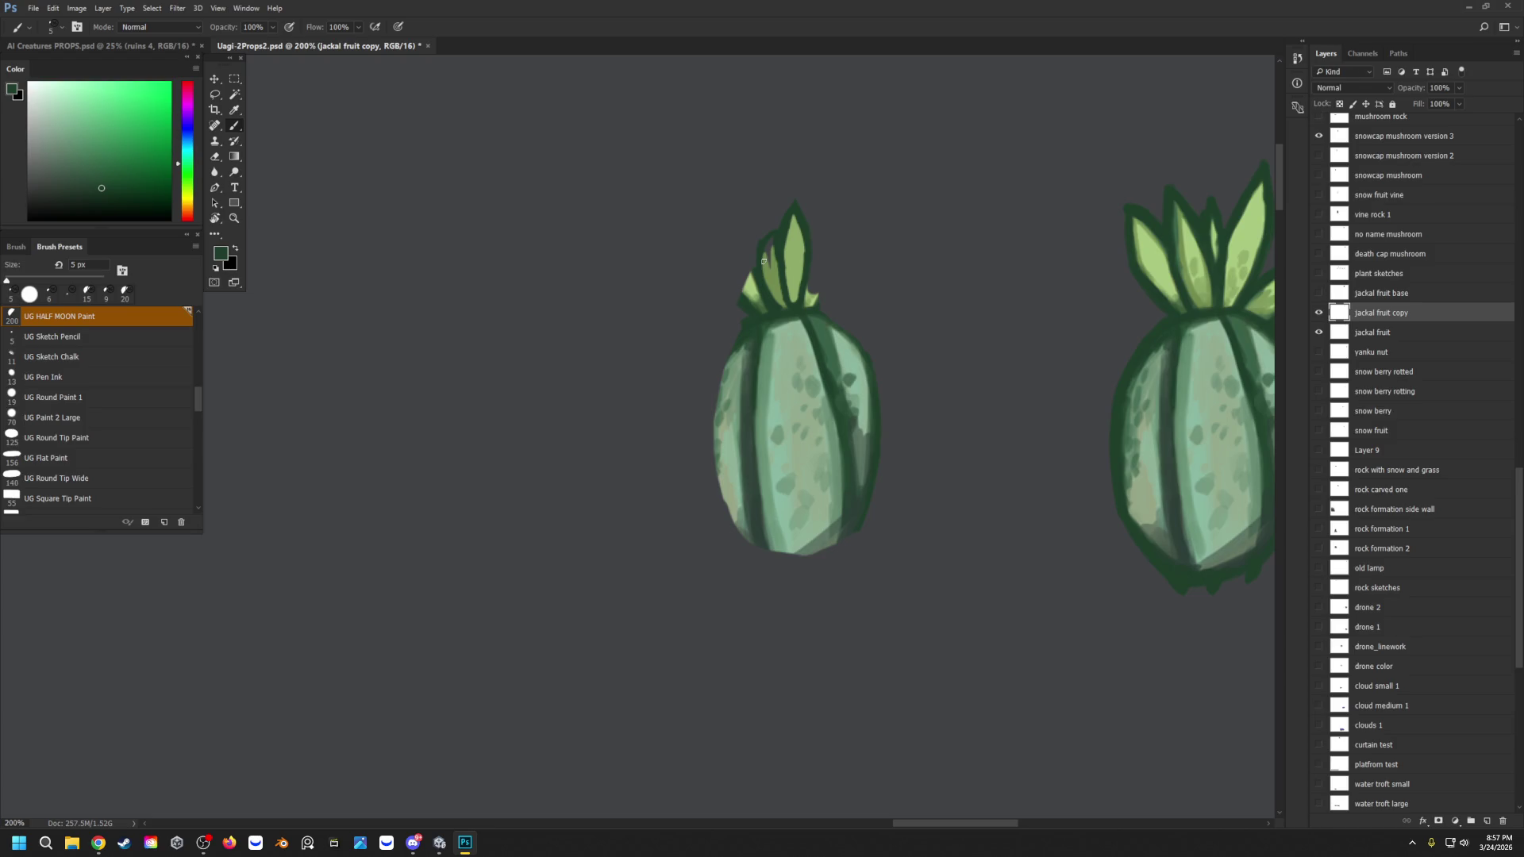
Step: Thicken the fruit's dark green outline along its left side and rounded bottom
left_click_drag(879, 471, 805, 556)
mouse_move(726, 347)
left_mouse_down()
mouse_move(717, 475)
mouse_move(736, 528)
mouse_move(768, 556)
left_mouse_up()
mouse_move(750, 478)
left_mouse_down()
mouse_move(762, 534)
mouse_move(797, 554)
left_mouse_up()
left_click_drag(791, 552, 765, 542)
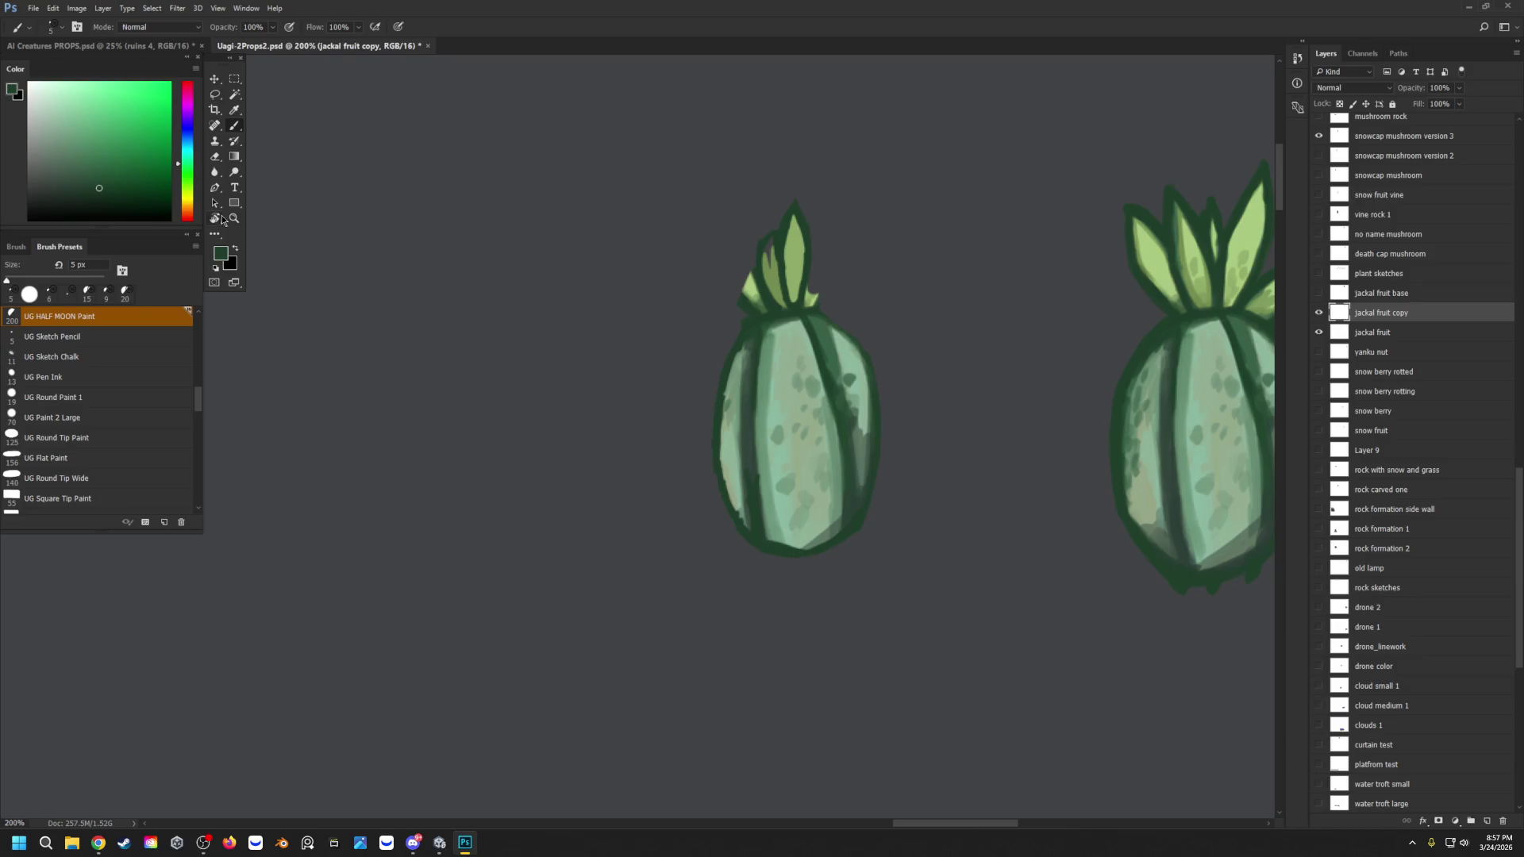
key("z")
left_click_drag(624, 323, 584, 340)
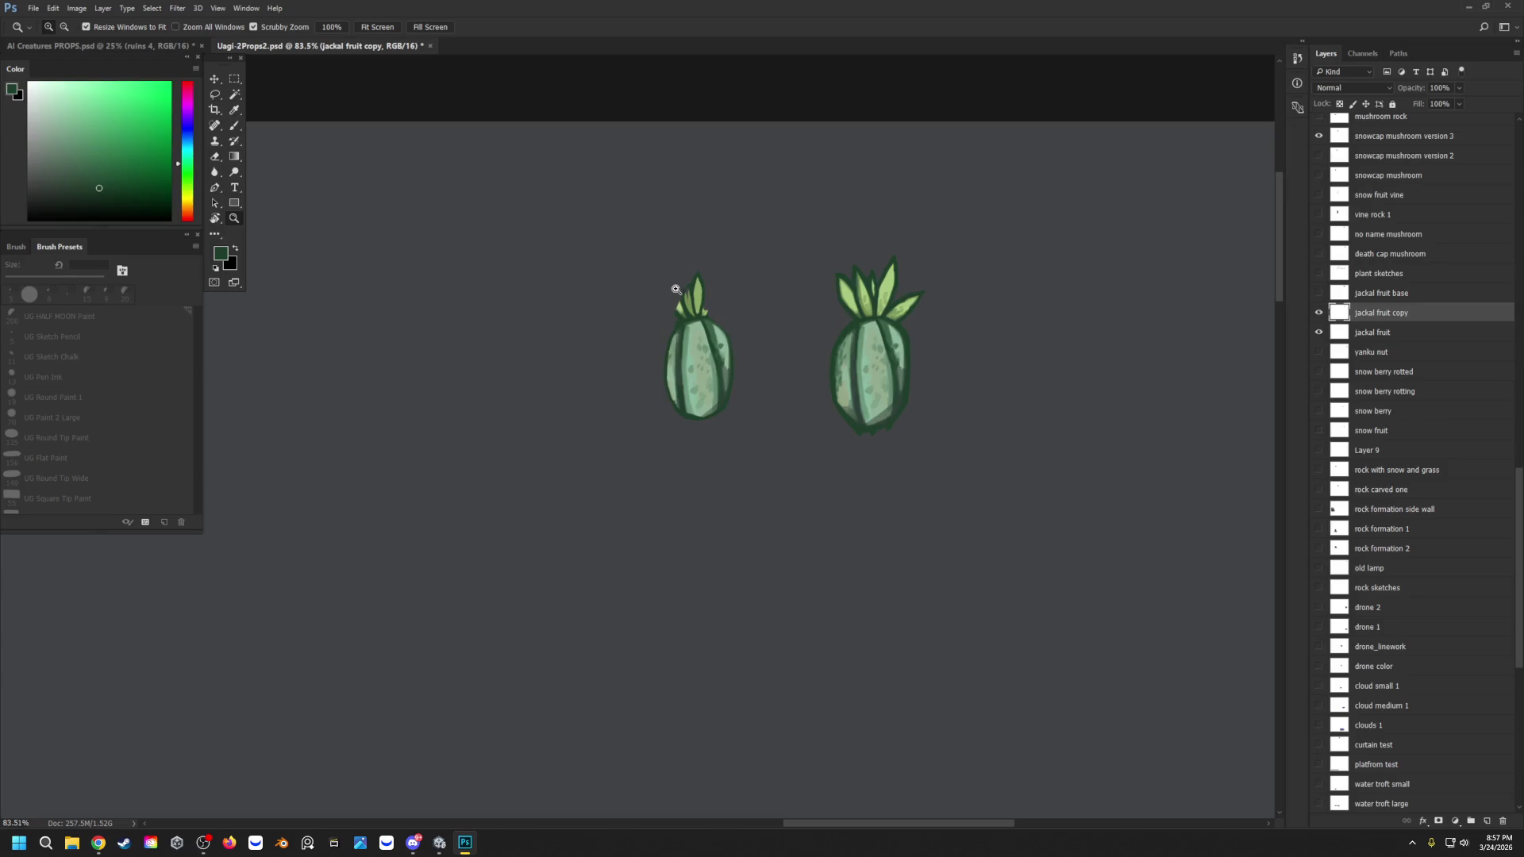
Step: Paint light leaf green over the small fruit's leaves and lower-left leaf base
mouse_move(688, 266)
left_mouse_down()
mouse_move(714, 272)
mouse_move(690, 287)
left_mouse_up()
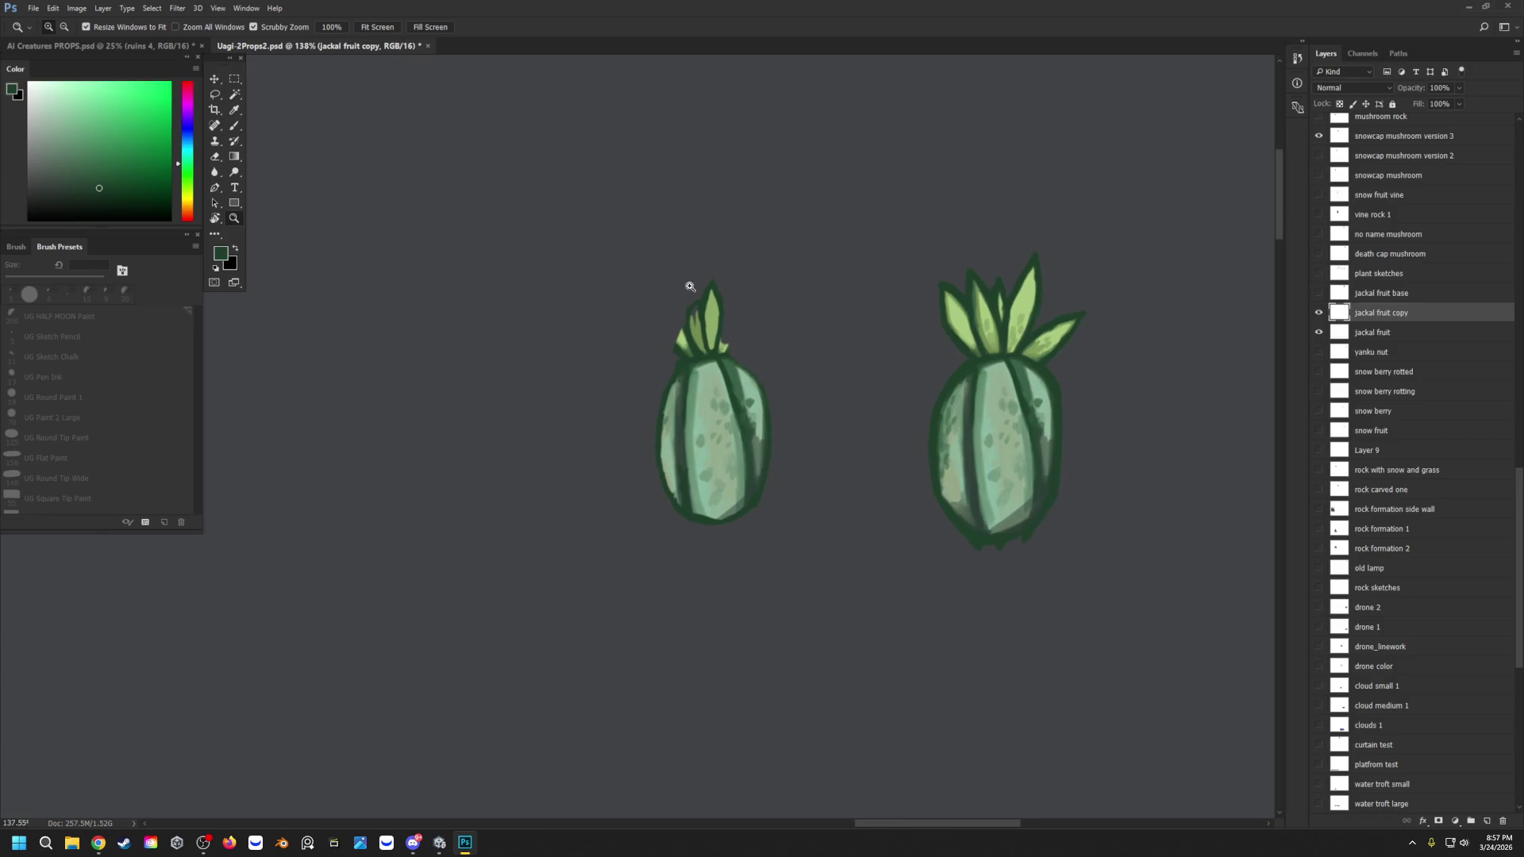
key("b")
left_click(712, 314, "alt")
mouse_move(725, 349)
left_mouse_down()
mouse_move(734, 312)
mouse_move(730, 339)
left_mouse_up()
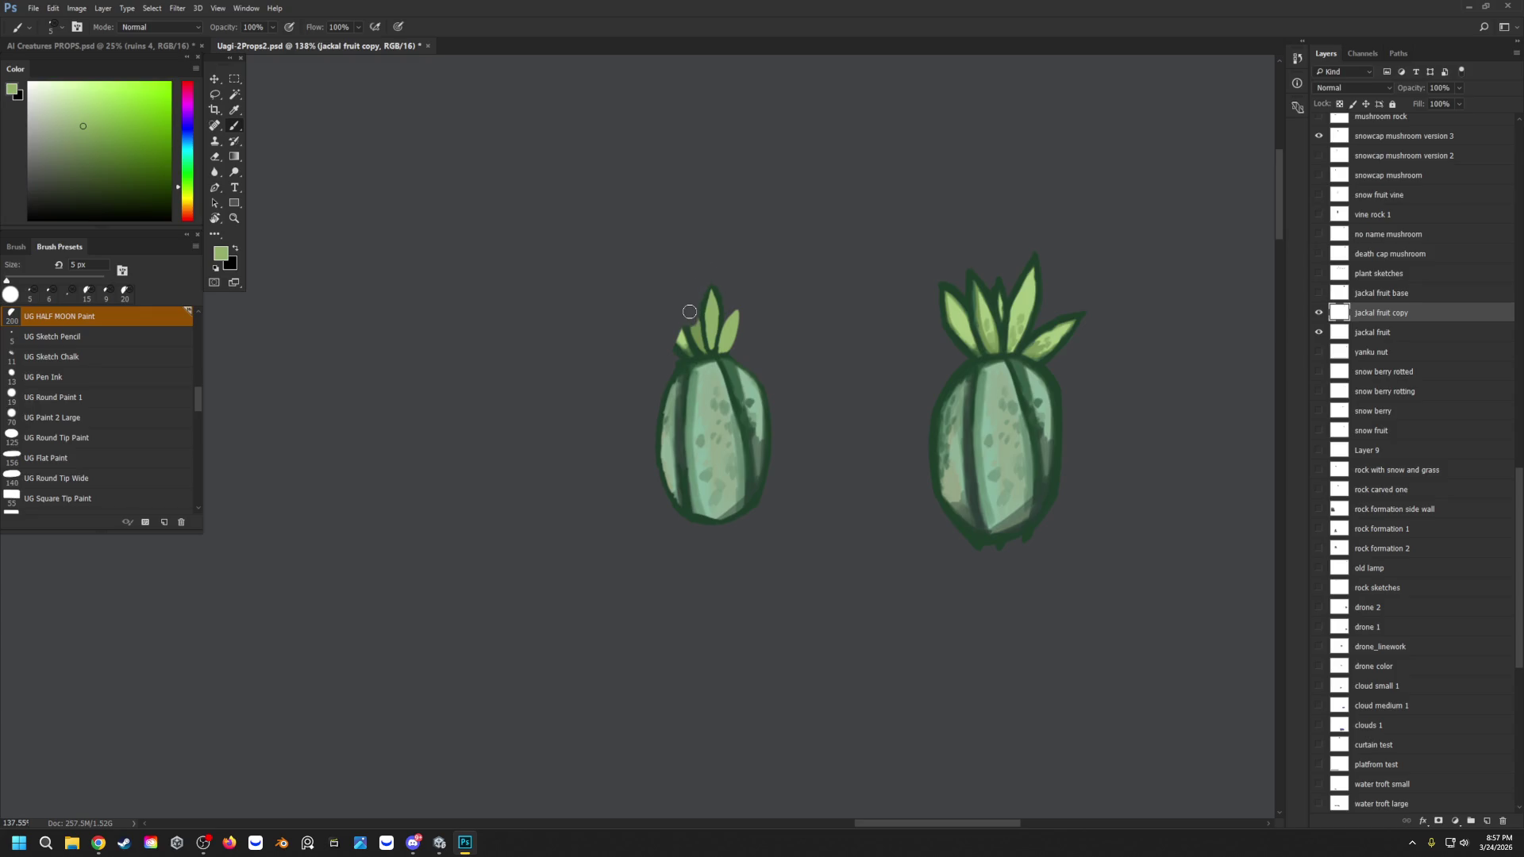
left_click_drag(678, 326, 686, 353)
Step: Add dark green edges to the small fruit's right leaf and left leaf base
key("i")
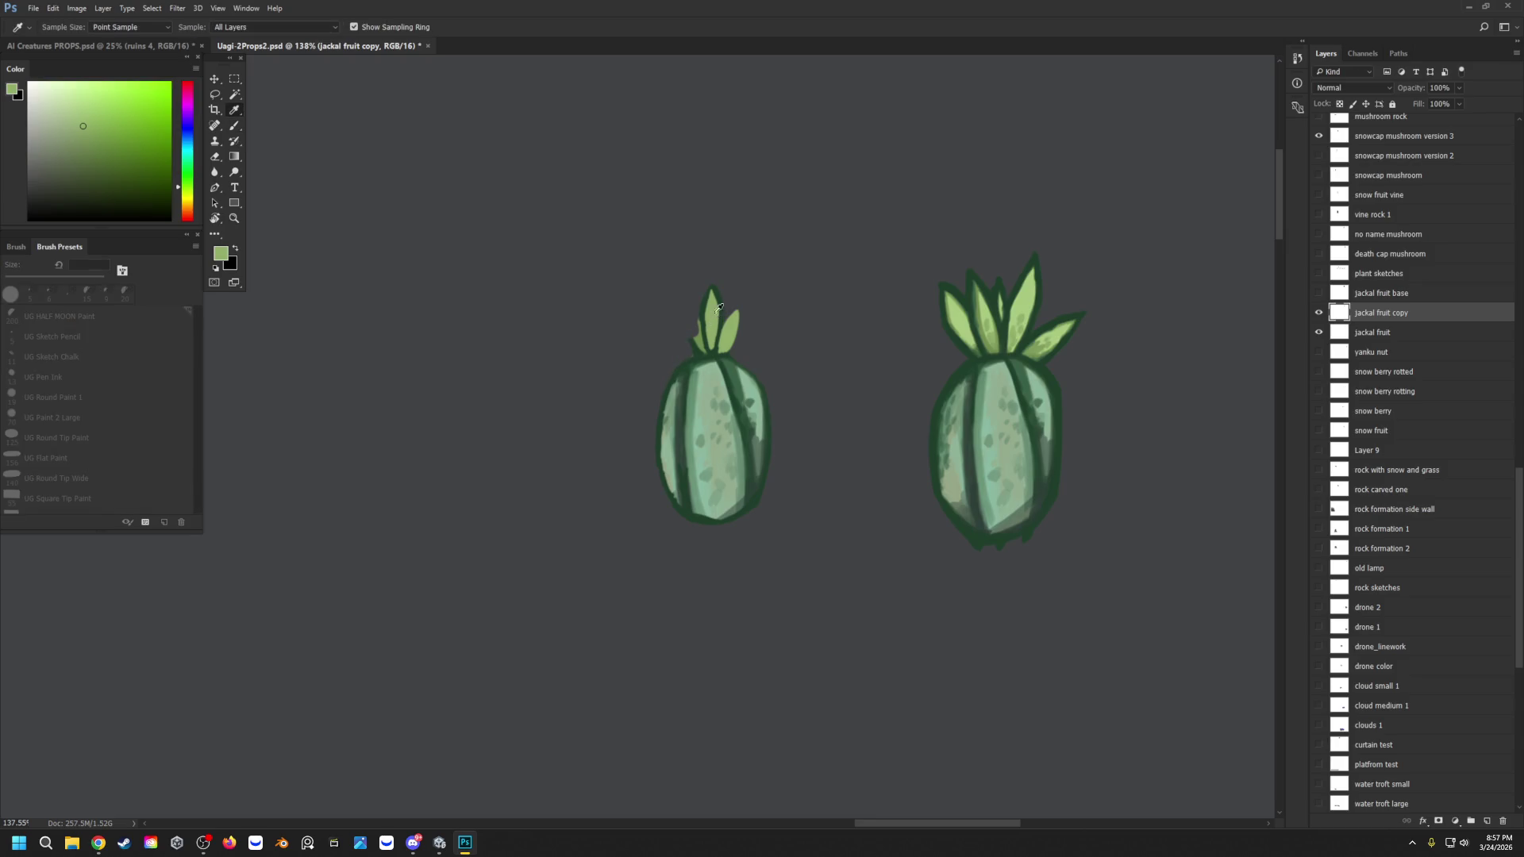
left_click(717, 324)
key("b")
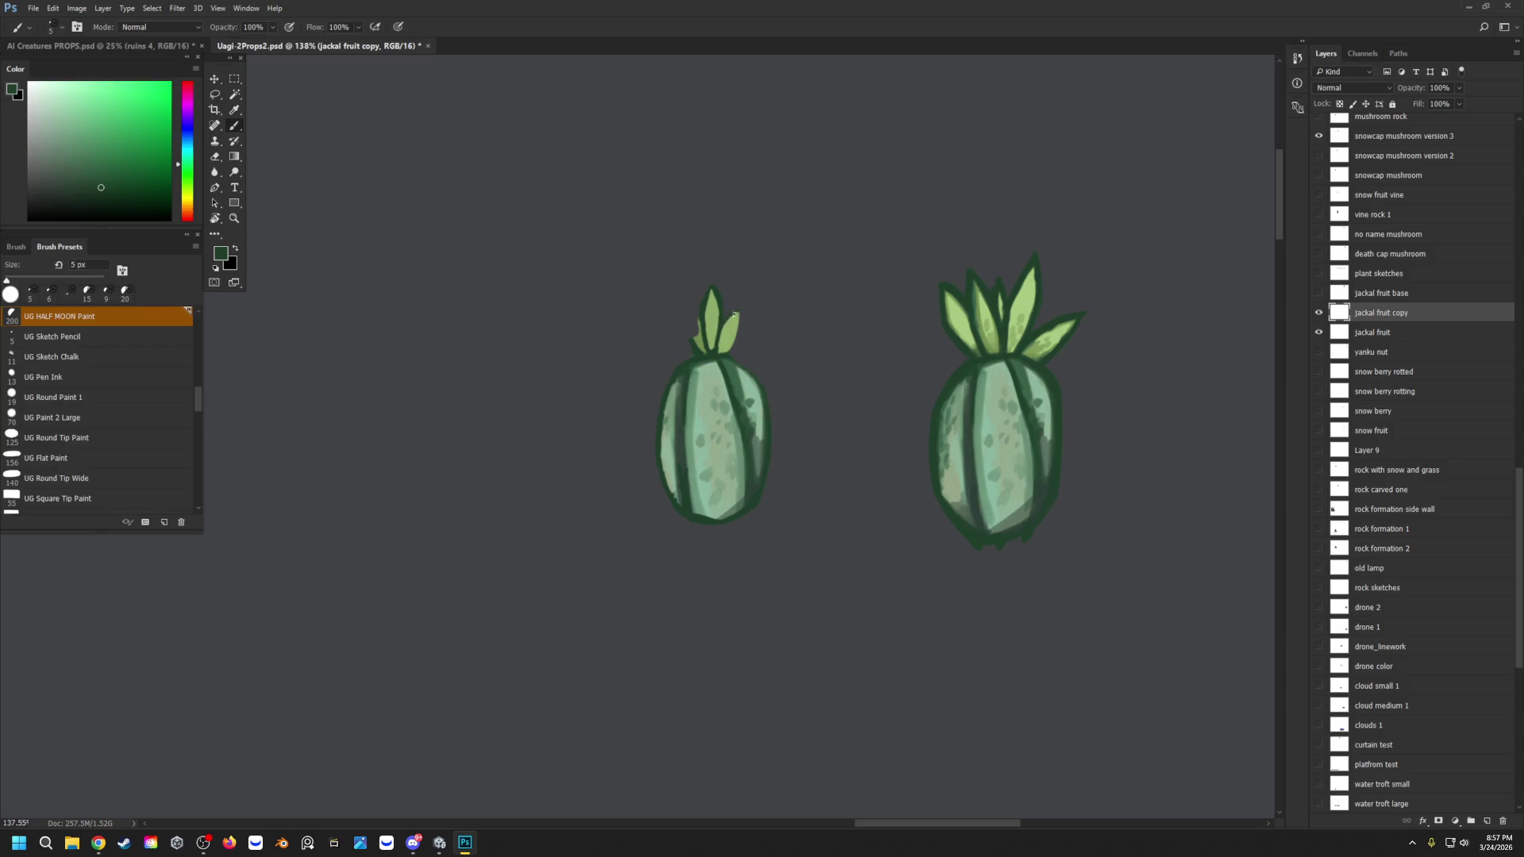
left_click_drag(739, 309, 738, 331)
left_click(713, 346, "alt")
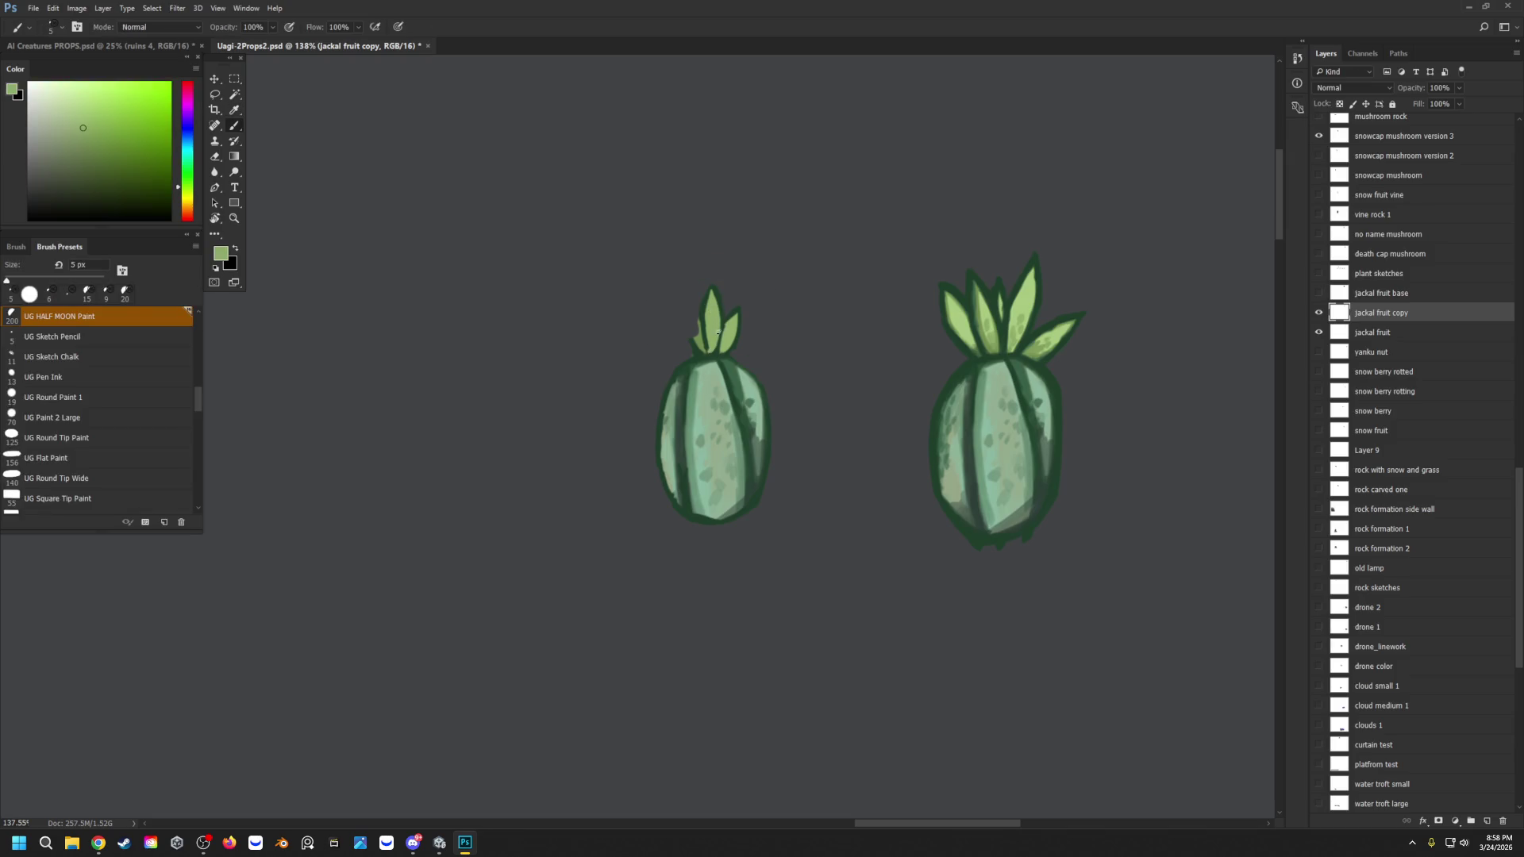
left_click(718, 325, "alt")
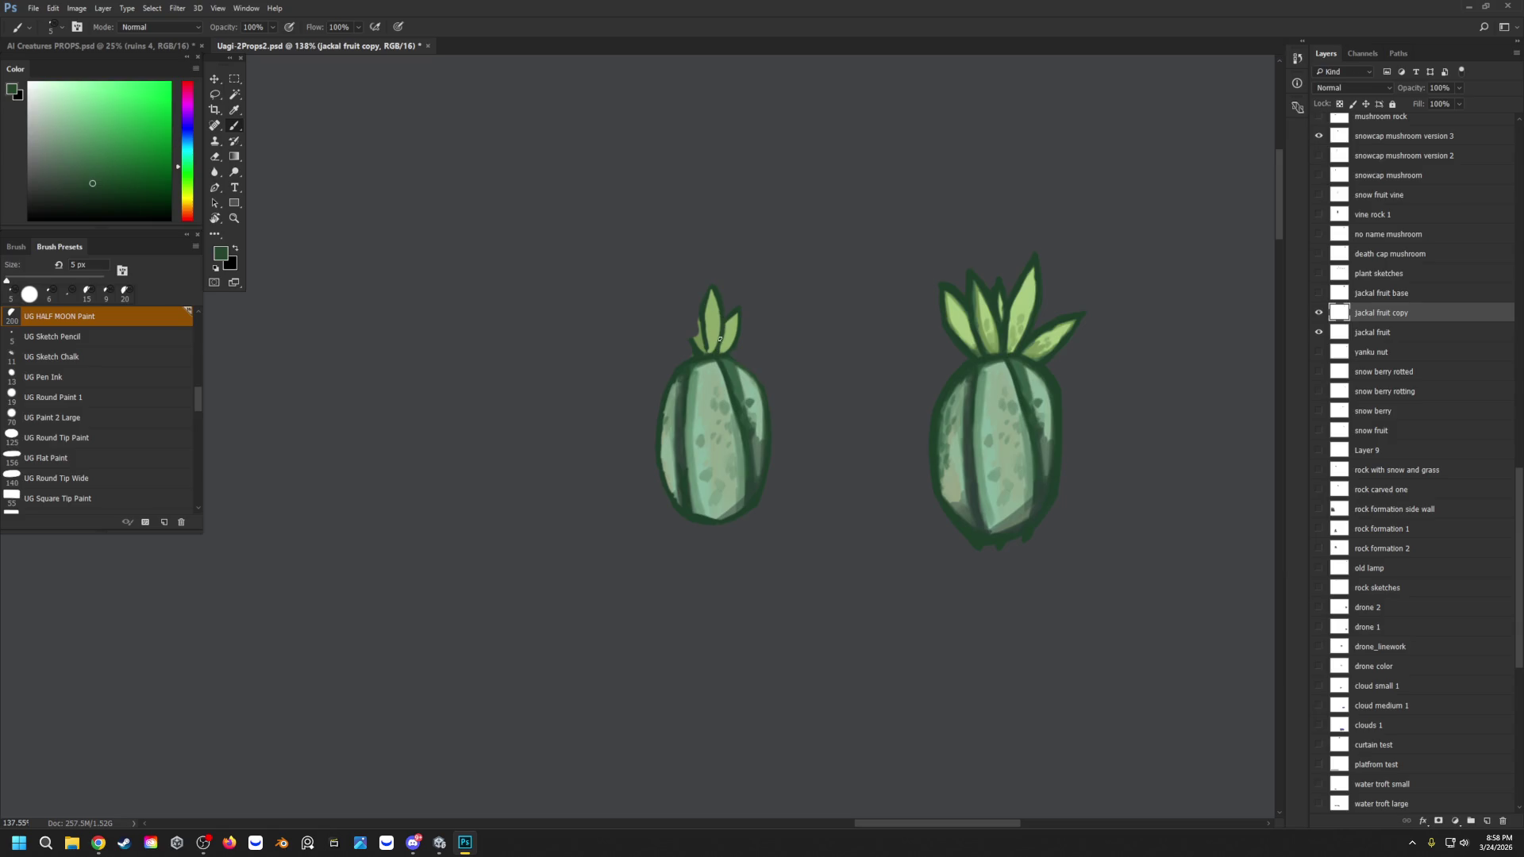
left_click(706, 350, "alt")
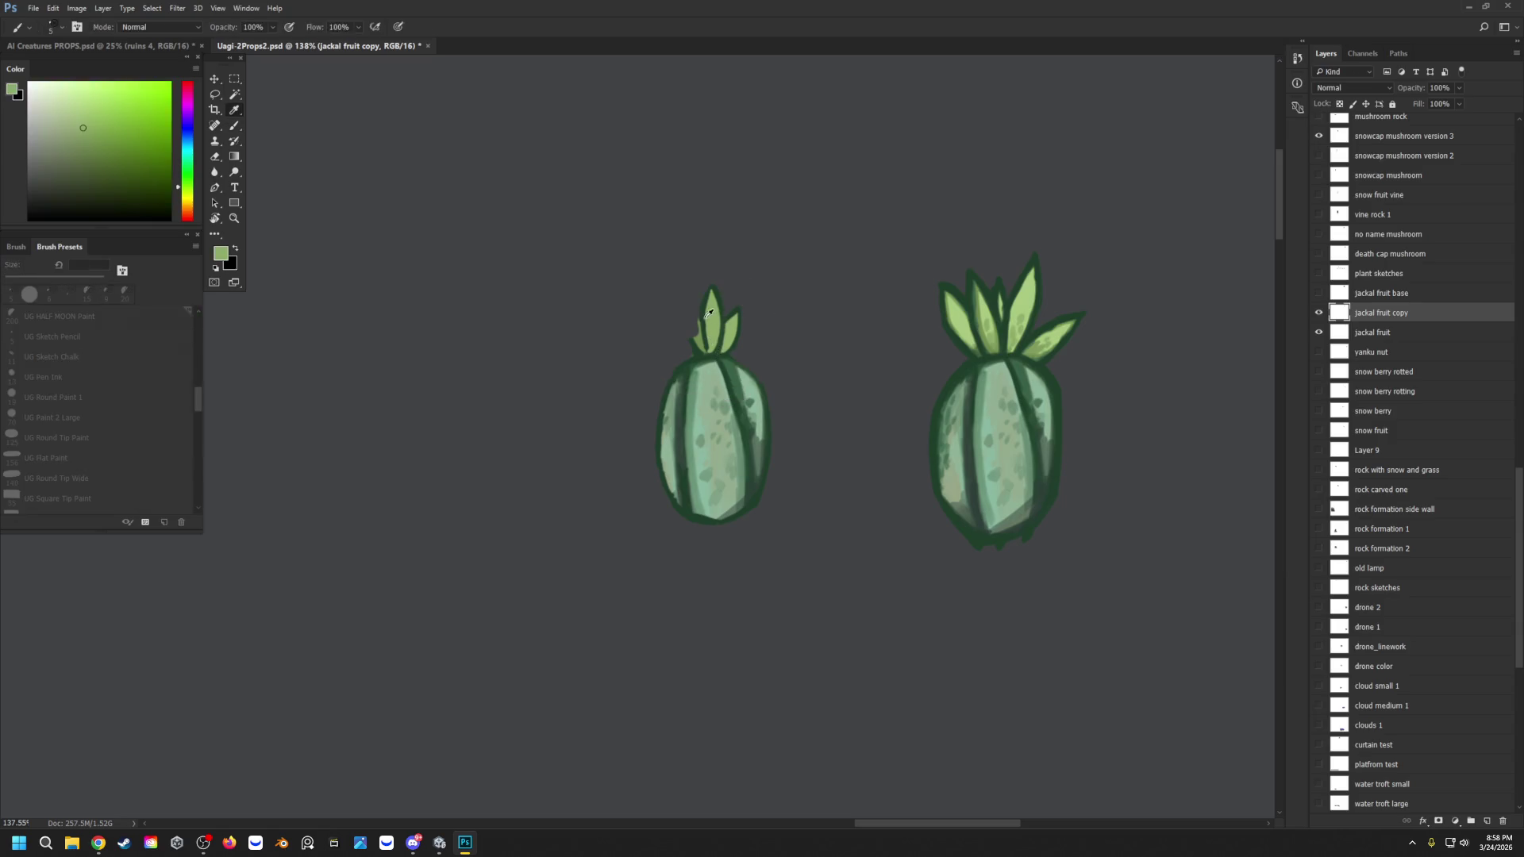
left_click_drag(701, 331, 706, 351)
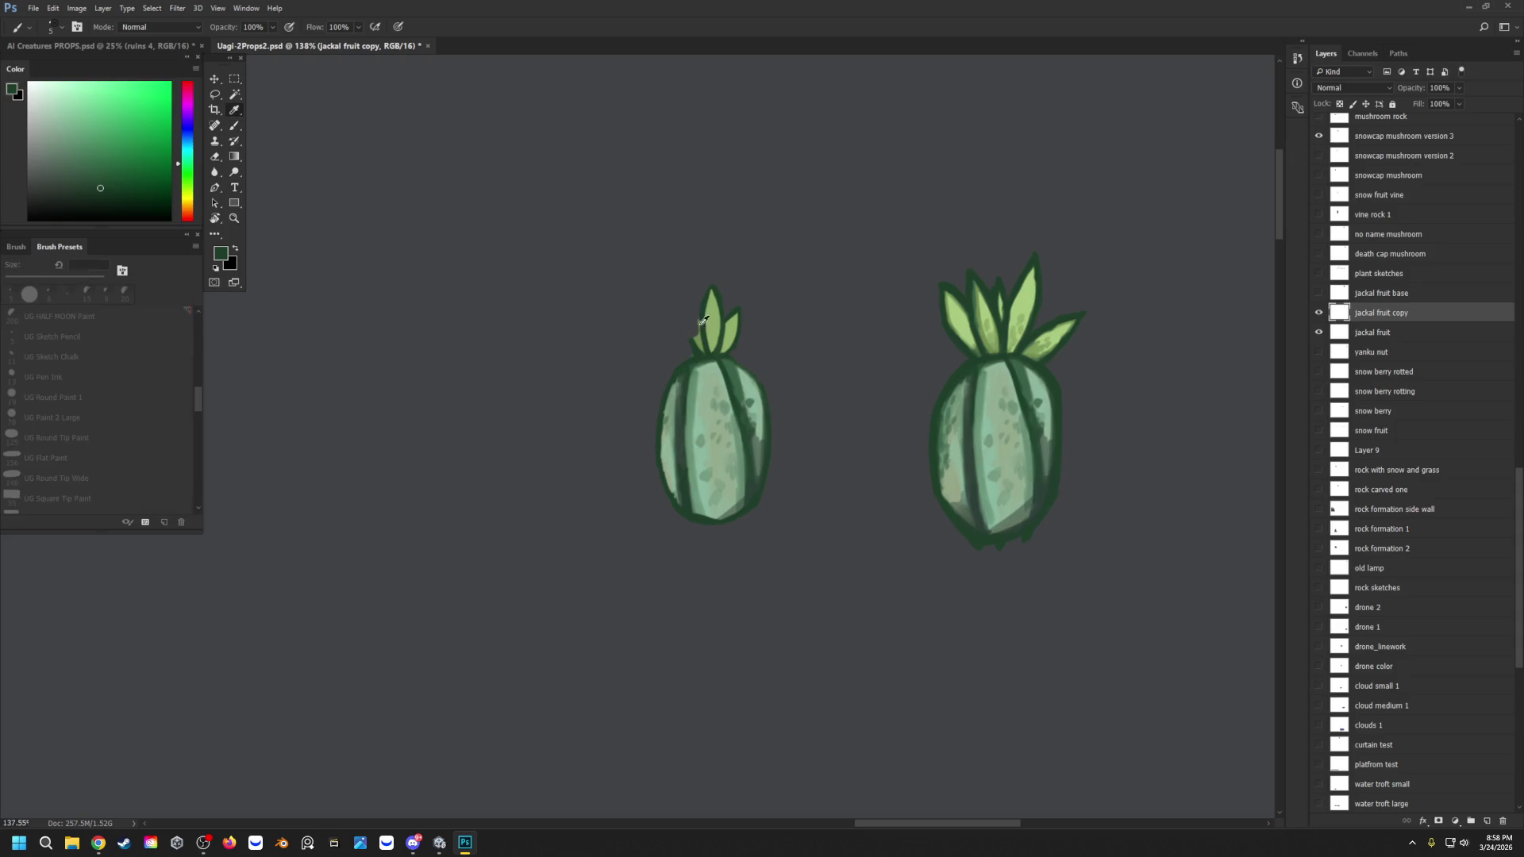
Step: Paint a new light-green left leaf with a dark inner edge
left_click(702, 349, "alt")
mouse_move(701, 352)
left_mouse_down()
mouse_move(682, 323)
mouse_move(694, 350)
left_mouse_up()
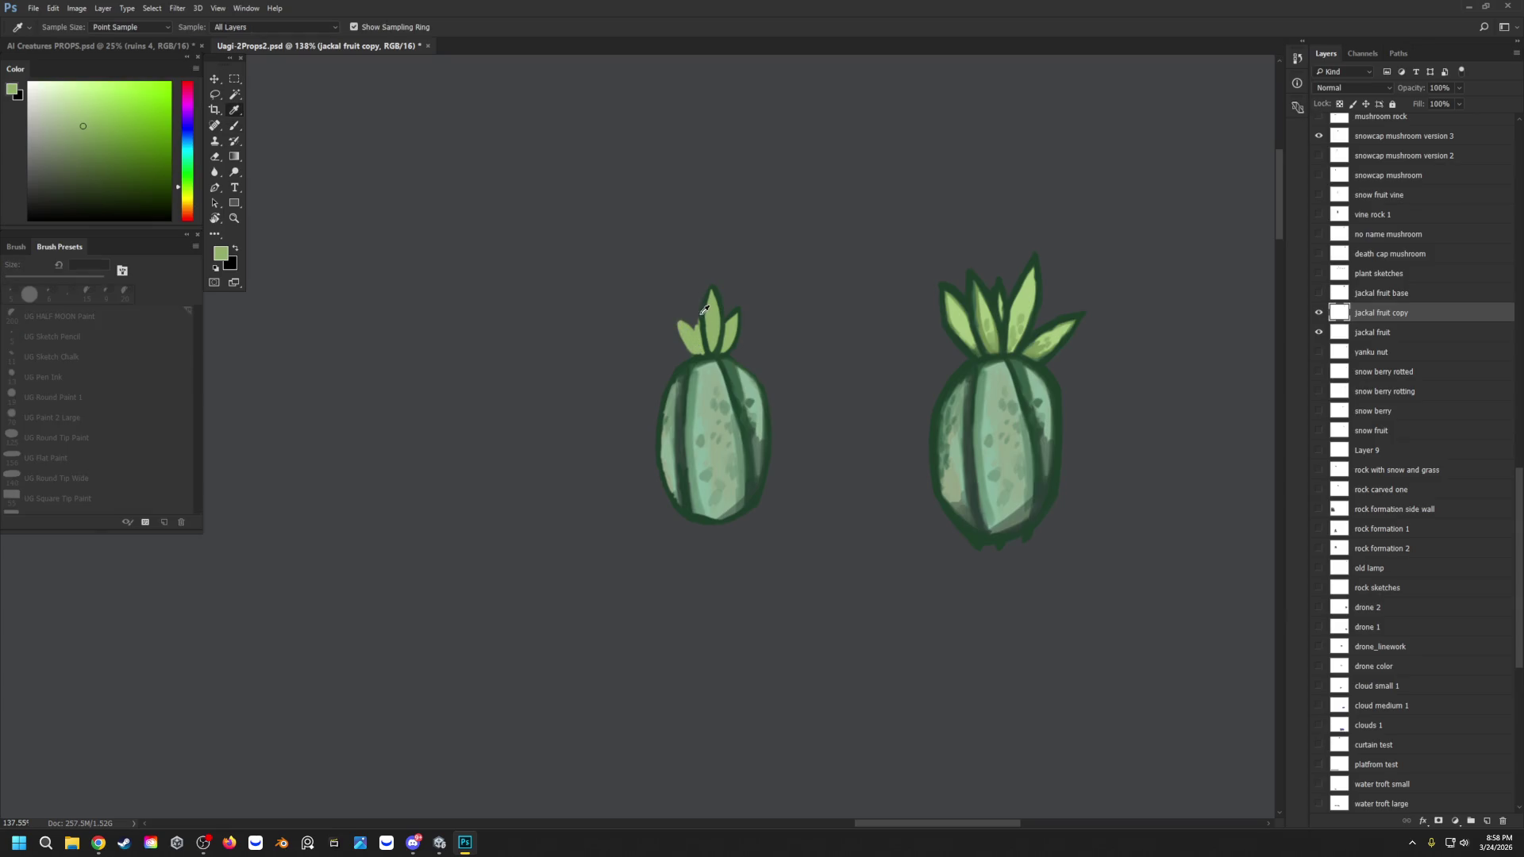
left_click(701, 338, "alt")
mouse_move(705, 341)
left_mouse_down()
mouse_move(685, 319)
mouse_move(697, 332)
mouse_move(679, 339)
mouse_move(705, 355)
left_mouse_up()
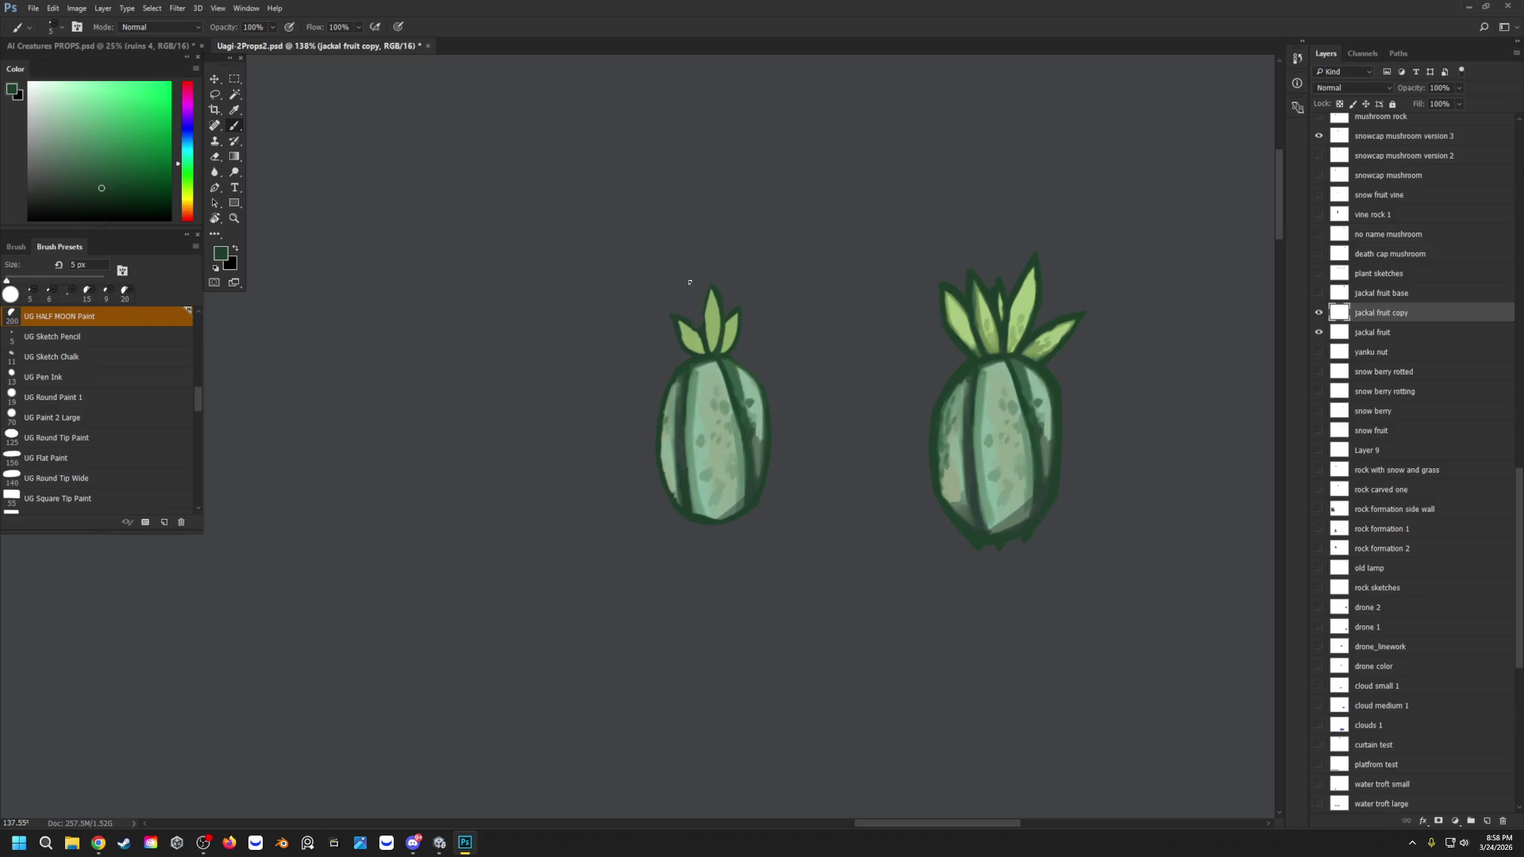
left_click_drag(684, 314, 689, 321)
Step: Lighten and round the small fruit's bottom outline, covering the dark strand near the top with mint
mouse_move(675, 530)
left_mouse_down()
mouse_move(693, 520)
mouse_move(671, 503)
mouse_move(683, 513)
left_mouse_up()
mouse_move(769, 479)
left_mouse_down()
mouse_move(687, 517)
mouse_move(654, 489)
left_mouse_up()
left_click(715, 413, "alt")
left_click_drag(719, 369, 742, 408)
left_click(740, 401, "alt")
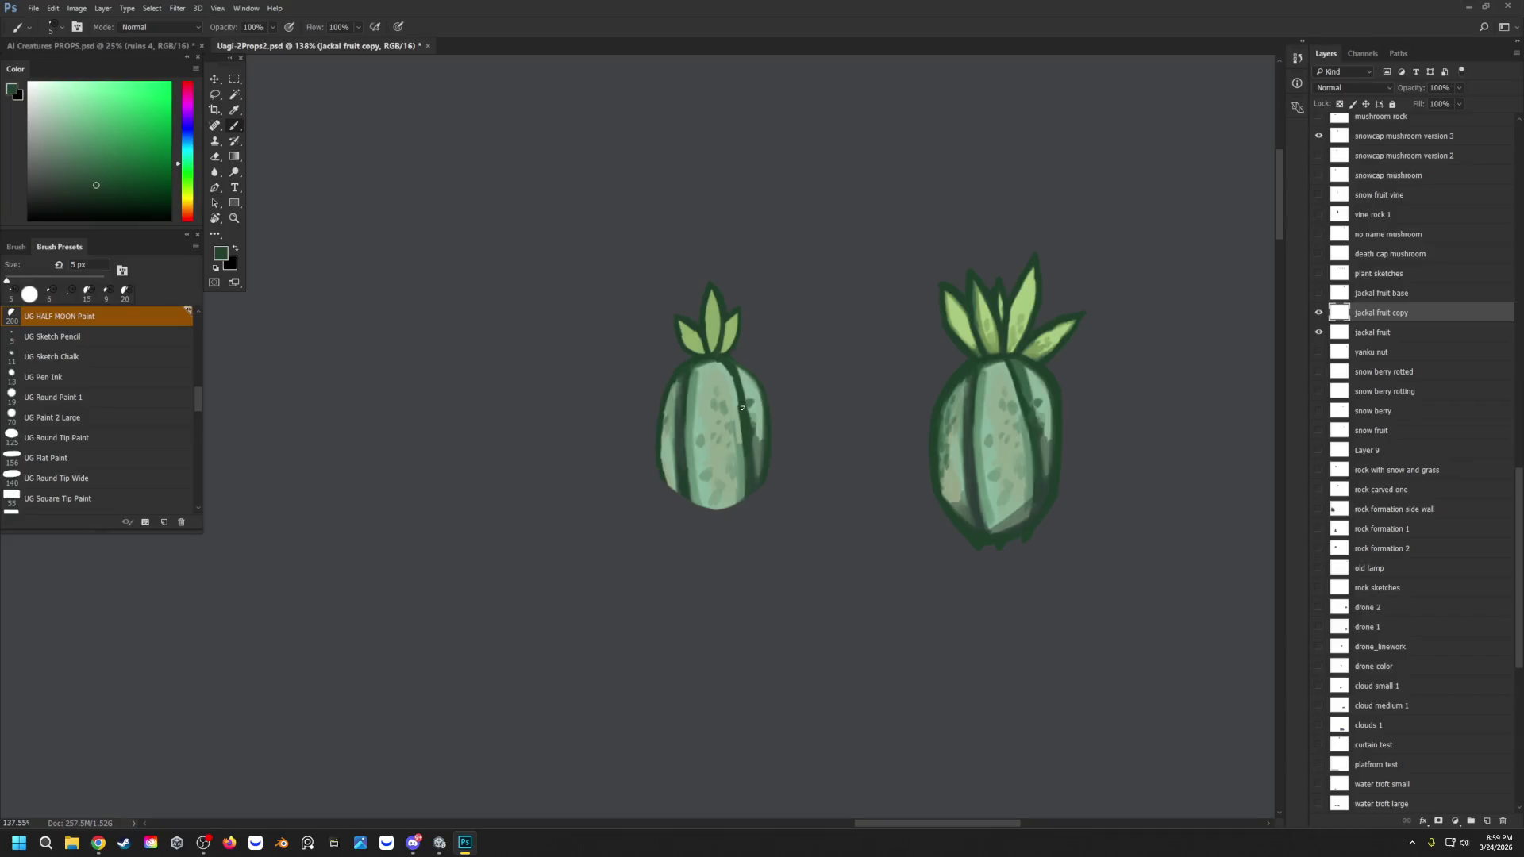
Step: Repaint the small fruit's bottom outline dark green, closing the lower-left gap
left_click_drag(757, 489, 740, 500)
left_click_drag(671, 486, 663, 472)
mouse_move(716, 509)
left_mouse_down()
mouse_move(698, 500)
mouse_move(711, 496)
left_mouse_up()
left_click(730, 496, "alt")
left_click(710, 490, "alt")
left_click(707, 497, "alt")
left_click(675, 464, "alt")
Step: Touch up the bottom outline in dark green with the UG HALF MOON Draw brush
left_click(688, 377, "alt")
left_click_drag(197, 397, 191, 293)
left_click(60, 316)
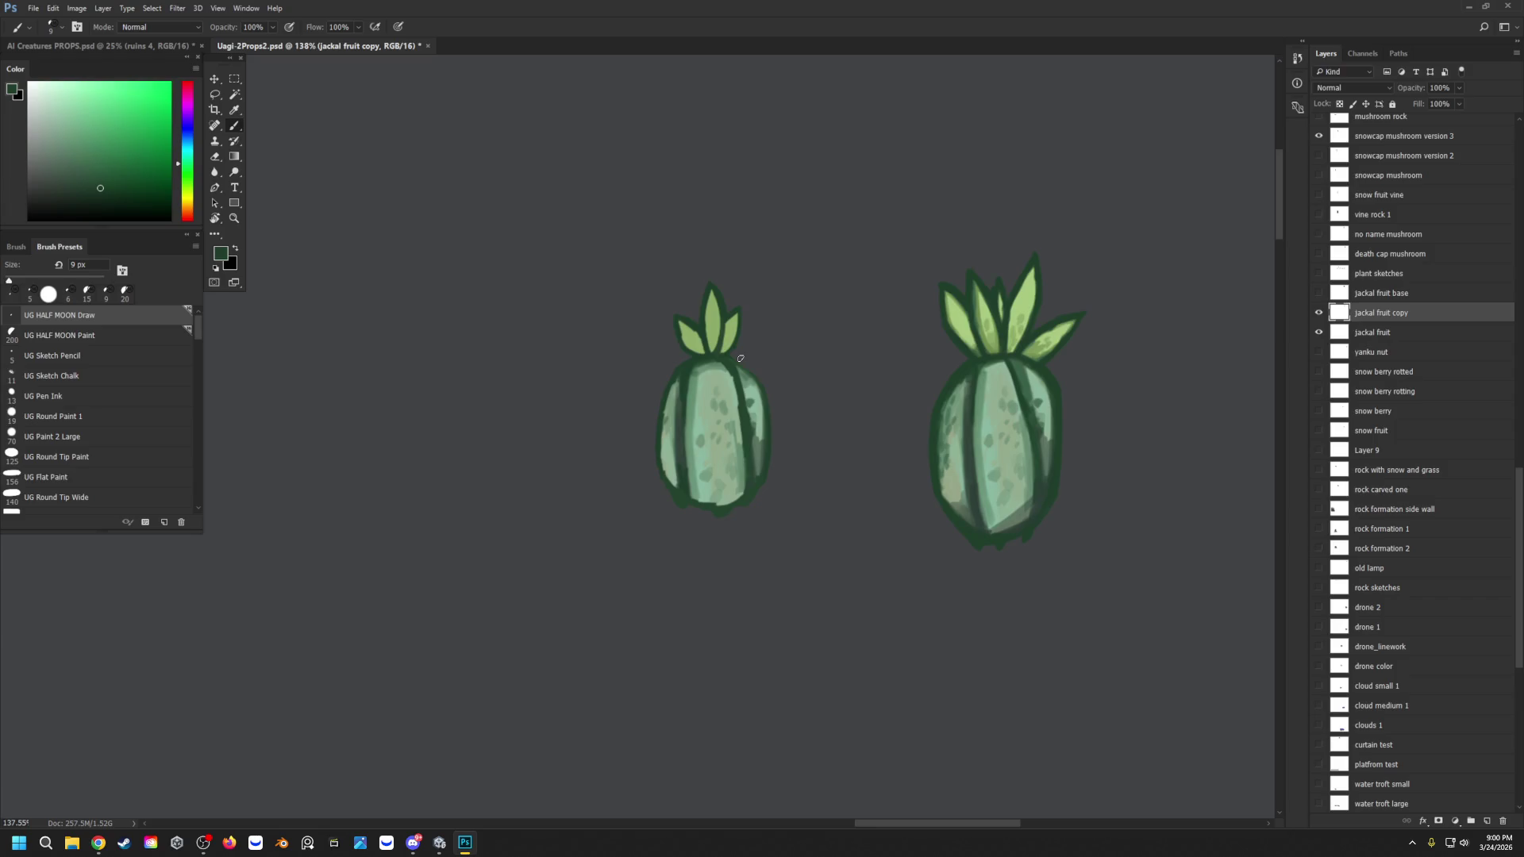
left_click_drag(759, 492, 688, 496)
mouse_move(697, 498)
left_mouse_down()
mouse_move(727, 502)
mouse_move(661, 465)
mouse_move(669, 478)
left_mouse_up()
Step: Line the middle leaf's and right leaf's left edges in dark green
left_click(669, 463, "alt")
left_click_drag(709, 341, 711, 289)
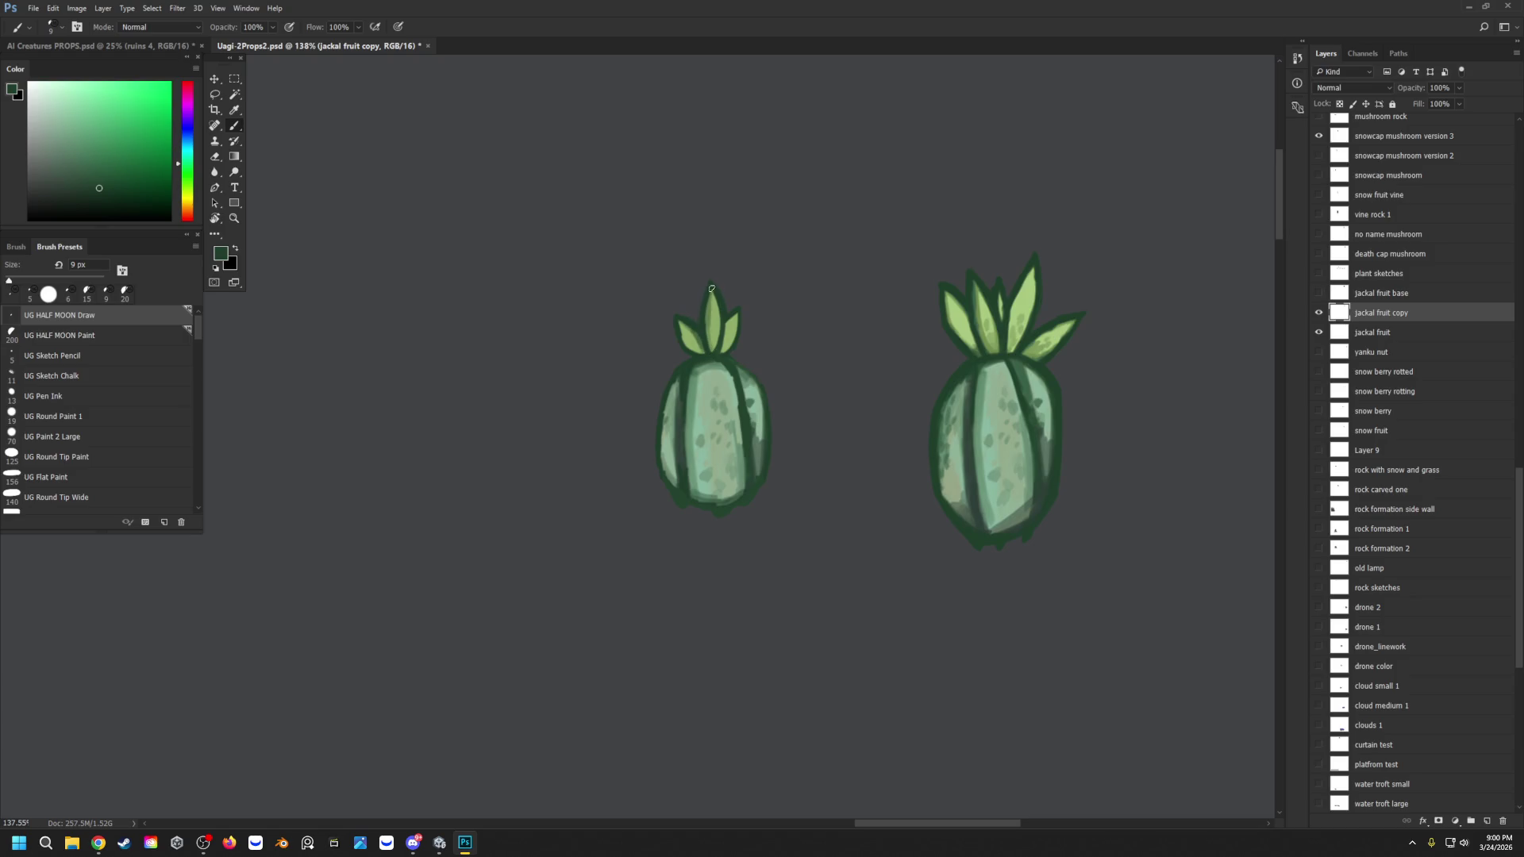
left_click_drag(723, 343, 726, 326)
Step: Lighten the small fruit's left and centre leaves with light green sampled from the big fruit
left_click(990, 331, "alt")
left_click(990, 331, "alt")
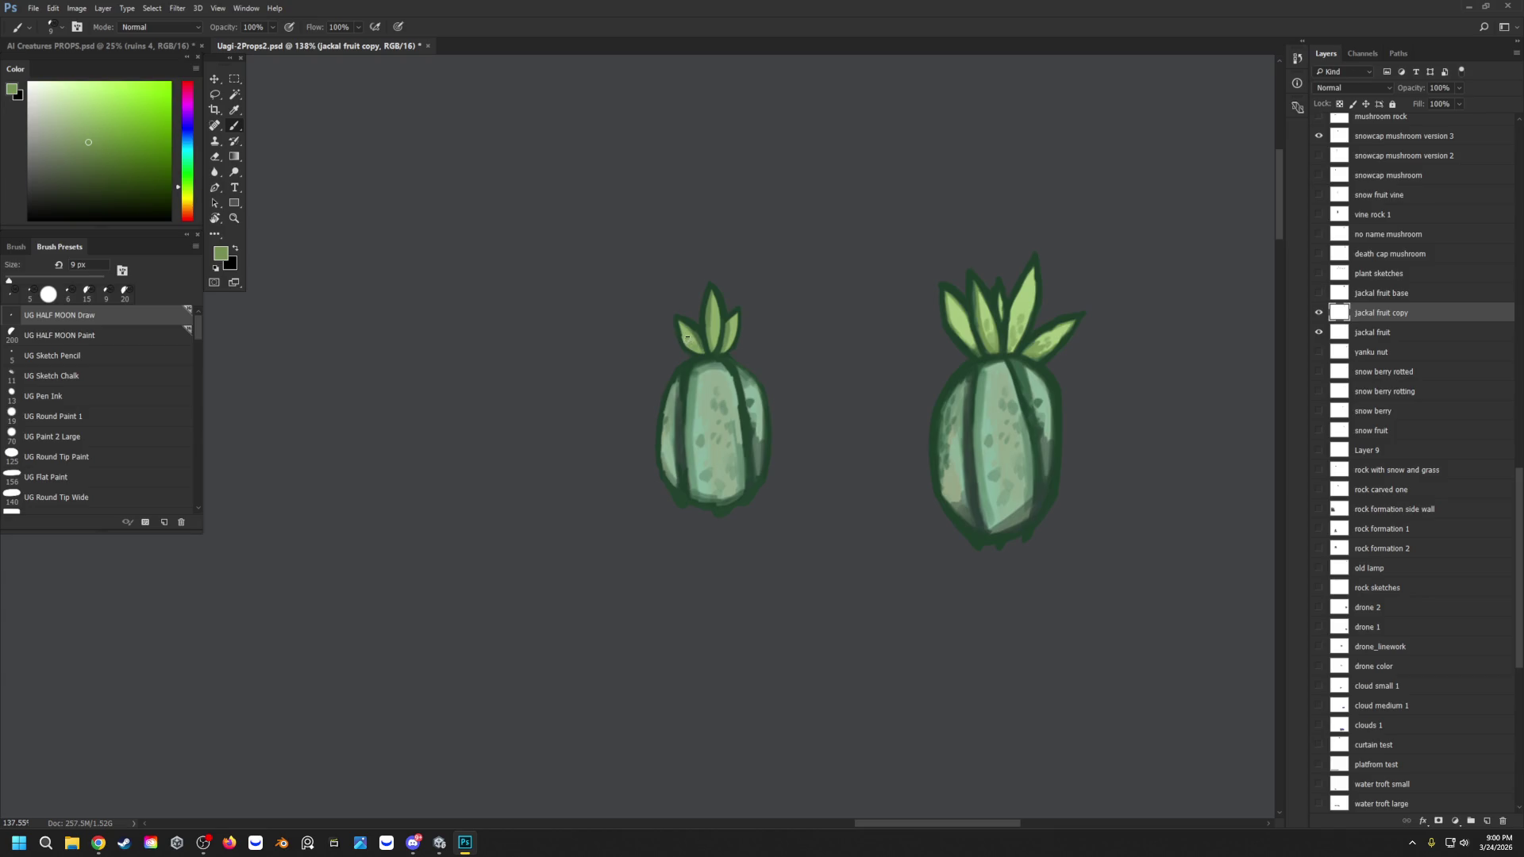
left_click_drag(688, 338, 684, 324)
left_click(730, 316, "alt")
left_click_drag(717, 310, 708, 315)
left_click_drag(689, 328, 695, 340)
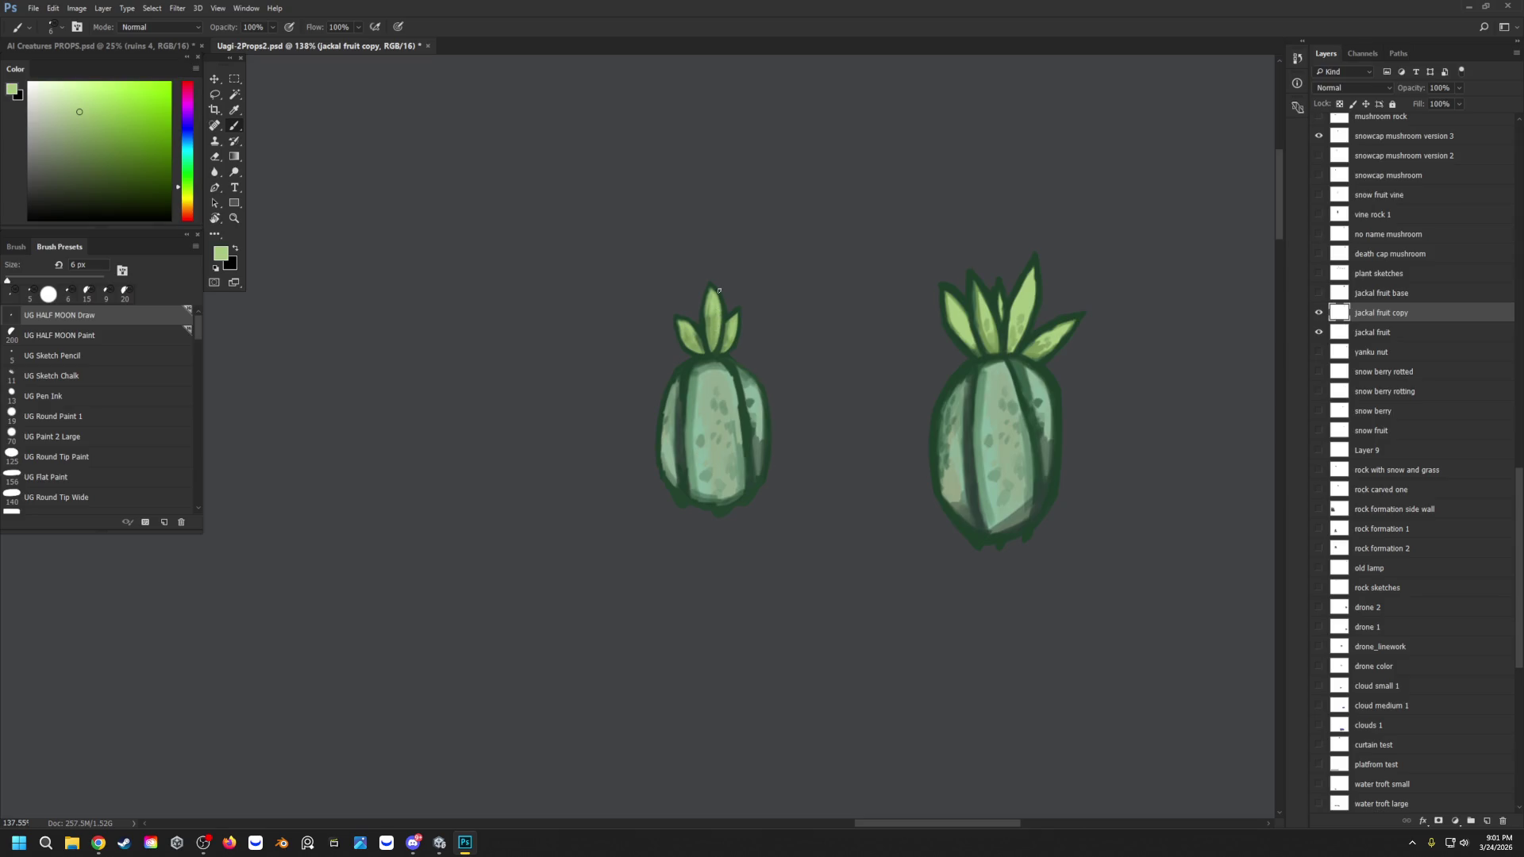
Step: Sample alternating dark outline and light leaf greens, ending on the dark outline green
left_click(680, 318, "alt")
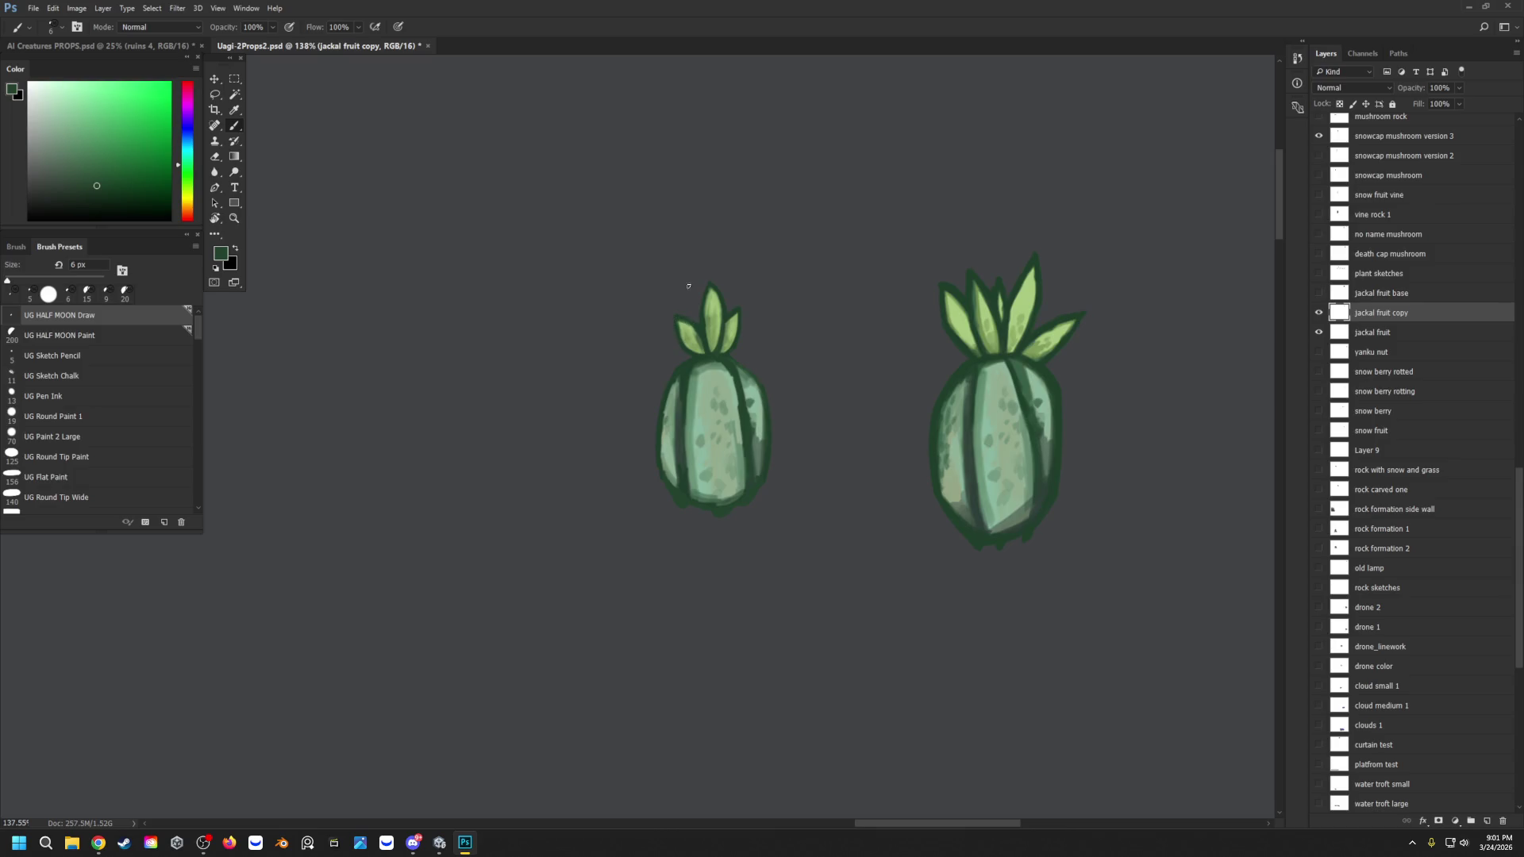
left_click(706, 346, "alt")
left_click(714, 302, "alt")
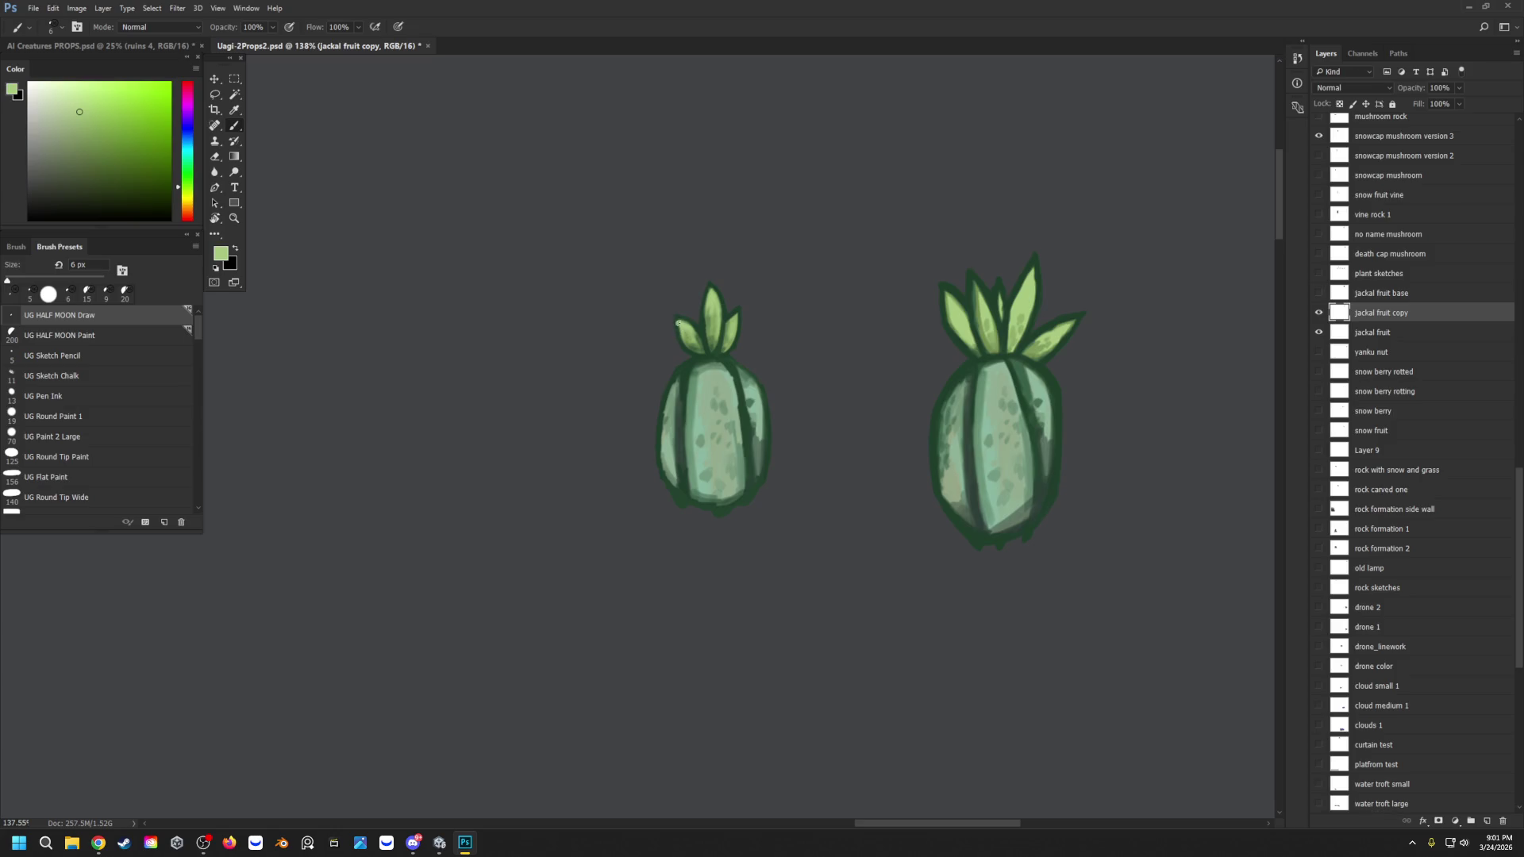
left_click(674, 318, "alt")
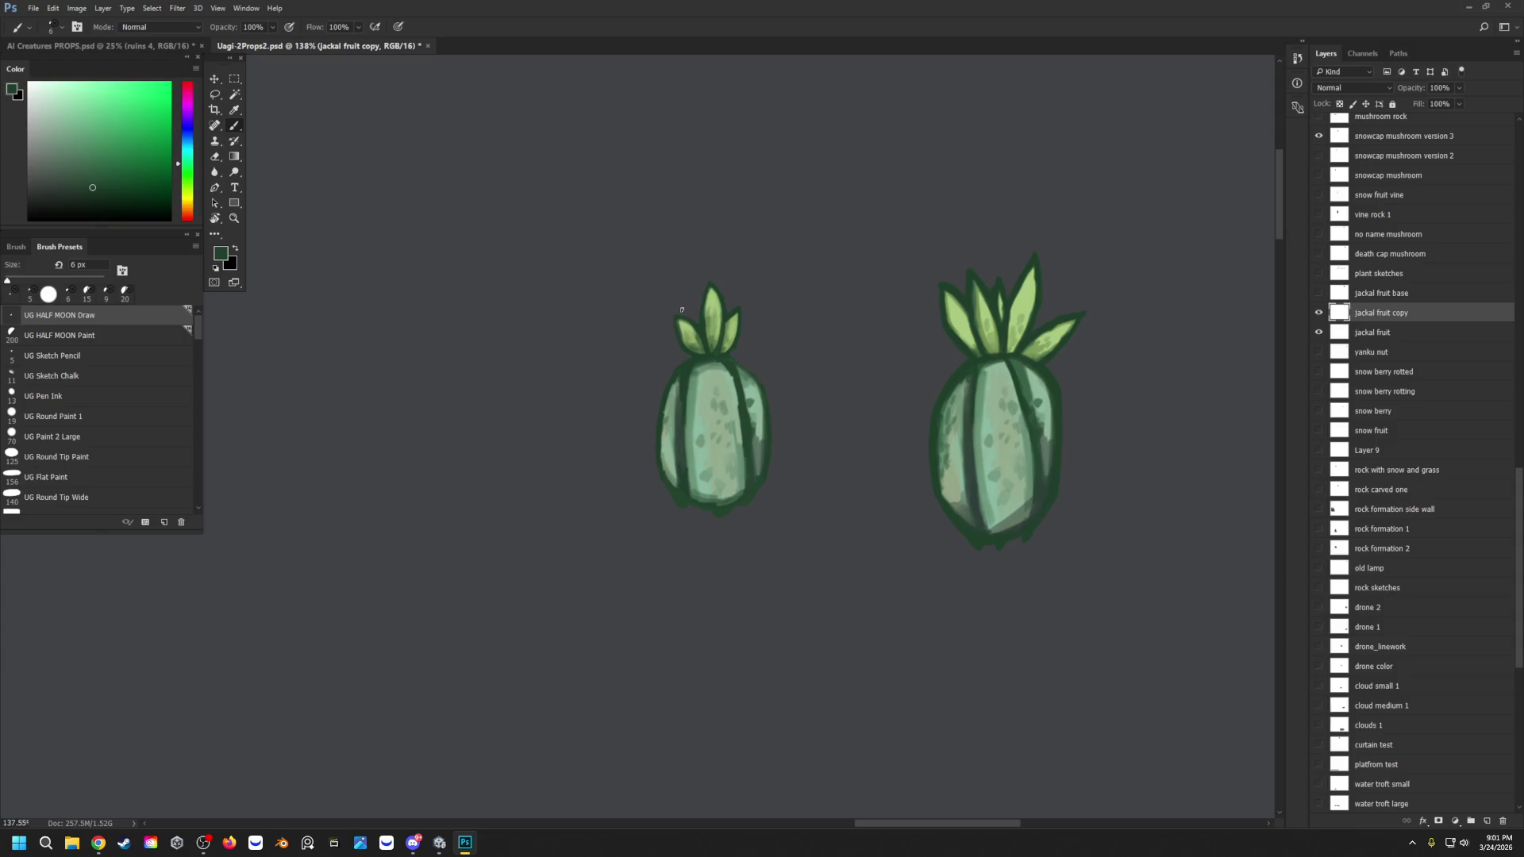
left_click(681, 328, "alt")
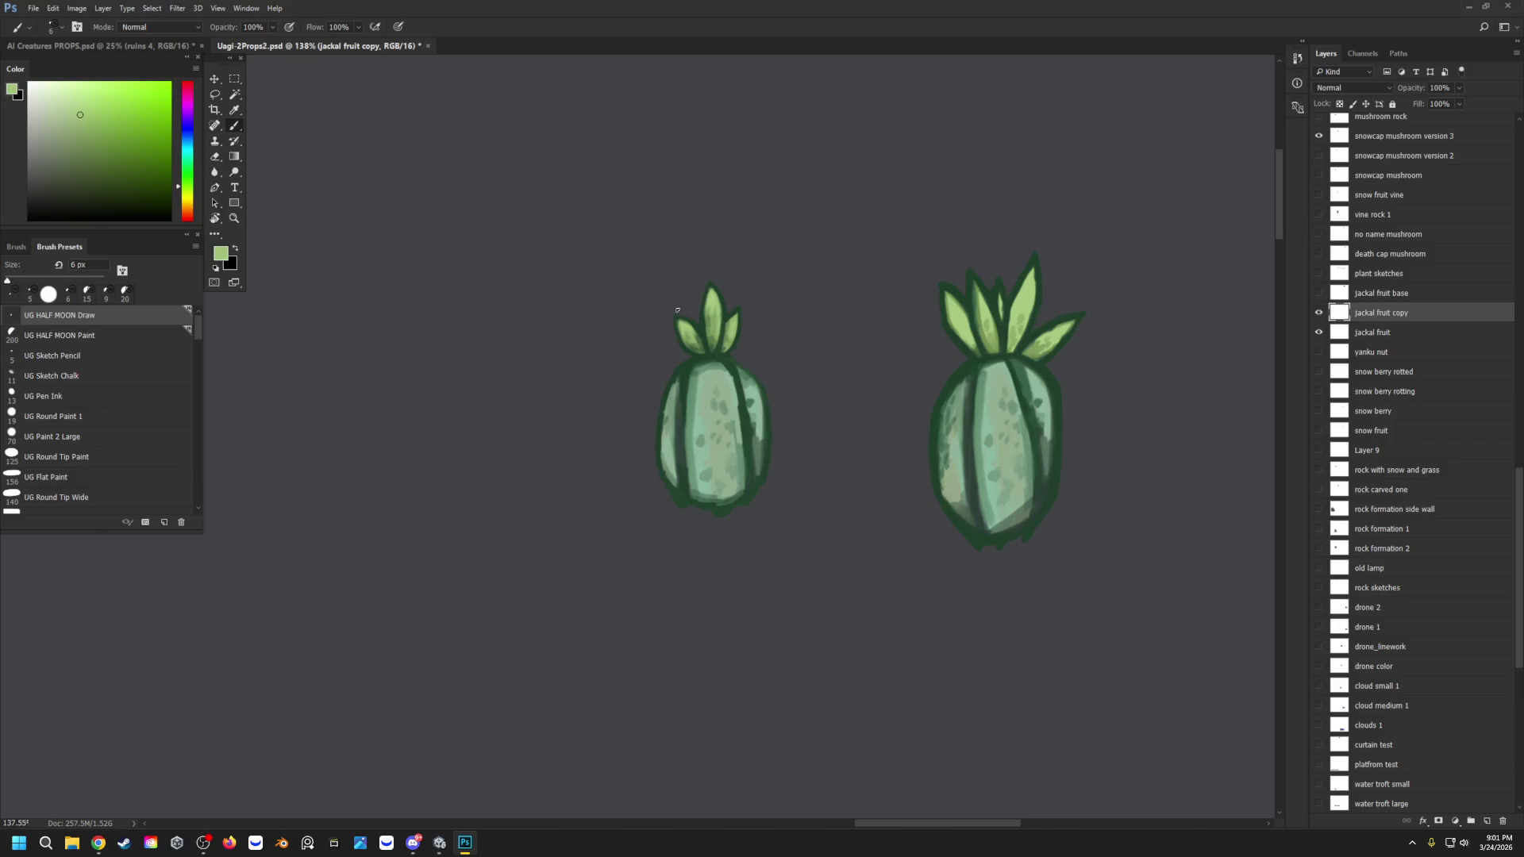
left_click(682, 325, "alt")
left_click(731, 371, "alt")
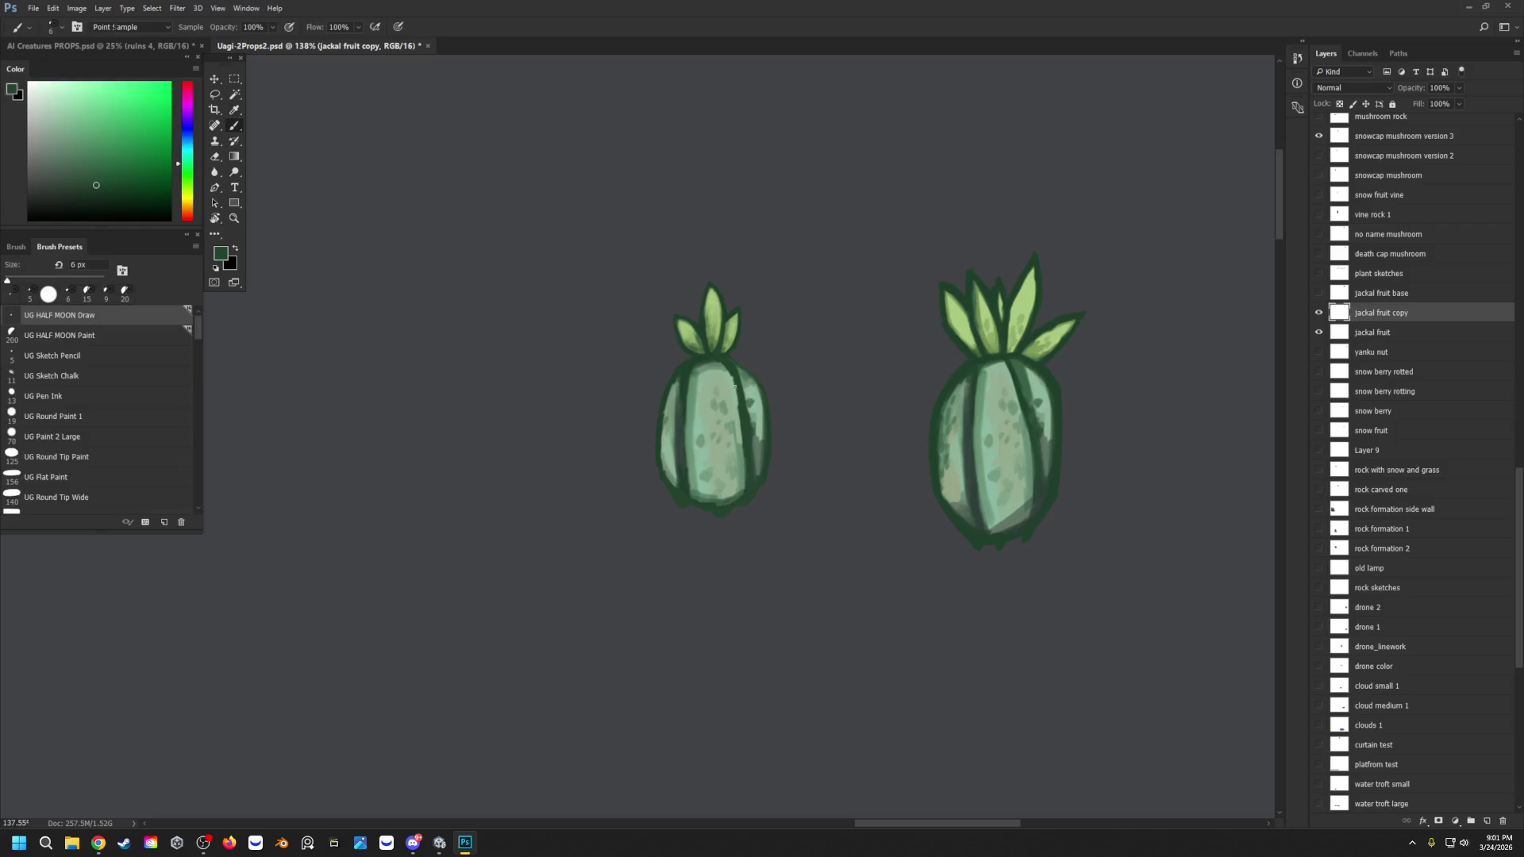
Step: Darken the small fruit's top and top-right outline in dark green
left_click_drag(731, 371, 715, 366)
left_click_drag(723, 370, 713, 371)
left_click_drag(725, 373, 742, 440)
left_click(755, 402, "alt")
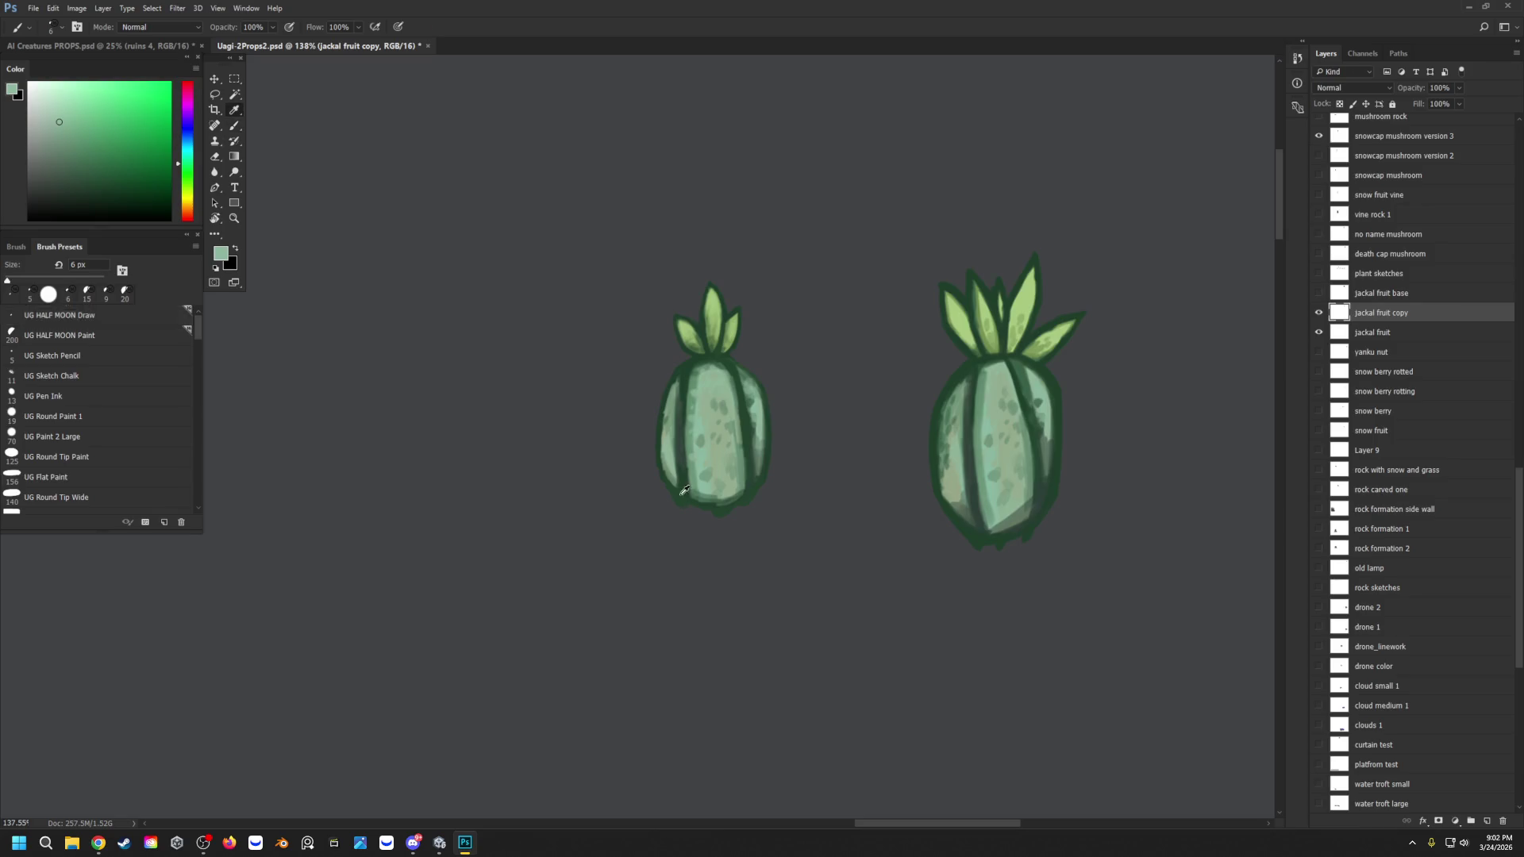
Step: Paint dark green along the small fruit's left outline, then sample the light teal body colour
left_click(680, 477, "alt")
left_click_drag(675, 488, 676, 468)
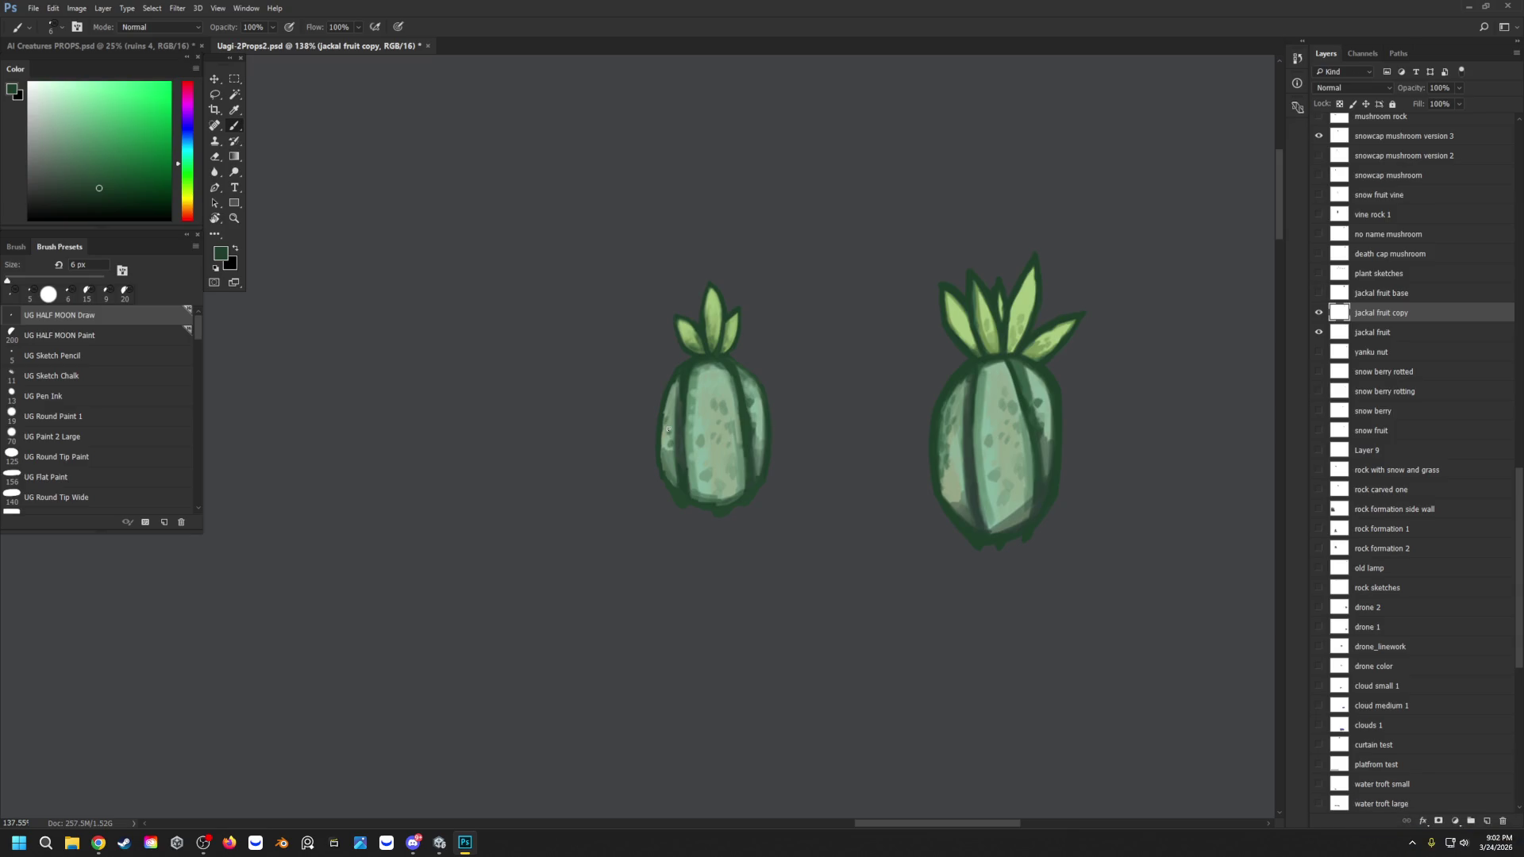
left_click(668, 458, "alt")
Step: Duplicate the jackal fruit copy layer as jackal fruit copy 2 and move it left of the others
right_click(1366, 320)
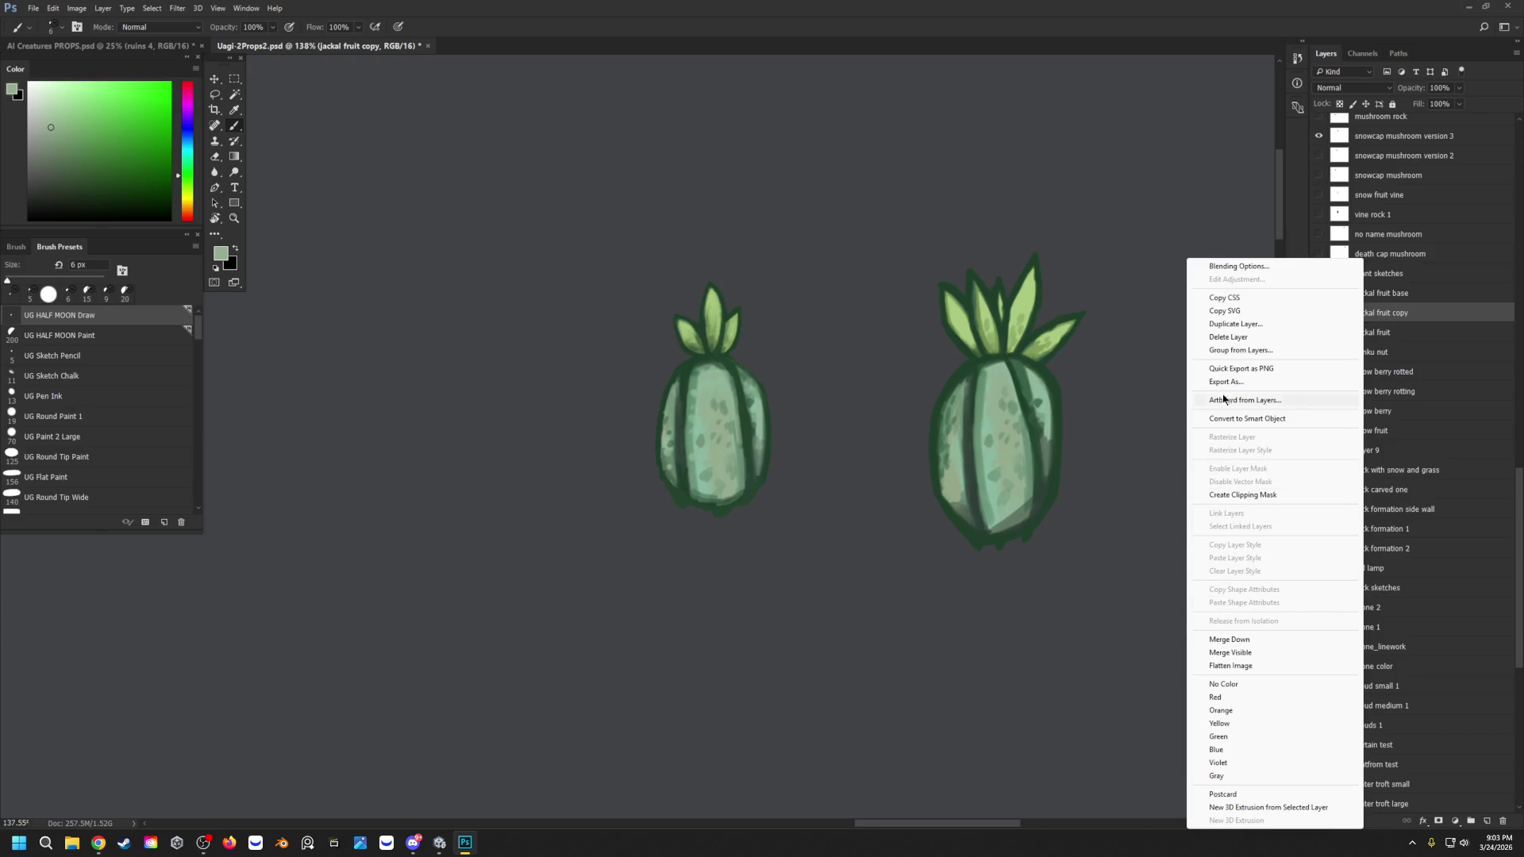
left_click(1222, 325)
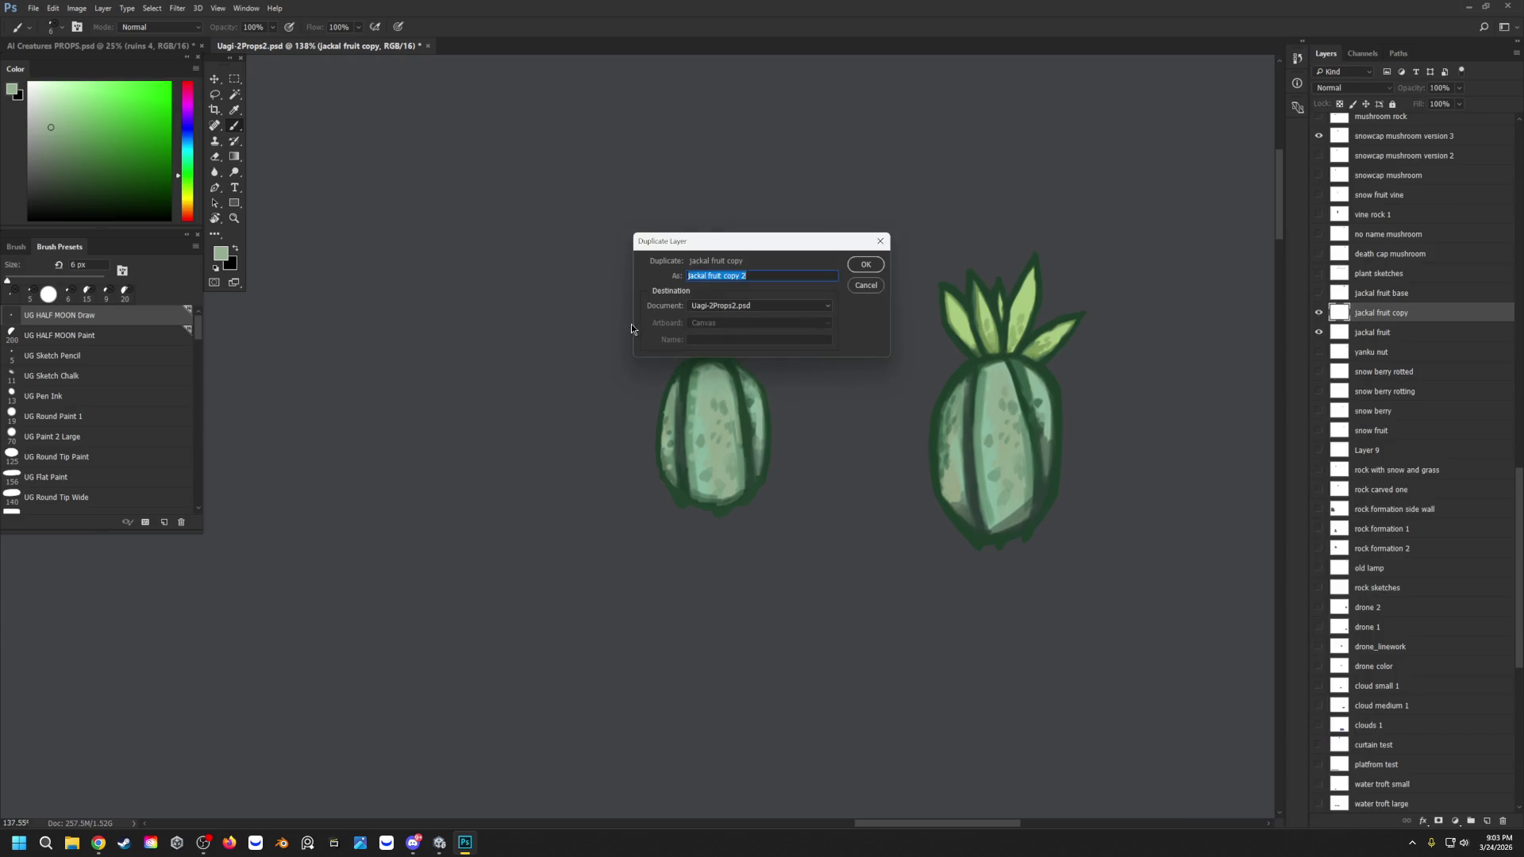
left_click(867, 265)
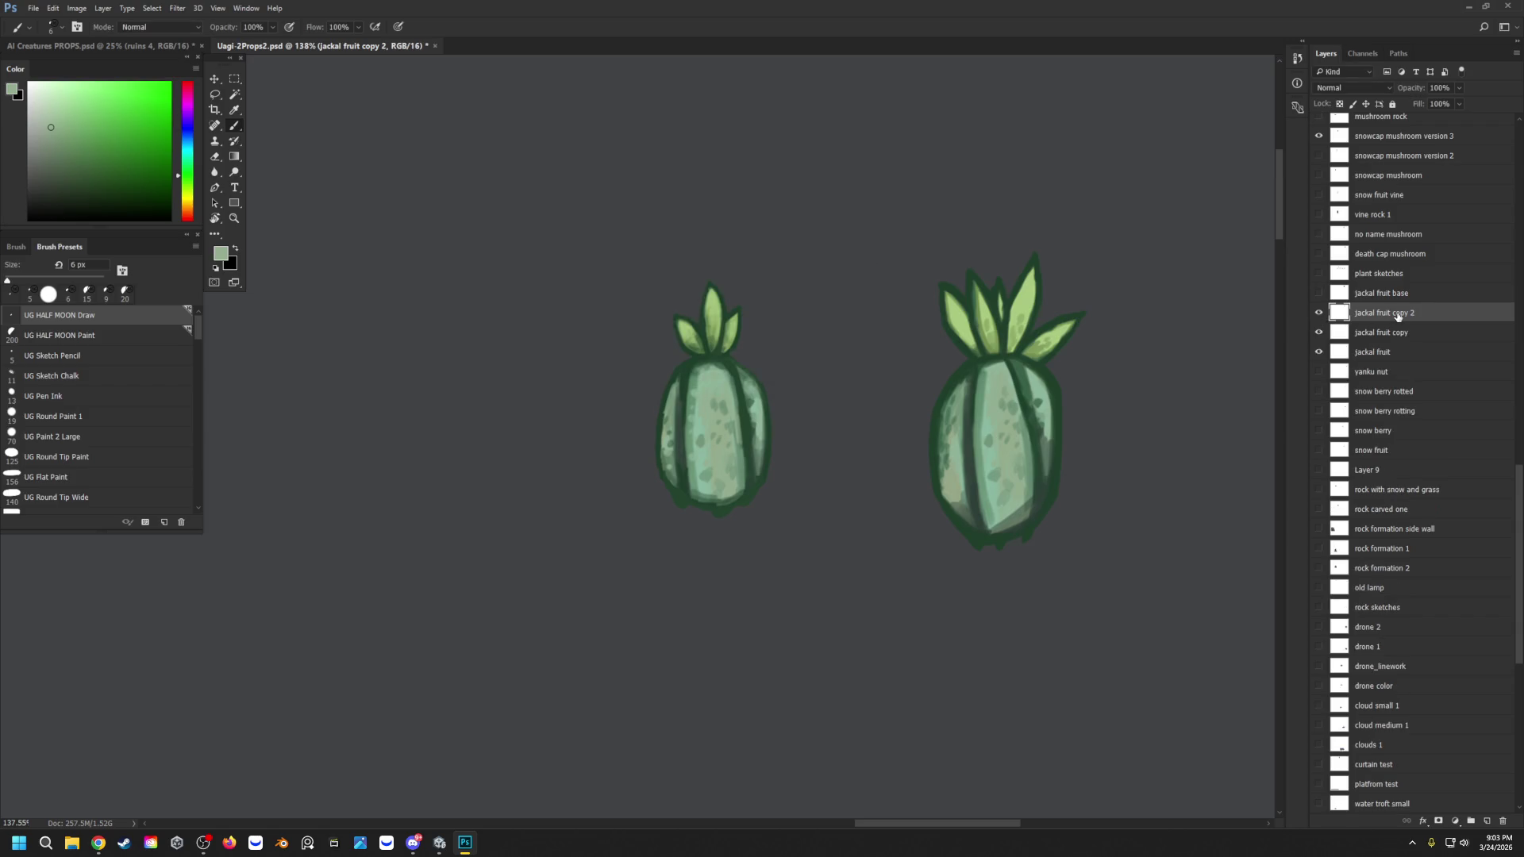
key("v")
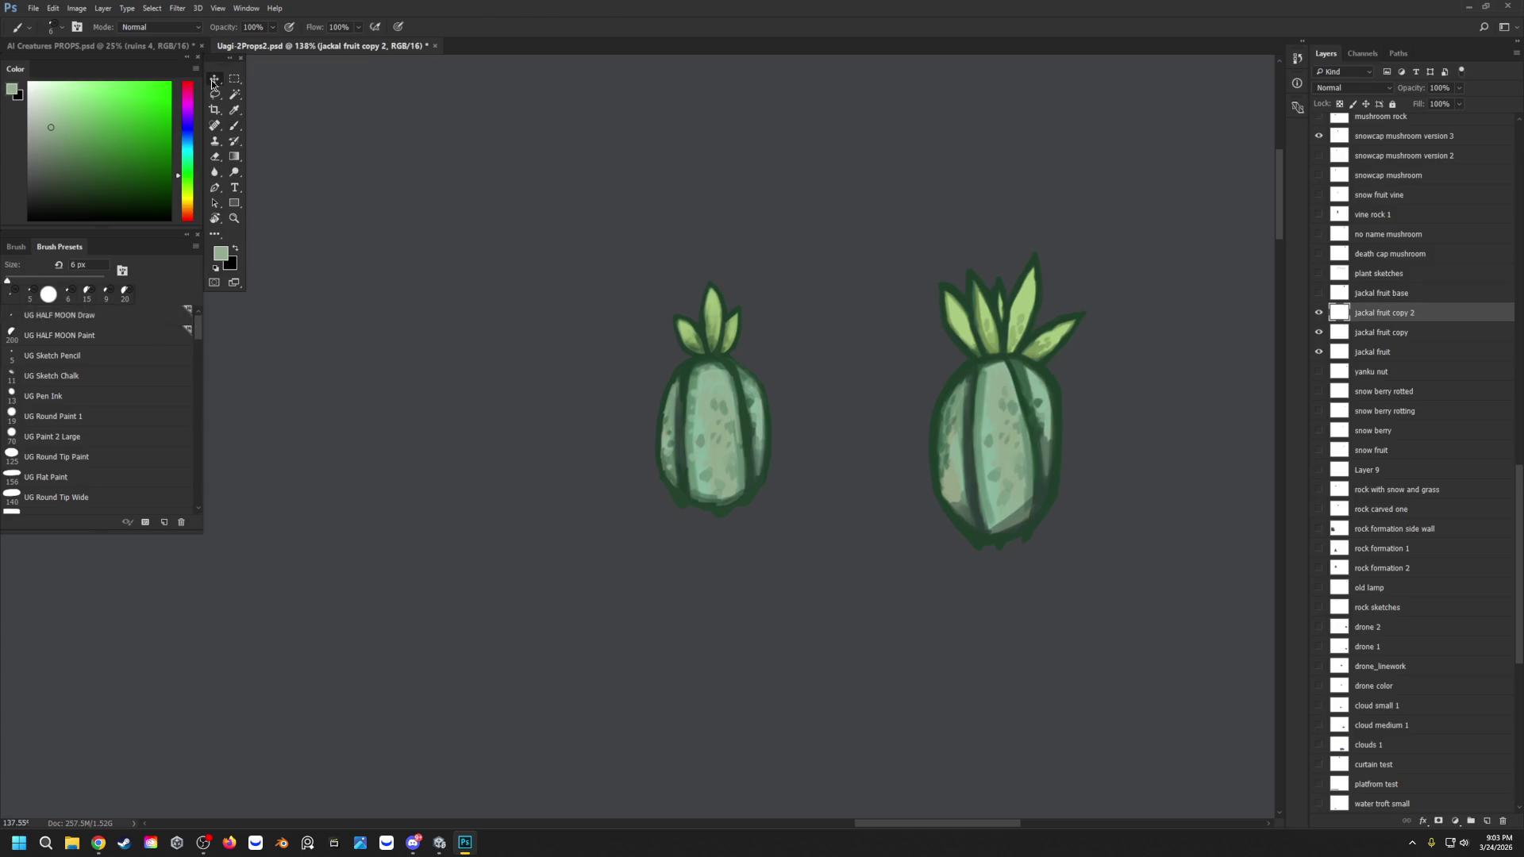
left_click_drag(711, 377, 514, 370)
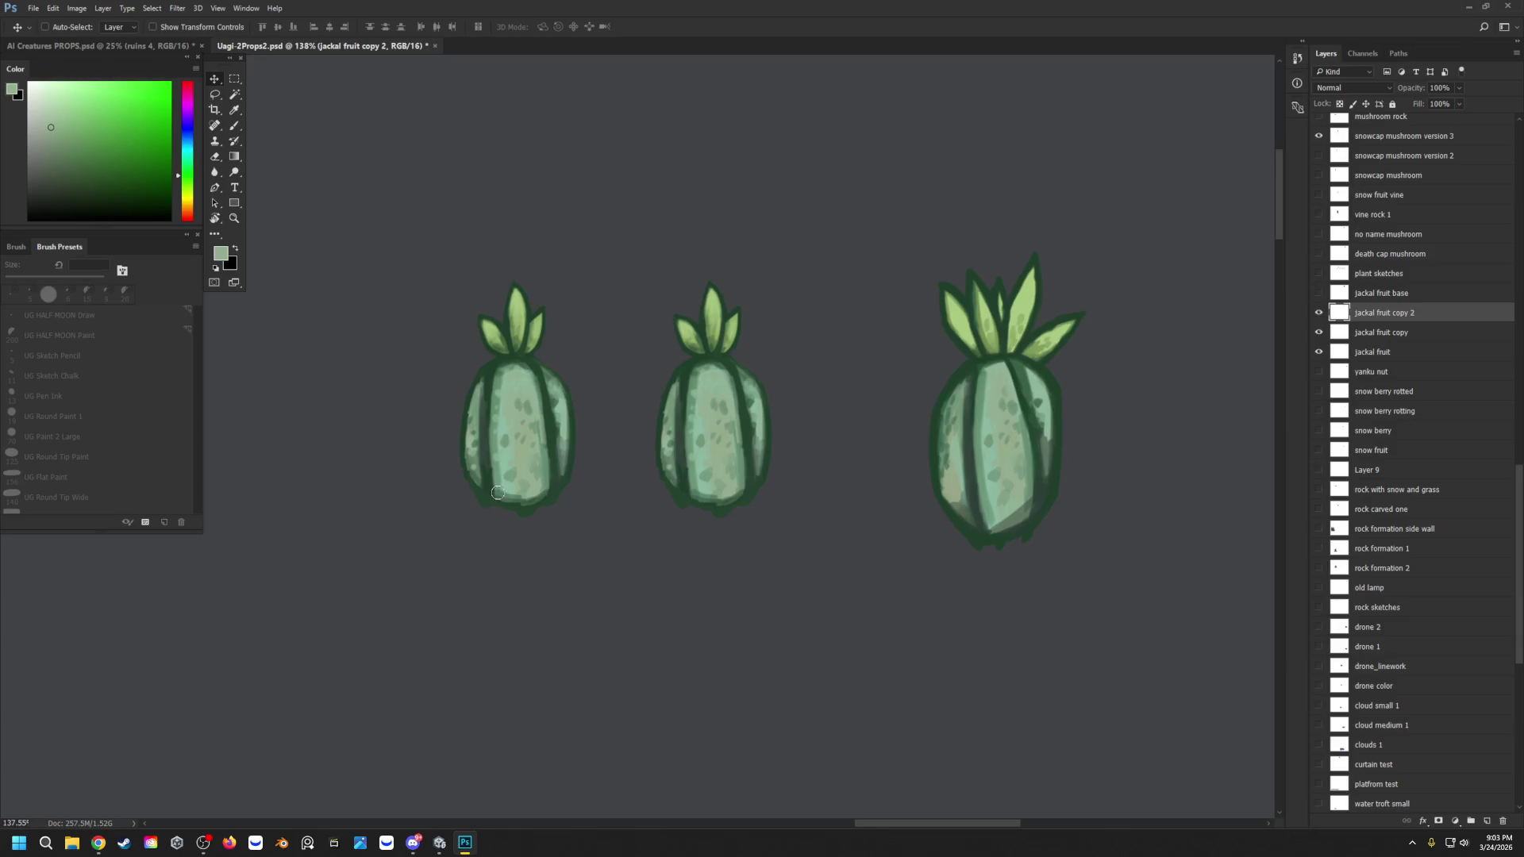
Step: Trim the left fruit's bottom and right edges inward to slim its body
key("b")
mouse_move(563, 474)
left_mouse_down()
mouse_move(528, 510)
mouse_move(483, 501)
mouse_move(498, 509)
mouse_move(453, 452)
mouse_move(463, 442)
mouse_move(466, 473)
mouse_move(526, 492)
mouse_move(588, 439)
left_mouse_up()
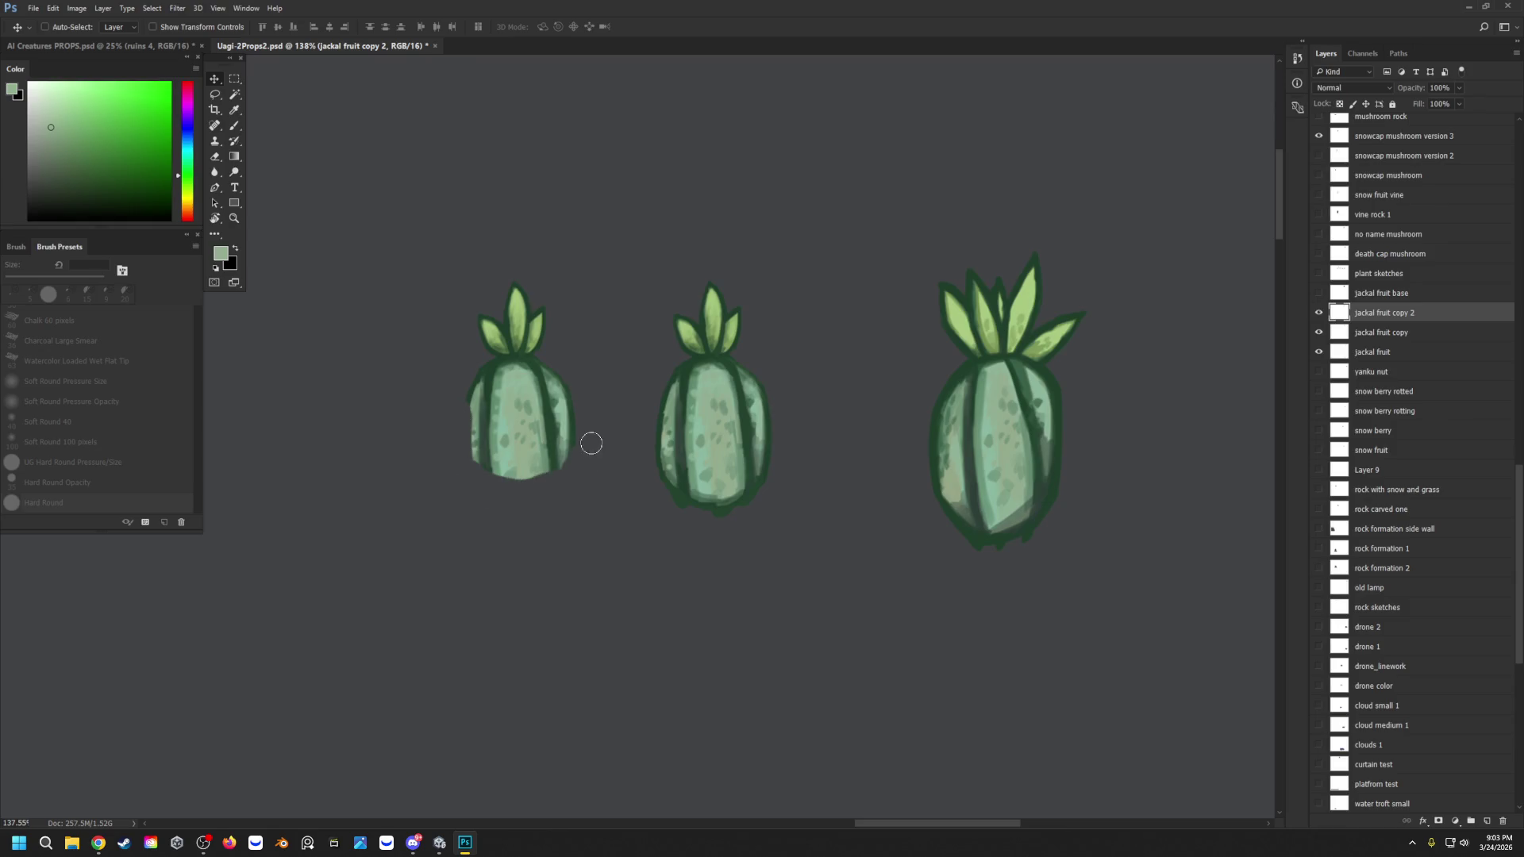
left_click_drag(582, 450, 477, 470)
key("v")
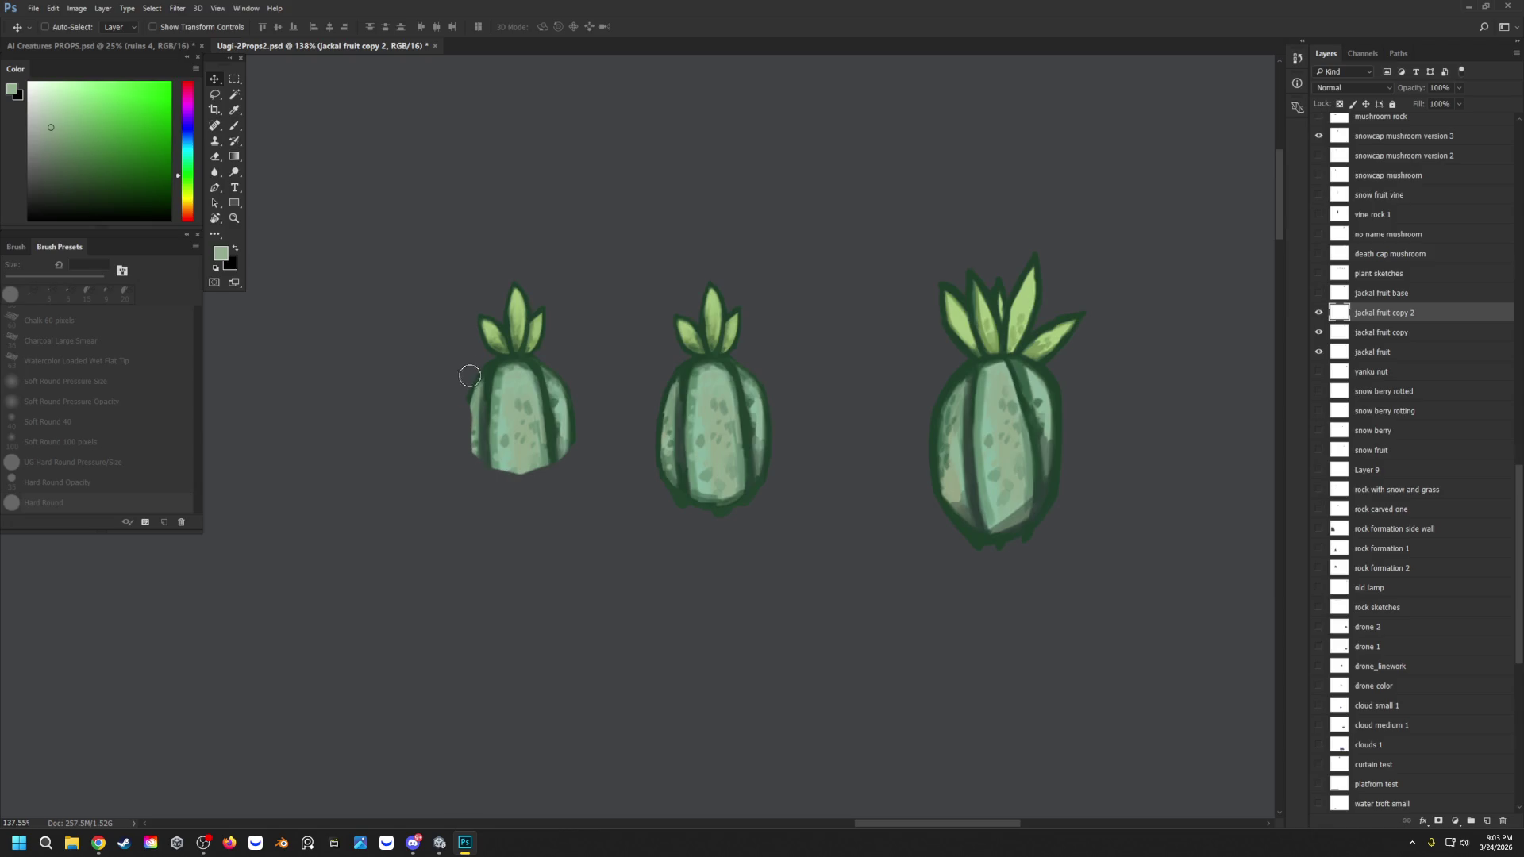
left_click_drag(562, 361, 571, 459)
left_click_drag(571, 402, 562, 458)
Step: Redraw the dark outline on both sides with the UG HALF MOON Paint brush at 6 px
key("b")
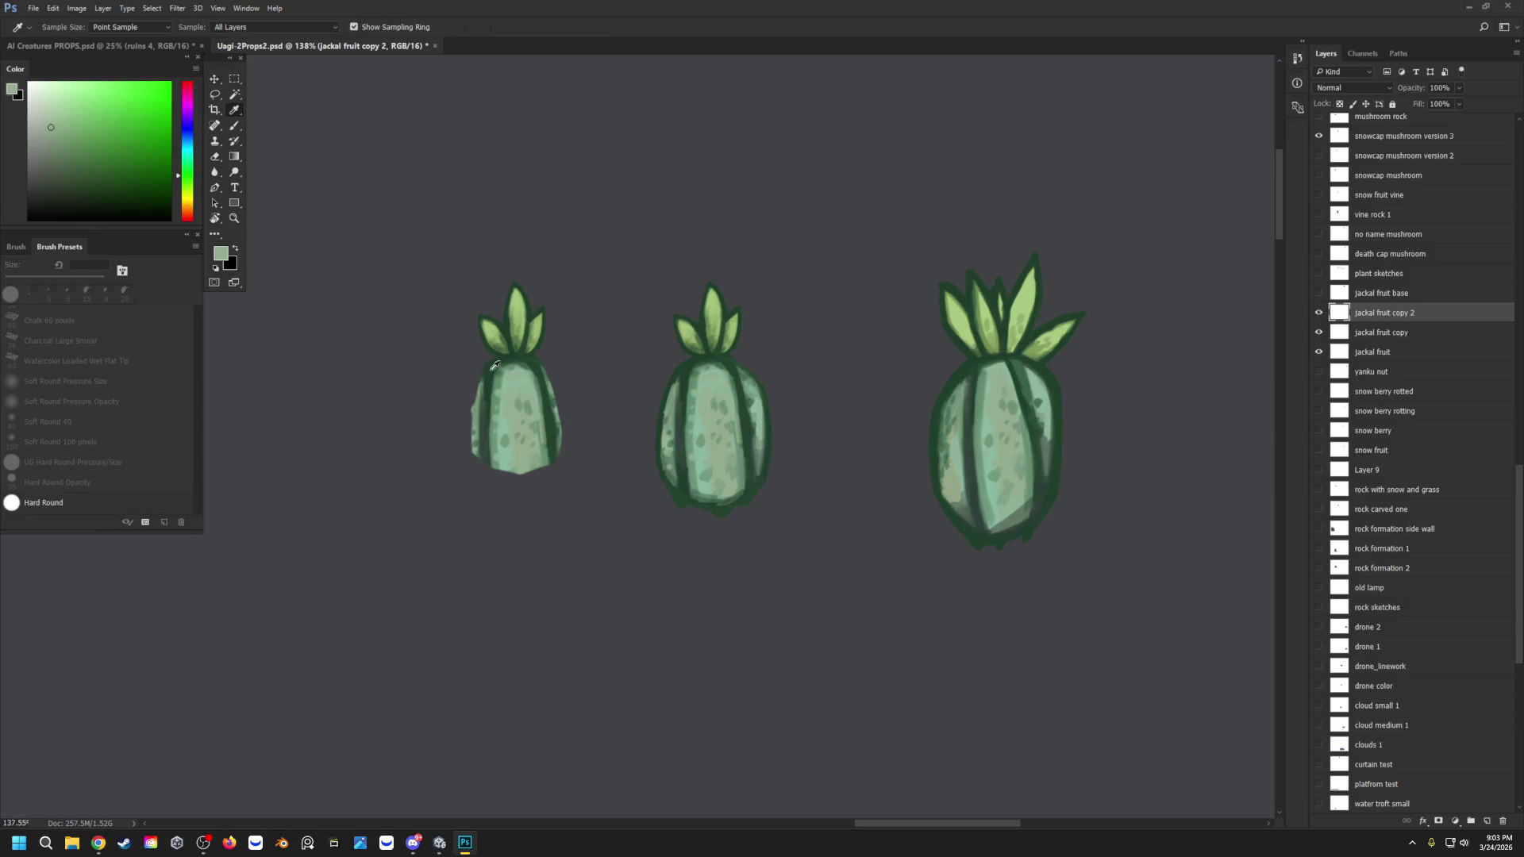
left_click(482, 372, "alt")
left_click_drag(478, 387, 473, 446)
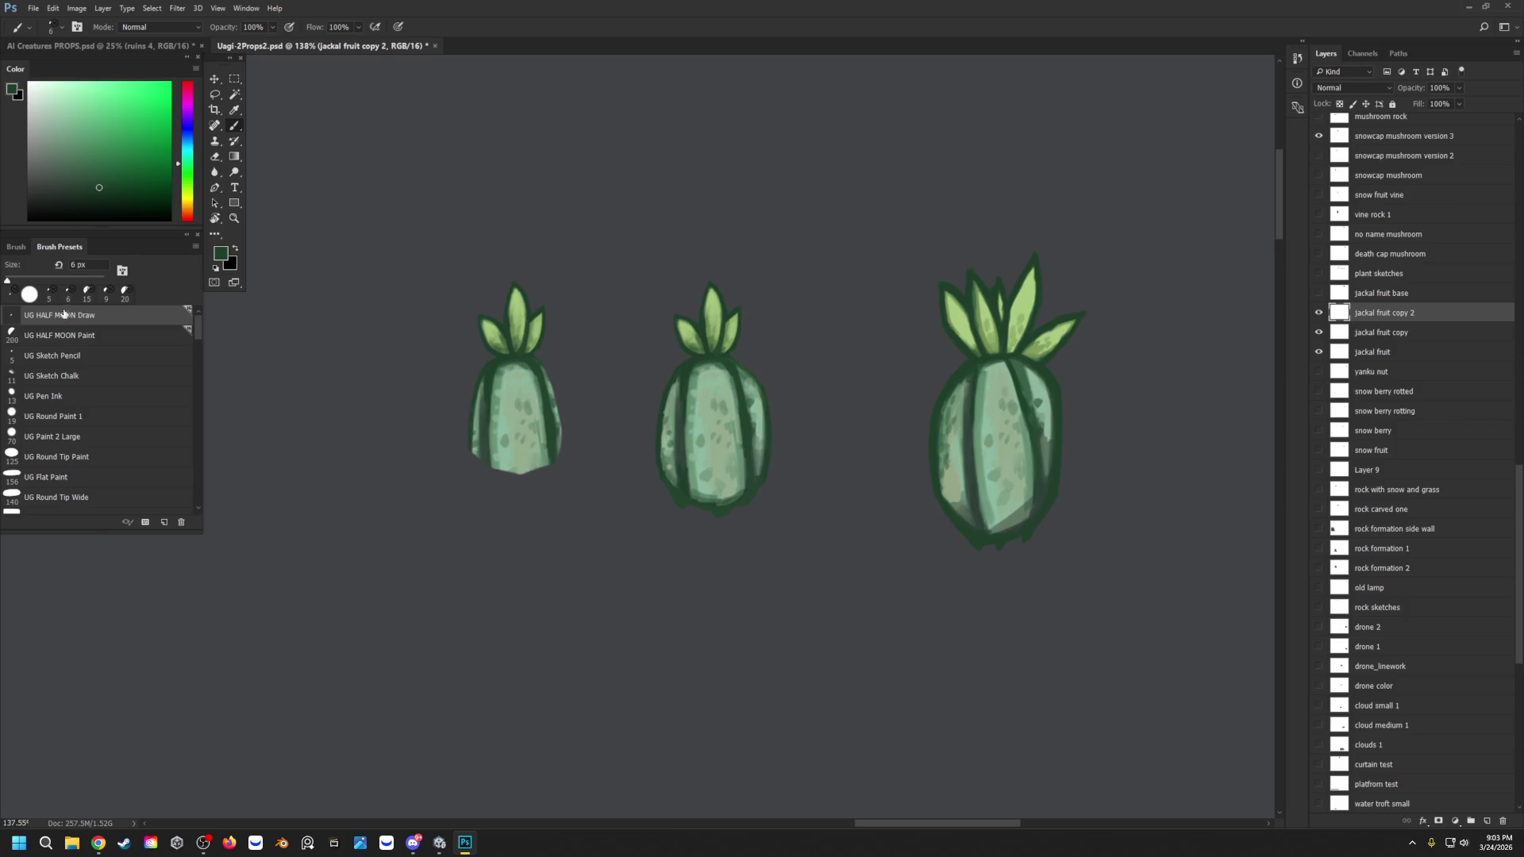
left_click(67, 333)
key("bracketleft")
key("bracketleft")
key("bracketleft")
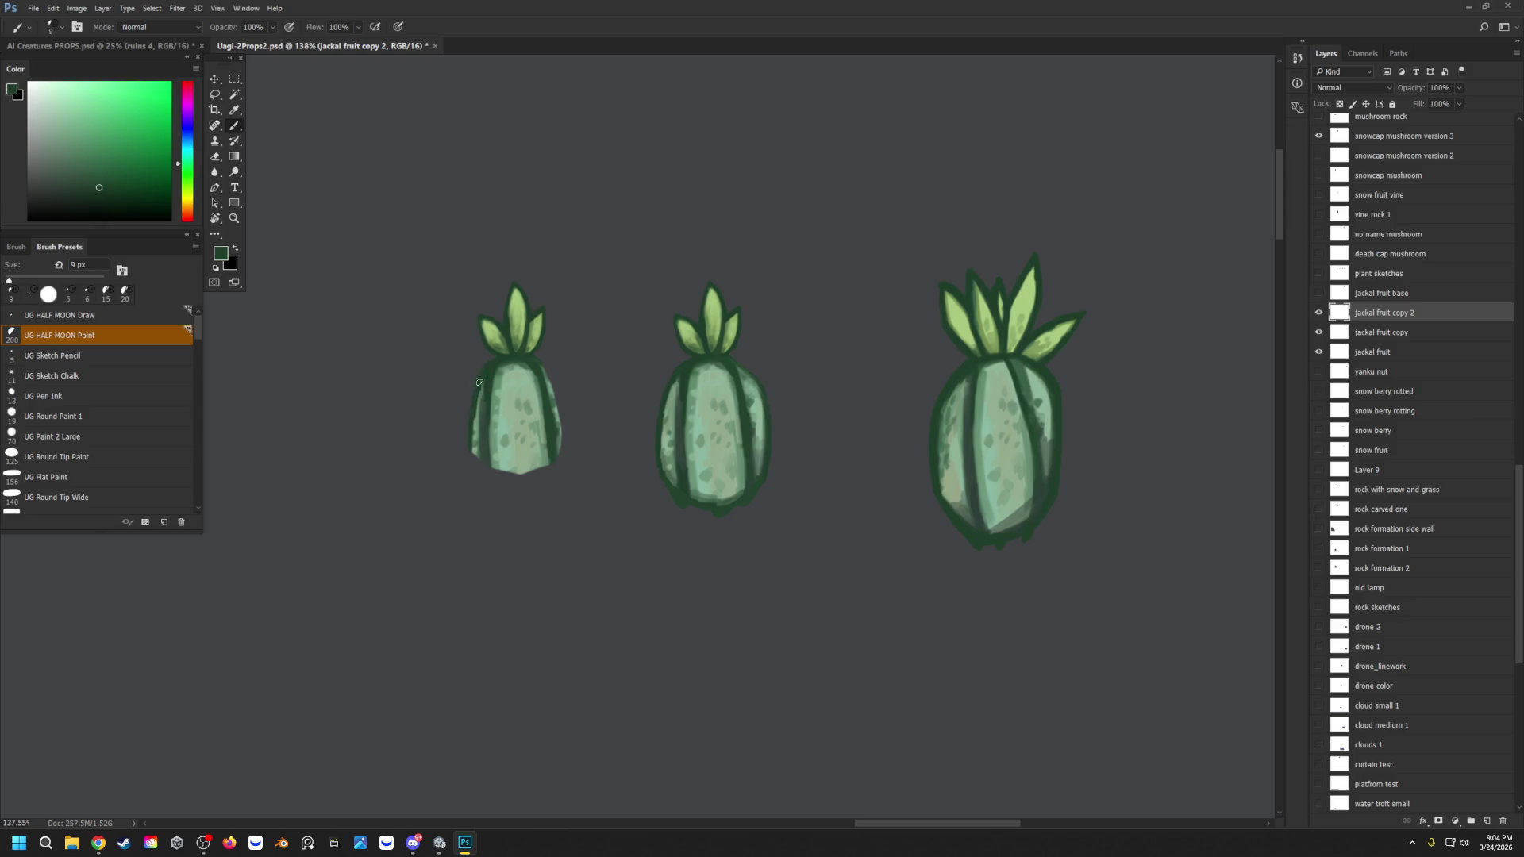
key("bracketleft")
key("bracketleft")
key("bracketleft")
mouse_move(474, 421)
left_mouse_down()
mouse_move(481, 468)
mouse_move(546, 472)
mouse_move(560, 436)
mouse_move(544, 366)
left_mouse_up()
left_click_drag(563, 433, 560, 412)
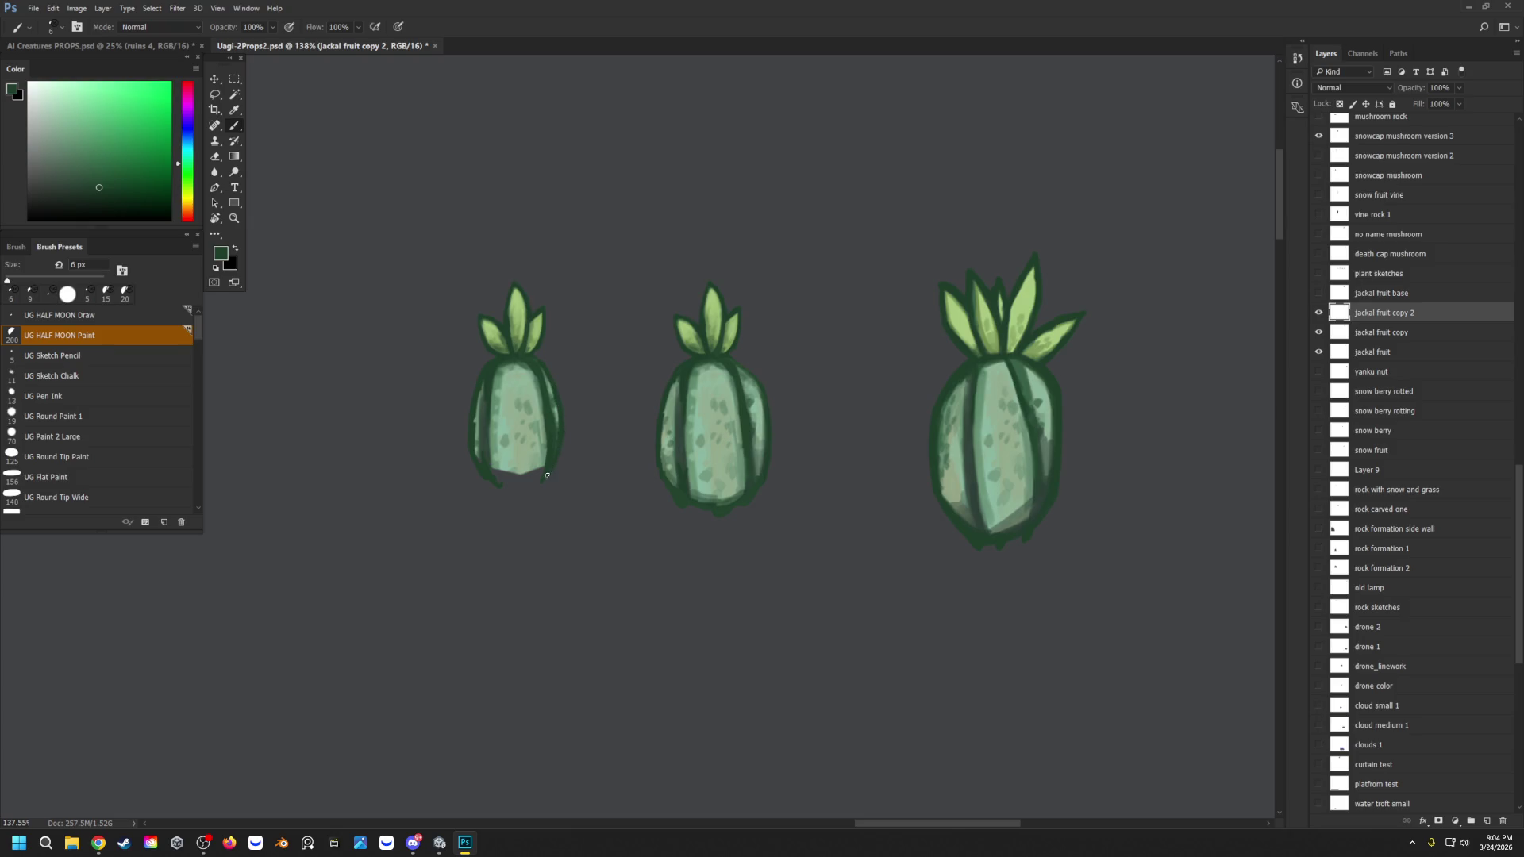
left_click_drag(565, 445, 557, 438)
Step: Paint light green at the fruit's bottom and outline its lower-right edge dark green
left_click(528, 468, "alt")
left_click_drag(542, 479, 496, 470)
left_click(505, 470, "alt")
left_click(494, 465, "alt")
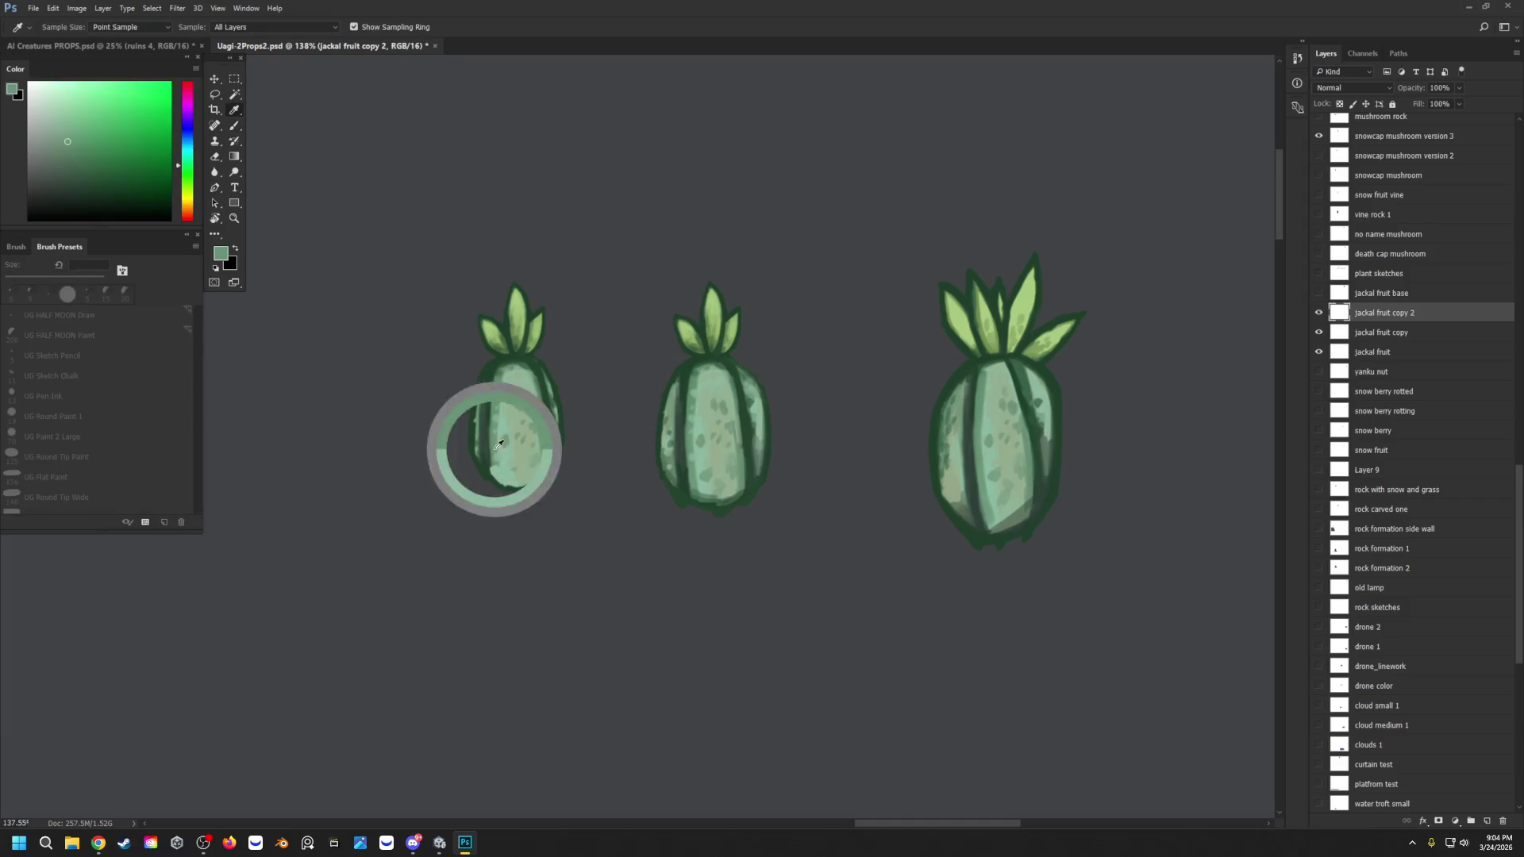
left_click(502, 485, "alt")
mouse_move(528, 486)
left_mouse_down()
mouse_move(545, 474)
mouse_move(492, 476)
left_mouse_up()
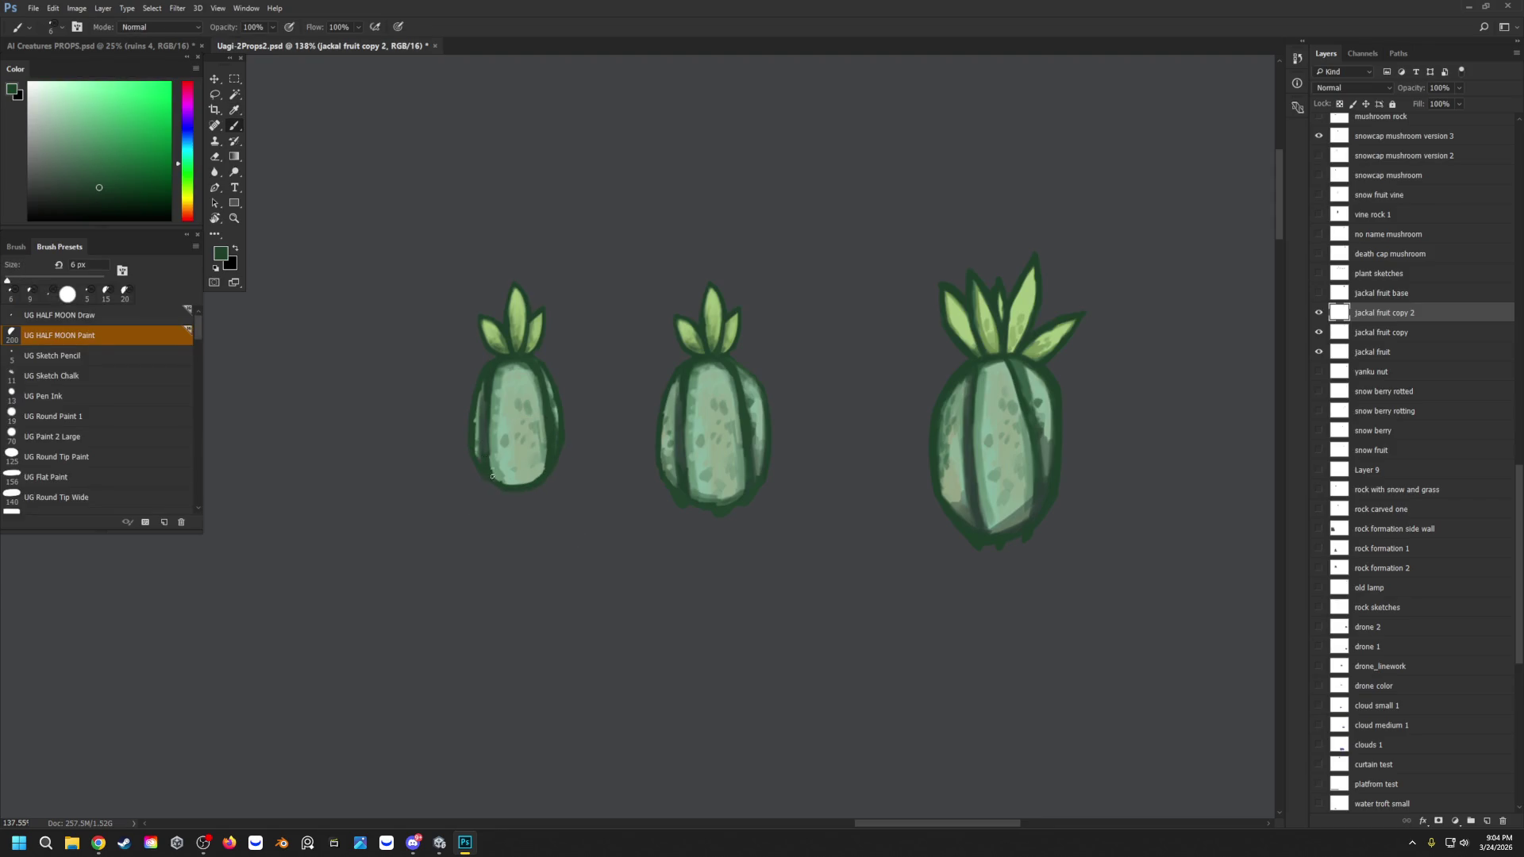
Step: Sample light and slightly darker greens from the upper part of the left fruit
scroll(506, 348, "down", 2)
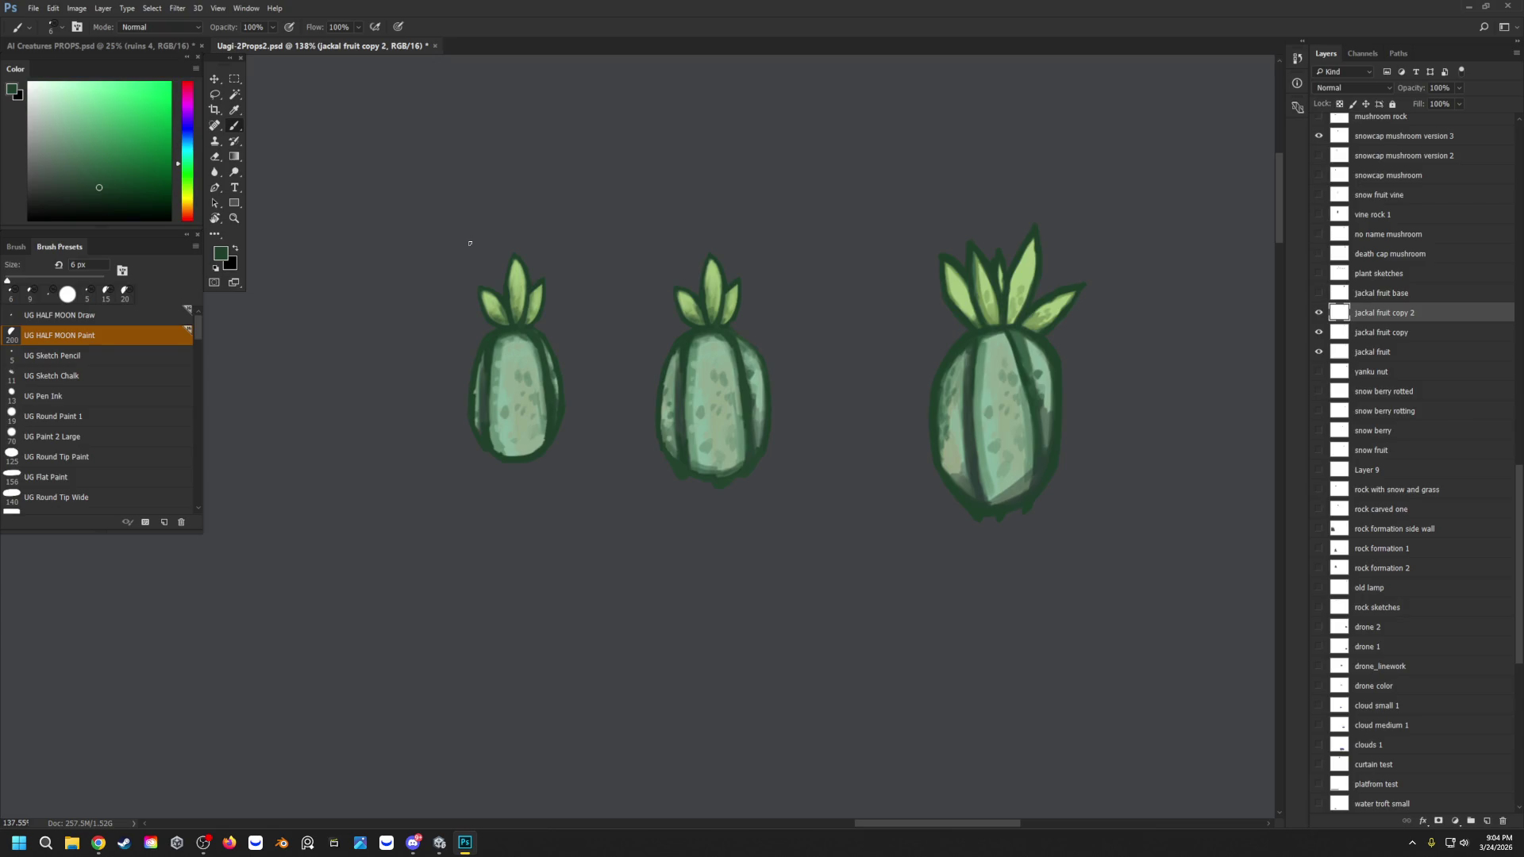
left_click(496, 345, "alt")
left_click(522, 341, "alt")
left_click(510, 352, "alt")
Step: Darken the left fruit's right outline with dark green
left_click(541, 381, "alt")
key("b")
left_click(557, 375, "alt")
left_click_drag(549, 395, 553, 429)
Step: Paint grey-green along the left fruit's left edge, then switch to a hard round brush
left_click(479, 385, "alt")
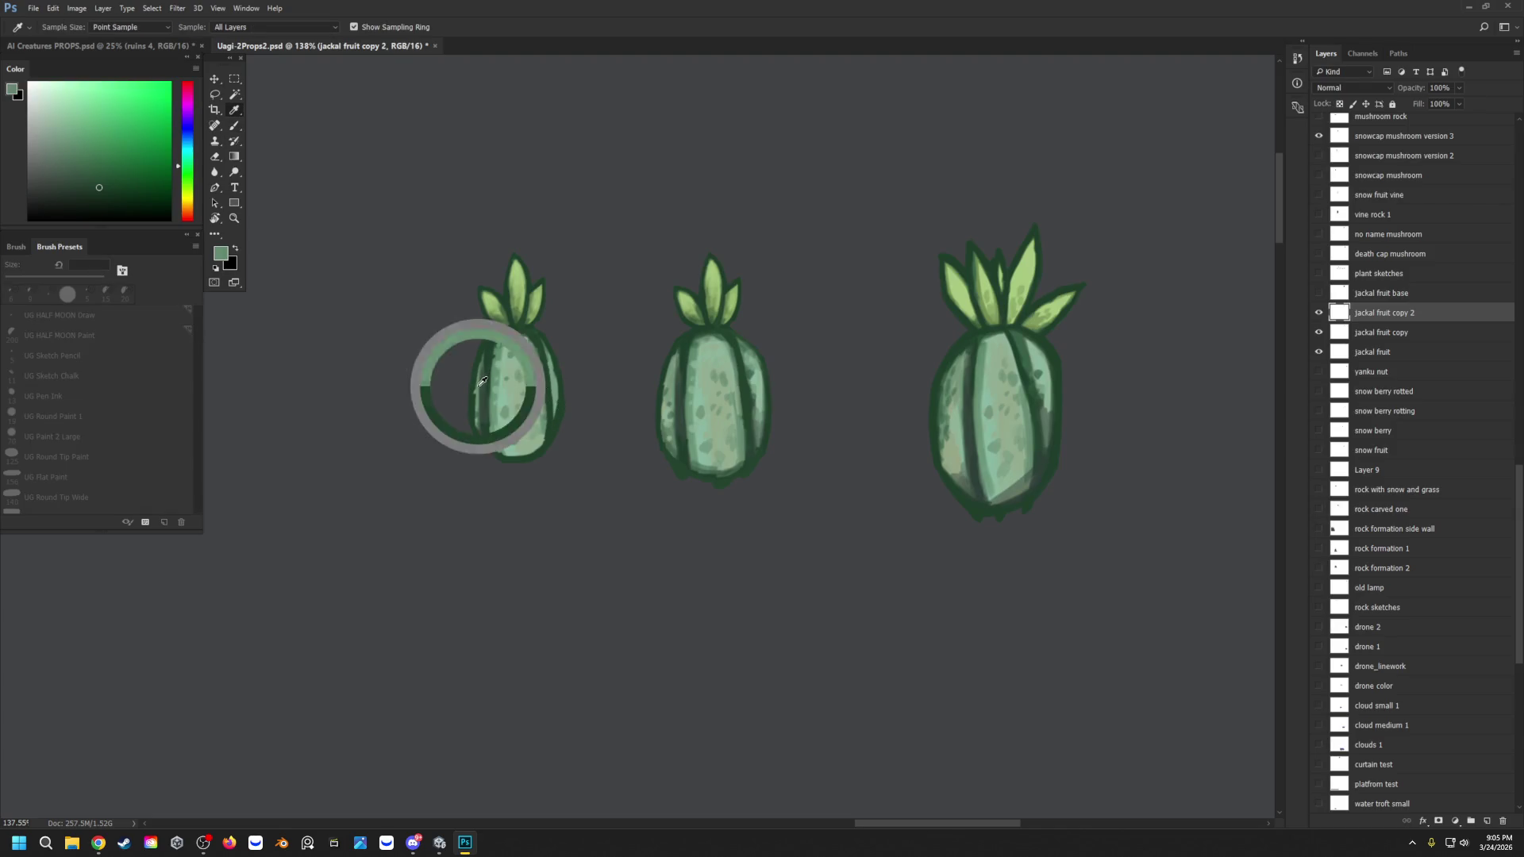
left_click_drag(481, 405, 481, 416)
left_click(487, 416, "alt")
left_click(485, 352, "alt")
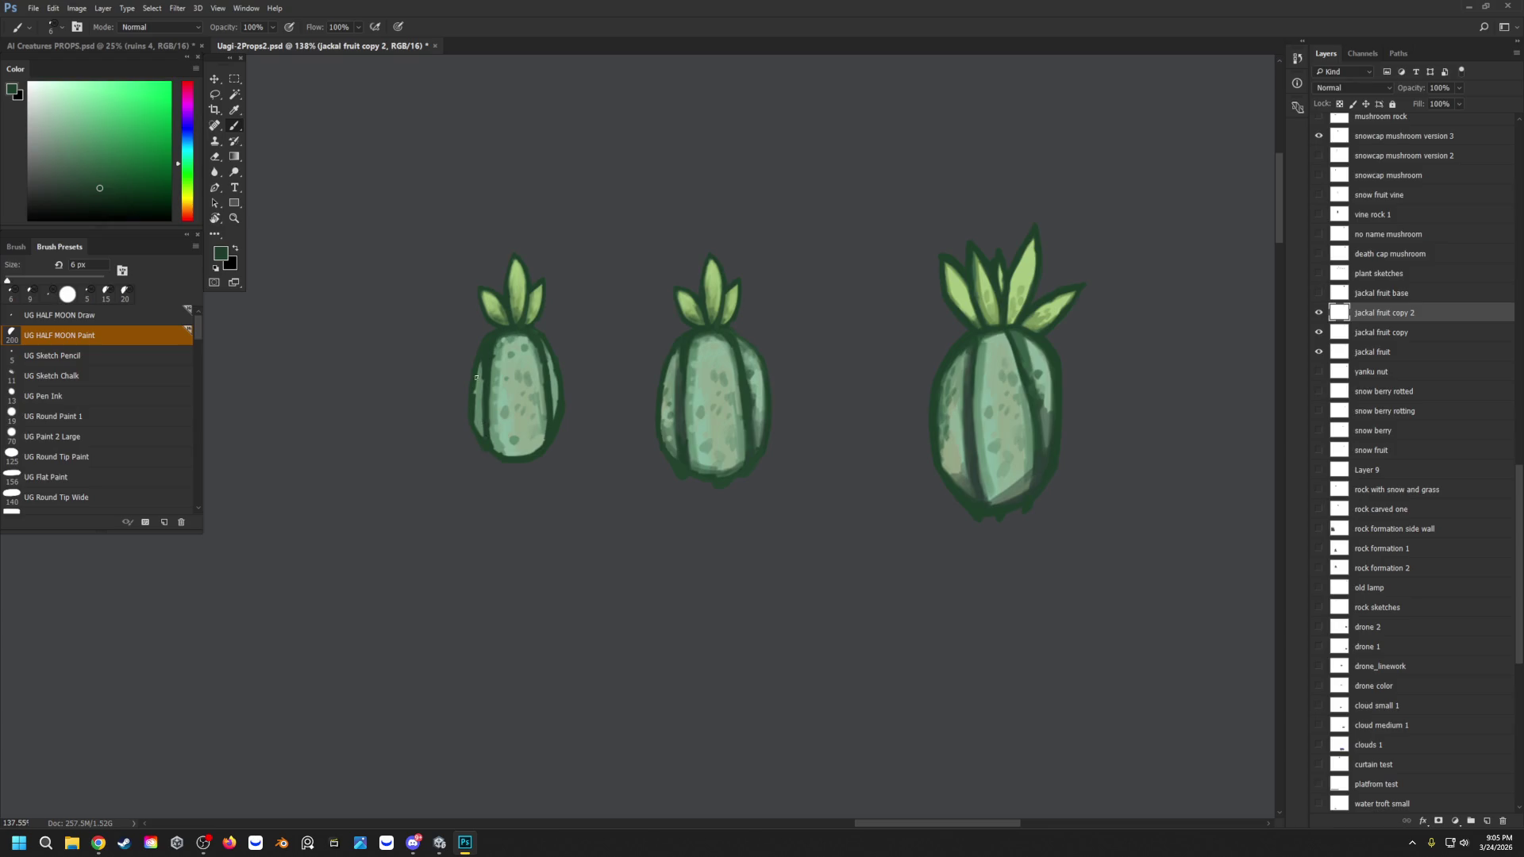
scroll(508, 334, "down", 2)
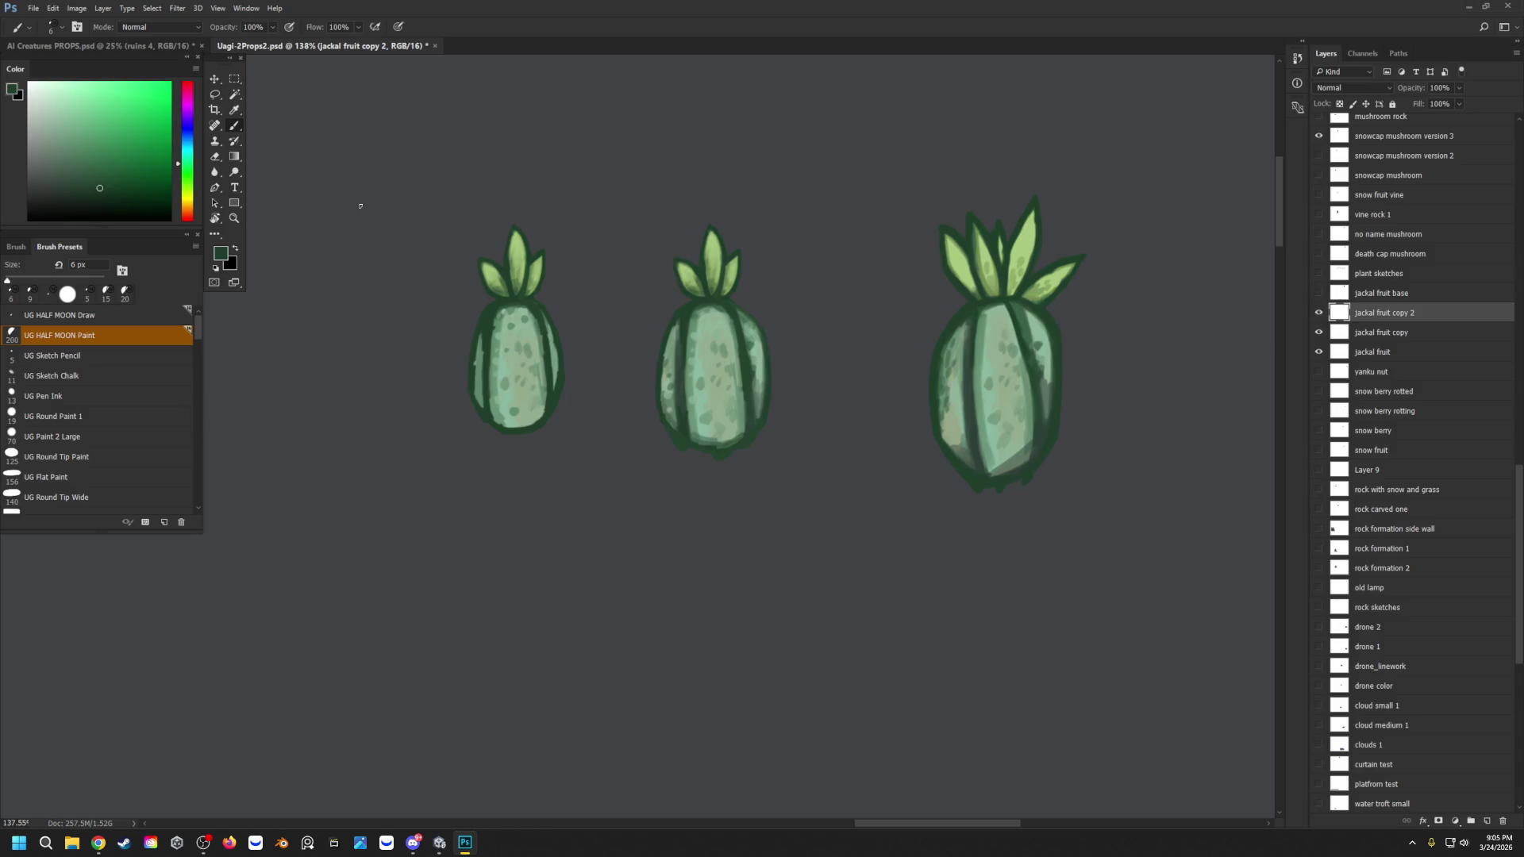
key("period")
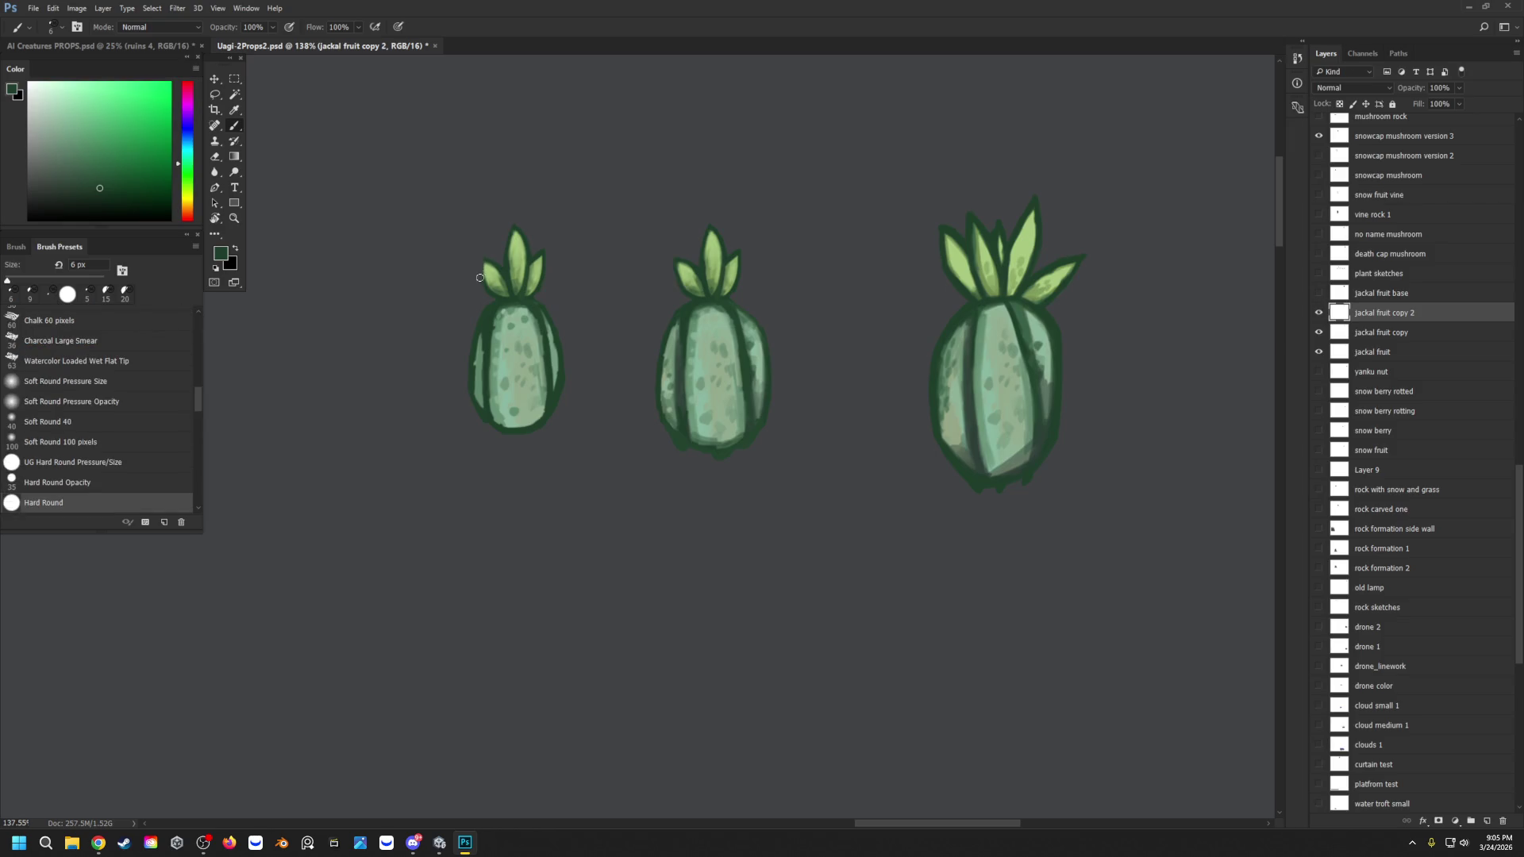
Step: Redraw the left leaf's dark outline after undoing a bad stroke, then fill it light green
left_click_drag(484, 284, 513, 230)
key("ctrl+z")
left_click_drag(488, 271, 489, 282)
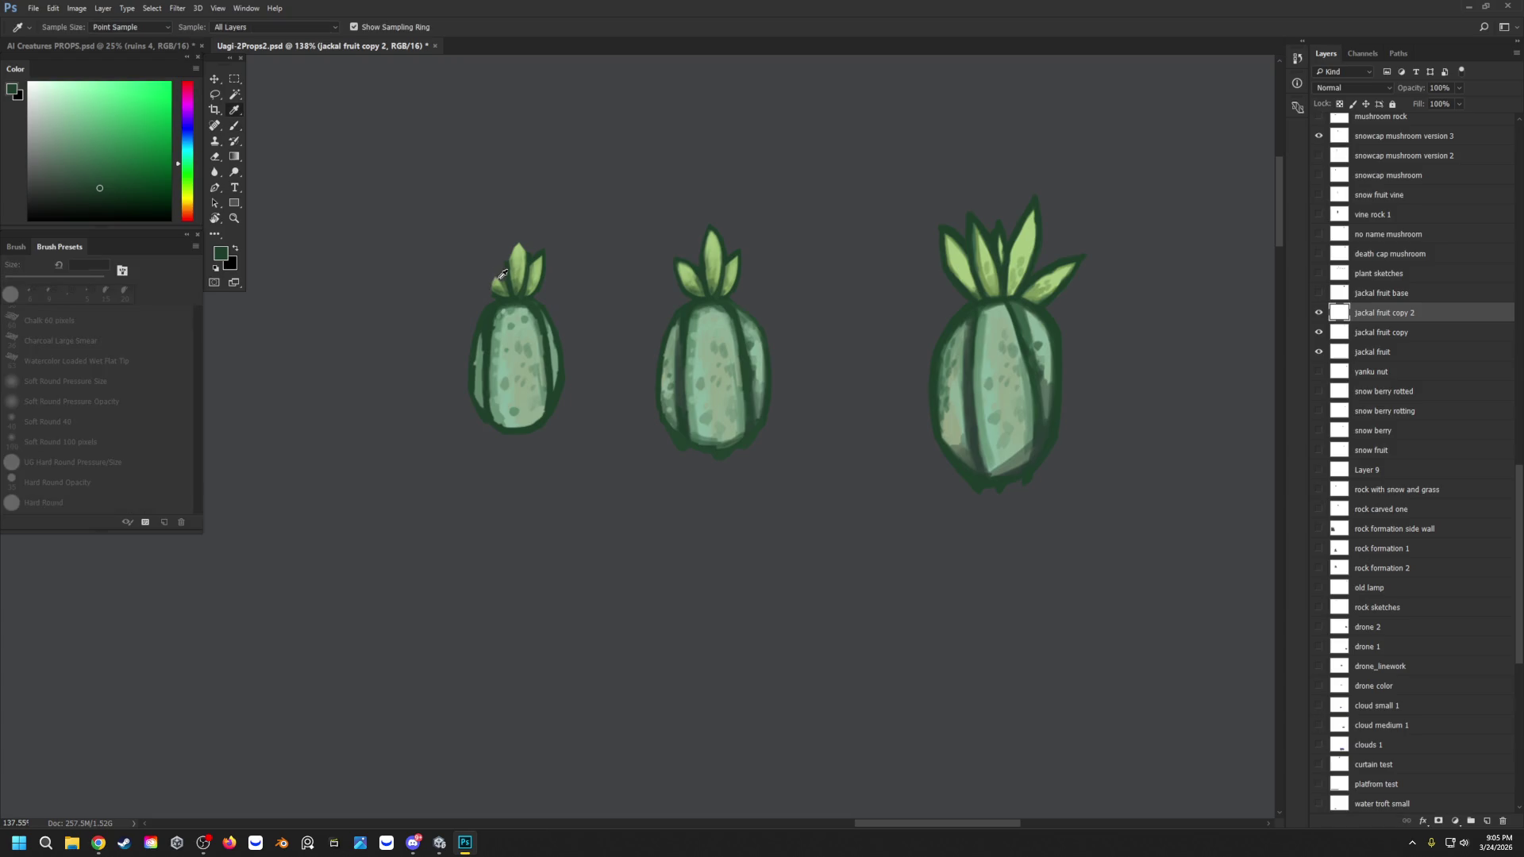
left_click(500, 288, "alt")
left_click_drag(505, 293, 499, 280)
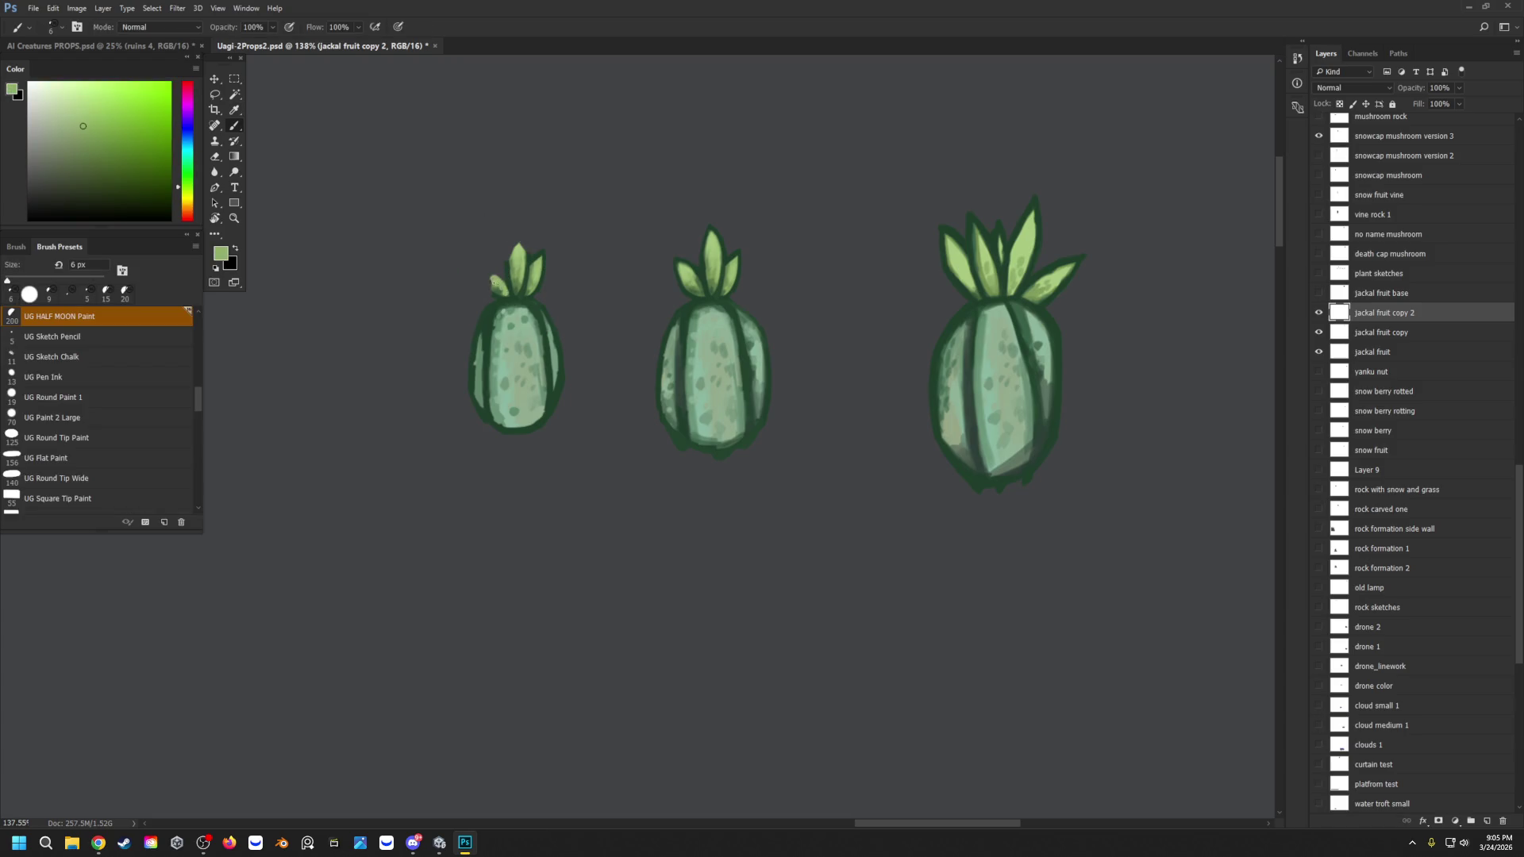
Step: Sample leaf greens, including from the middle fruit, and outline the left fruit's leaves dark green
left_click(499, 276, "alt")
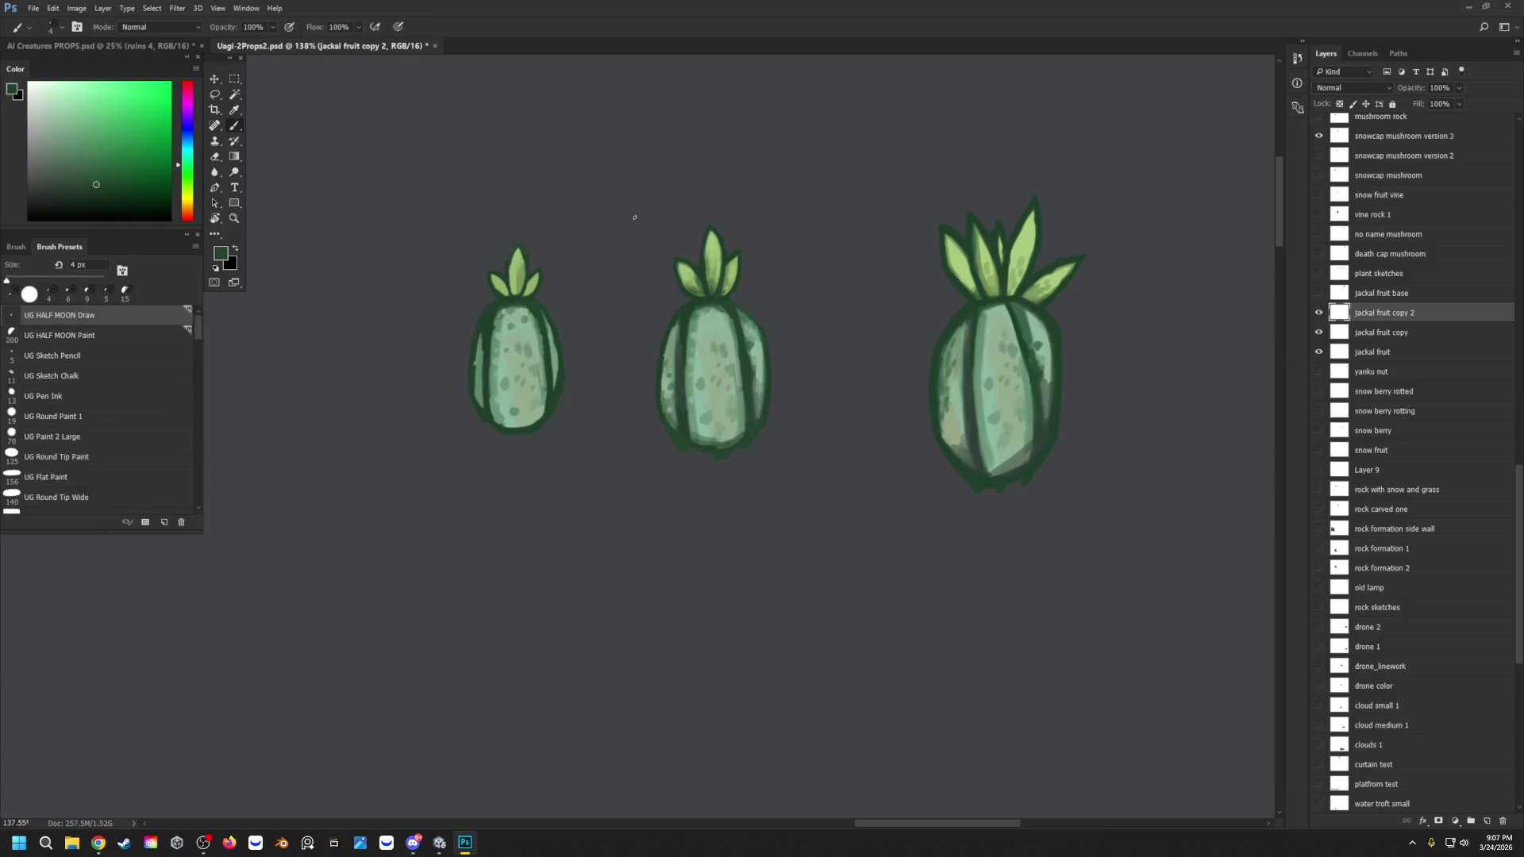
left_click(520, 265, "alt")
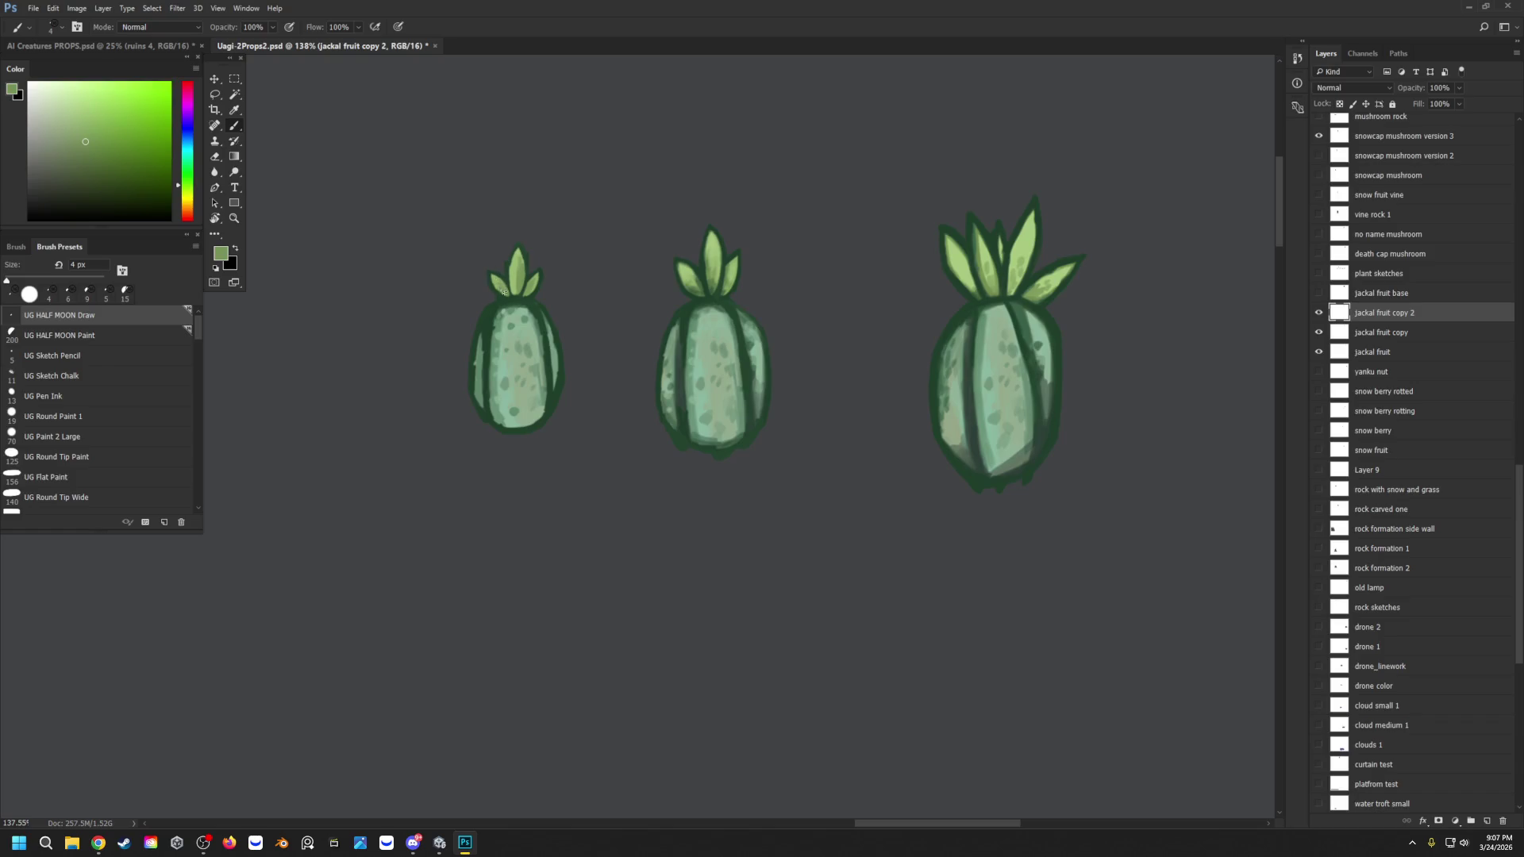
left_click(502, 290, "alt")
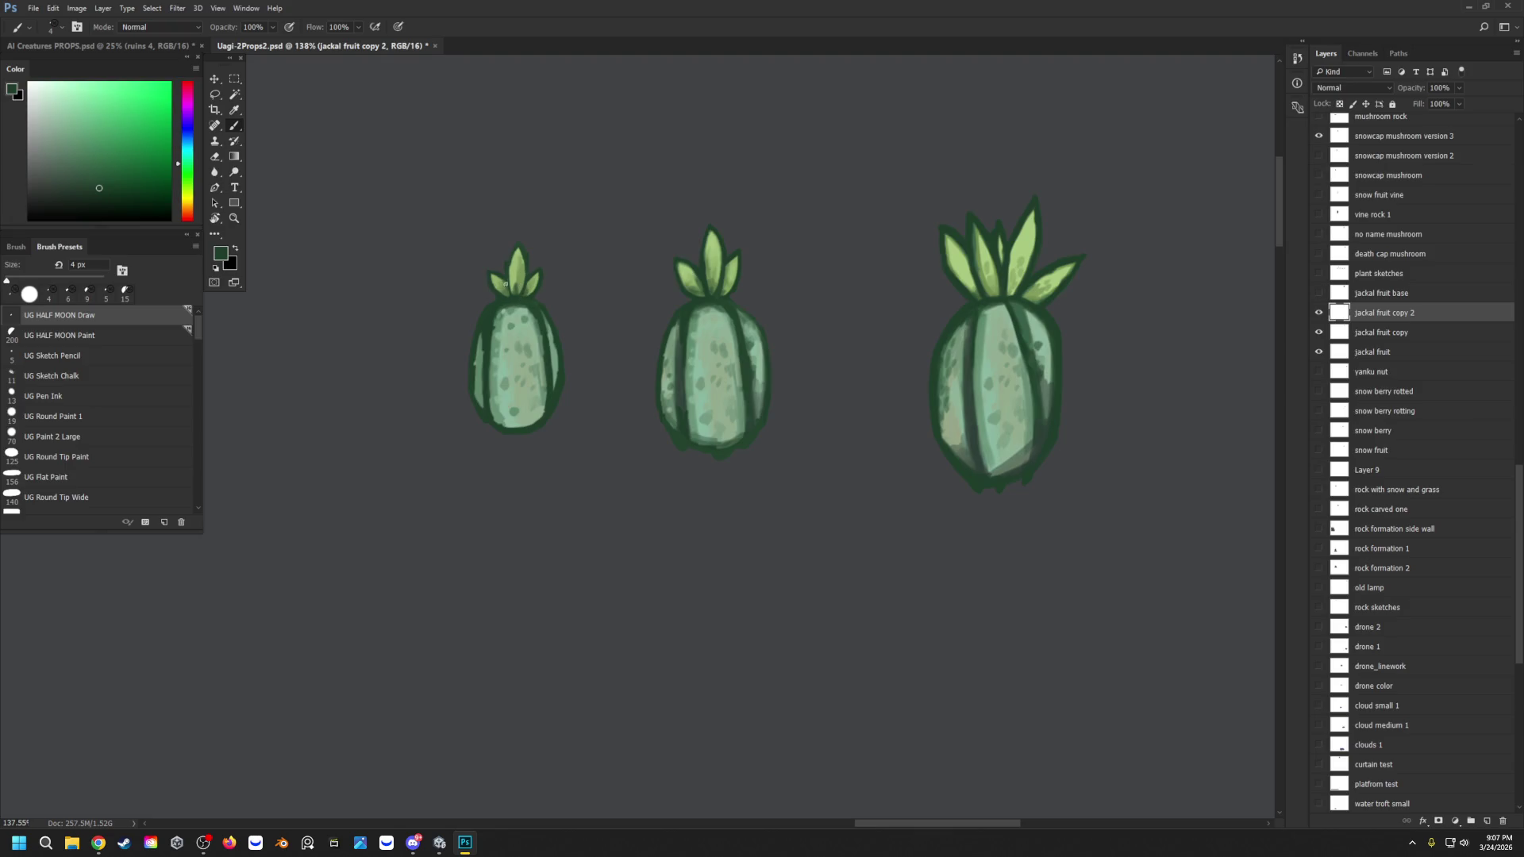
left_click(512, 285, "alt")
left_click(514, 265, "alt")
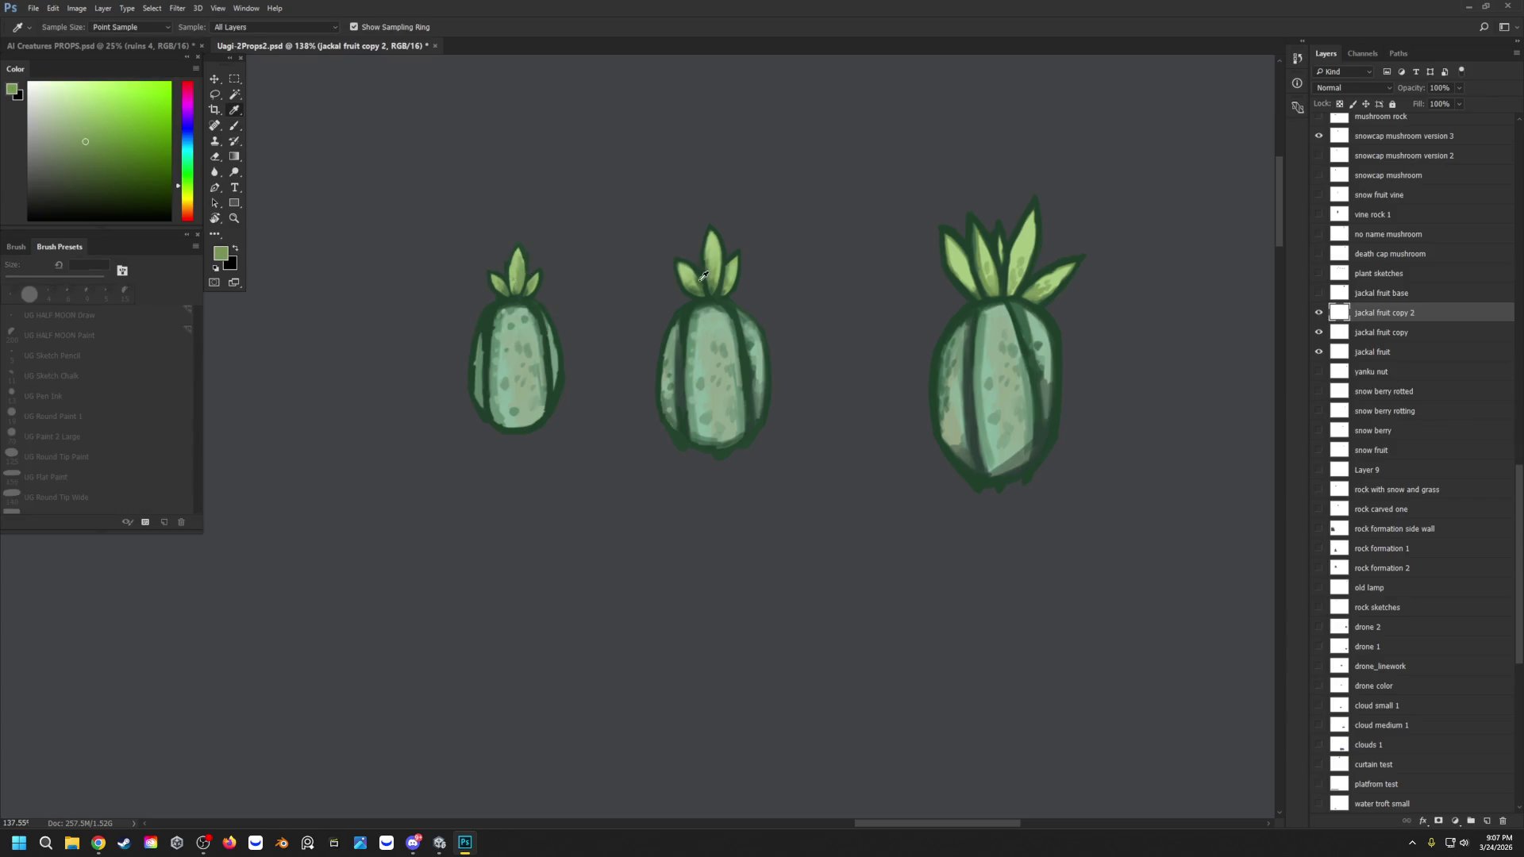
left_click(989, 276, "alt")
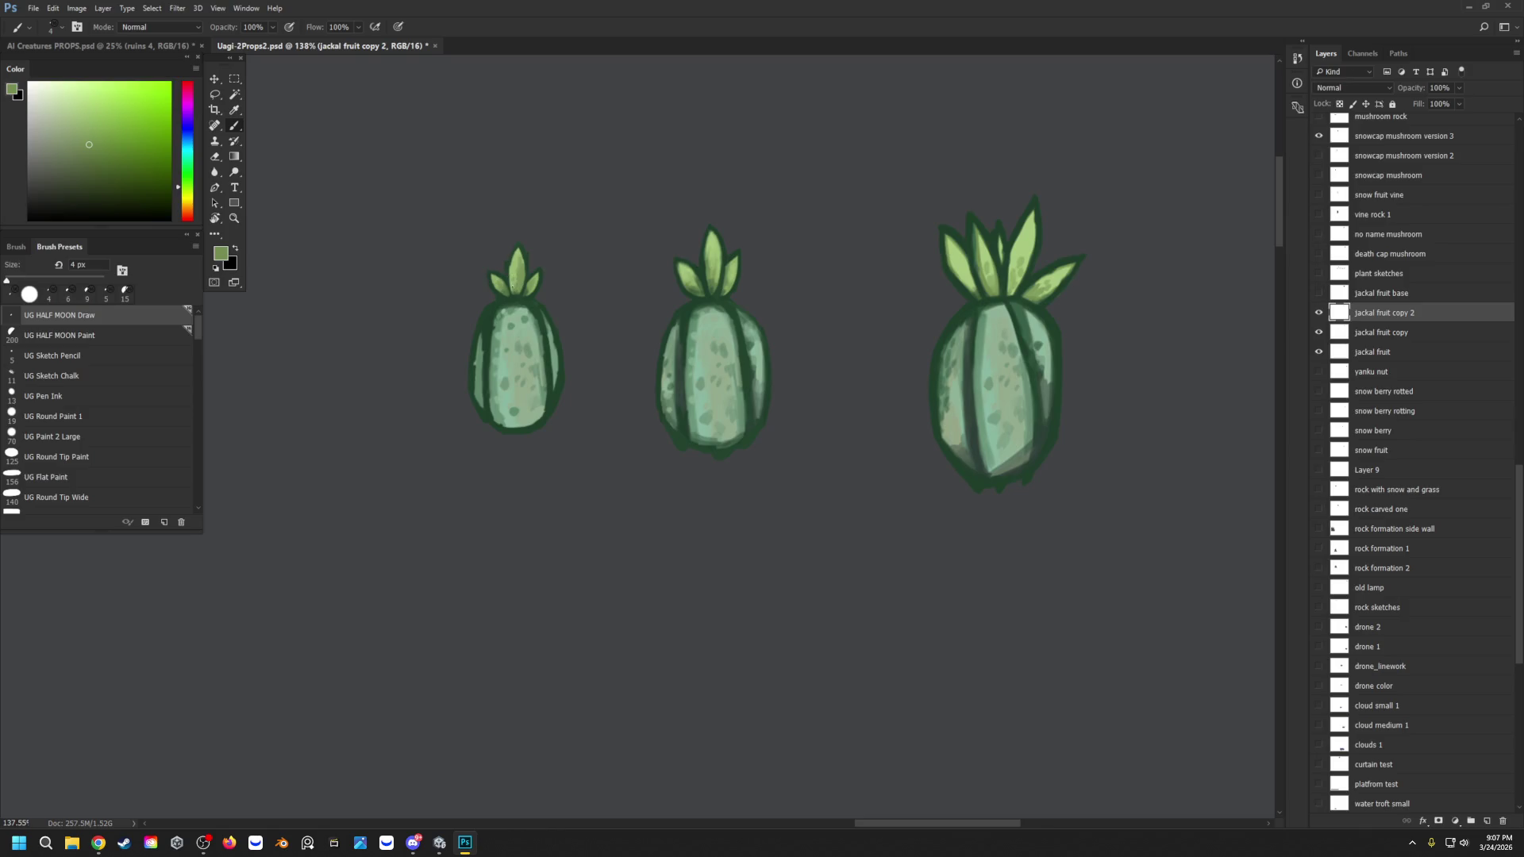
left_click(1024, 243, "alt")
left_click(519, 295, "alt")
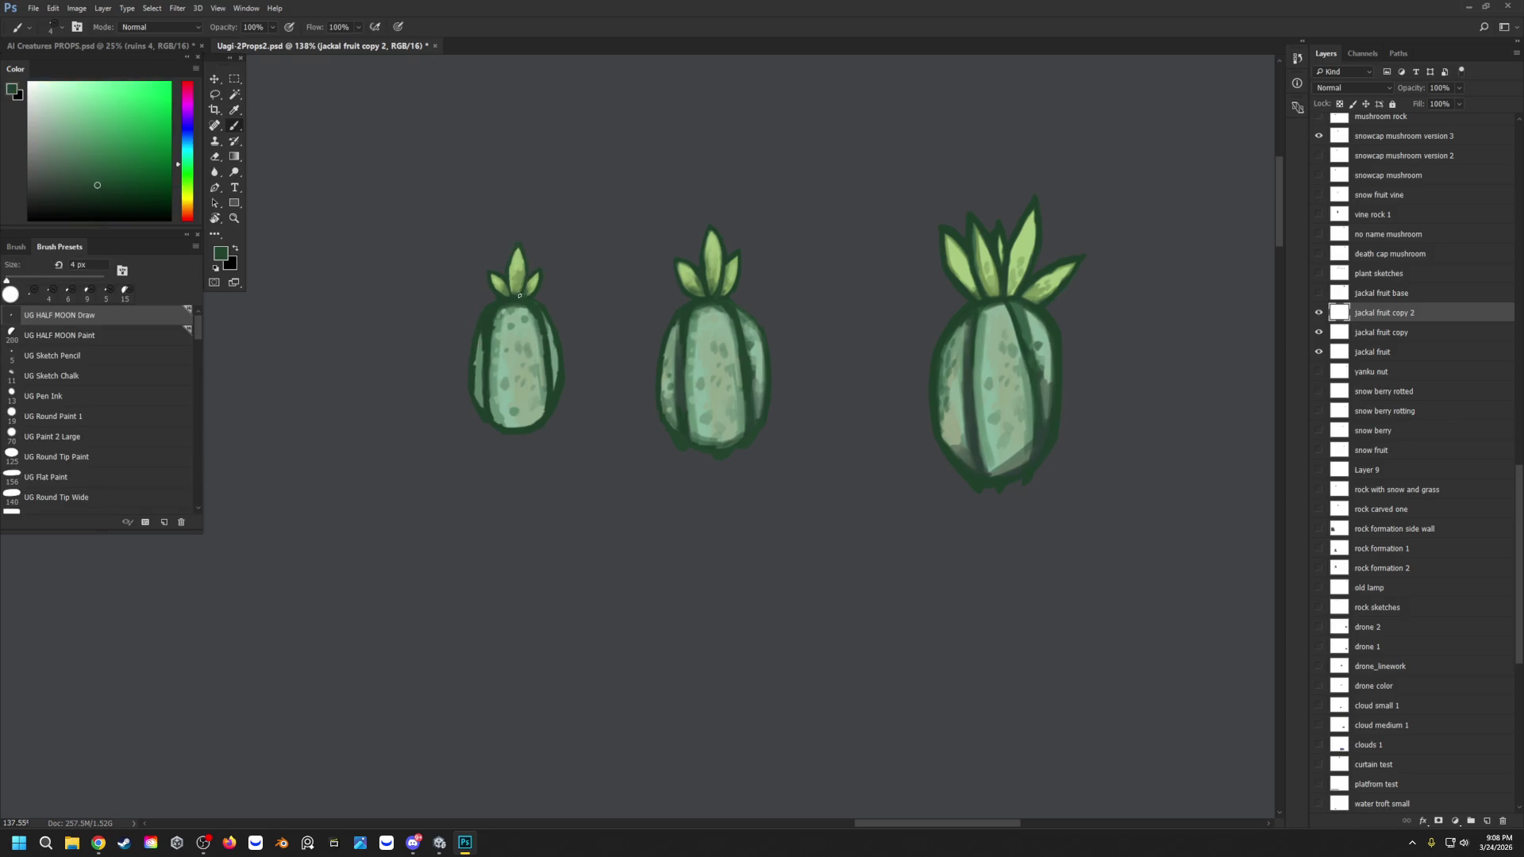
mouse_move(522, 288)
left_mouse_down()
mouse_move(524, 261)
mouse_move(513, 278)
left_mouse_up()
Step: Darken the left fruit's right outline and touch up its left outline
left_click(544, 412, "alt")
key("alt")
left_click_drag(548, 399, 524, 422)
mouse_move(476, 356)
left_mouse_down()
mouse_move(482, 335)
mouse_move(475, 405)
mouse_move(480, 375)
left_mouse_up()
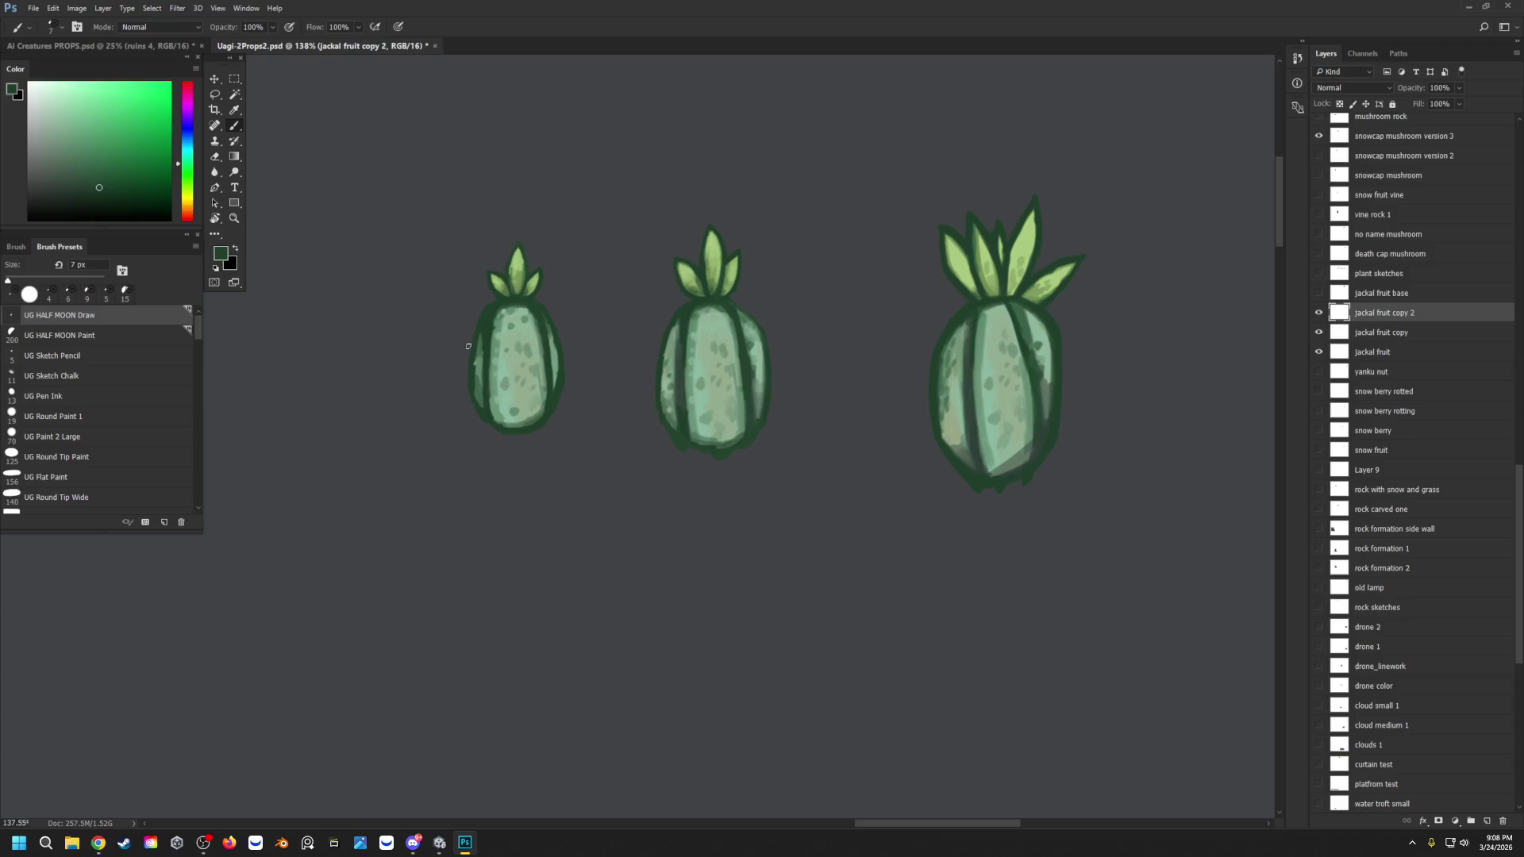
Step: Set UG HALF MOON Paint to 6 px, then zoom out to 36.3% to view all three fruits
left_click(83, 335)
key("bracketleft")
key("bracketleft")
key("bracketleft")
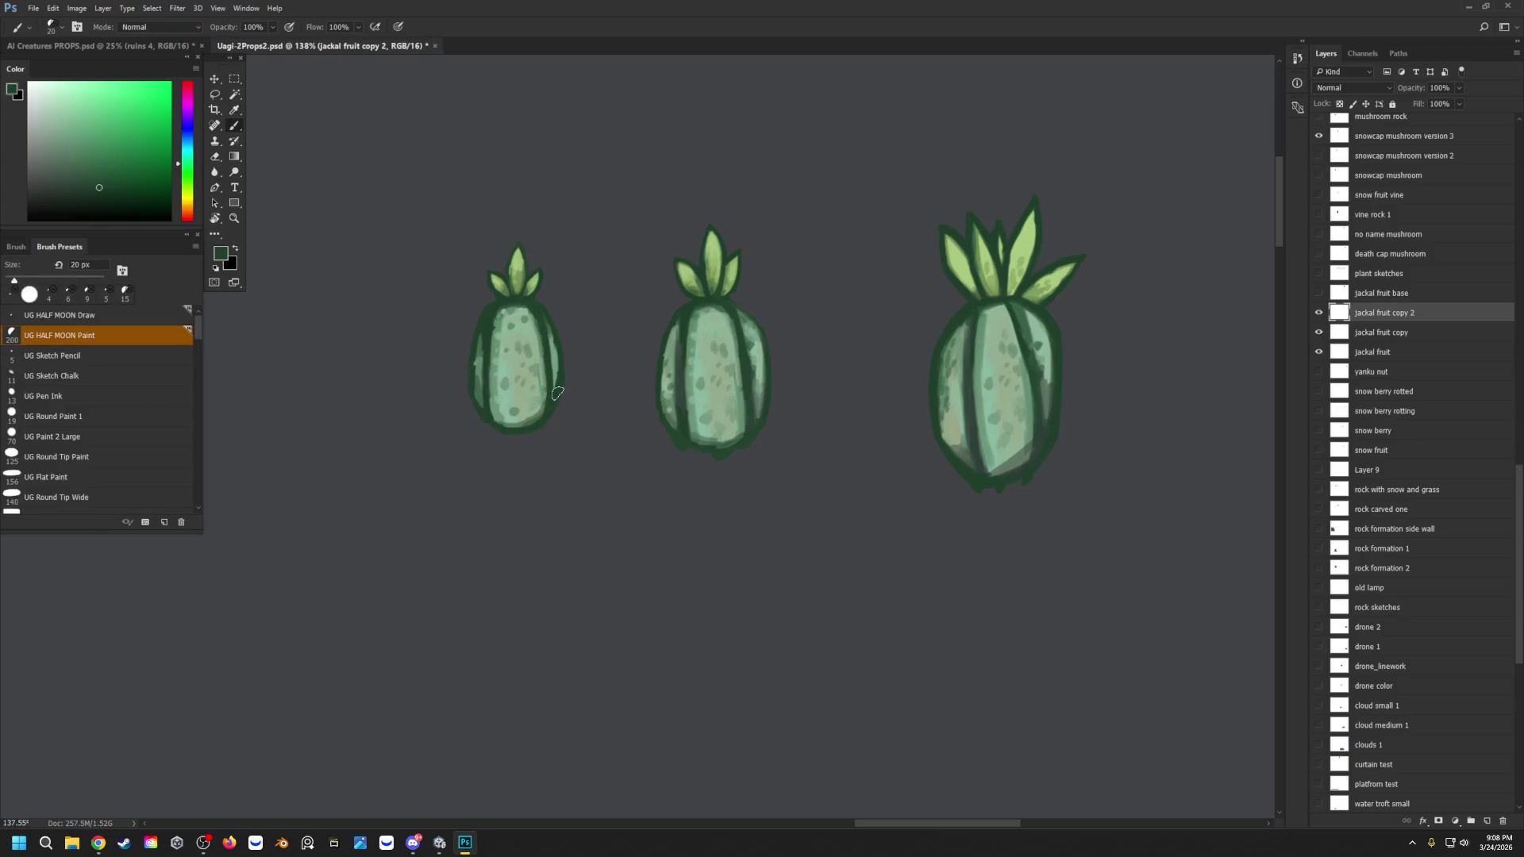
key("bracketleft")
key("bracketleft")
key("bracketleft")
left_click(529, 428, "alt")
left_click(234, 218)
scroll(636, 254, "down", 5)
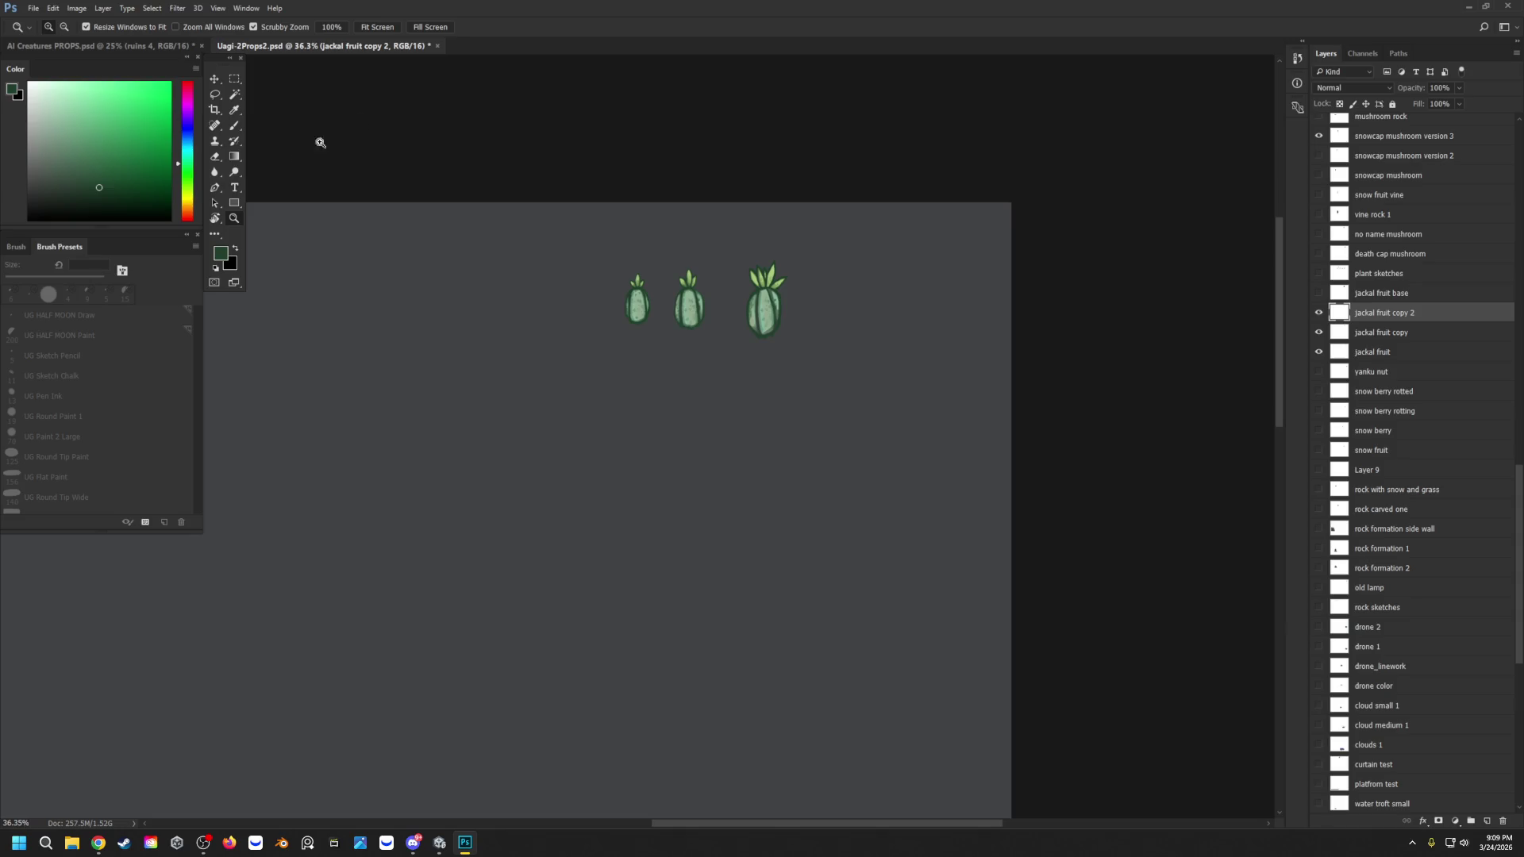
Step: Duplicate the jackal fruit copy 2 layer and move the new copy to the far left
double_click(1382, 353)
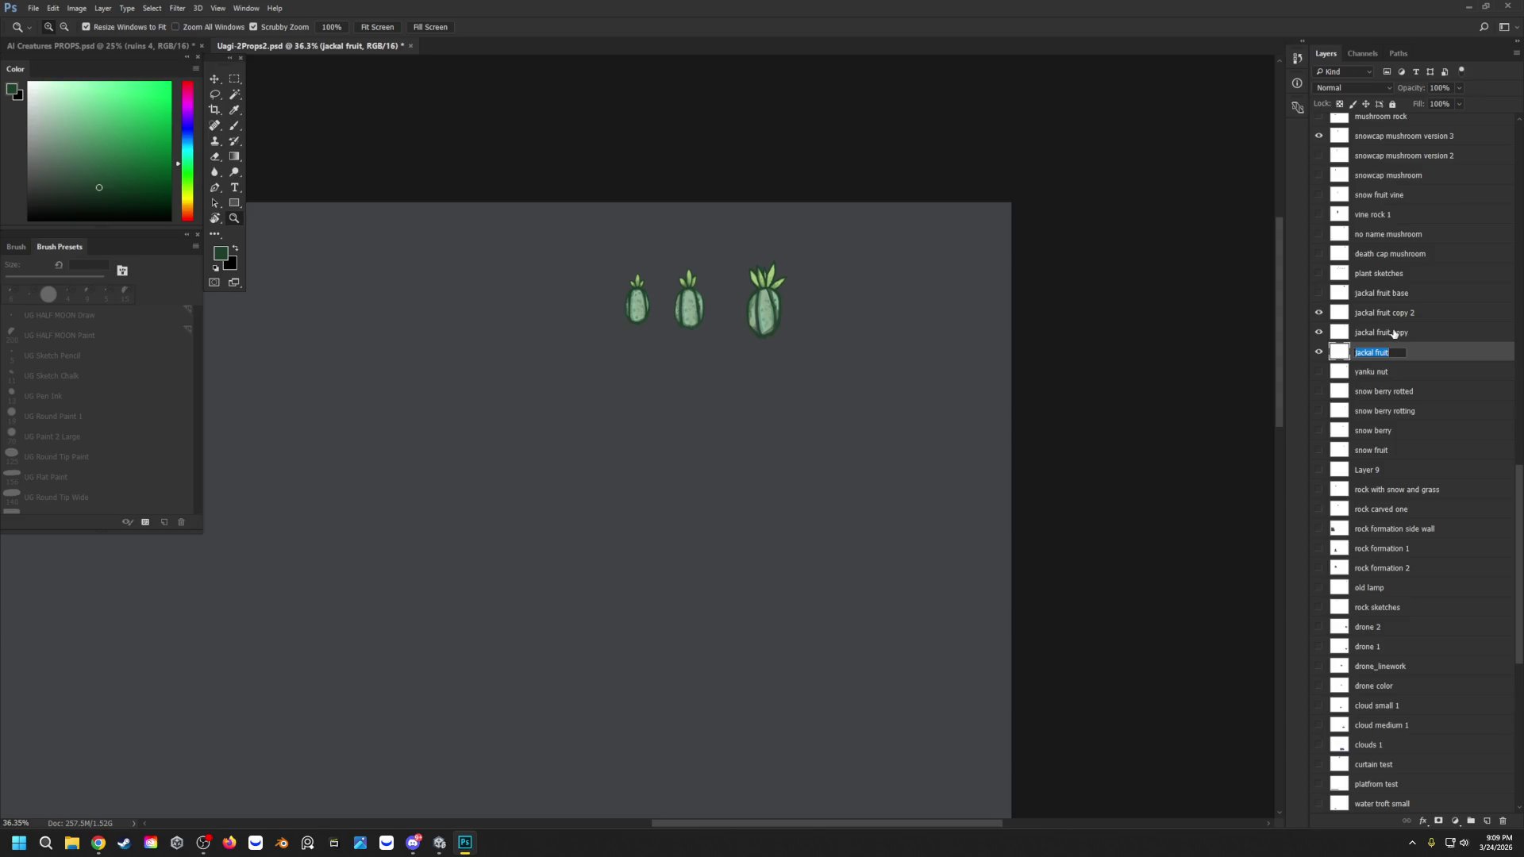
left_click(1393, 334)
left_click(1370, 315)
left_click(1319, 314)
left_click(1319, 315)
right_click(1376, 314)
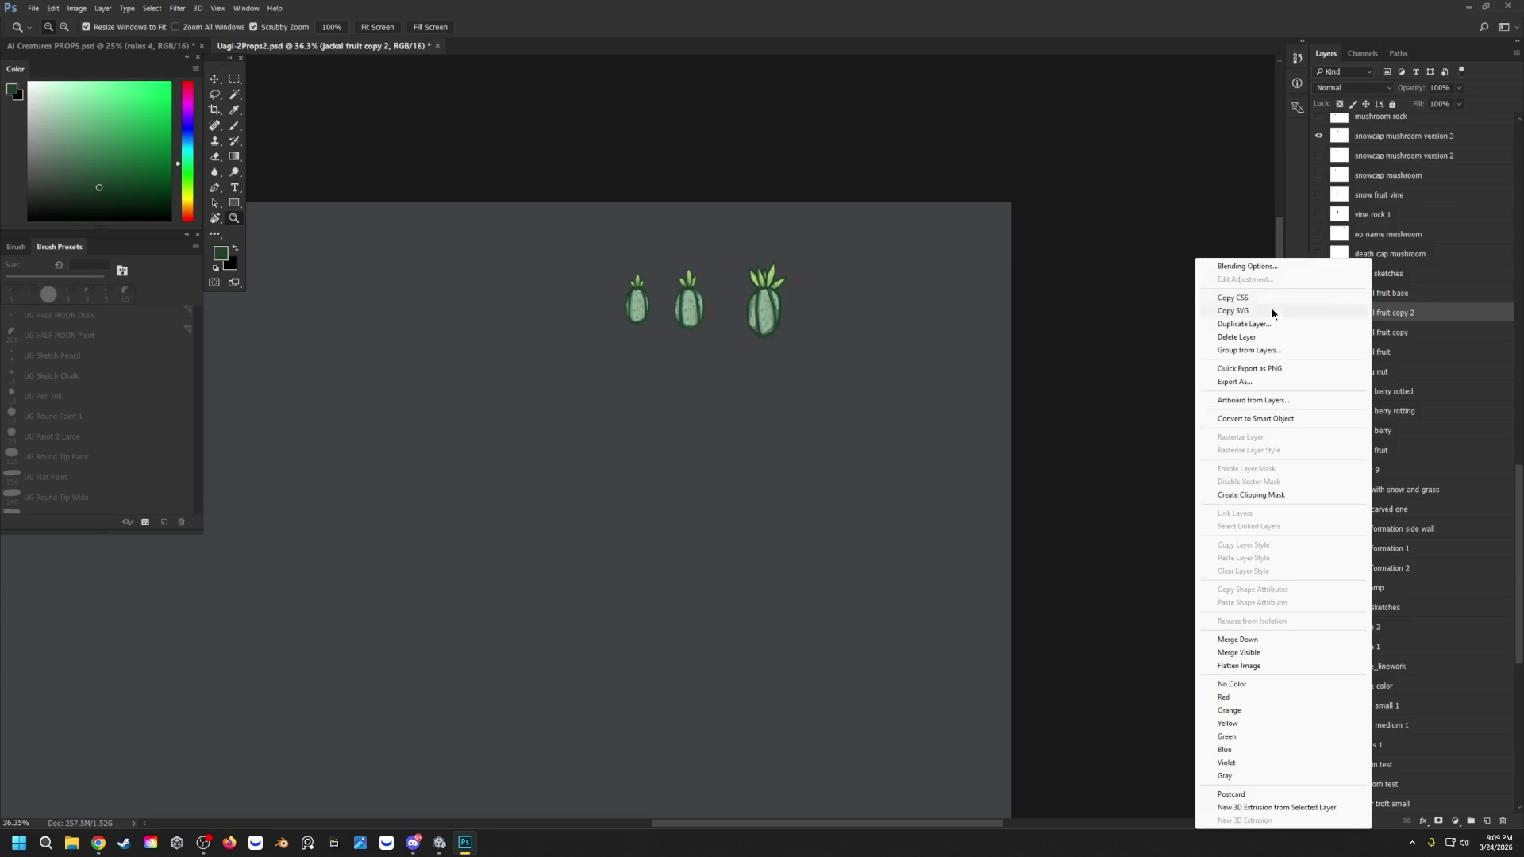
left_click(1256, 322)
left_click(870, 264)
left_click(220, 84)
mouse_move(639, 298)
left_mouse_down()
mouse_move(656, 295)
mouse_move(557, 301)
mouse_move(586, 303)
left_mouse_up()
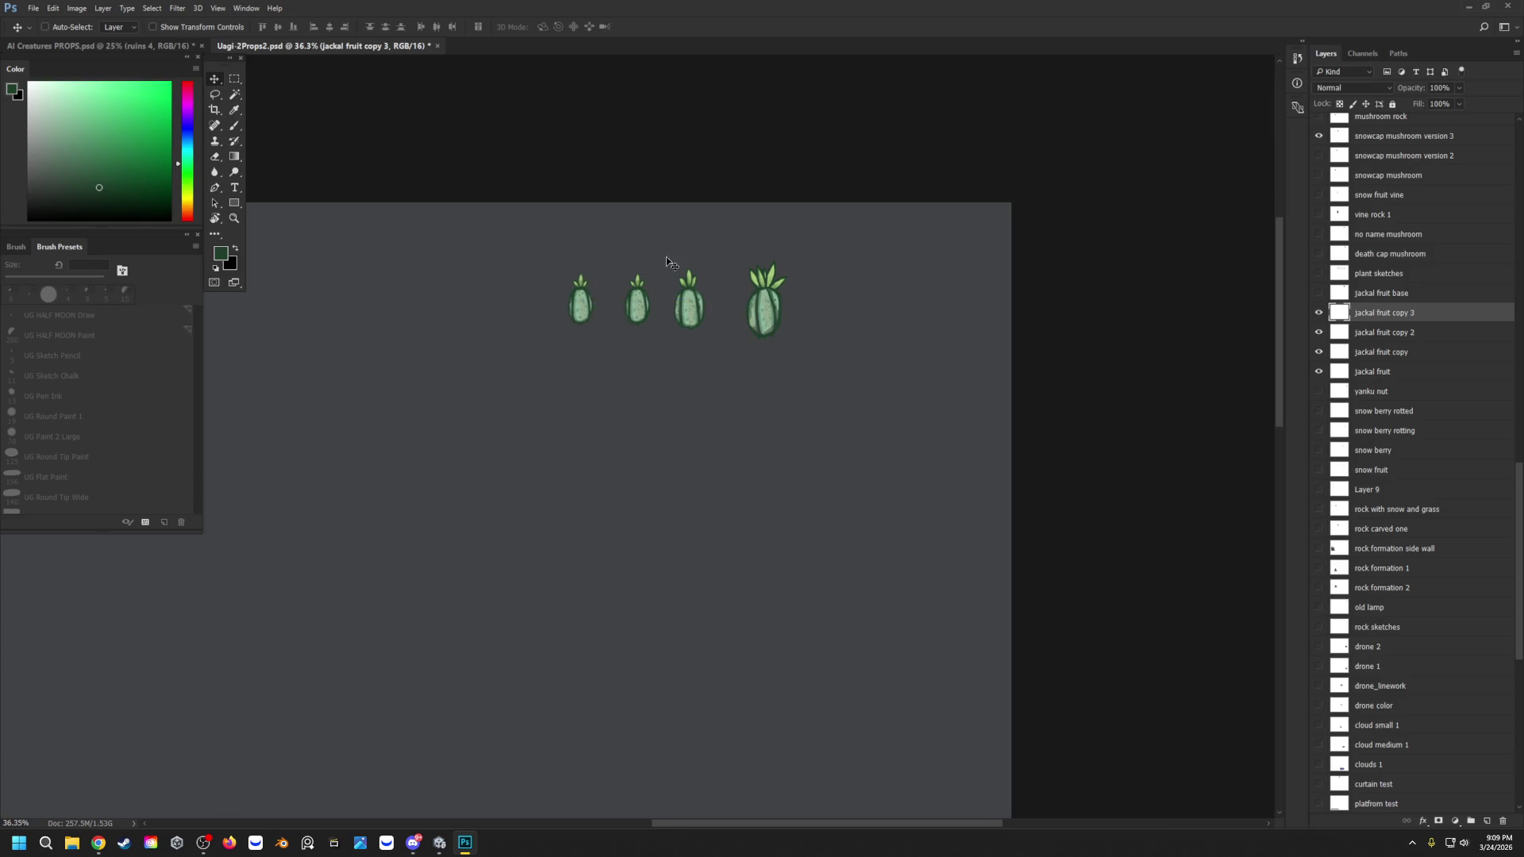
Step: Rename jackal fruit copy 3 to 'jackal fruit small'
double_click(1385, 318)
key("BackSpace")
Step: Rename copy 2 to 'jackal fruit medium' and the remaining copy to 'jackal fruit large'
key("BackSpace")
key("BackSpace")
type("smal")
key("Return")
double_click(1391, 334)
left_click(1419, 333)
key("BackSpace")
key("BackSpace")
key("BackSpace")
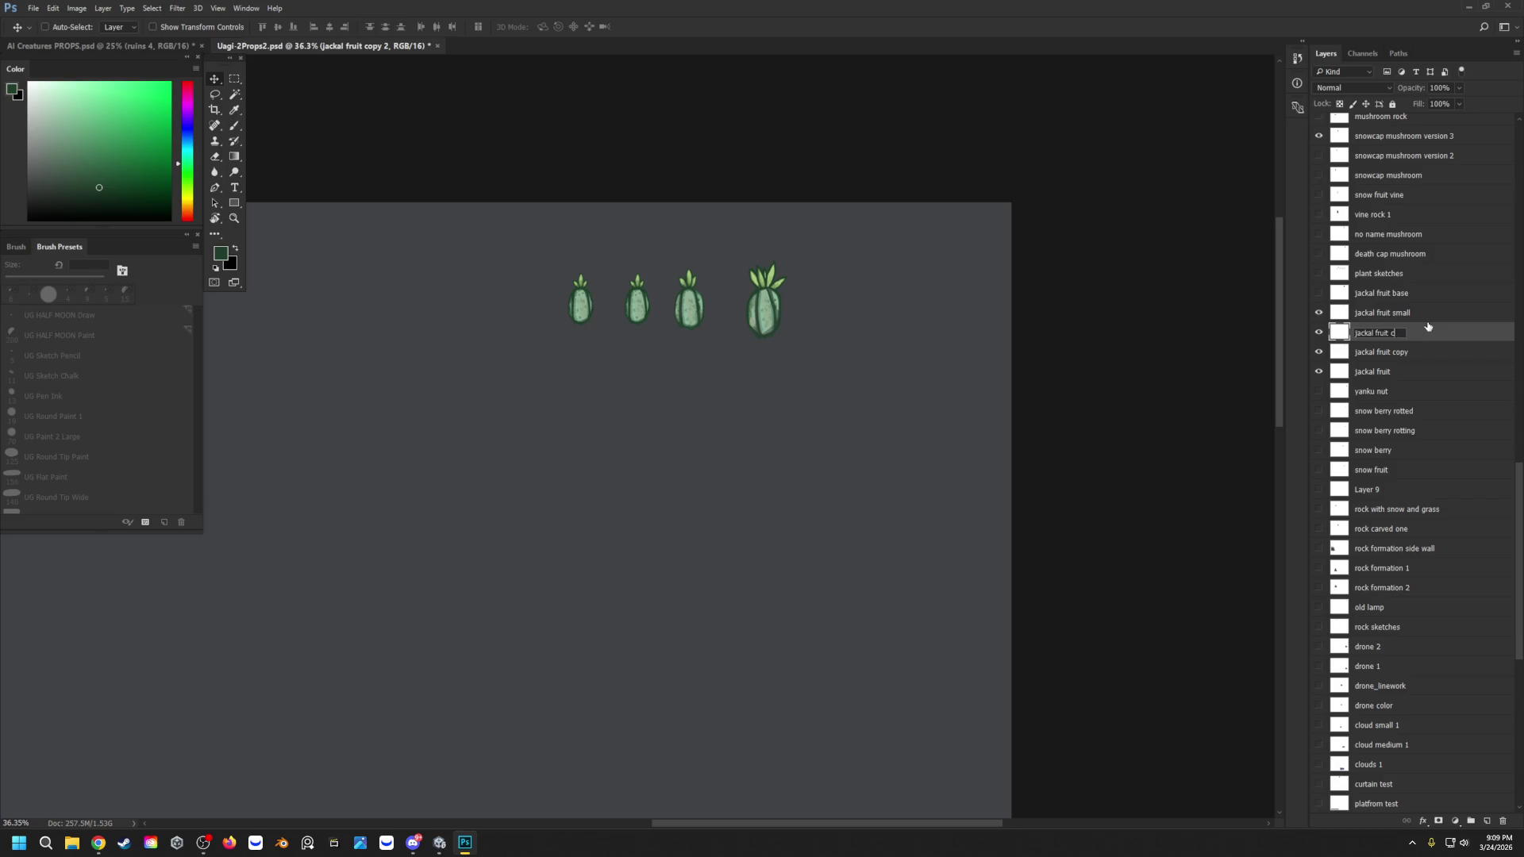
type("medium")
key("Return")
left_click(1401, 359)
double_click(1412, 354)
key("BackSpace")
key("BackSpace")
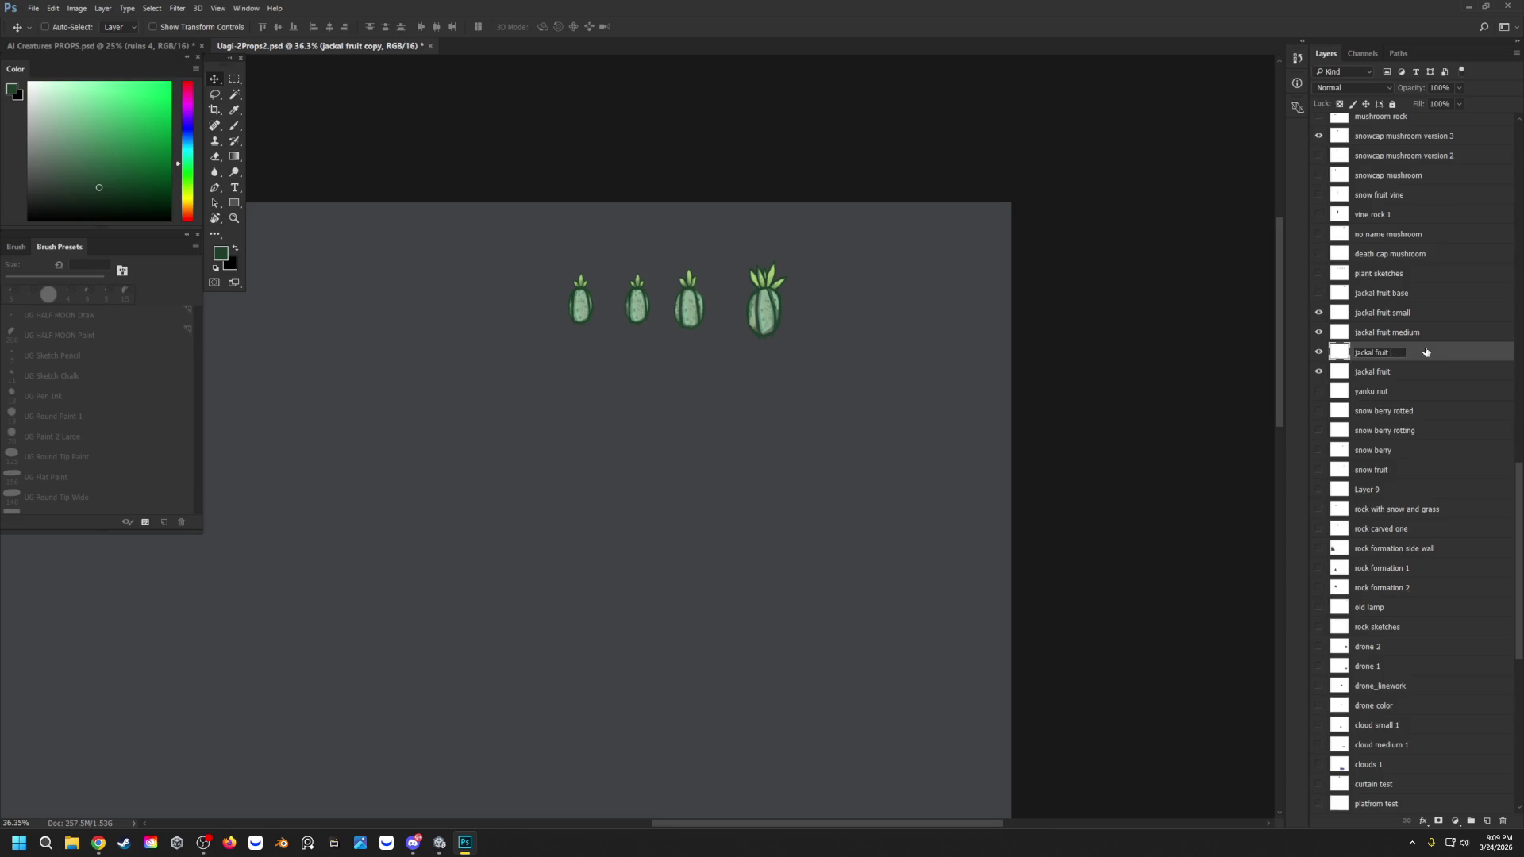
type("large")
key("Return")
Step: Zoom in on the small fruit and erase its bottom outline on the jackal fruit small layer
left_click(1319, 313)
left_click(1320, 313)
left_click(234, 219)
left_click(434, 245)
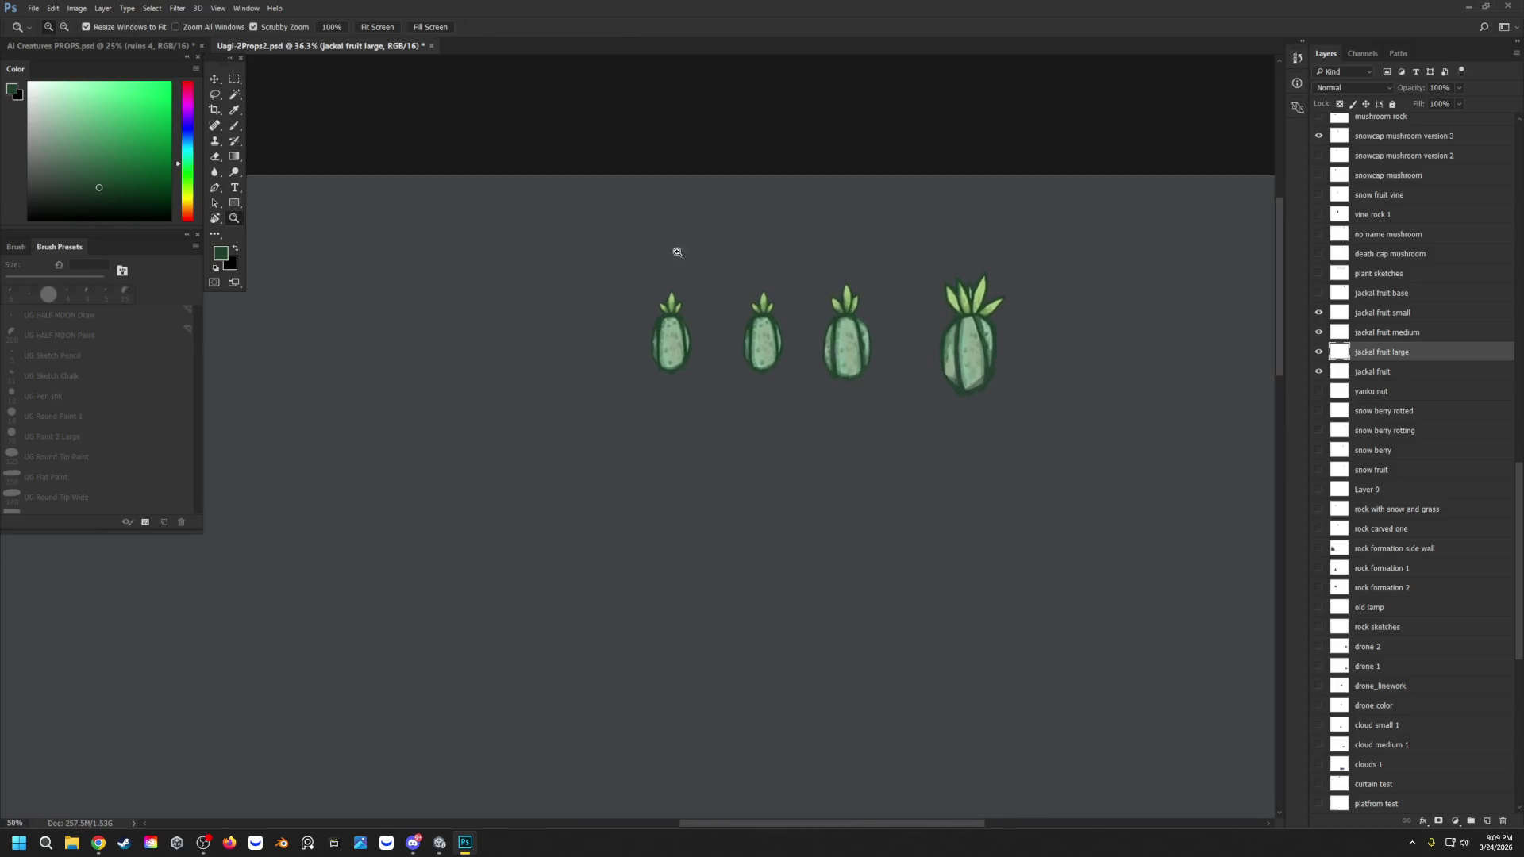
left_click(677, 251)
left_click(728, 279)
left_click(711, 303)
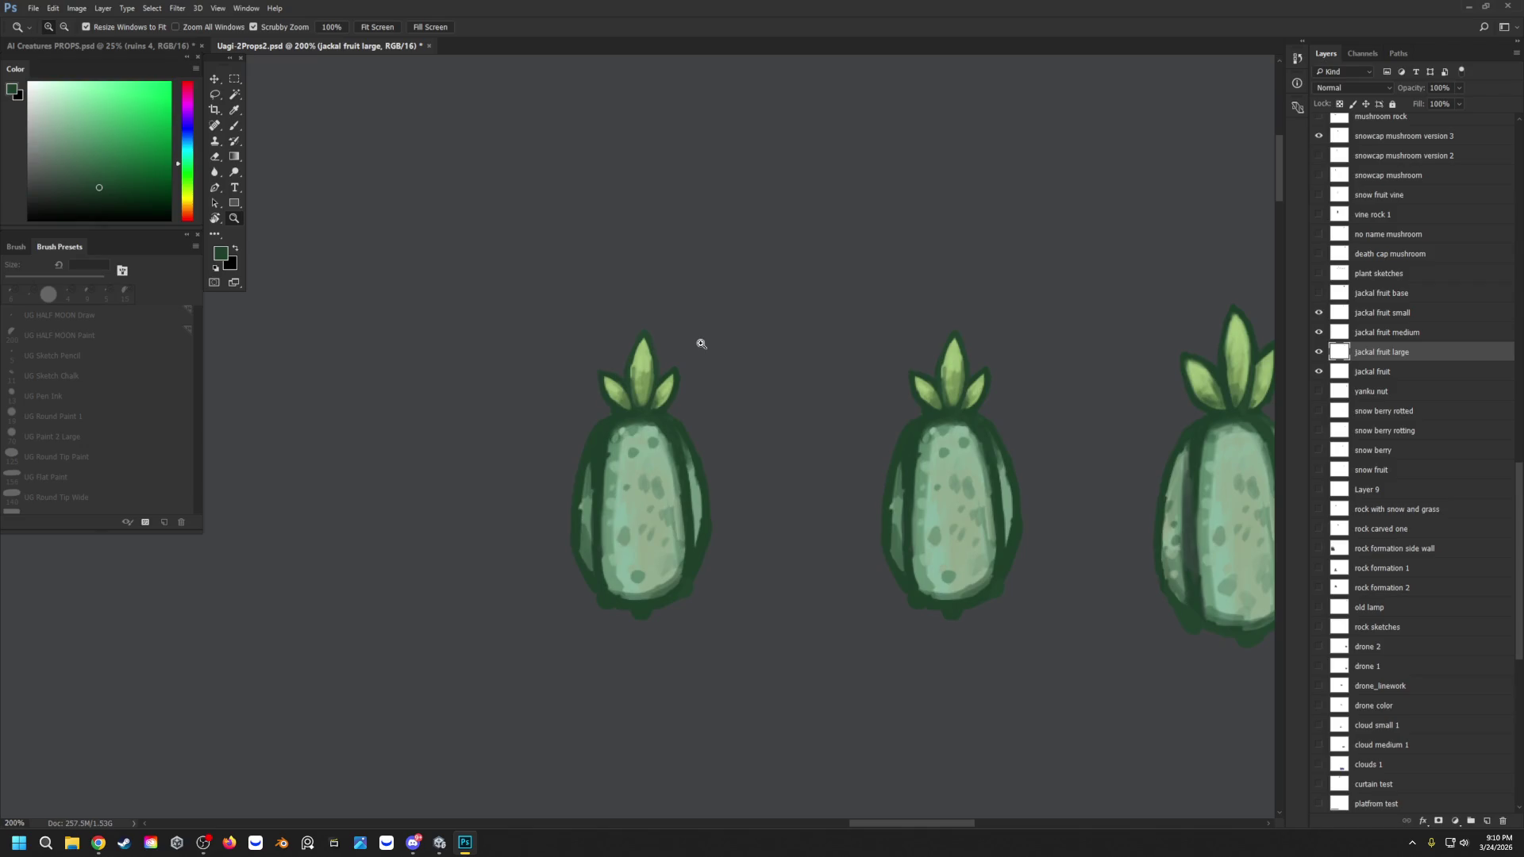
left_click(669, 626)
left_click(1382, 318)
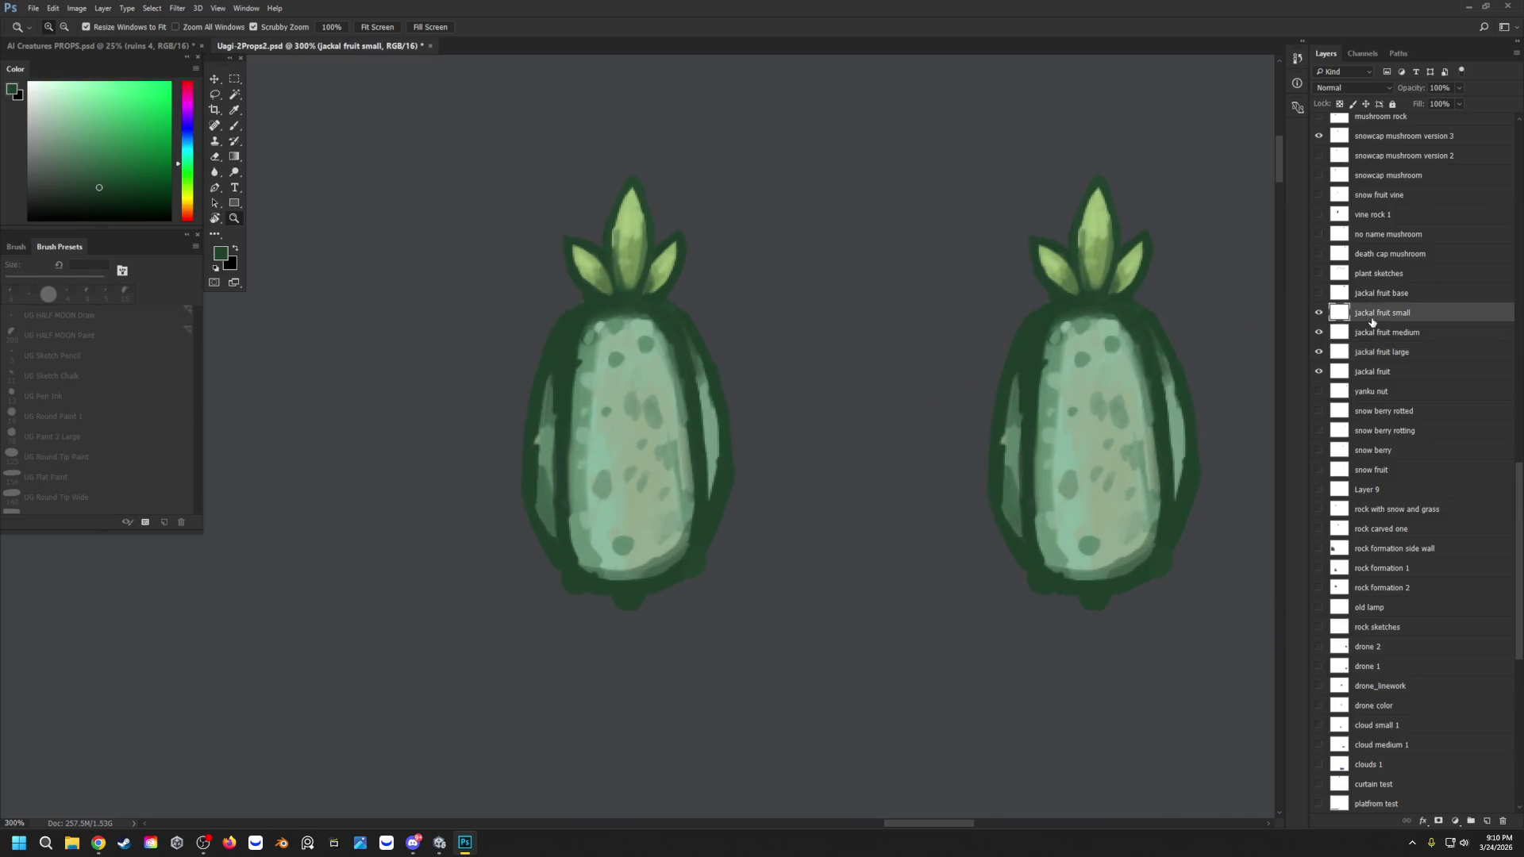
key("e")
key("bracketright")
key("bracketright")
key("bracketright")
mouse_move(627, 591)
left_mouse_down()
mouse_move(667, 579)
mouse_move(519, 556)
mouse_move(762, 462)
mouse_move(555, 551)
mouse_move(497, 404)
mouse_move(555, 510)
mouse_move(620, 538)
mouse_move(714, 490)
mouse_move(688, 503)
mouse_move(509, 404)
mouse_move(569, 500)
mouse_move(616, 507)
left_mouse_up()
Step: With a 4 px brush, darken the small fruit's lower-right, lower-left and left outline
key("b")
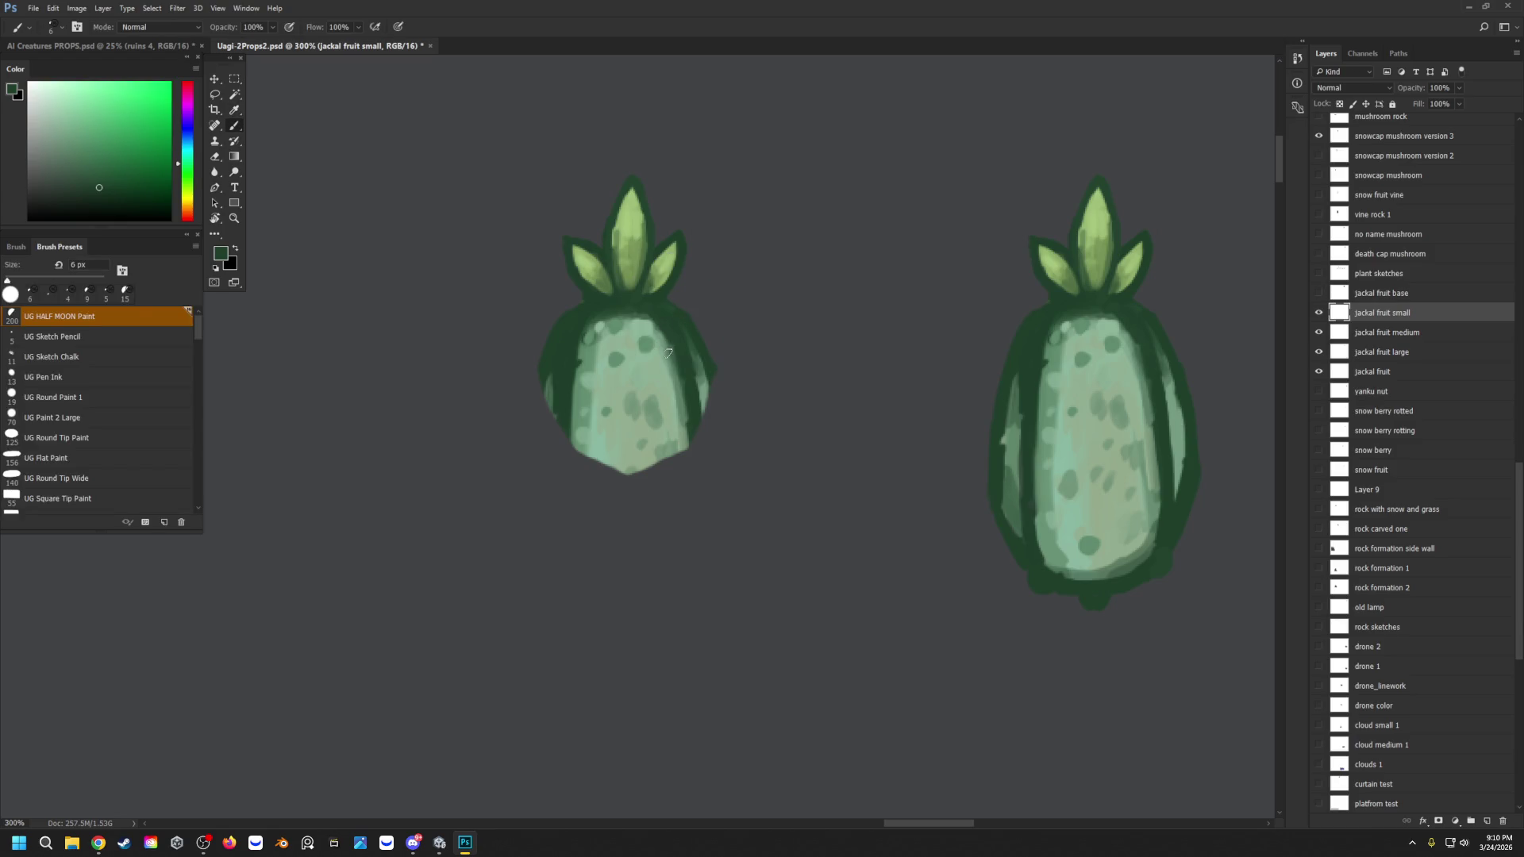
key("bracketleft")
key("bracketleft")
mouse_move(702, 415)
left_mouse_down()
mouse_move(681, 453)
mouse_move(633, 476)
left_mouse_up()
mouse_move(575, 433)
left_mouse_down()
mouse_move(621, 471)
mouse_move(671, 454)
left_mouse_up()
mouse_move(557, 416)
left_mouse_down()
mouse_move(544, 386)
mouse_move(564, 428)
left_mouse_up()
Step: Paint light green along the small fruit's left and right inner edges
left_click(579, 373, "alt")
left_click_drag(551, 357, 560, 419)
left_click_drag(697, 396, 693, 432)
left_click_drag(688, 350, 684, 439)
Step: Redraw the small fruit's lower-left and bottom outline in dark green
left_click(682, 320, "alt")
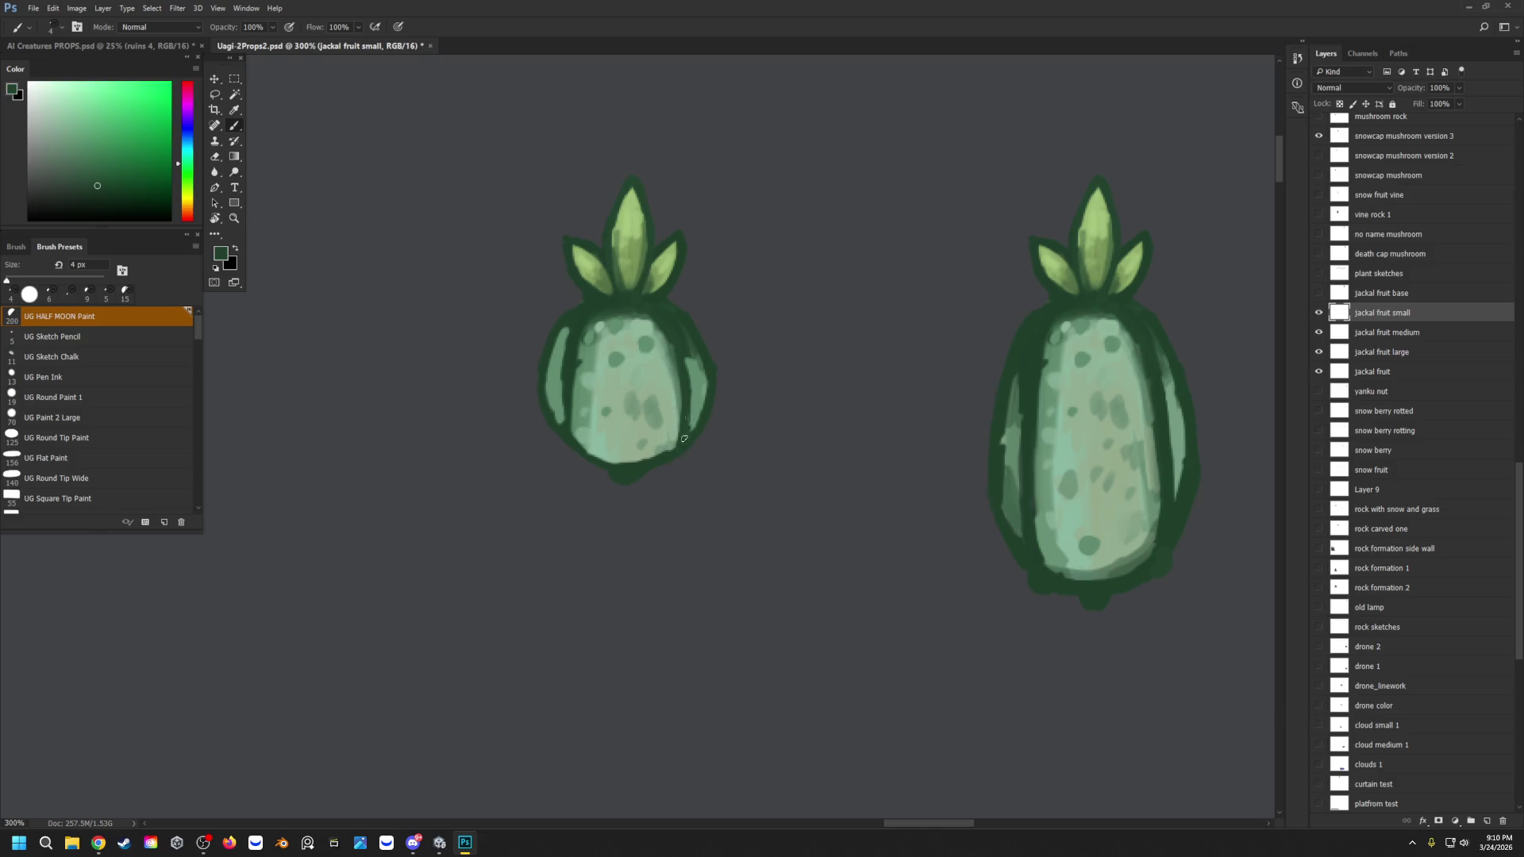
mouse_move(571, 420)
left_mouse_down()
mouse_move(592, 455)
mouse_move(636, 462)
mouse_move(586, 454)
left_mouse_up()
left_click(603, 455)
left_click(659, 458)
left_click(655, 322, "alt")
left_click(562, 418, "alt")
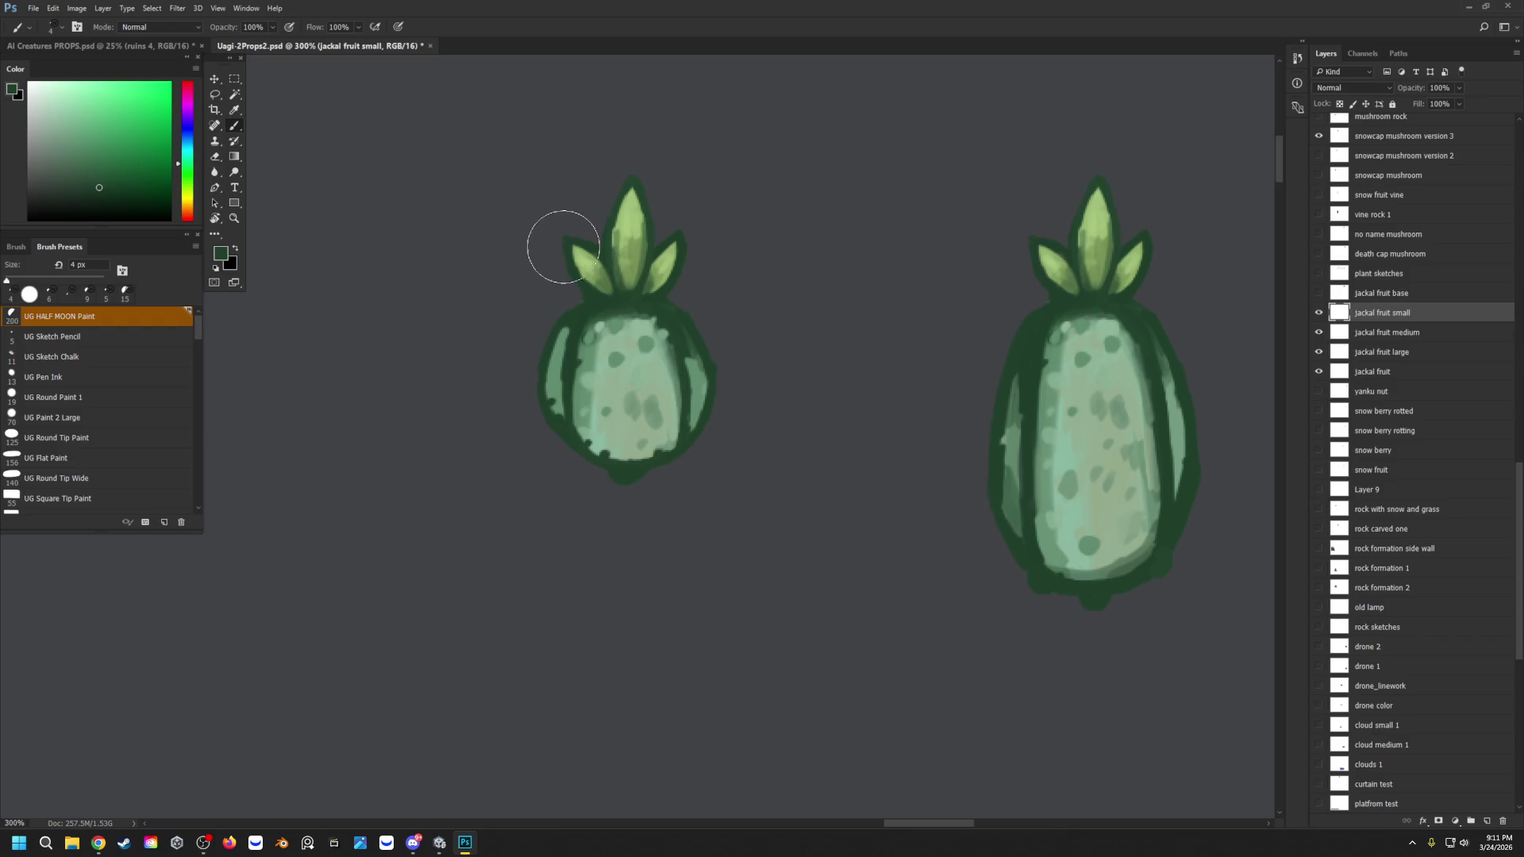
Step: With a hard round brush, paint over the old leaves in dark green and narrow the stem
key("comma")
mouse_move(570, 270)
left_mouse_down()
mouse_move(585, 282)
mouse_move(592, 249)
mouse_move(597, 283)
left_mouse_up()
mouse_move(683, 235)
left_mouse_down()
mouse_move(665, 295)
mouse_move(656, 279)
left_mouse_up()
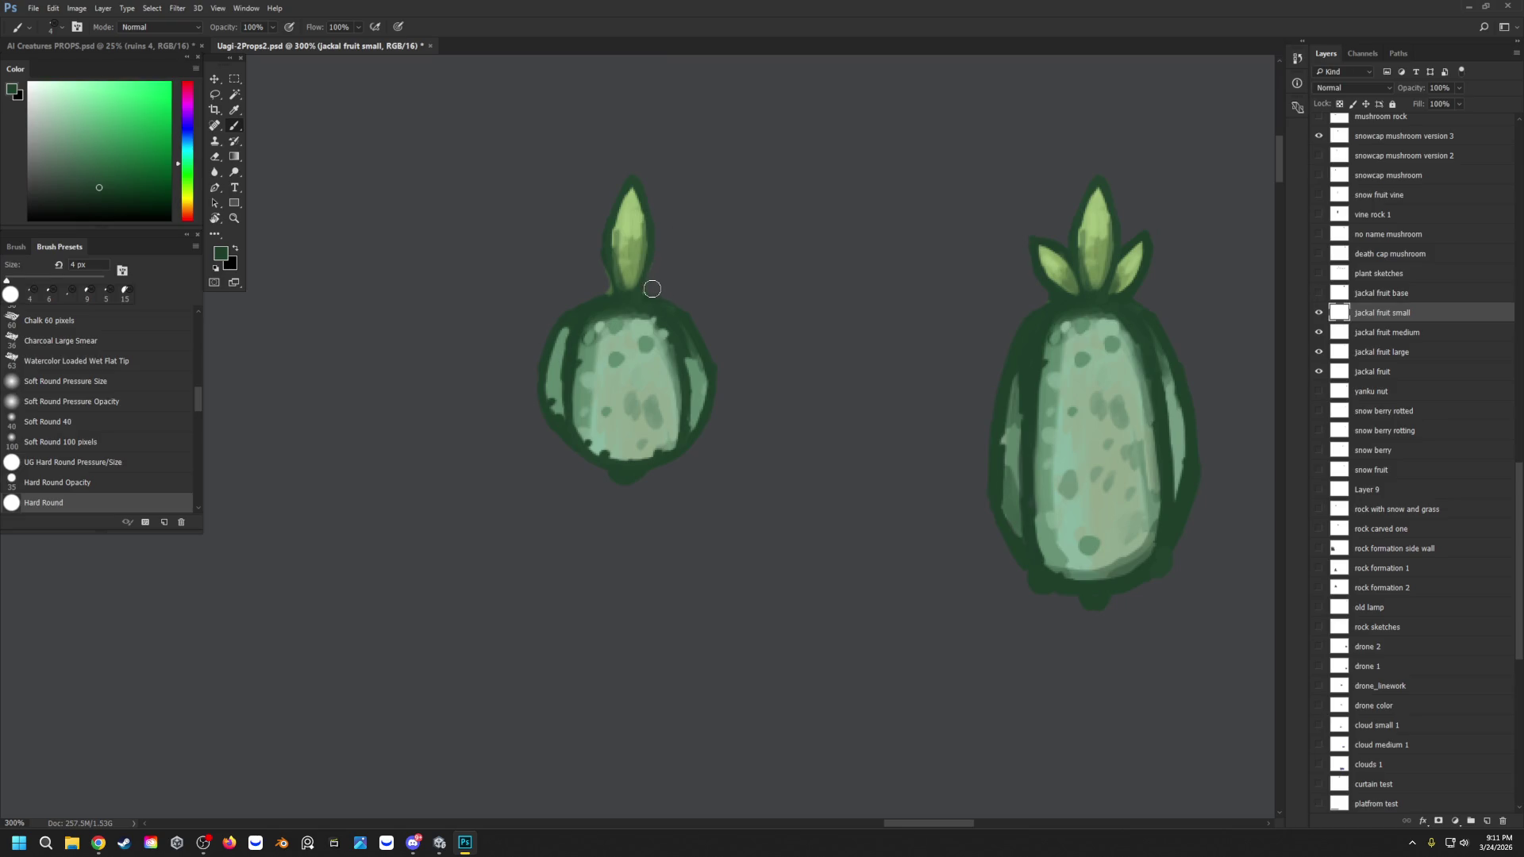
mouse_move(662, 209)
left_mouse_down()
mouse_move(646, 204)
mouse_move(635, 230)
mouse_move(622, 167)
left_mouse_up()
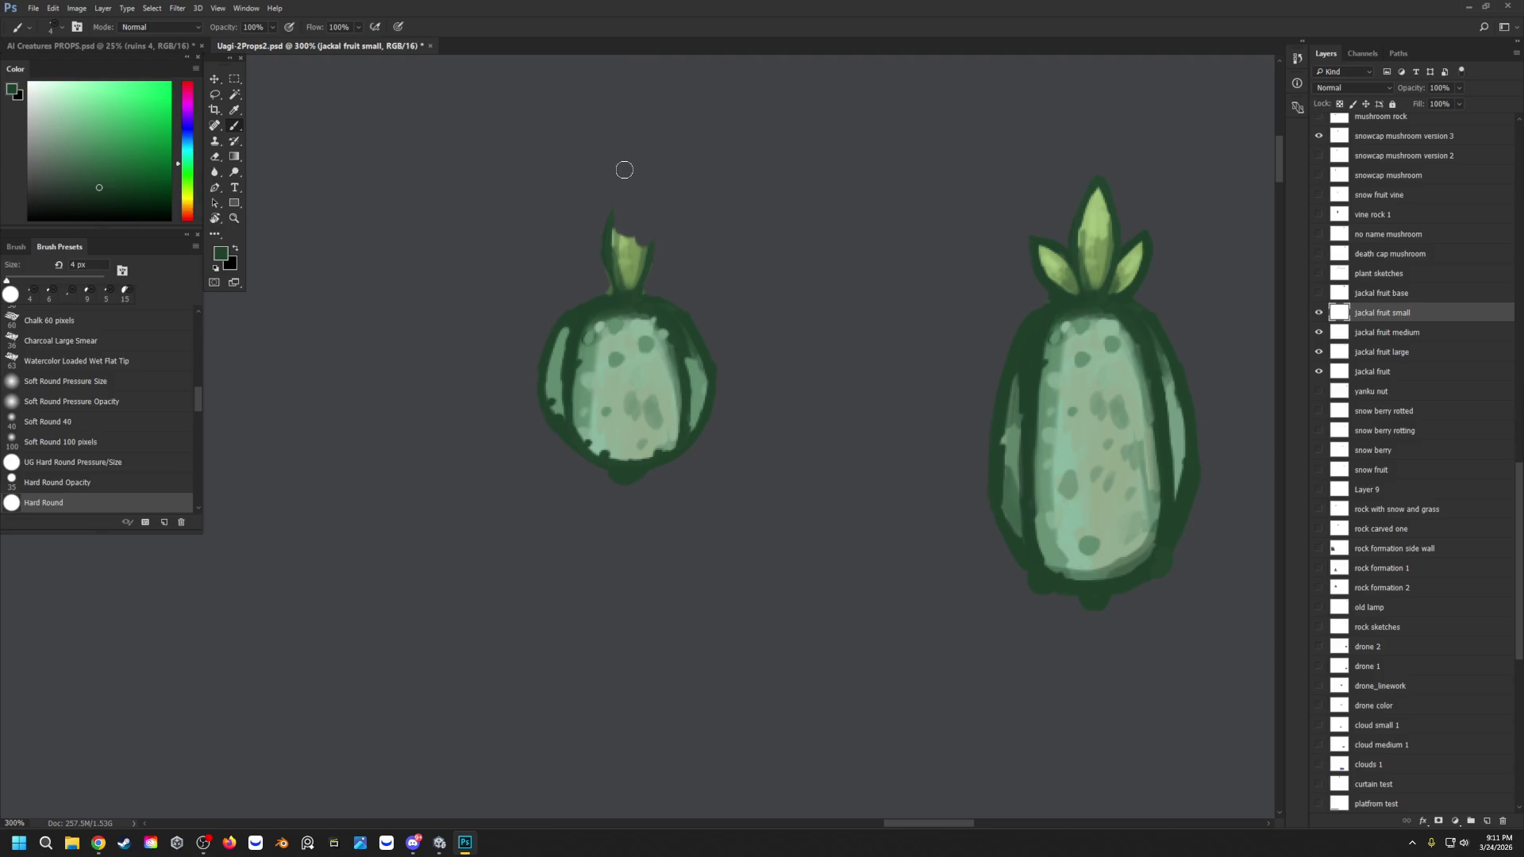
mouse_move(601, 271)
left_mouse_down()
mouse_move(651, 253)
mouse_move(645, 238)
left_mouse_up()
Step: Repaint the stem light green and outline its right edge in dark green at 3 px
left_click(1096, 210, "alt")
mouse_move(637, 242)
left_mouse_down()
mouse_move(636, 274)
mouse_move(616, 267)
mouse_move(623, 291)
mouse_move(638, 276)
mouse_move(631, 206)
mouse_move(640, 227)
left_mouse_up()
key("[")
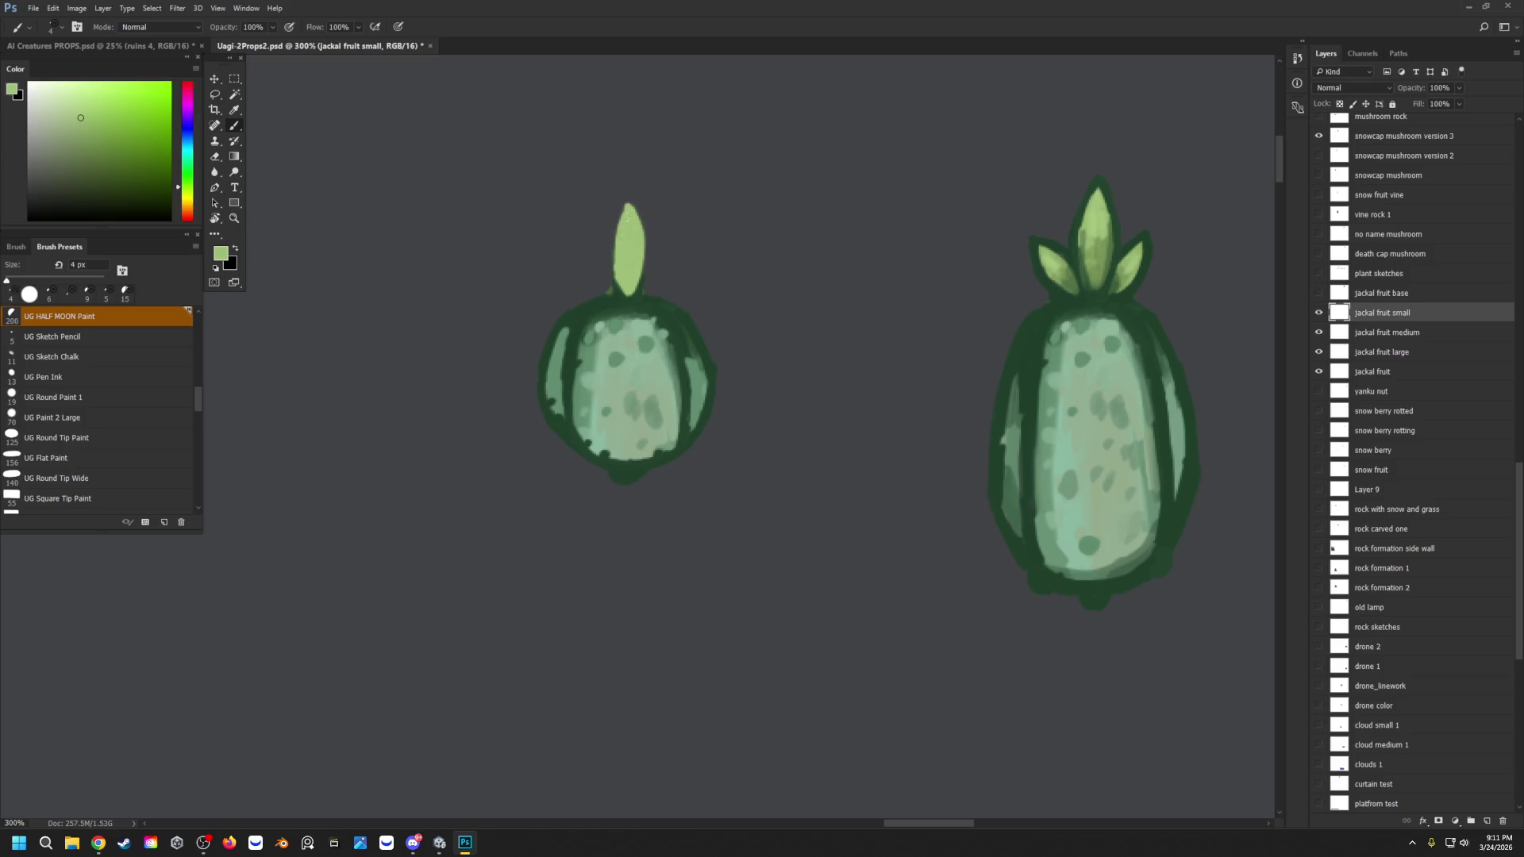
left_click(636, 292, "alt")
mouse_move(636, 293)
left_mouse_down()
mouse_move(646, 238)
mouse_move(628, 199)
mouse_move(611, 276)
left_mouse_up()
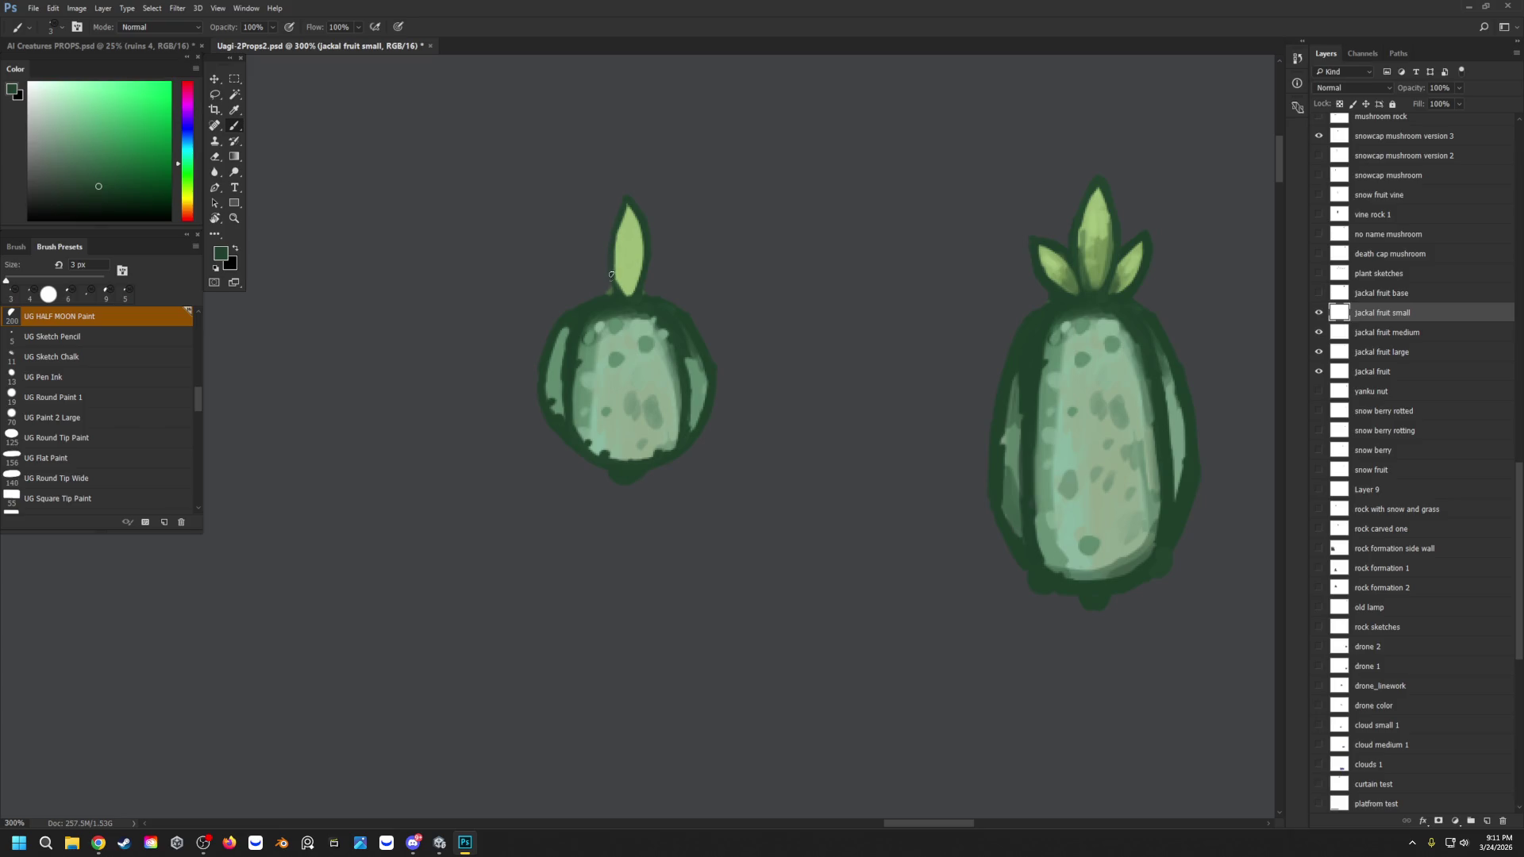
Step: Touch up the stem base in light green and outline the small left leaf in dark green
key("alt")
left_click(628, 274, "alt")
mouse_move(599, 283)
left_mouse_down()
mouse_move(609, 296)
mouse_move(662, 281)
left_mouse_up()
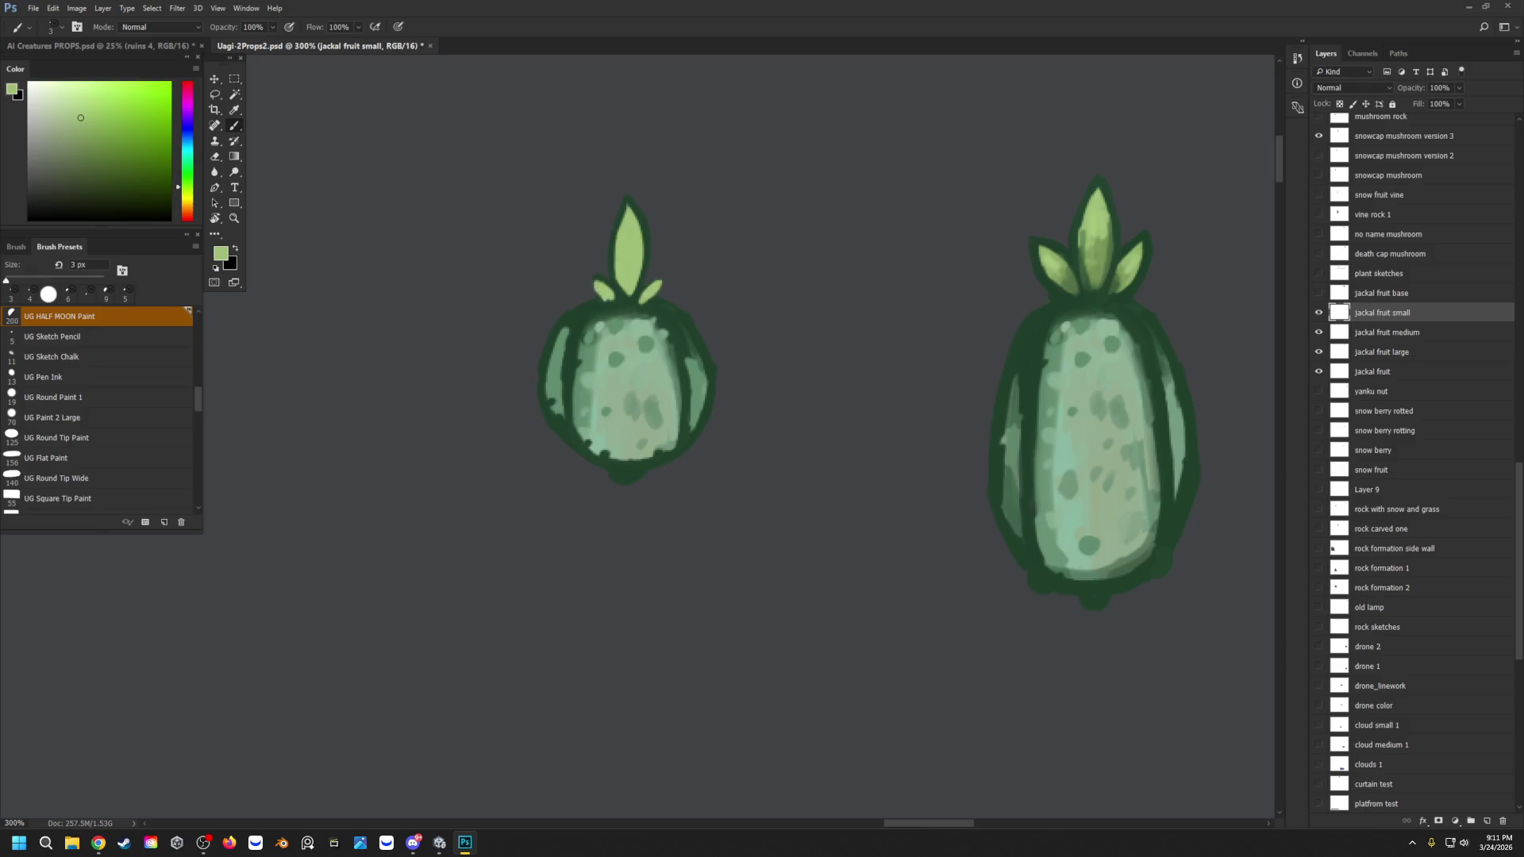
left_click(598, 300, "alt")
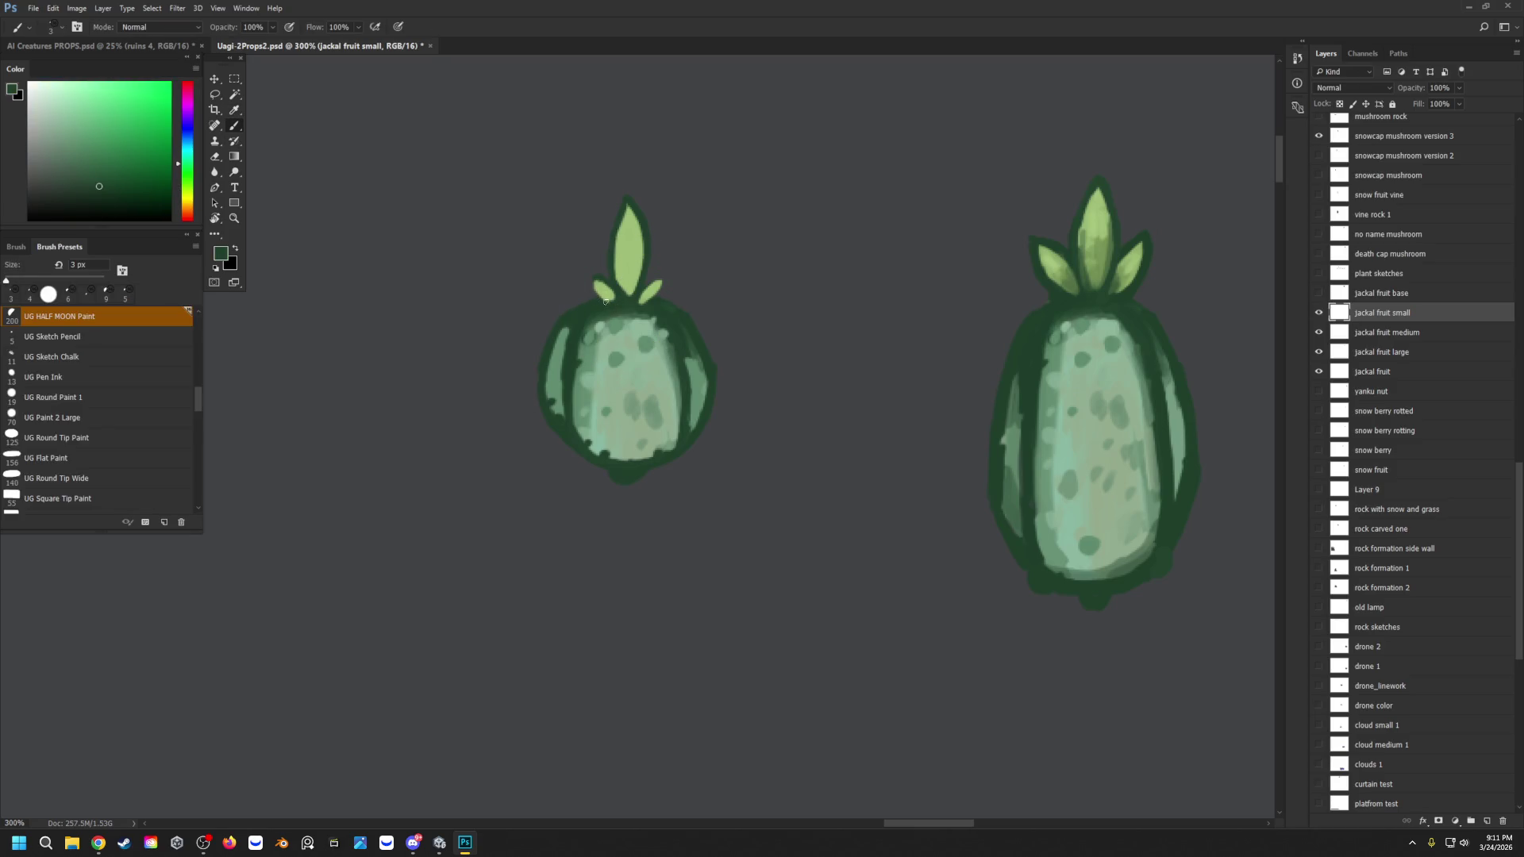
left_click_drag(595, 279, 612, 310)
key("ctrl+z")
left_click_drag(594, 285, 604, 295)
scroll(650, 131, "up", 3)
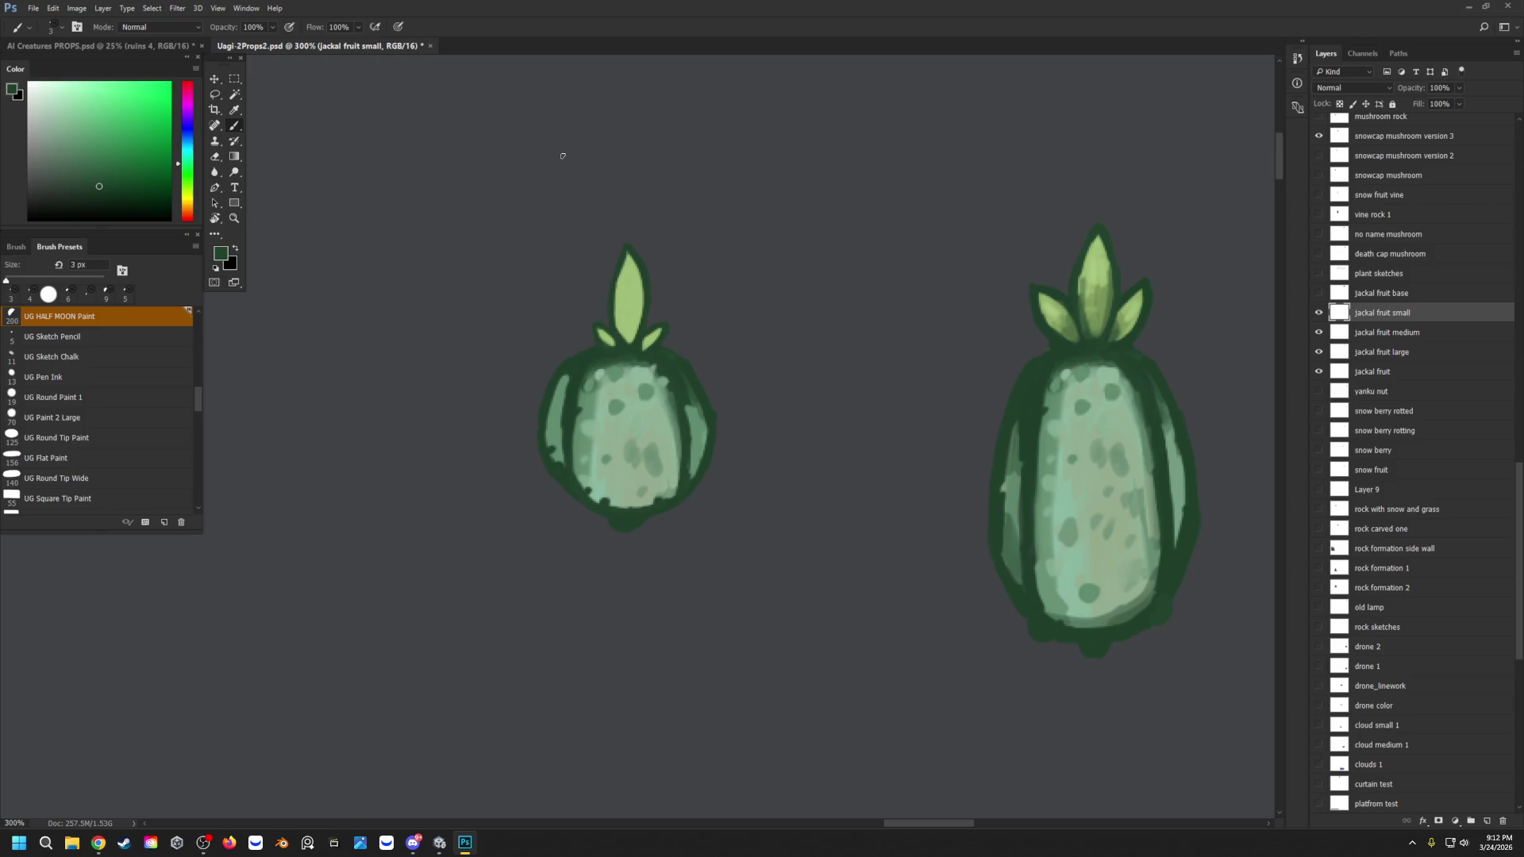
left_click_drag(198, 394, 174, 295)
Step: With the UG HALF MOON Draw brush, shade the central leaf and the fruit's right edge
left_click(65, 316)
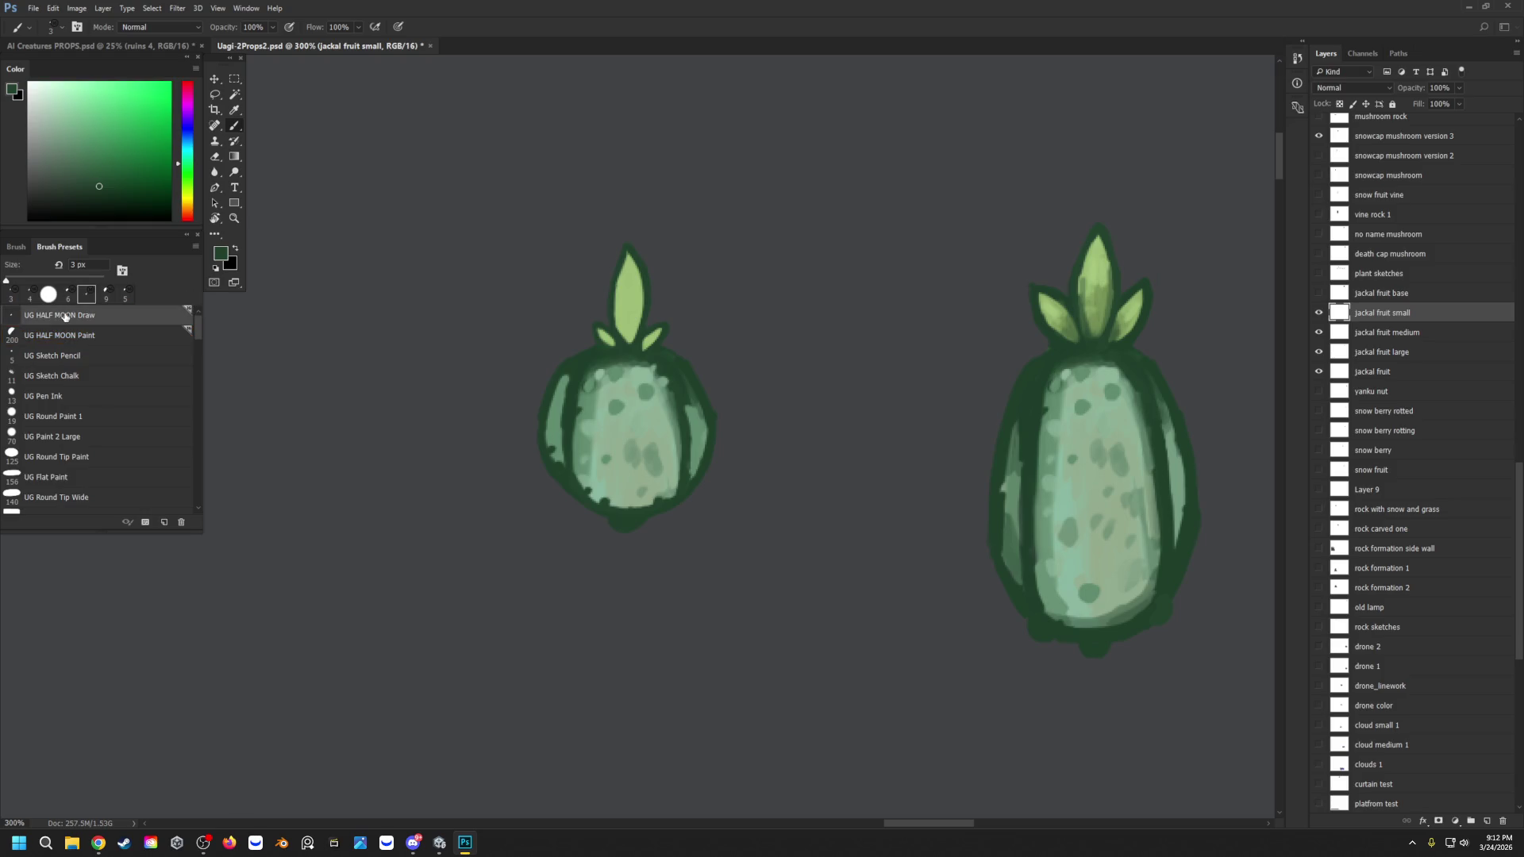
mouse_move(636, 333)
left_mouse_down()
mouse_move(631, 250)
mouse_move(627, 350)
mouse_move(646, 354)
mouse_move(662, 329)
mouse_move(603, 329)
left_mouse_up()
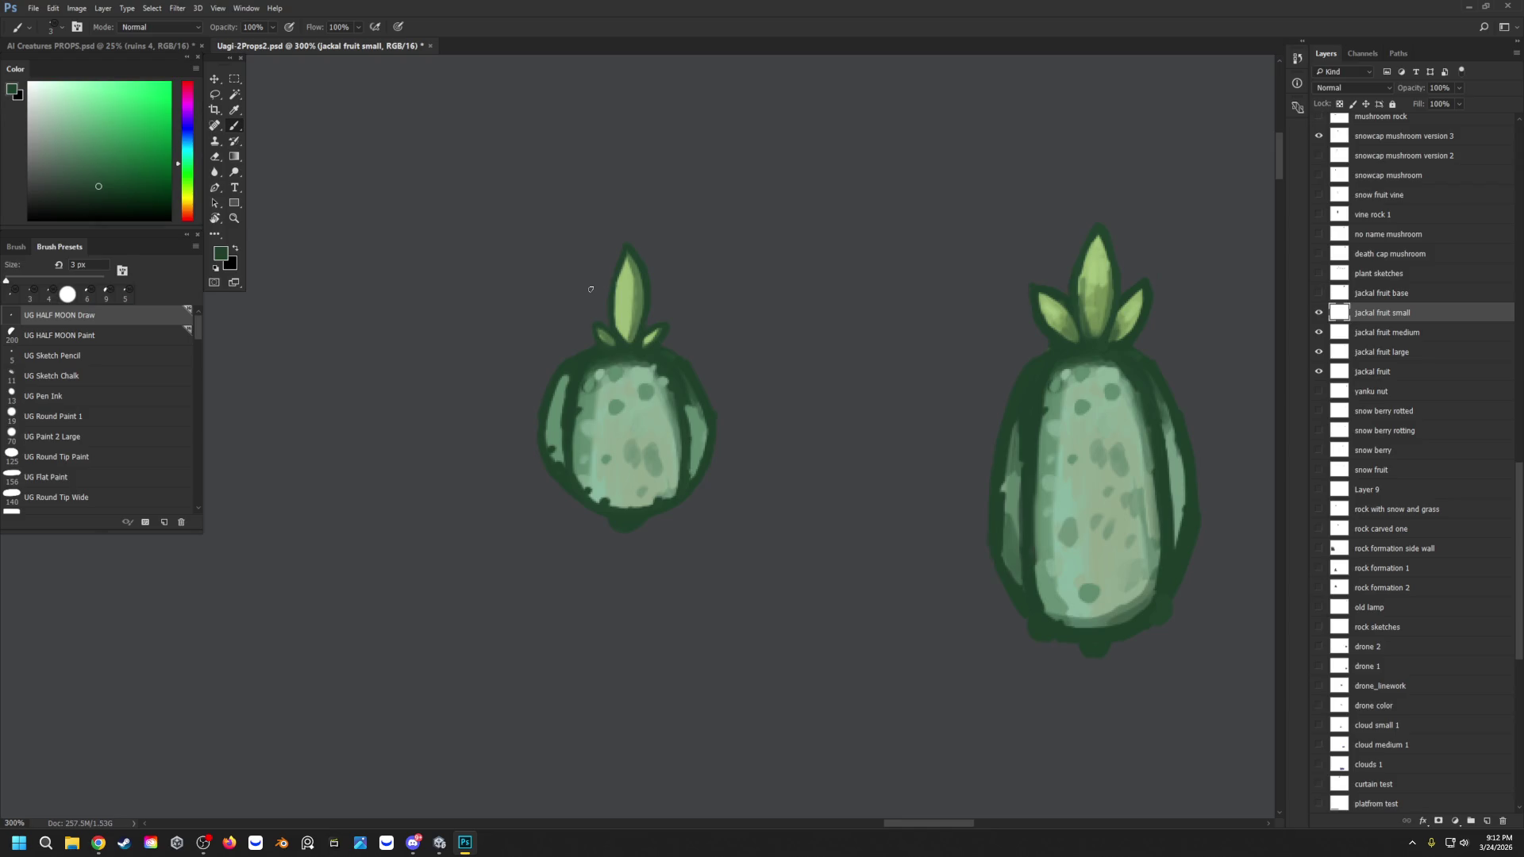
left_click_drag(687, 405, 691, 476)
left_click(695, 403, "alt")
left_click_drag(686, 387, 686, 396)
left_click_drag(692, 446, 690, 415)
Step: Shade the small fruit's left edge, add three dark spots, and darken its right and bottom edges
left_click(561, 404, "alt")
left_click(556, 413, "alt")
left_click(559, 406, "alt")
mouse_move(559, 407)
left_mouse_down()
mouse_move(557, 436)
mouse_move(550, 421)
mouse_move(588, 374)
mouse_move(579, 410)
mouse_move(627, 383)
left_mouse_up()
left_click(609, 388)
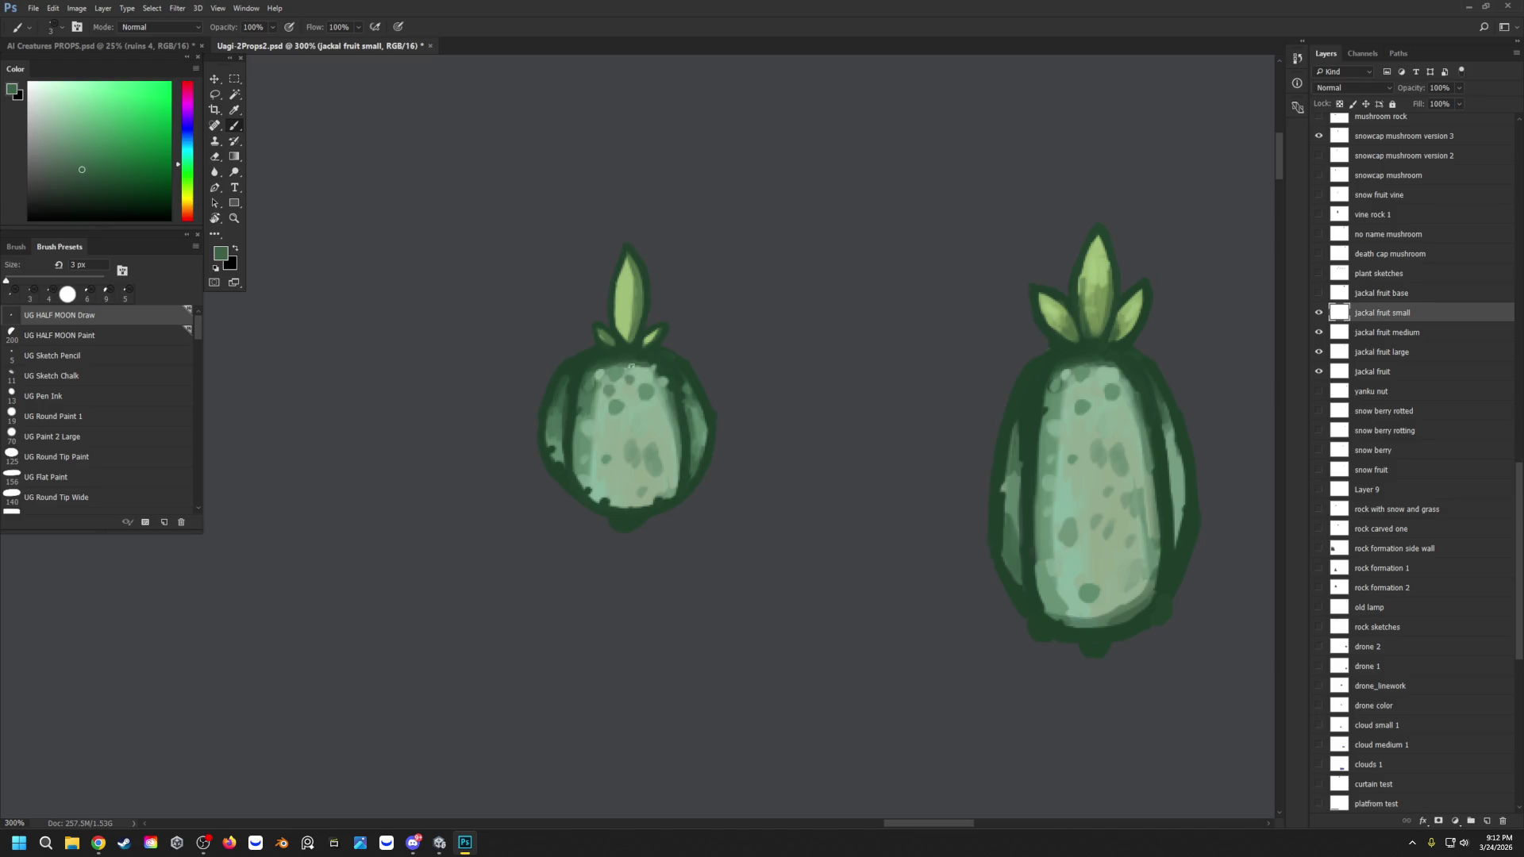
left_click(606, 433)
left_click(659, 424)
mouse_move(676, 439)
left_mouse_down()
mouse_move(670, 494)
mouse_move(620, 510)
mouse_move(651, 494)
mouse_move(593, 493)
left_mouse_up()
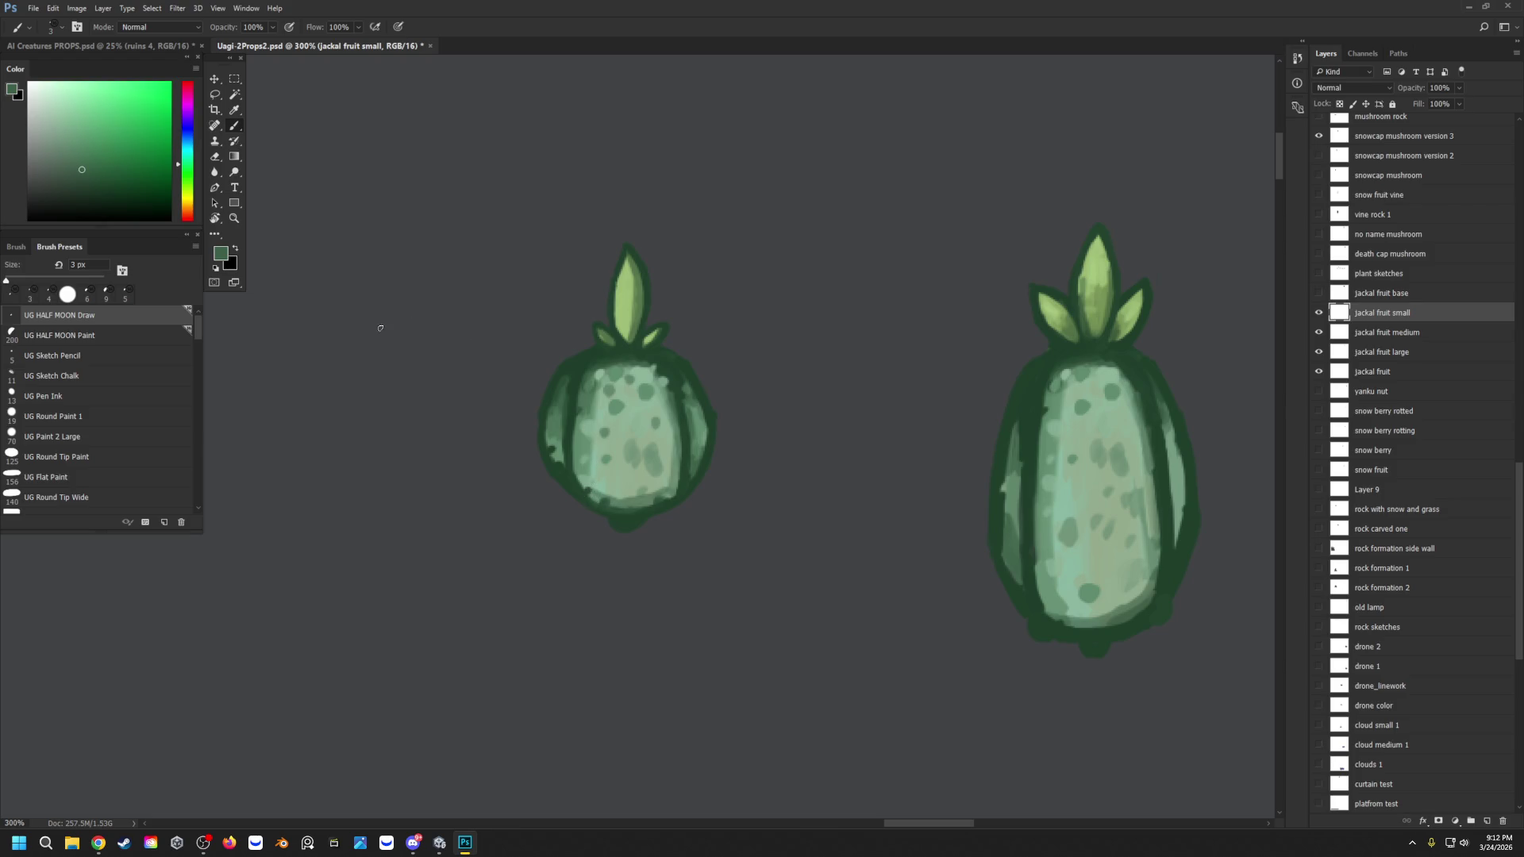
left_click(234, 219)
Step: Zoom in on the small fruit and cover the top leaf's dark speckles with light green
left_click_drag(644, 302, 608, 309)
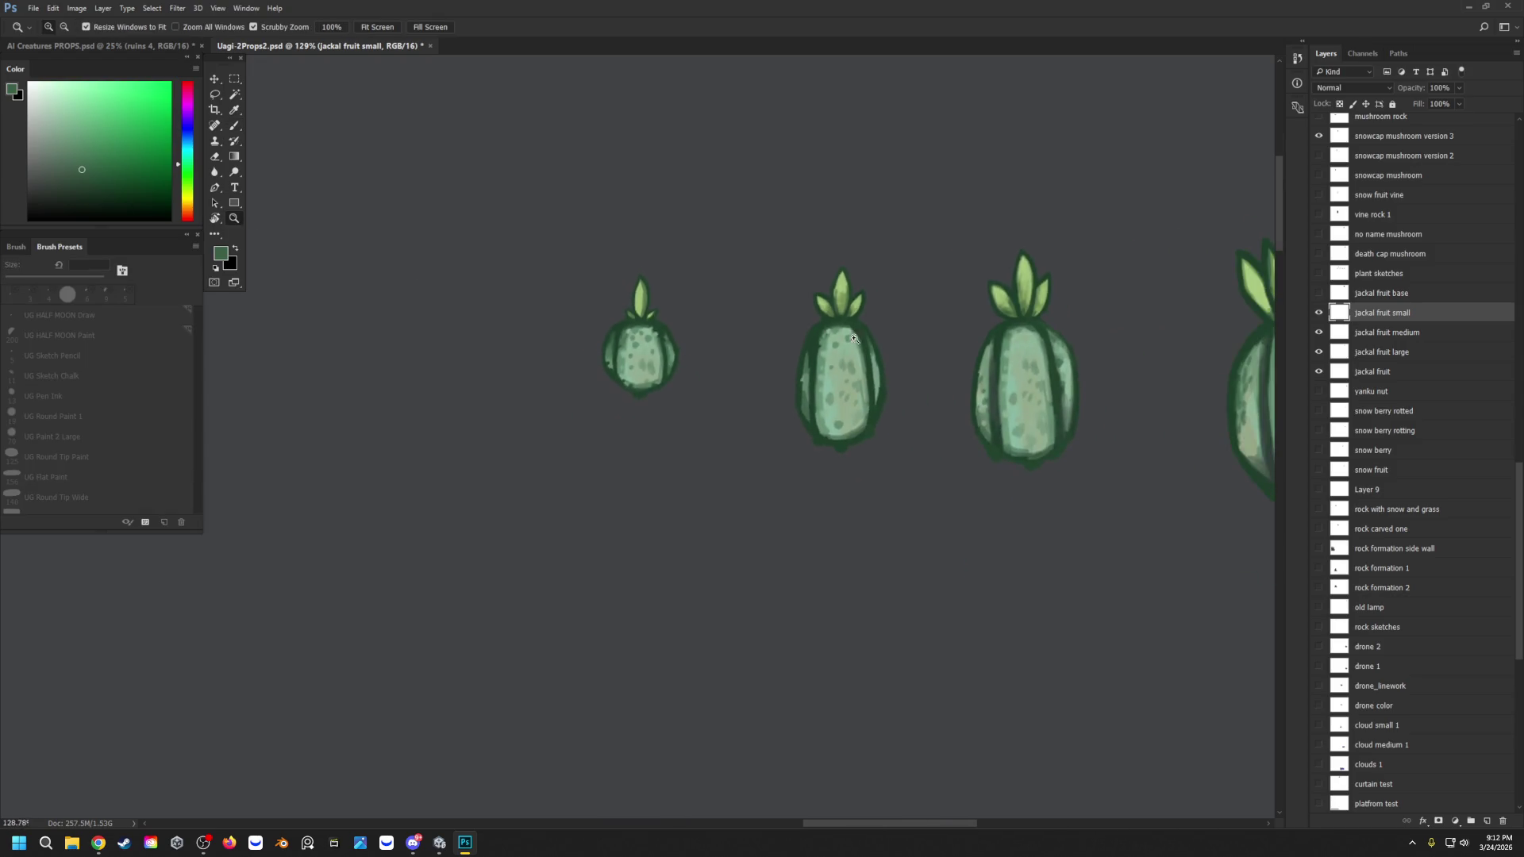
left_click_drag(855, 339, 825, 347)
left_click(776, 264)
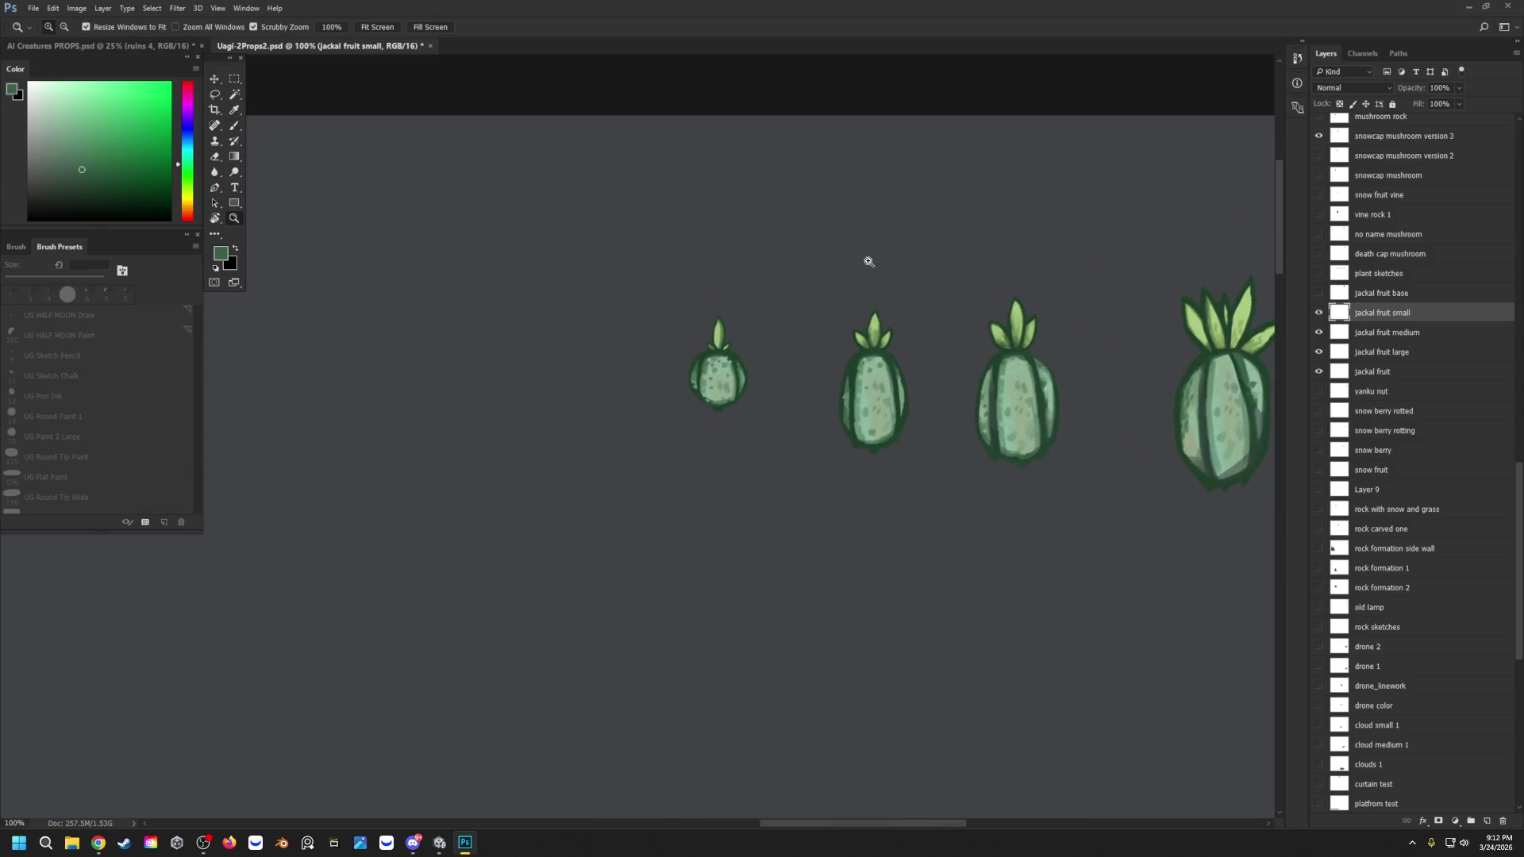
left_click(868, 315)
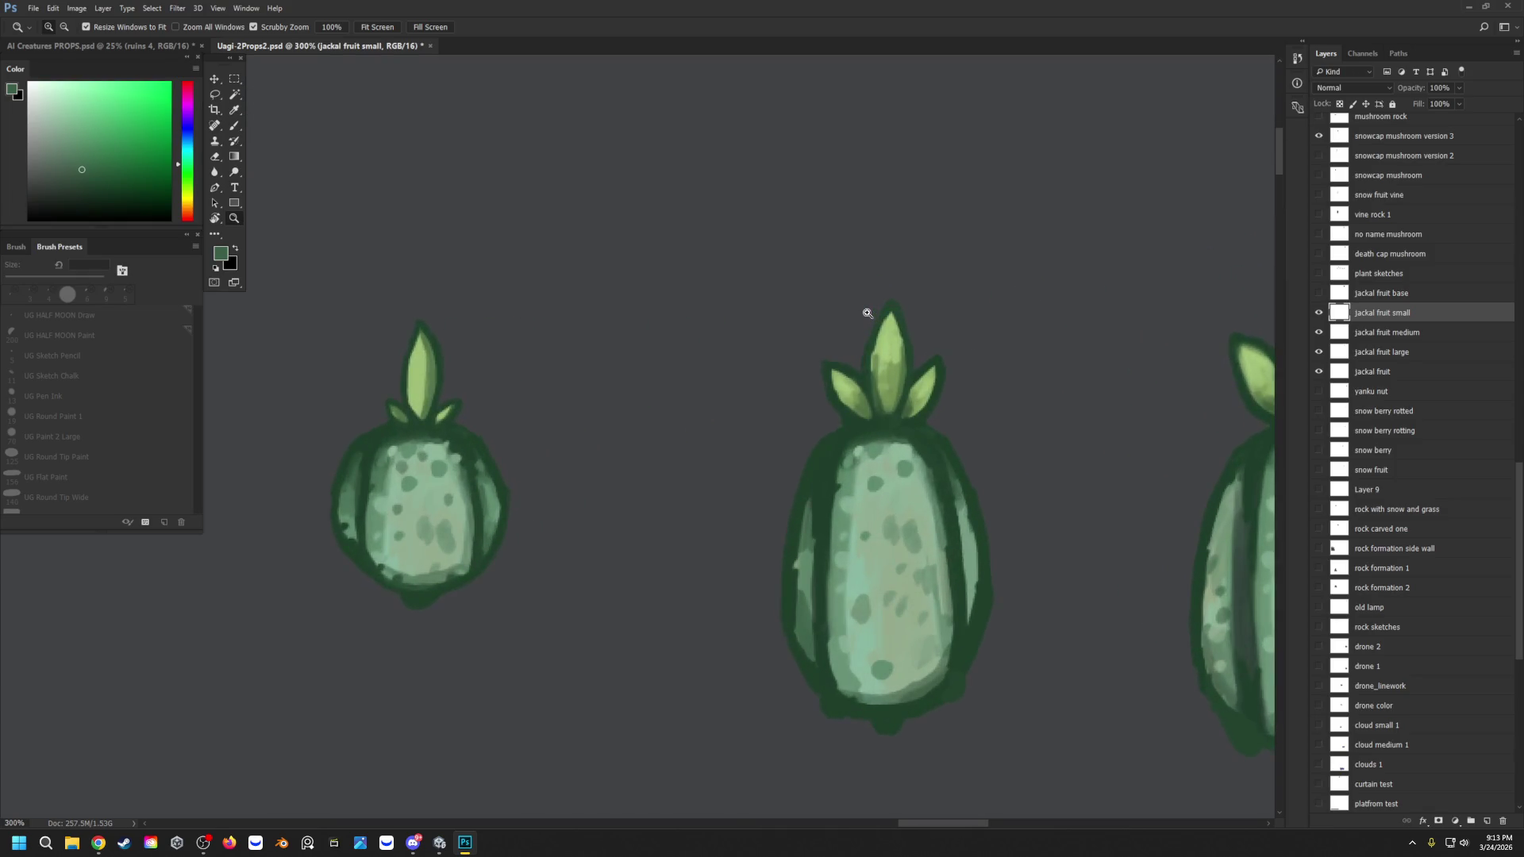
left_click(234, 125)
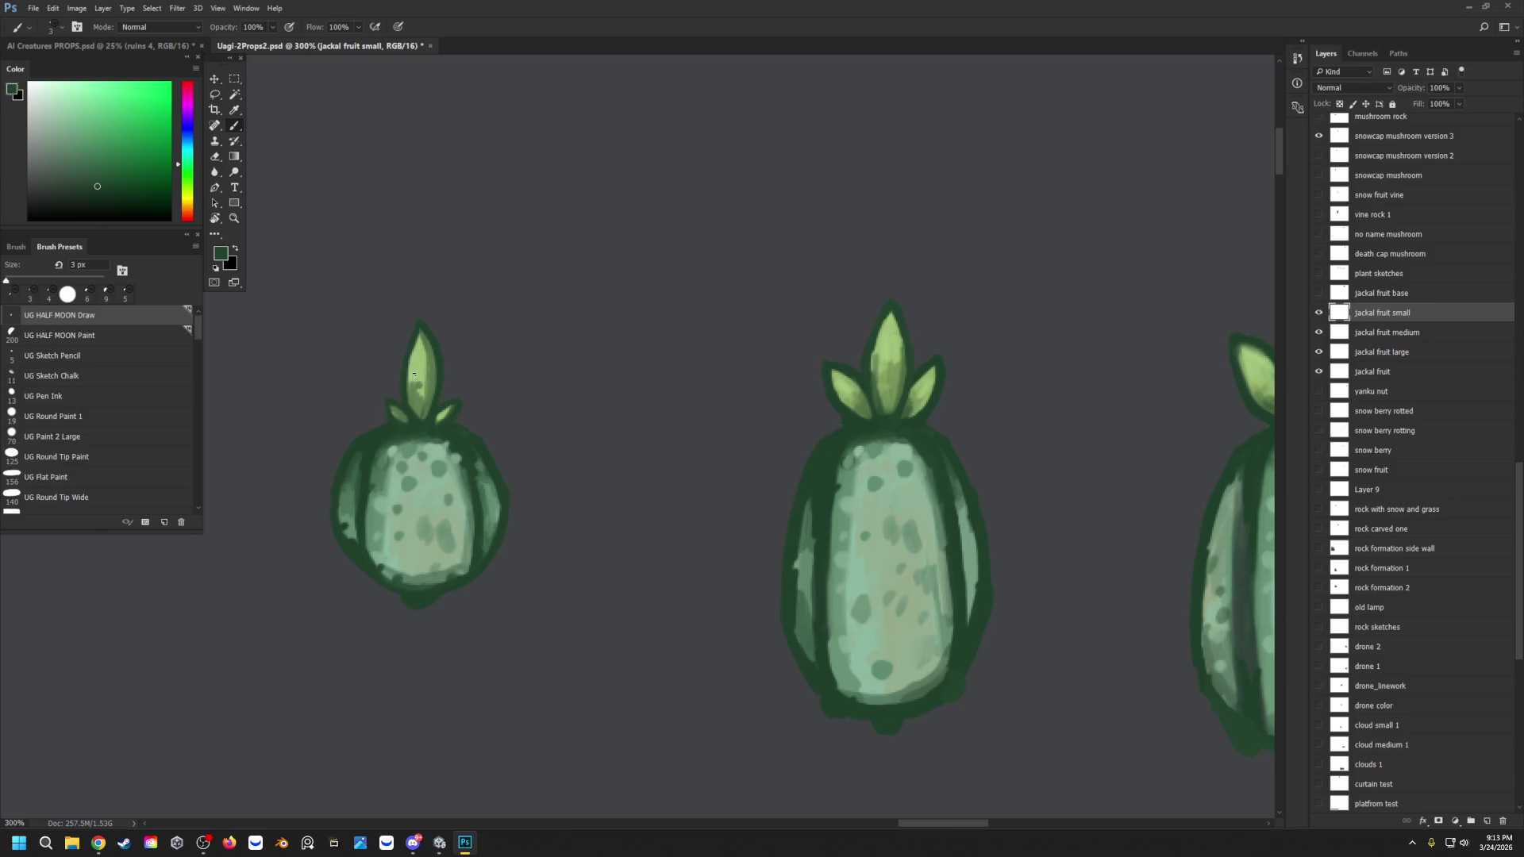
left_click(416, 382, "alt")
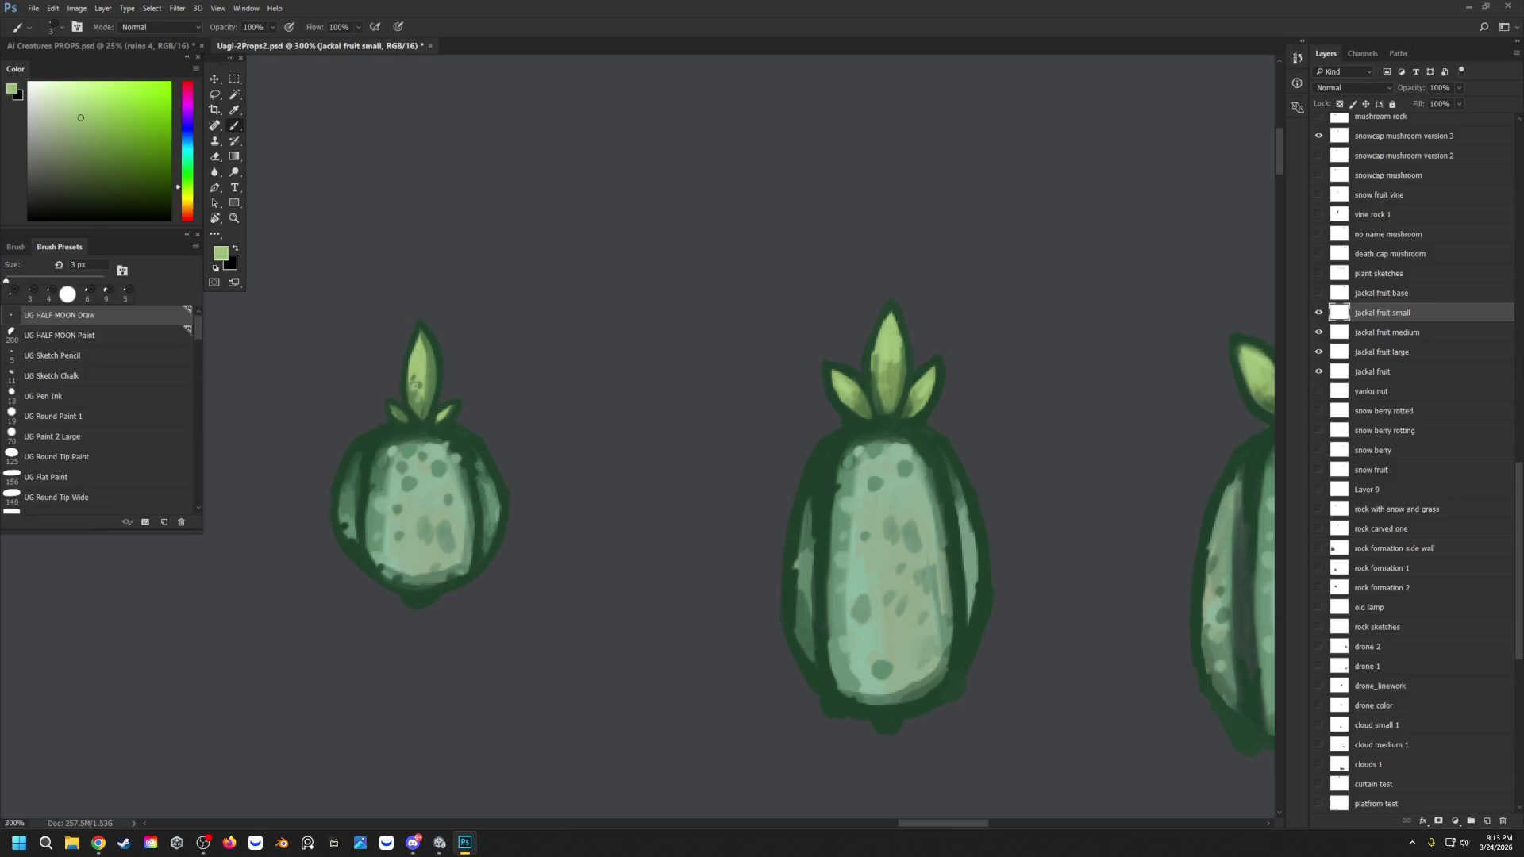
left_click_drag(415, 397, 418, 391)
left_click_drag(426, 400, 425, 391)
Step: Dab a lighter green on the top leaf and highlight the small fruit's right leaf
scroll(416, 369, "down", 1)
left_click(416, 373, "alt")
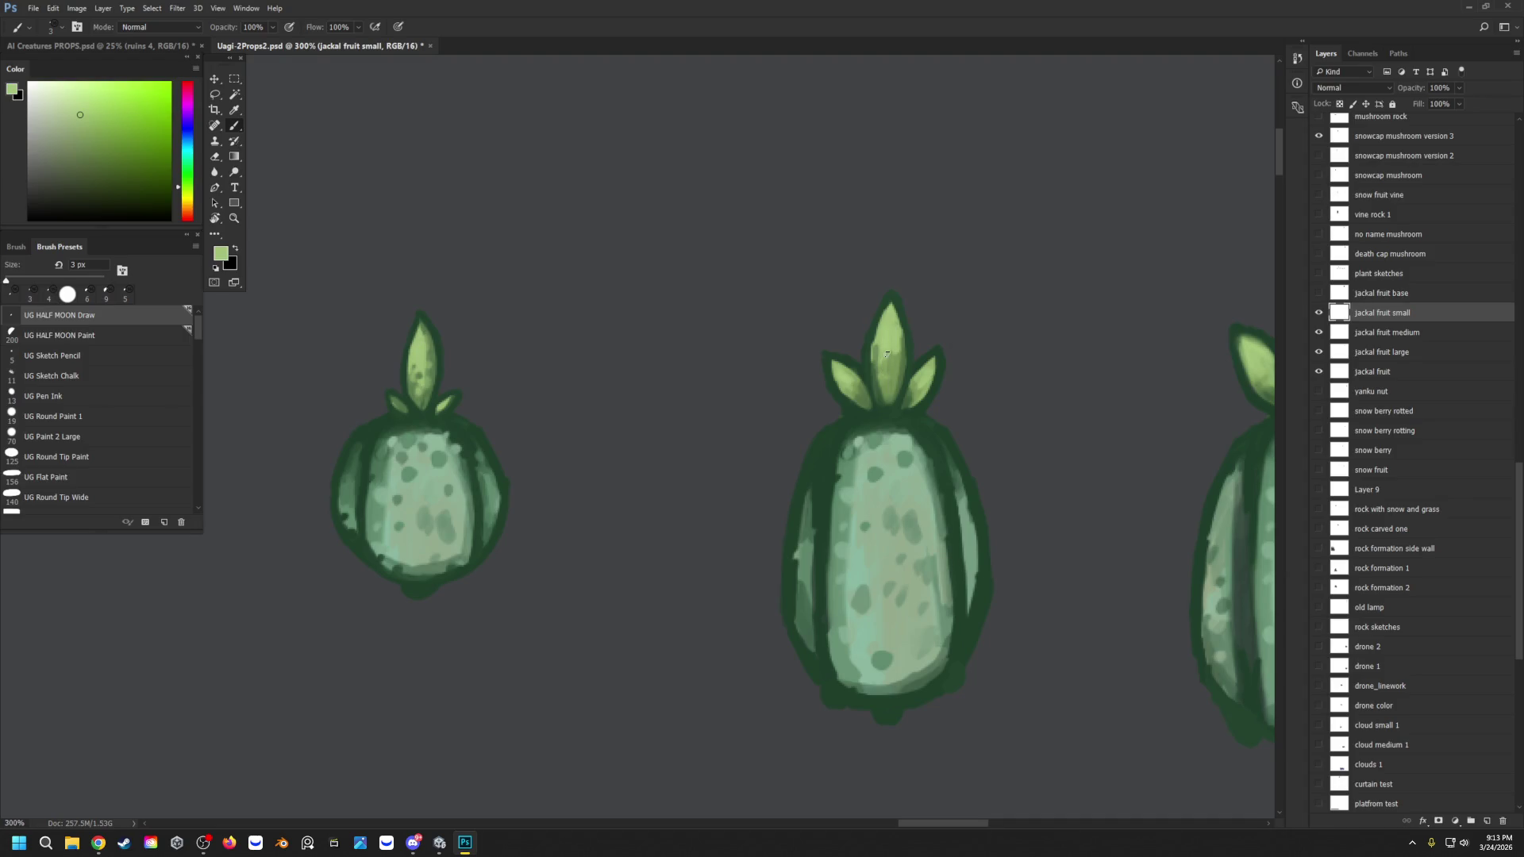
left_click(73, 96)
left_click_drag(429, 358, 430, 365)
left_click_drag(450, 400, 404, 408)
Step: Zoom out to view the whole row of four jackal fruits
left_click(234, 218)
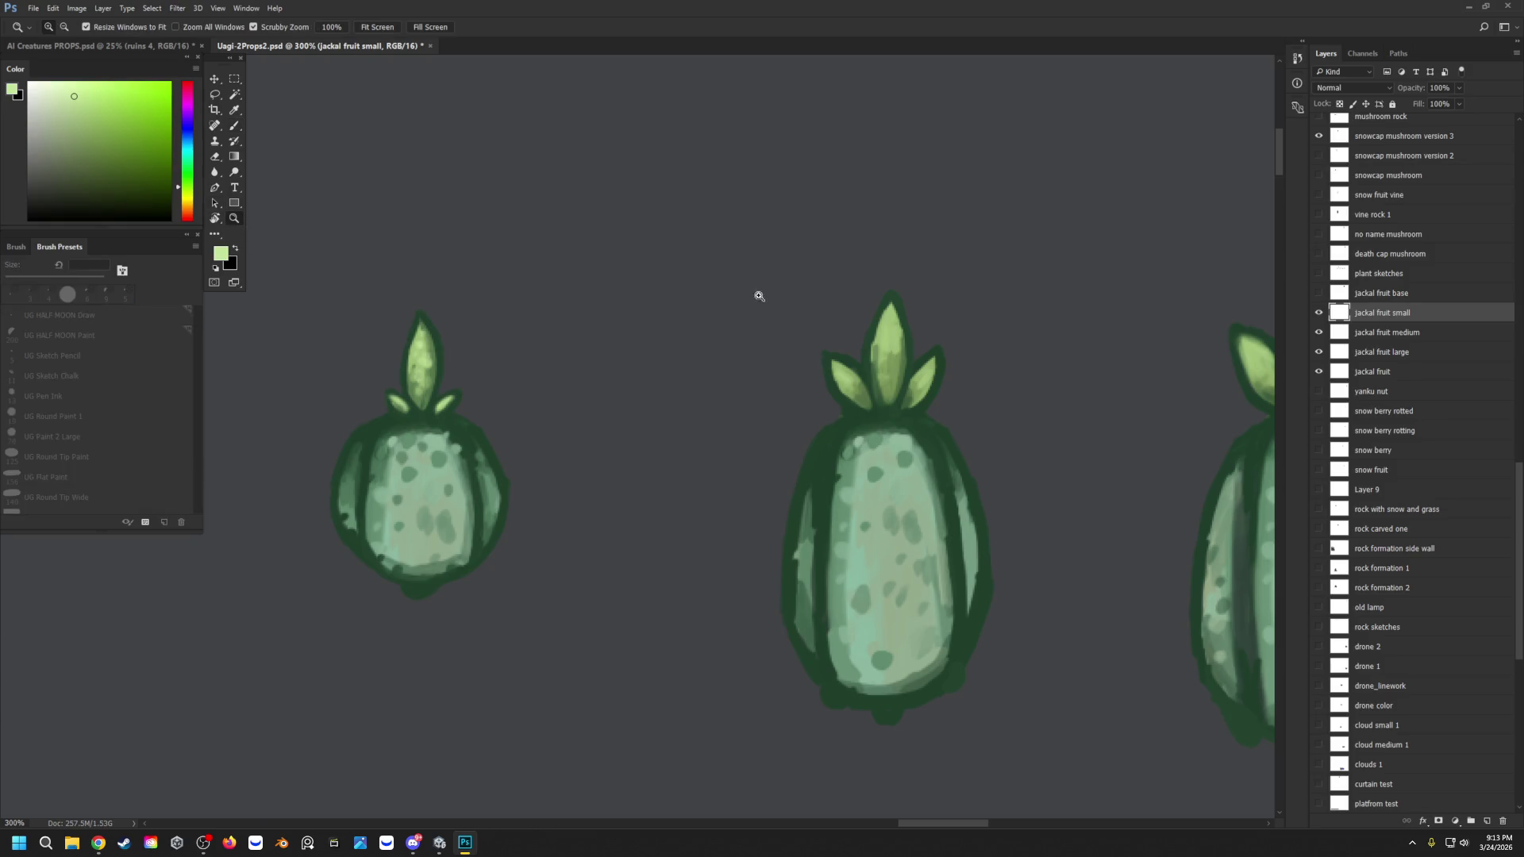
left_click_drag(759, 296, 674, 310)
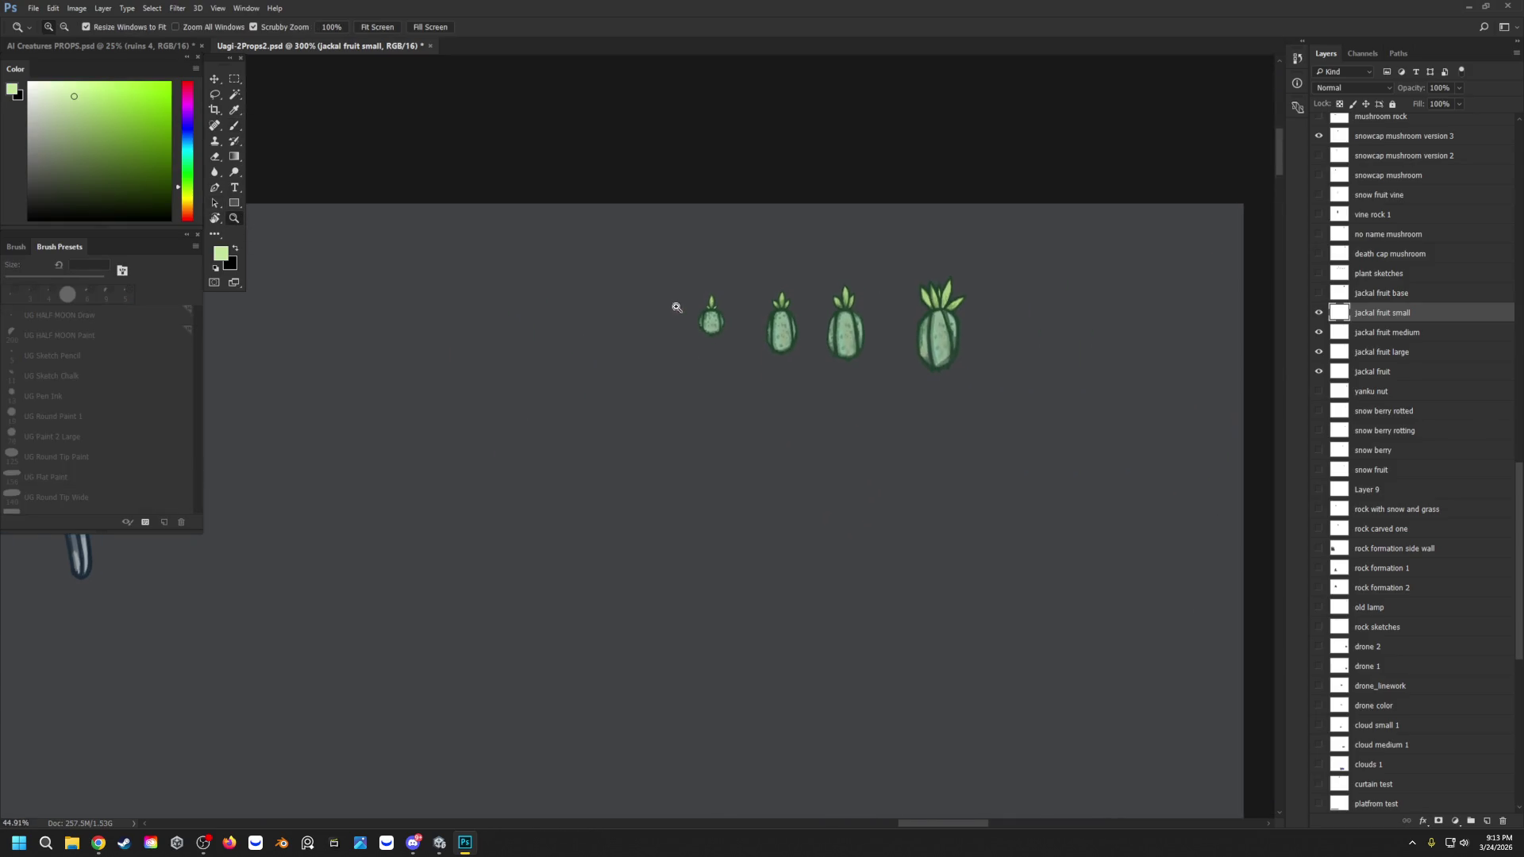
left_click(937, 238)
left_click(884, 318)
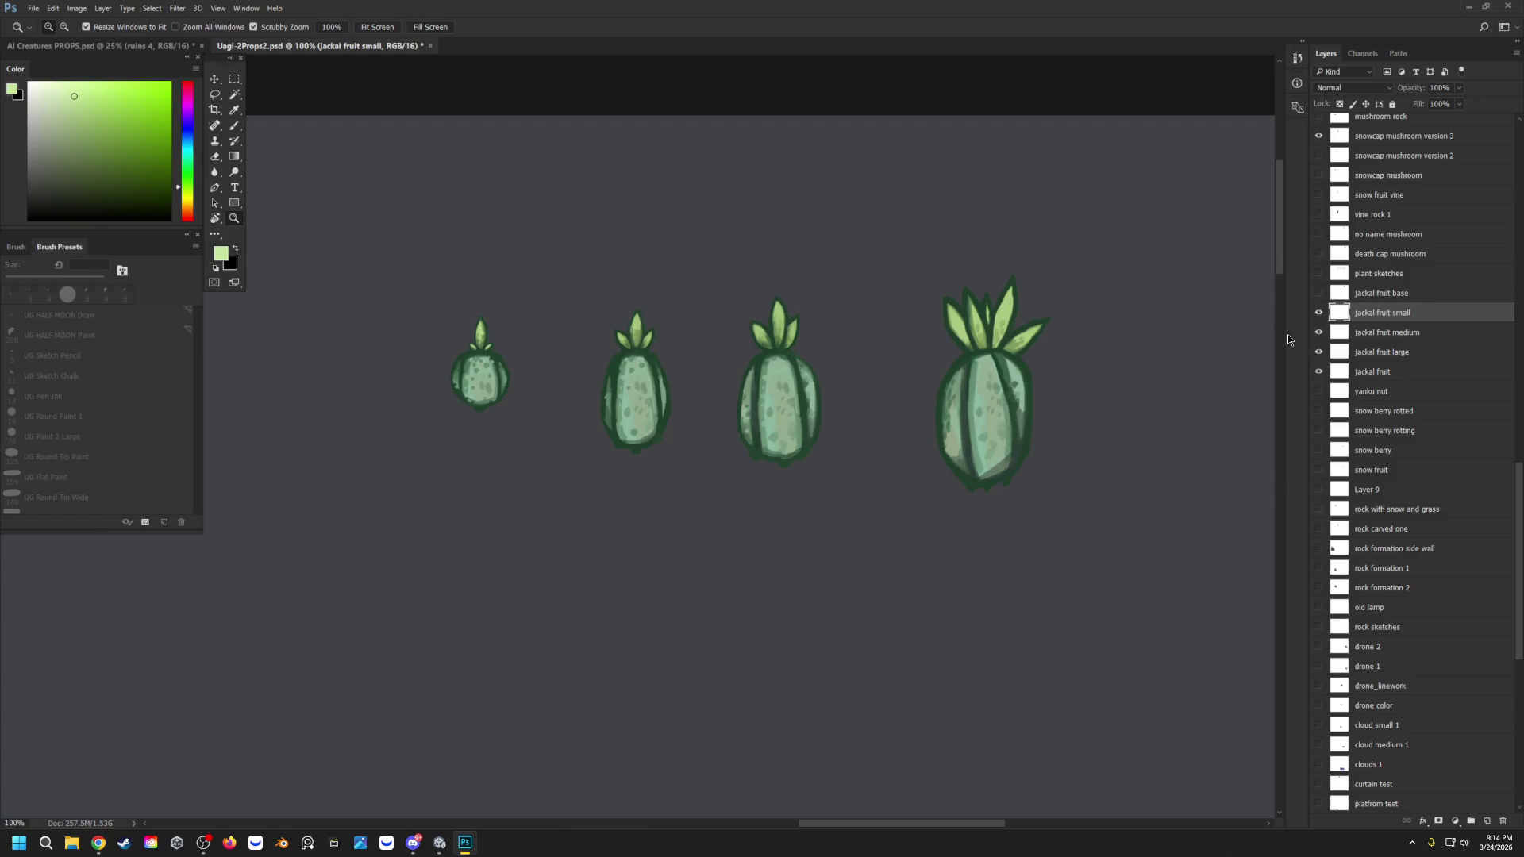
Step: Hide the medium and large jackal fruit layers and the dark background fill layer
left_click_drag(1319, 351, 1319, 332)
scroll(1413, 555, "down", 10)
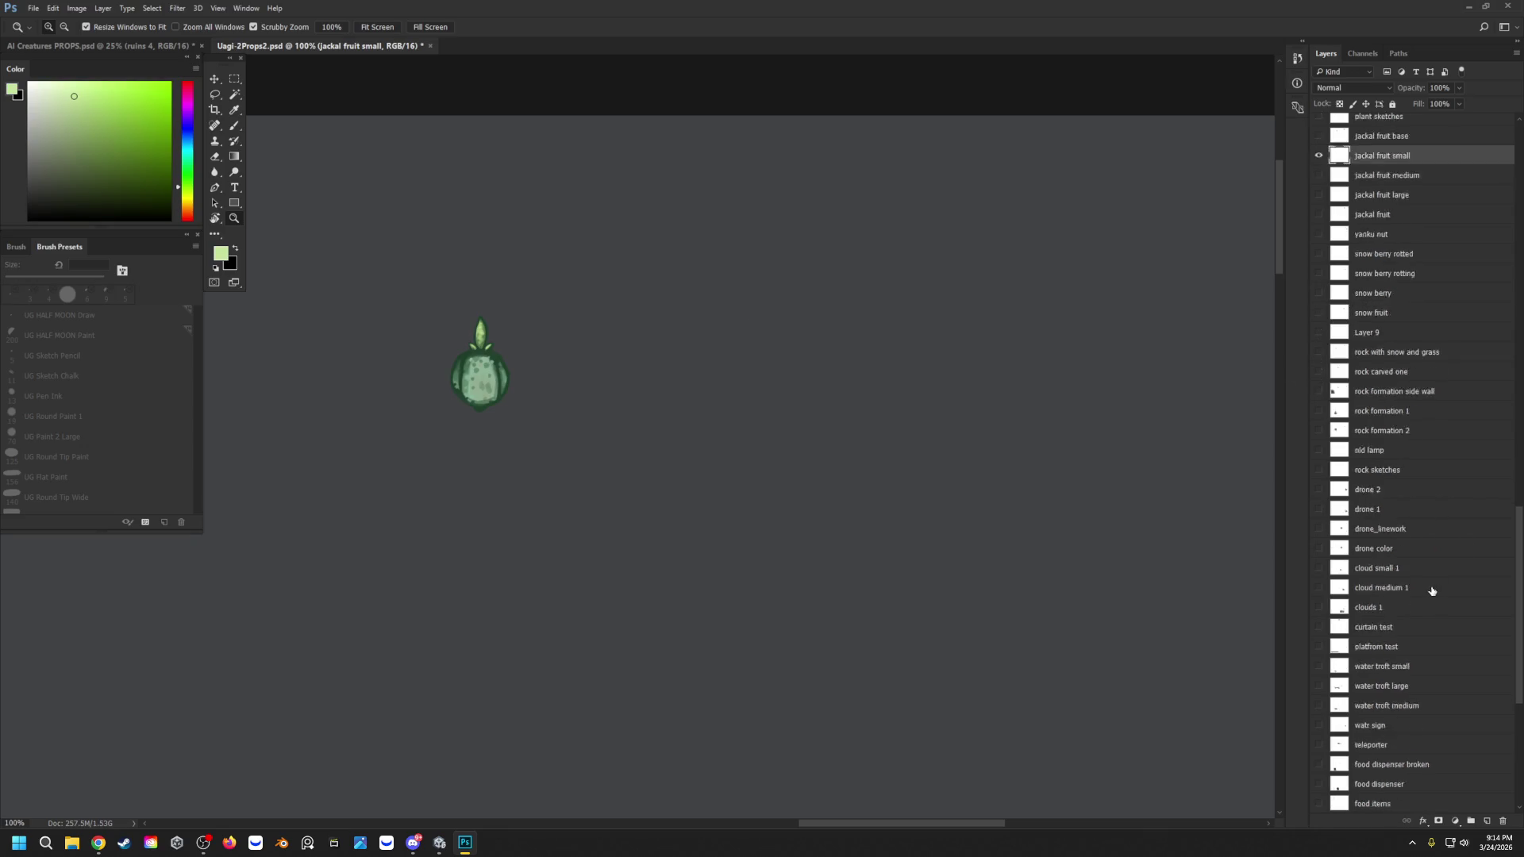
left_click(1318, 803)
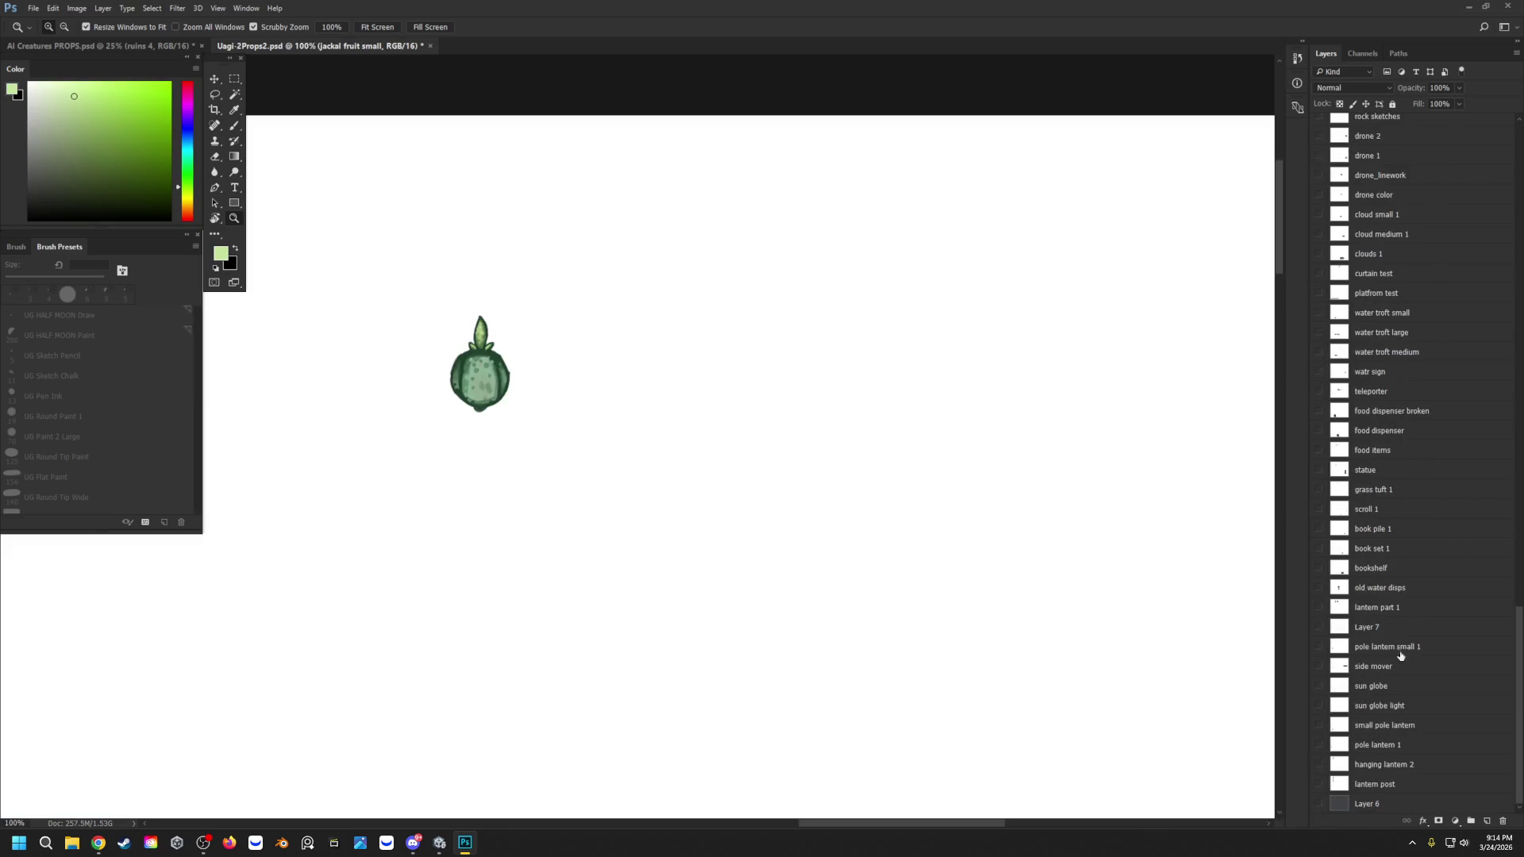
scroll(1406, 556, "up", 5)
scroll(1395, 466, "up", 2)
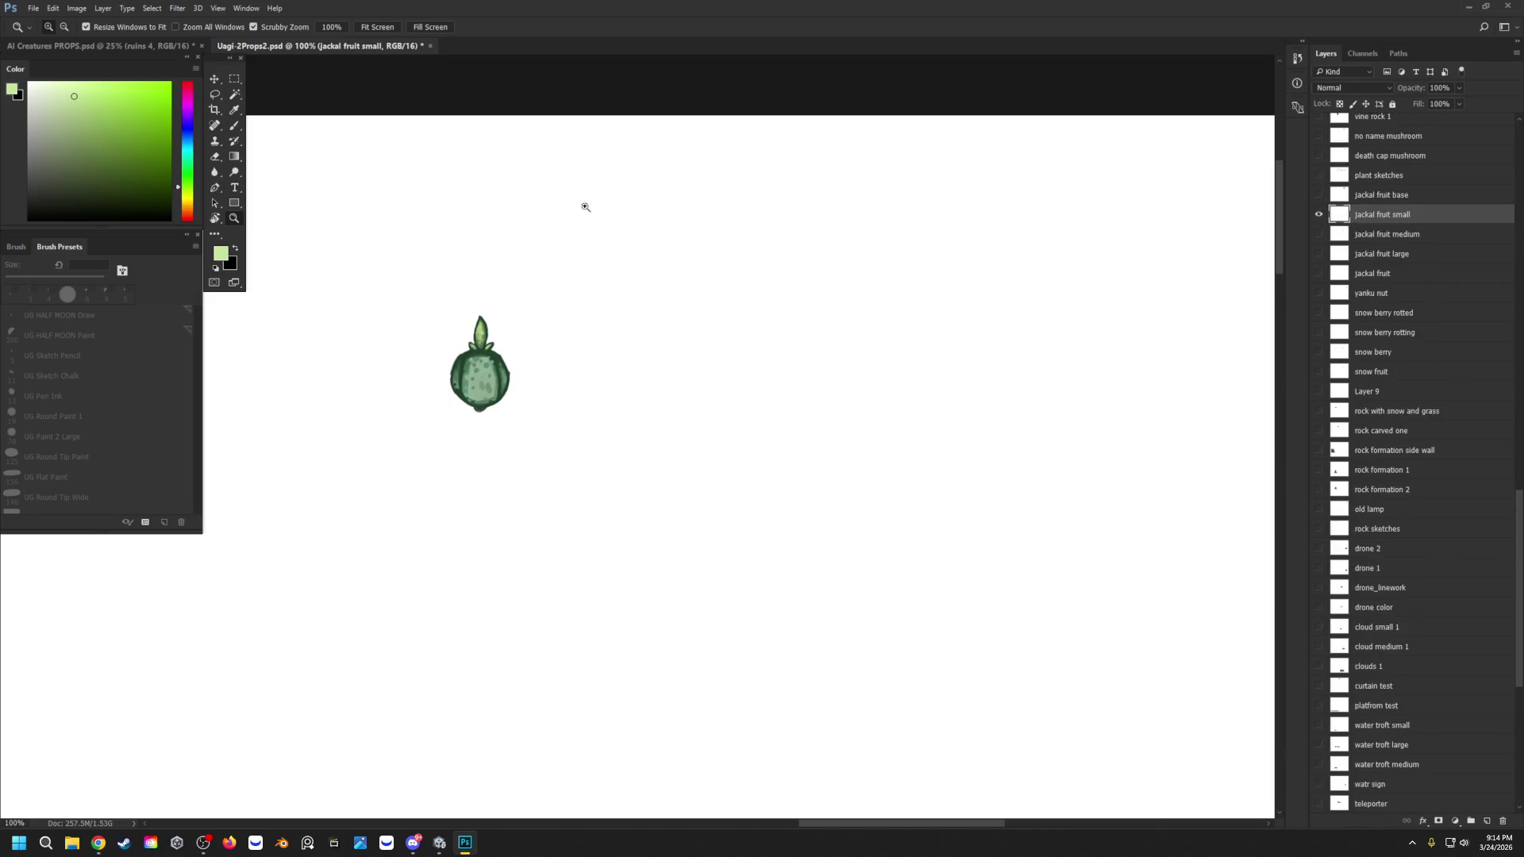
scroll(1342, 342, "up", 2)
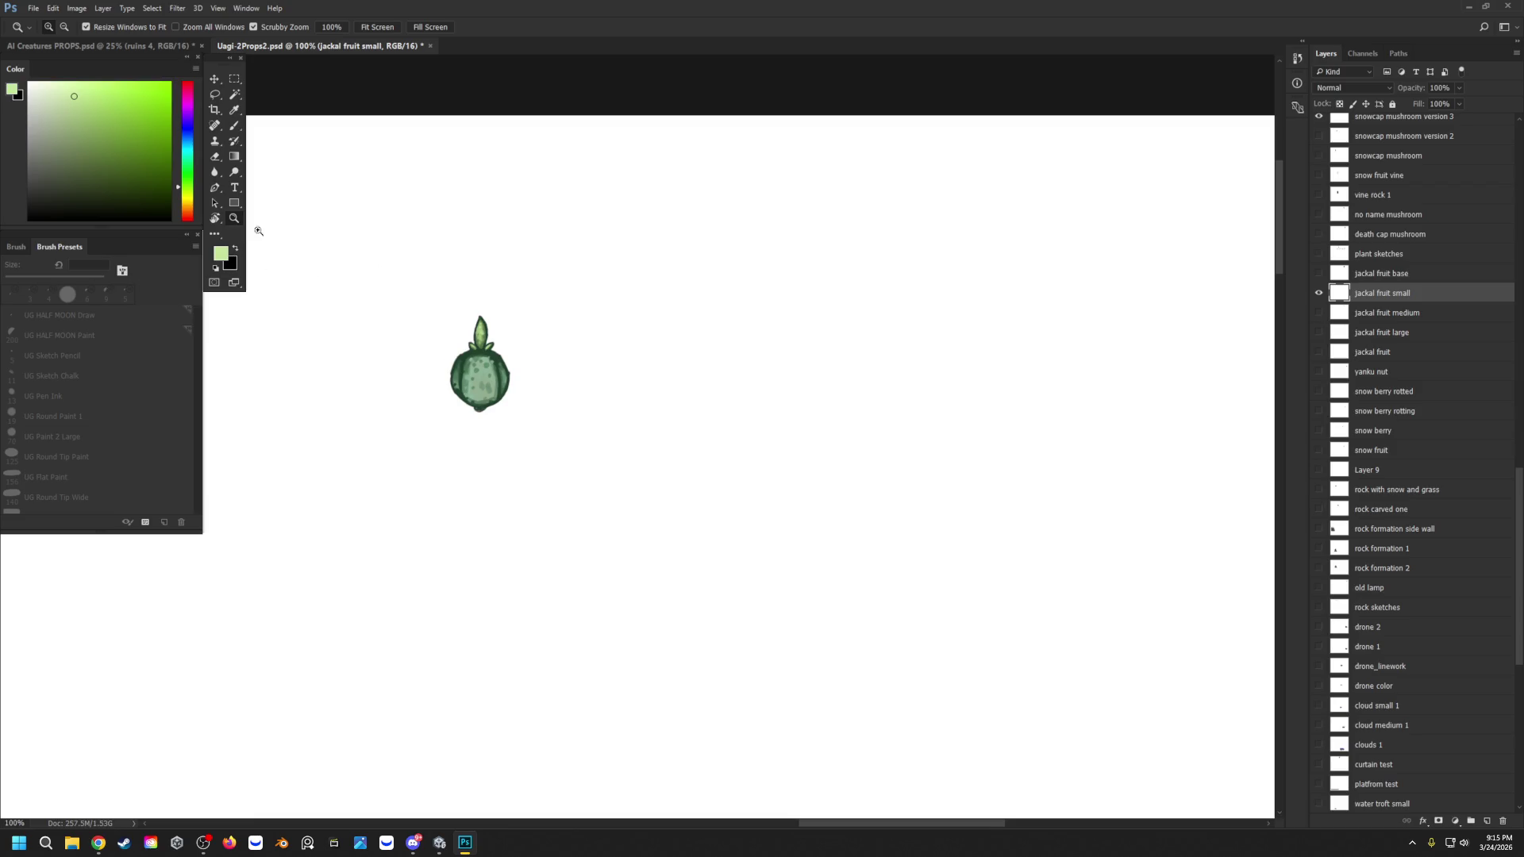
Step: Zoom in on the small jackal fruit and paint sampled dark green strokes on its top leaf
left_click(423, 298)
left_click(423, 298)
left_click(424, 298)
left_click_drag(497, 309, 484, 310)
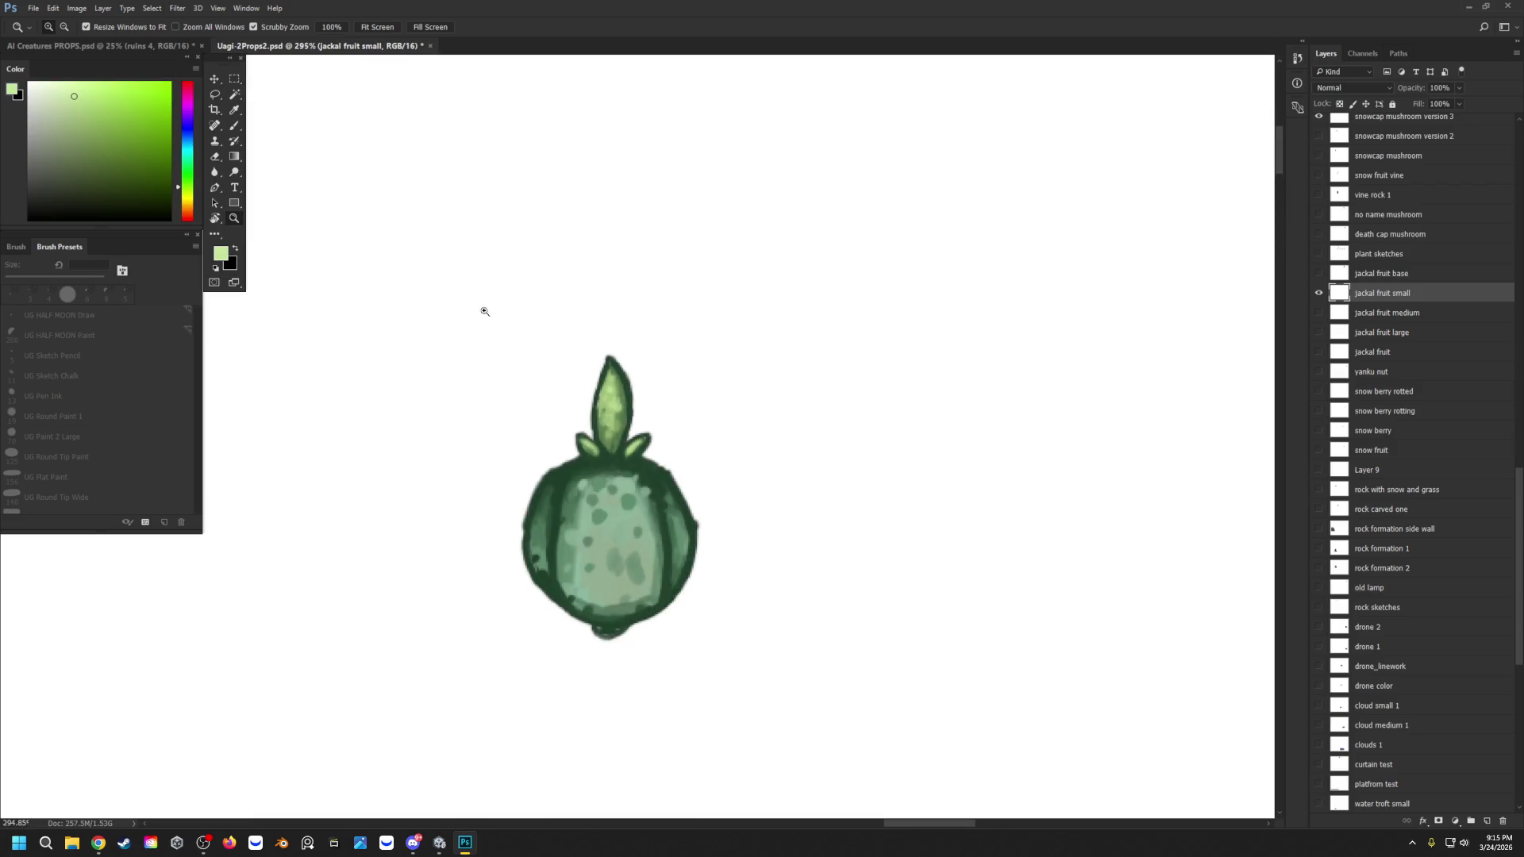
key("b")
left_click(617, 622, "alt")
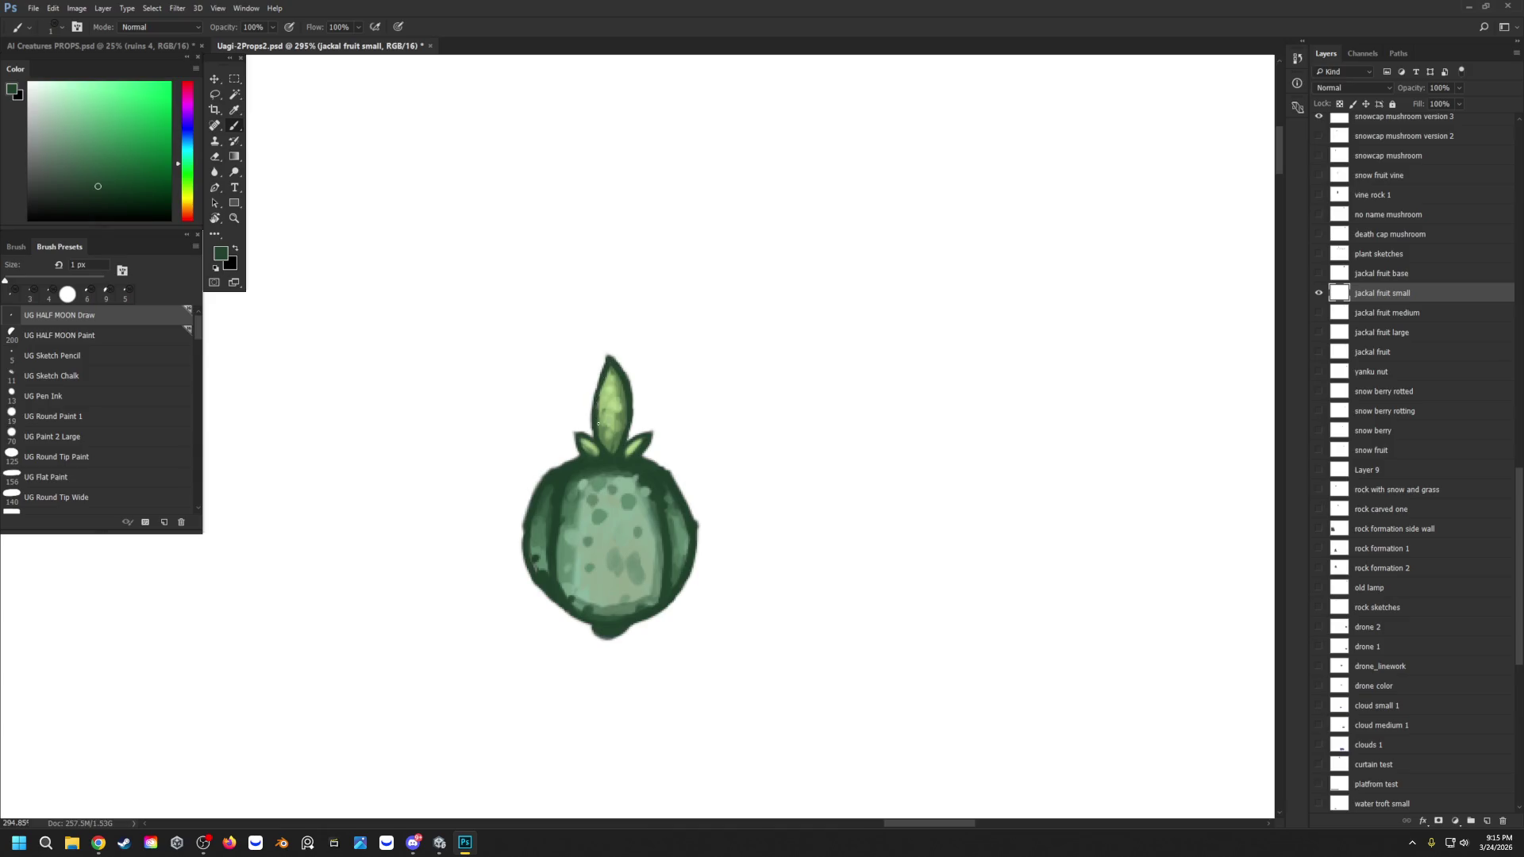
left_click_drag(603, 388, 605, 406)
left_click(40, 10)
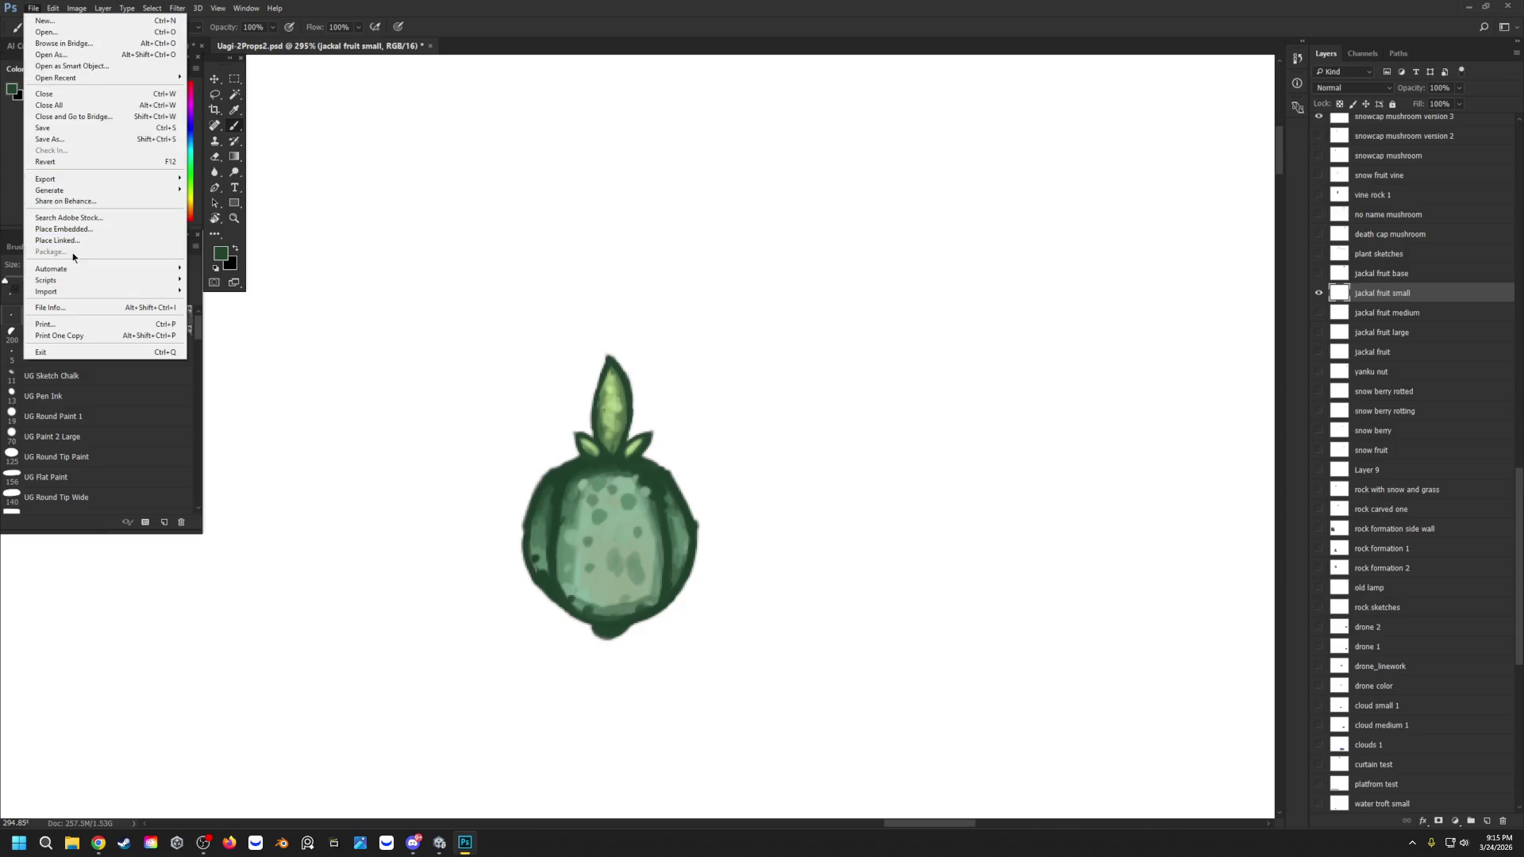
Step: Launch Export > Layers to Files for the props document
mouse_move(114, 176)
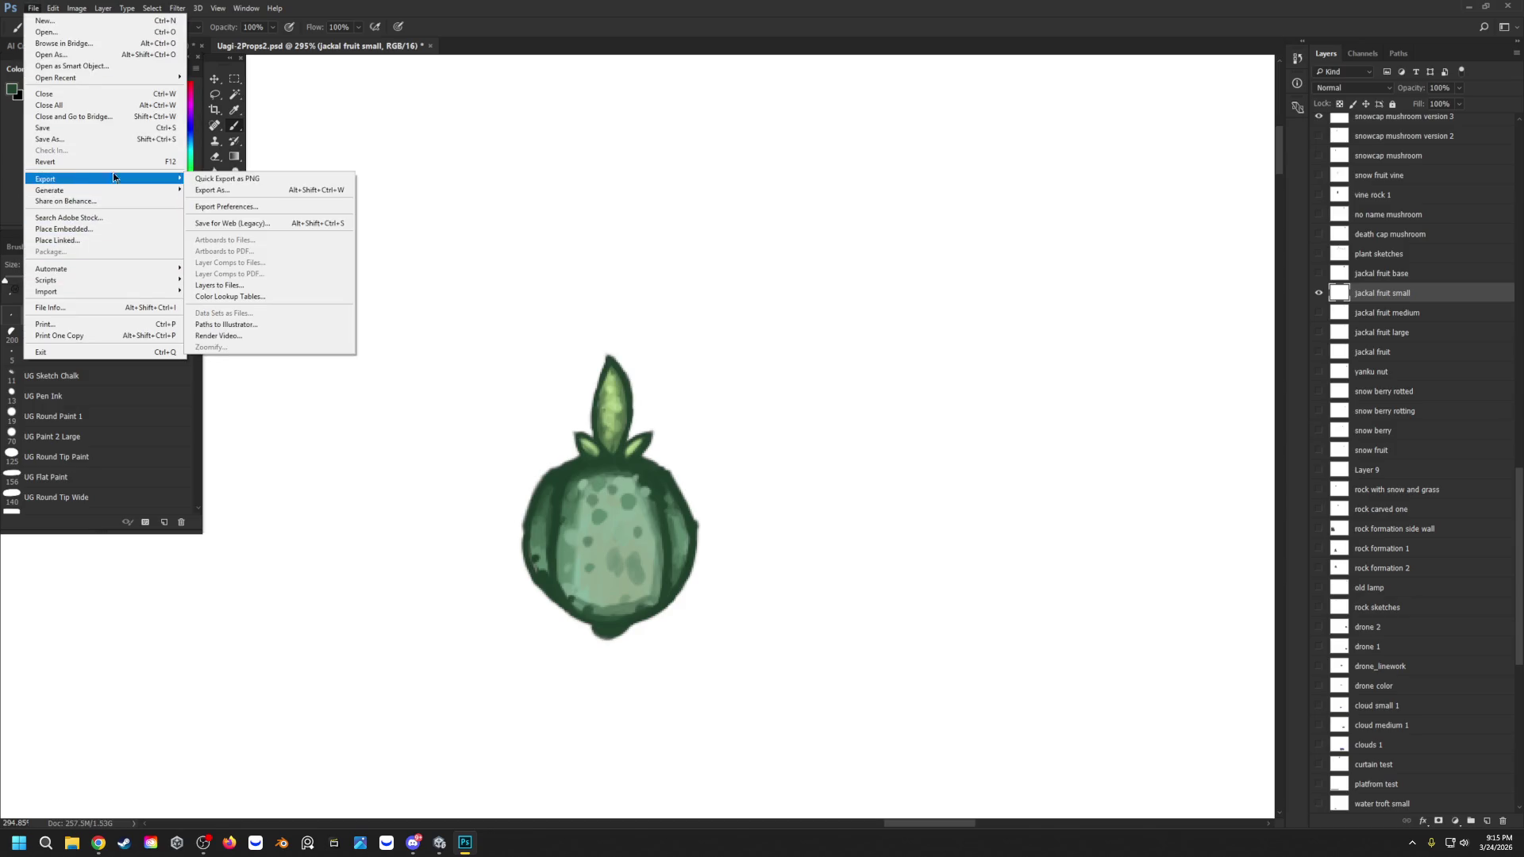
left_click(254, 285)
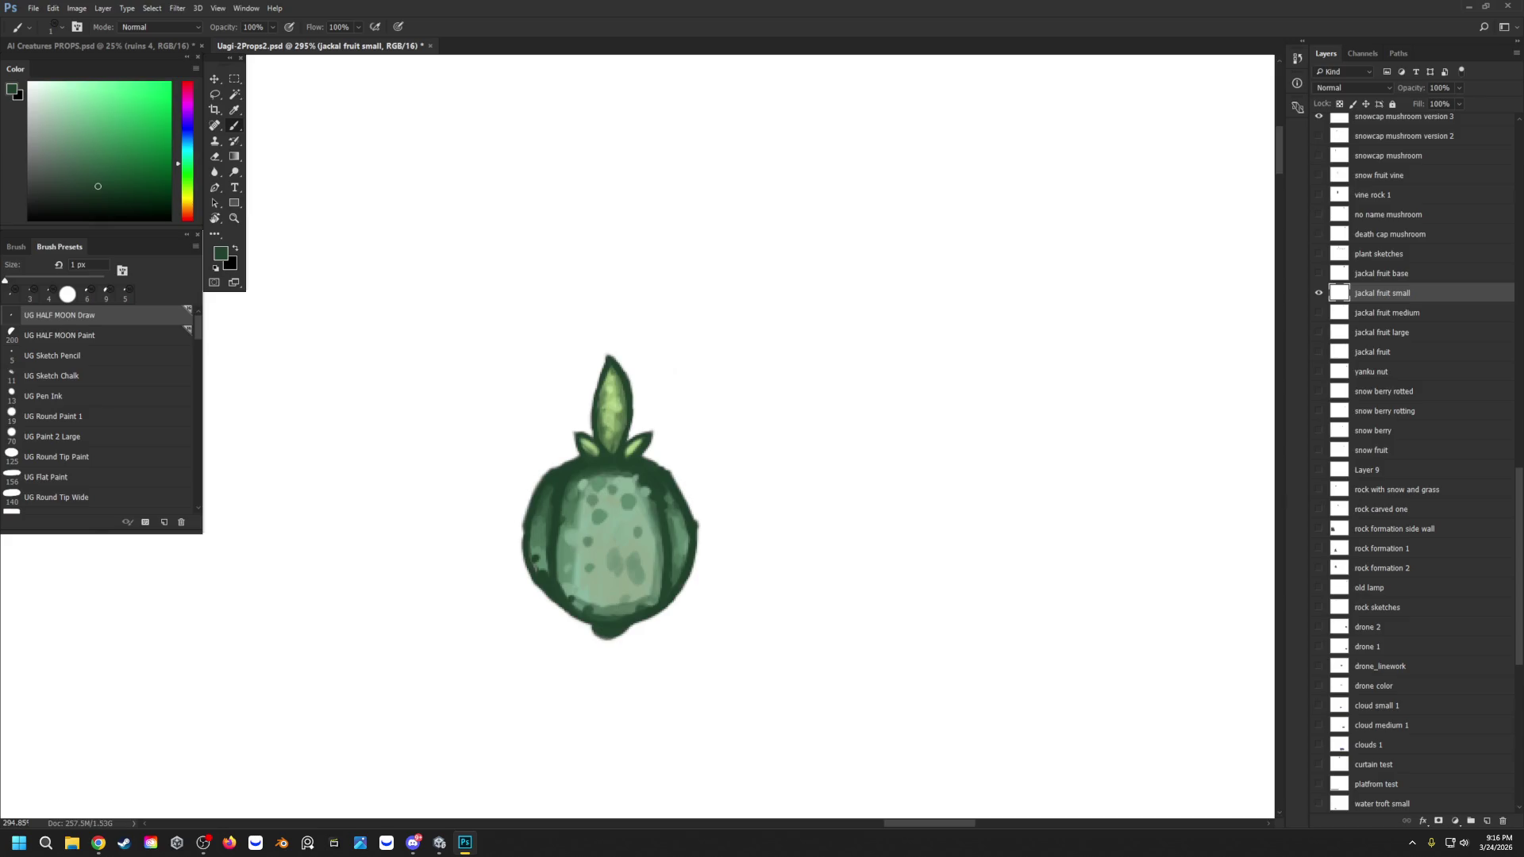
Step: Wait for the layer export script to finish and dismiss its success alert
key("alt+comma")
key("alt+bracketright")
key("alt+bracketright")
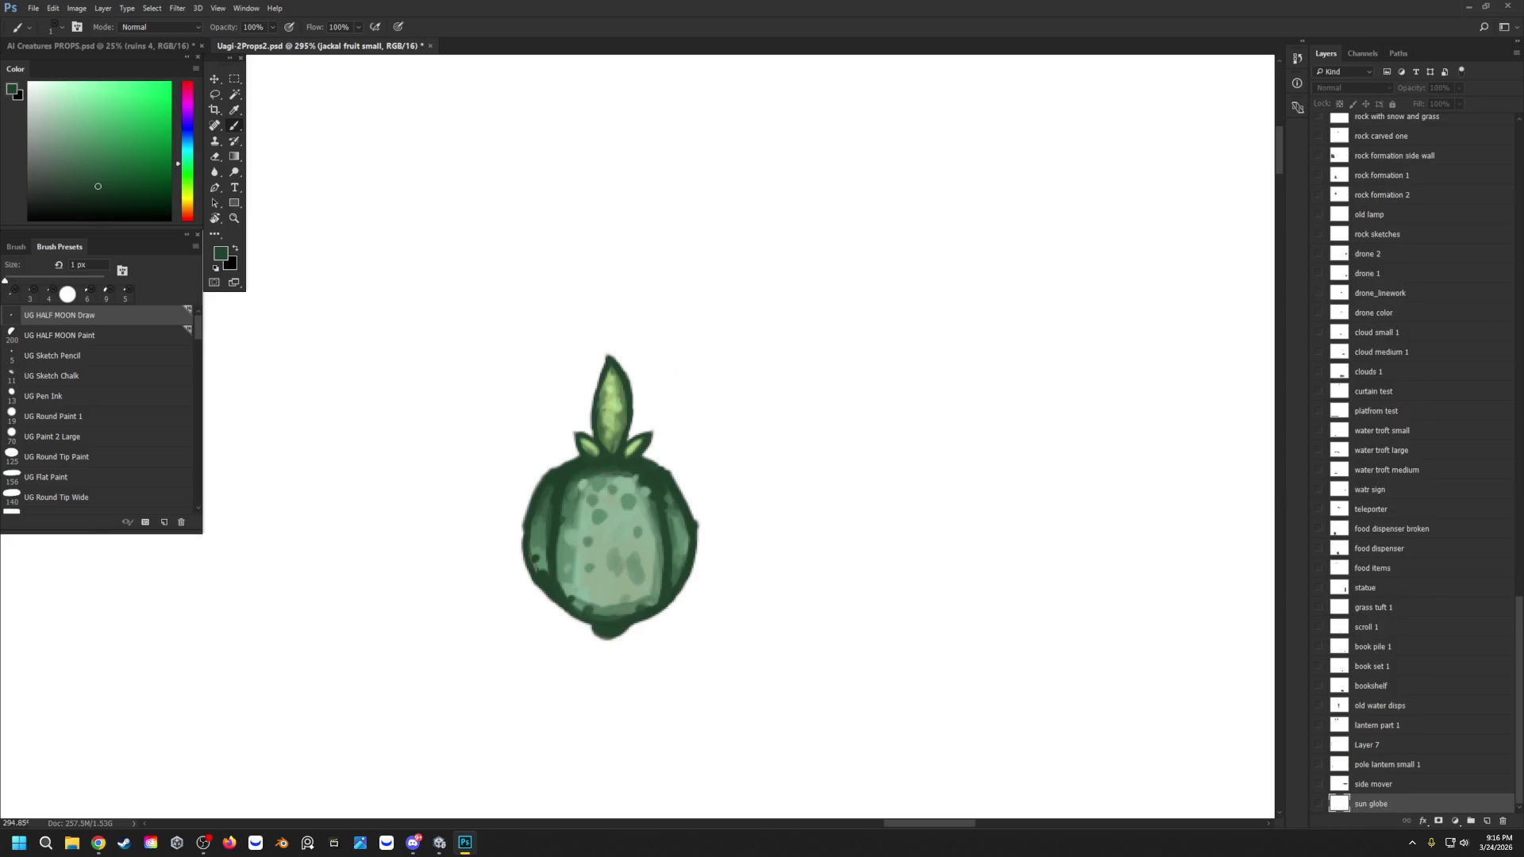
key("alt+bracketright")
key("alt+bracketright")
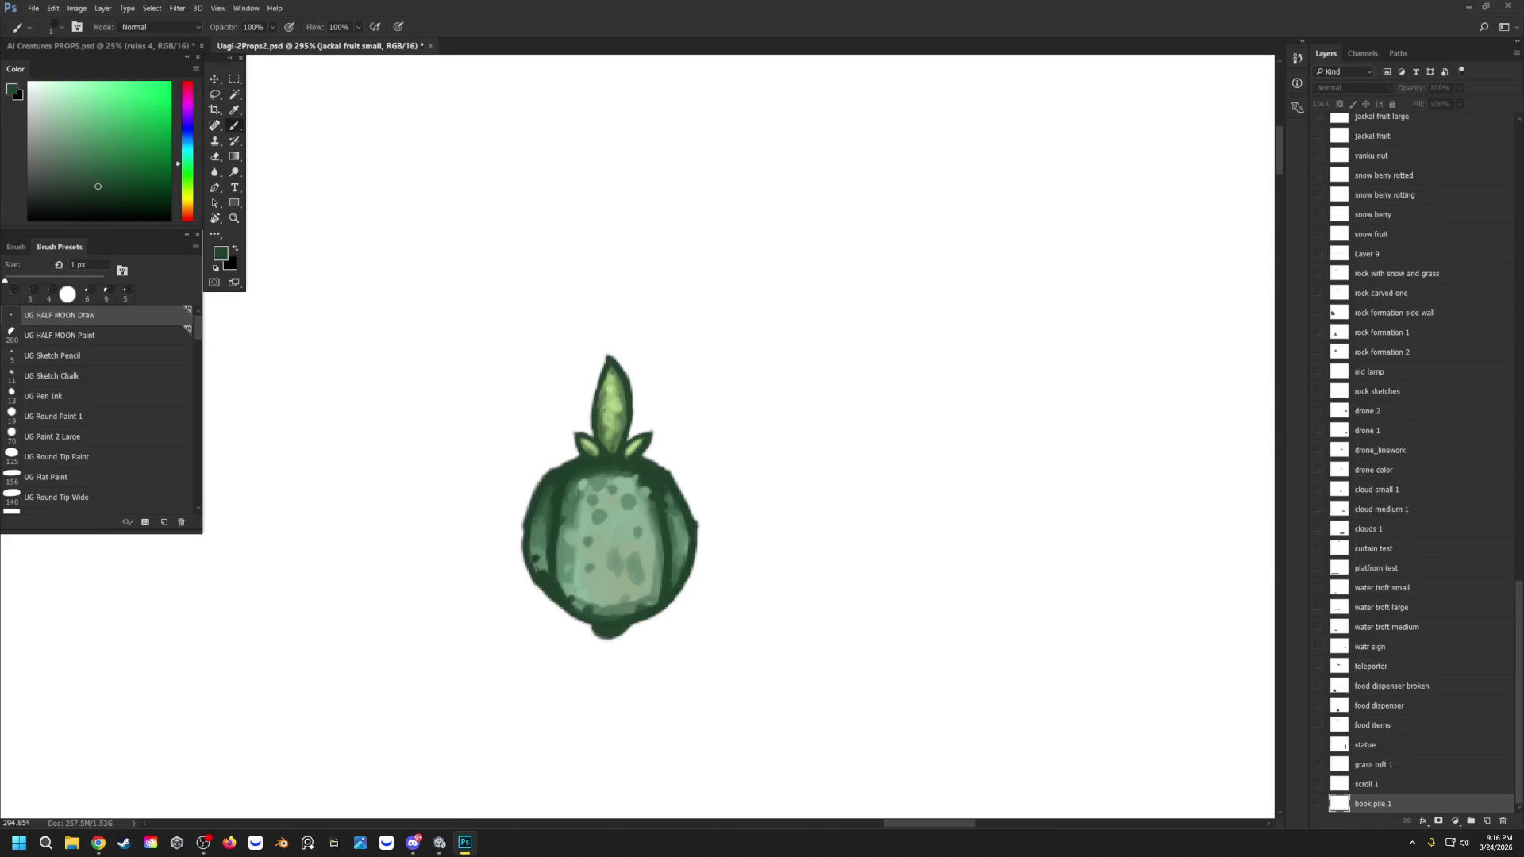
key("alt+bracketright")
key("alt+bracketright")
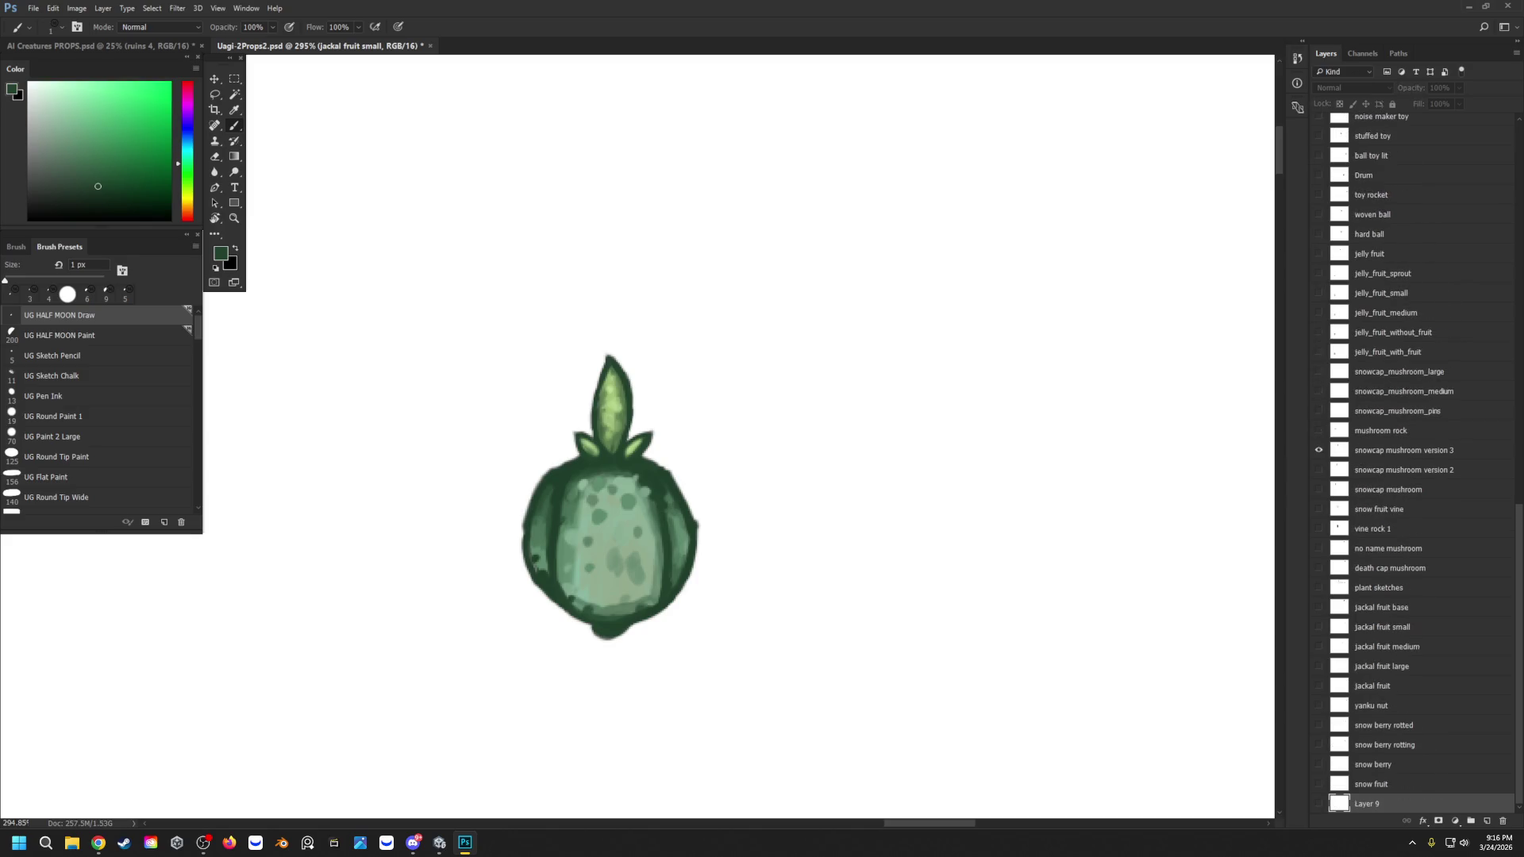
key("alt+bracketright")
key("alt+bracketright")
key("alt+bracketright")
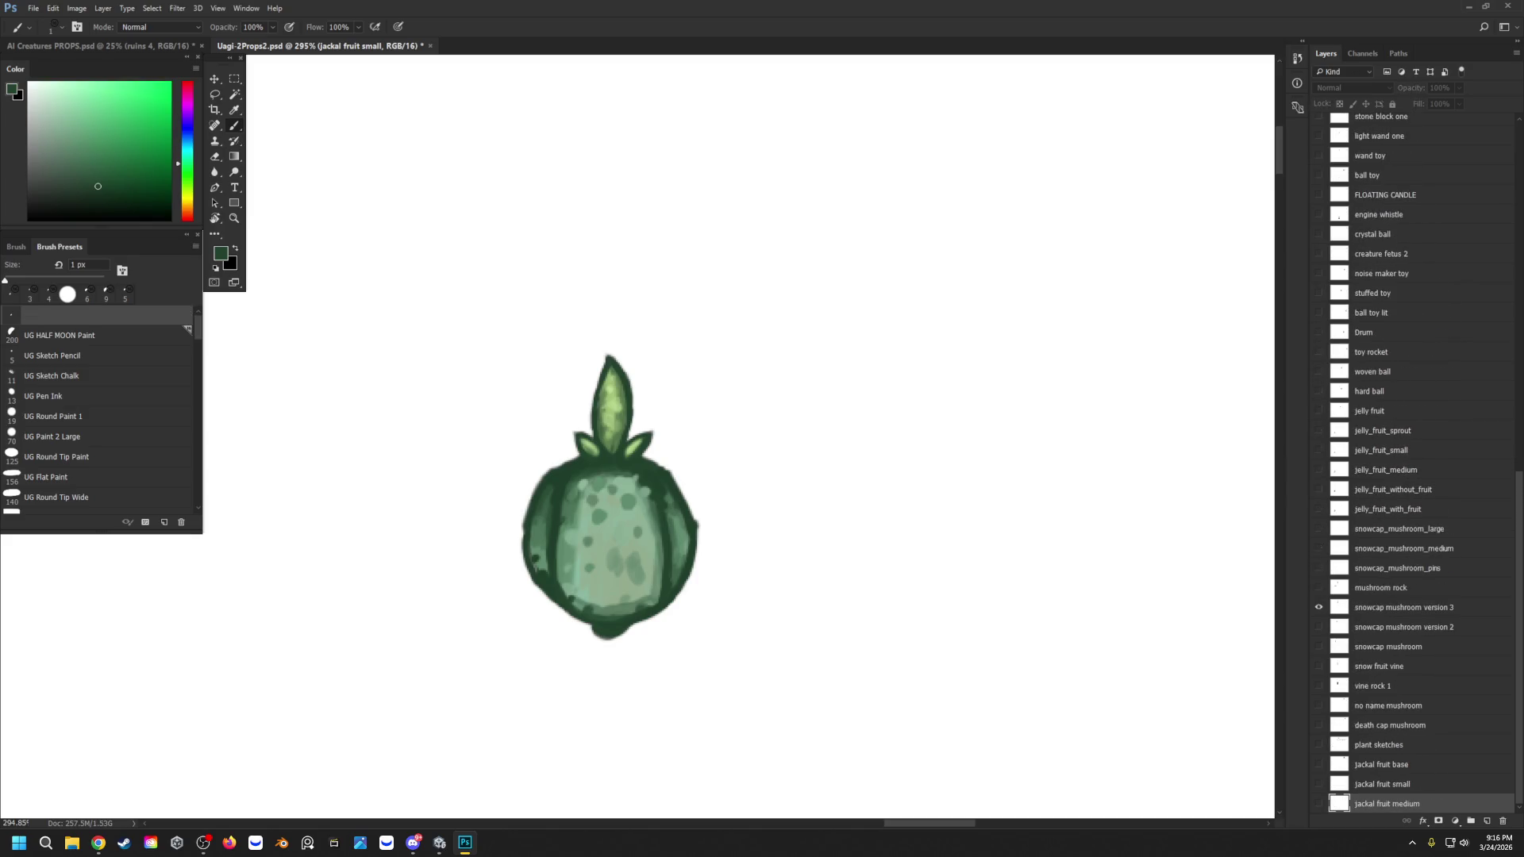
key("alt+bracketright")
key("alt+bracketright")
key("ctrl+bracketright")
key("ctrl+bracketright")
key("ctrl+bracketright")
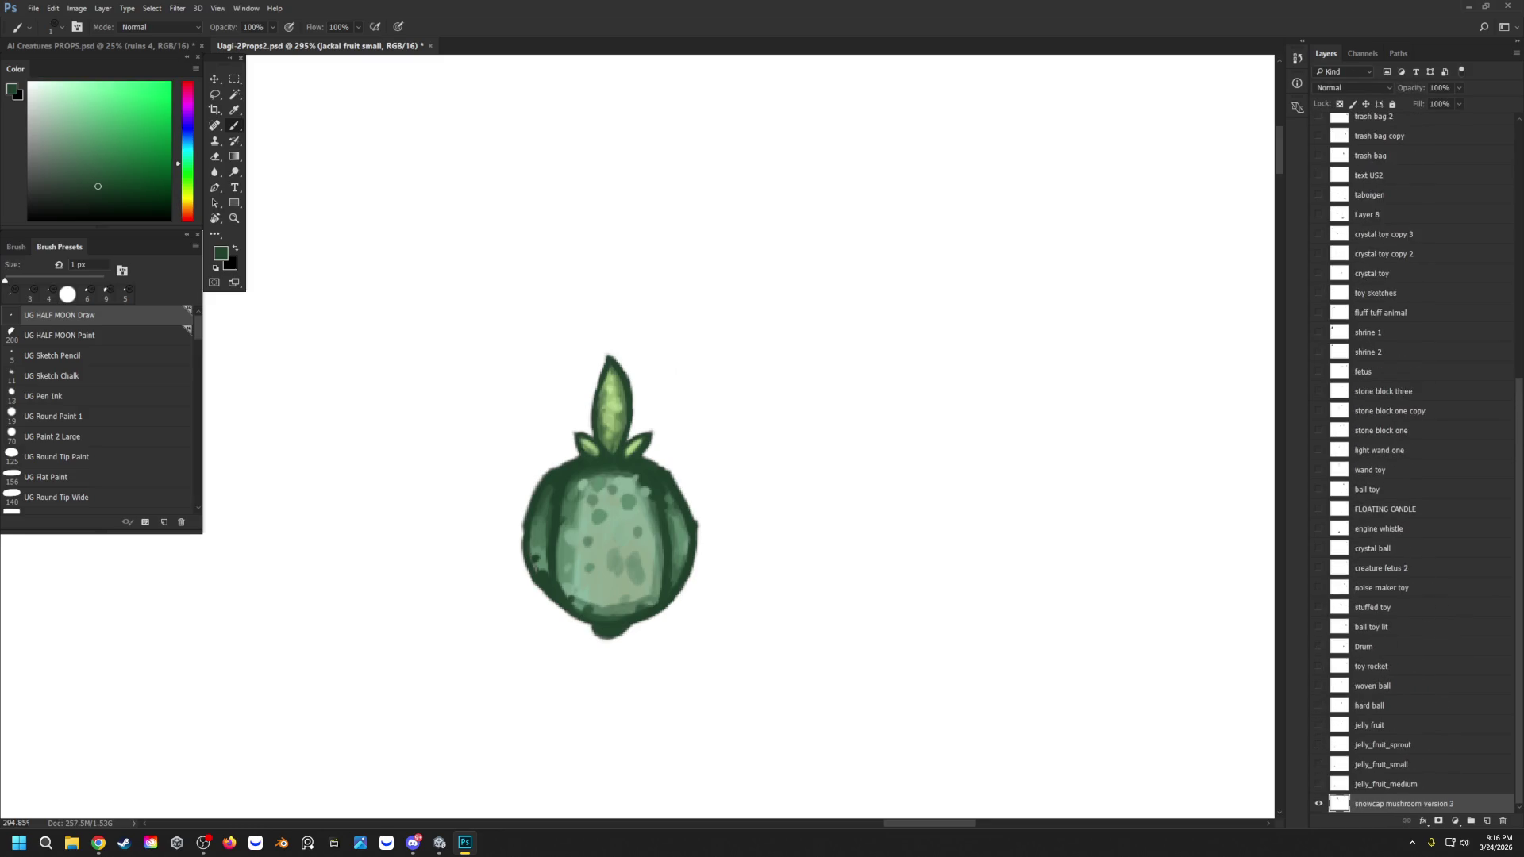
key("ctrl+bracketright")
key("ctrl+bracketright")
key("ctrl+bracketright")
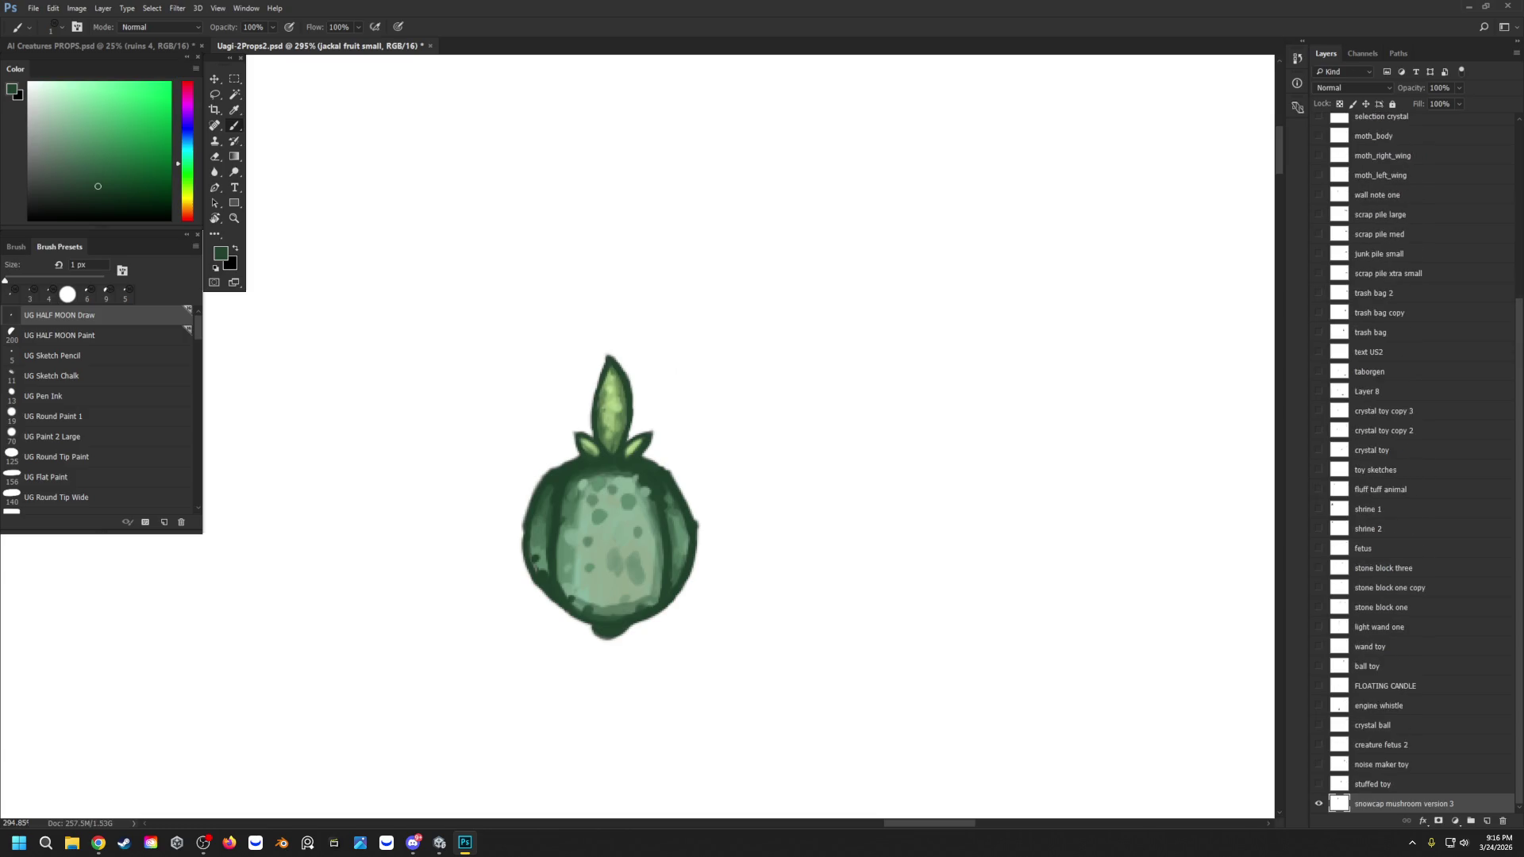
key("ctrl+bracketright")
key("ctrl+bracketright")
key("ctrl+bracketright")
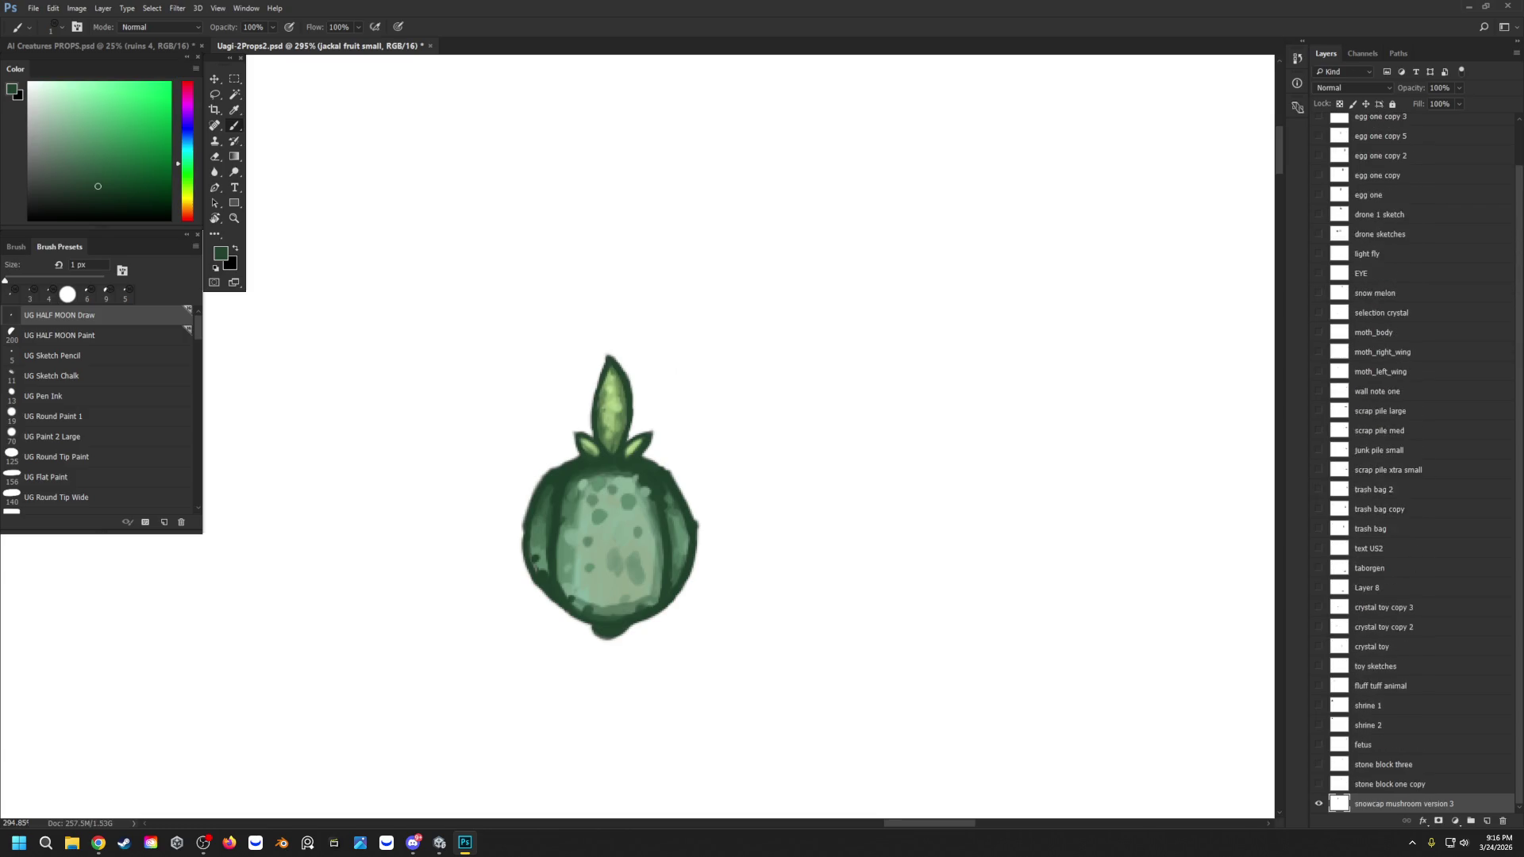
key("ctrl+bracketright")
key("ctrl+bracketright")
key("ctrl+bracketright")
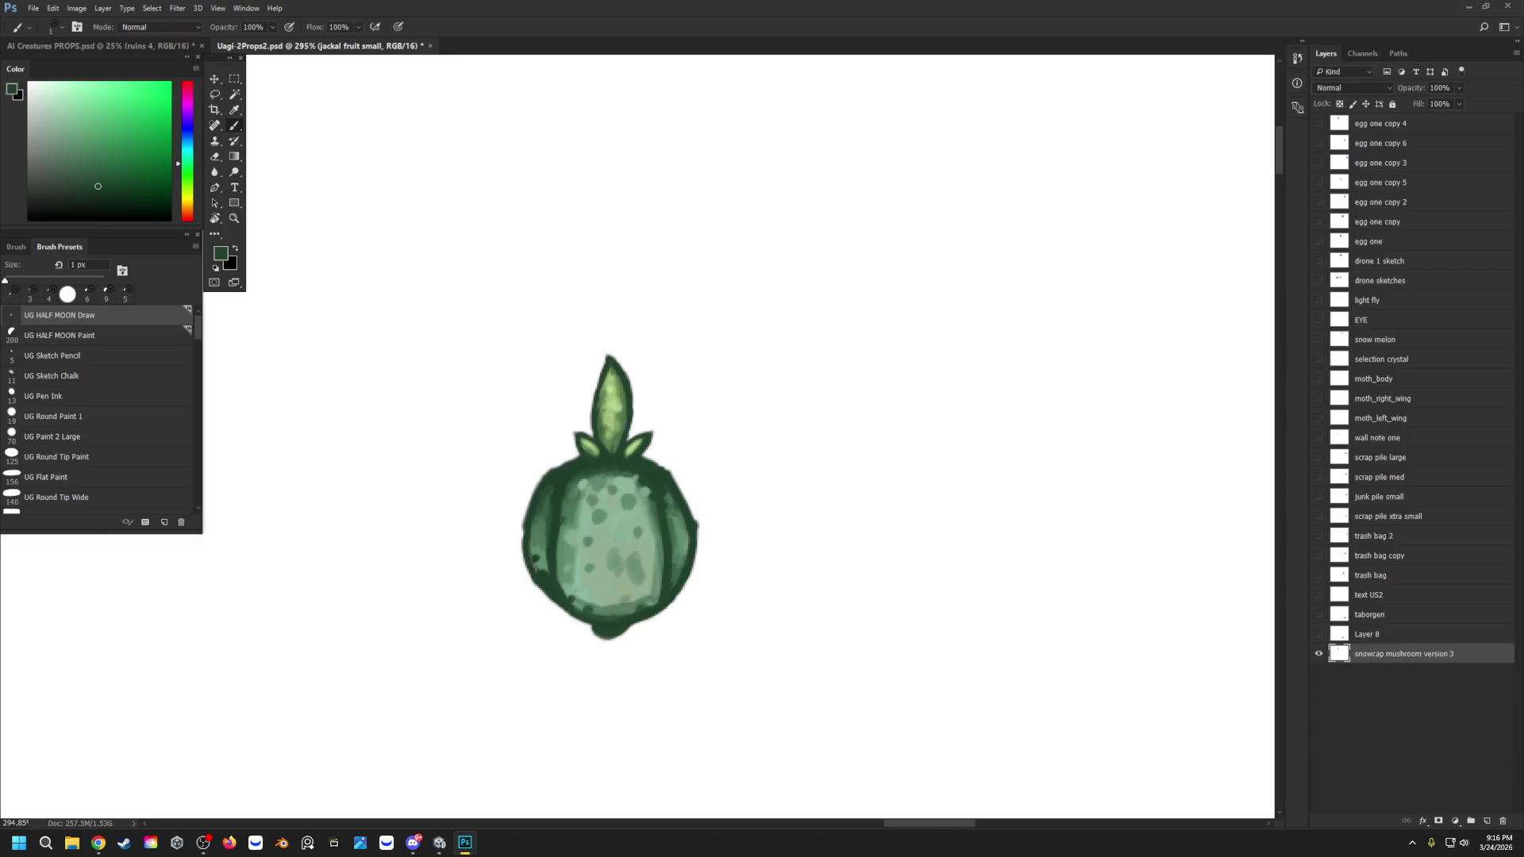
key("ctrl+bracketright")
key("ctrl+bracketright")
key("ctrl+bracketright")
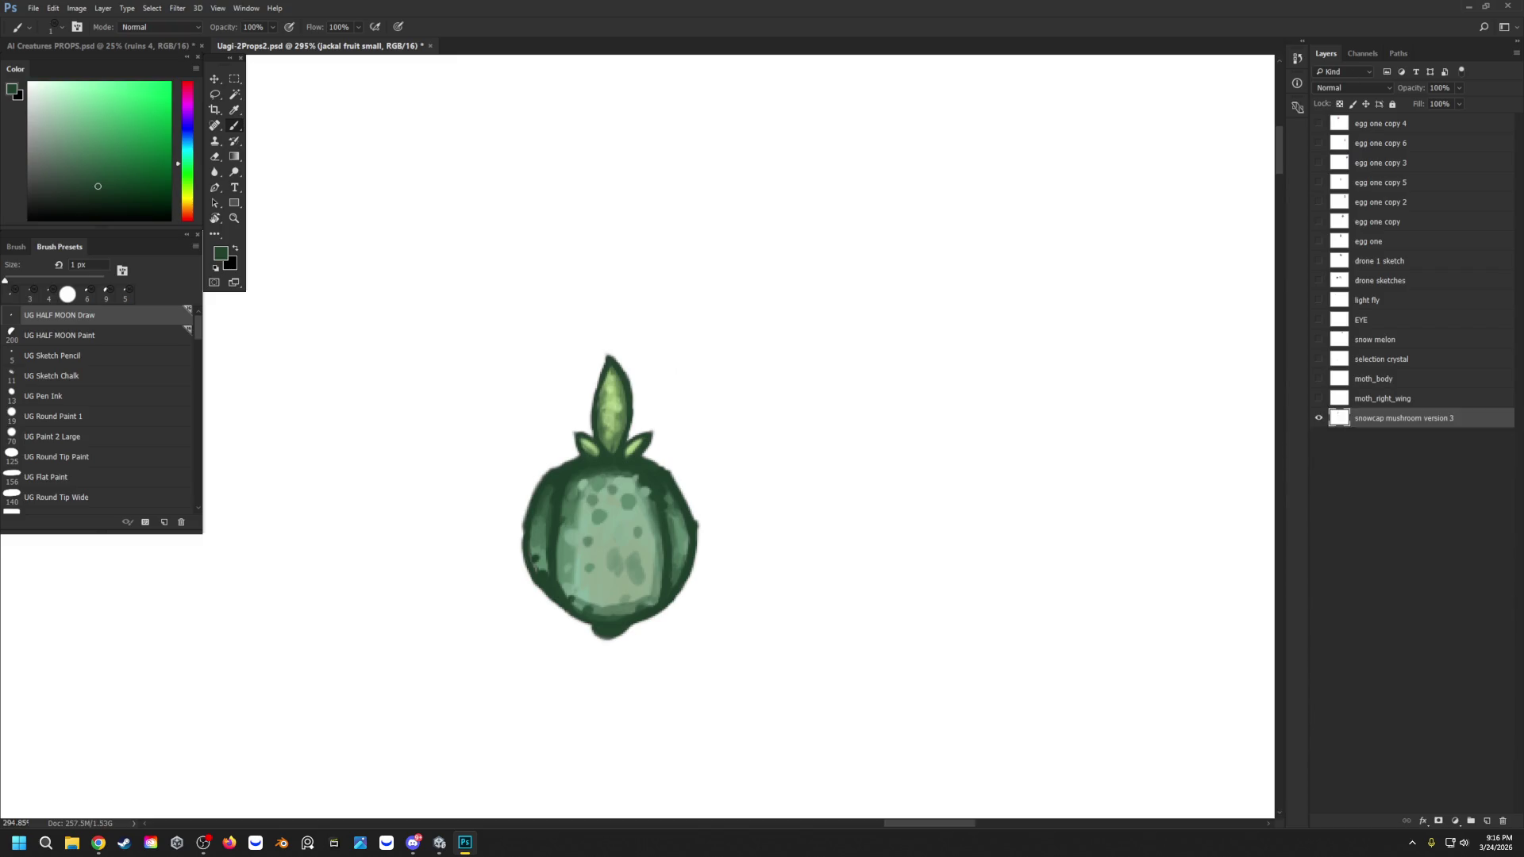
key("ctrl+bracketright")
key("ctrl+bracketright")
key("ctrl+bracketright")
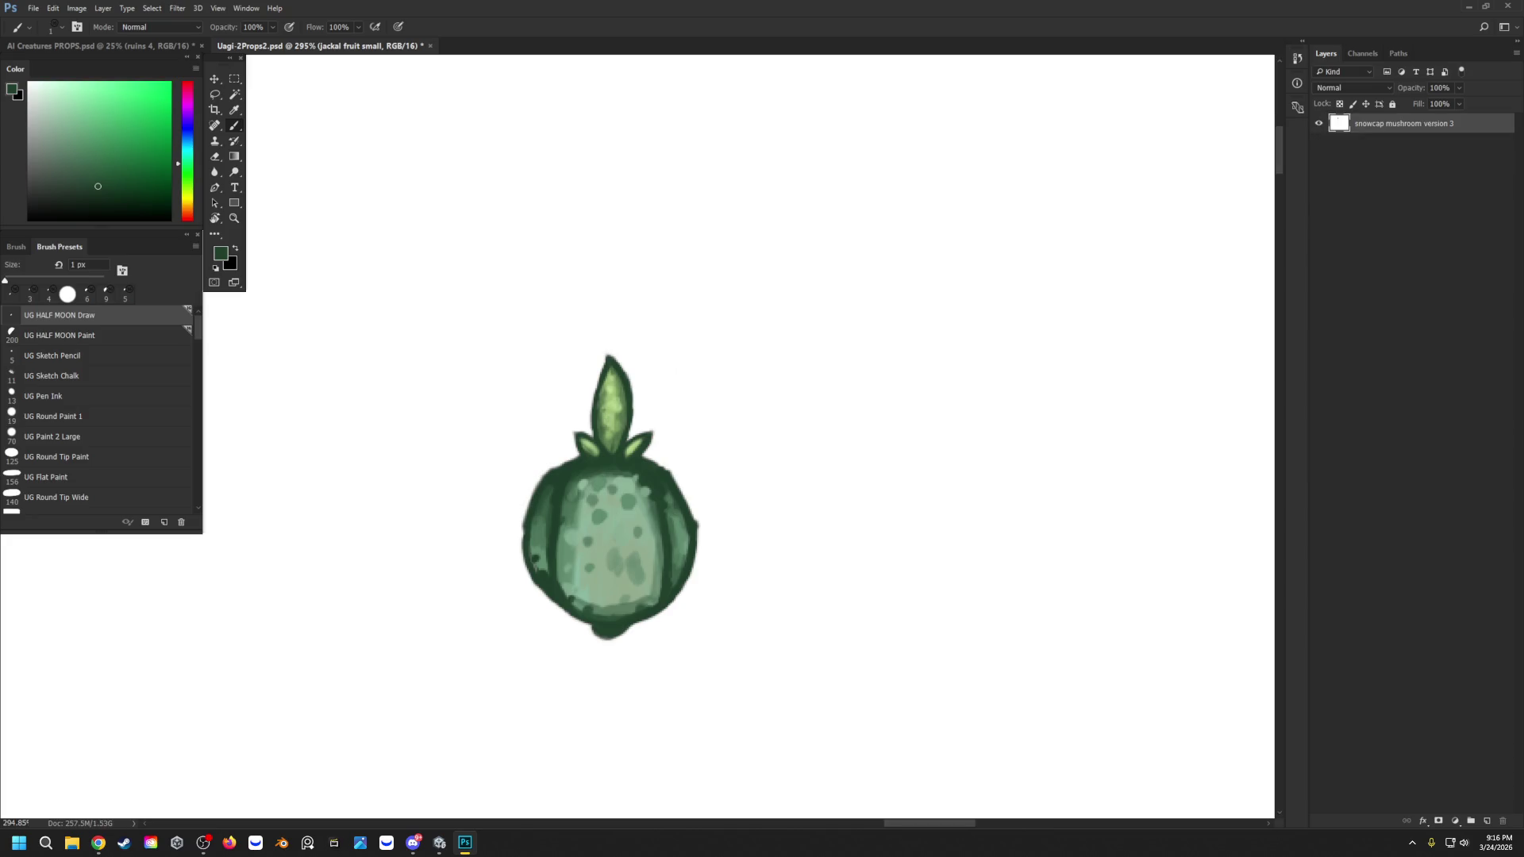
key("alt+comma")
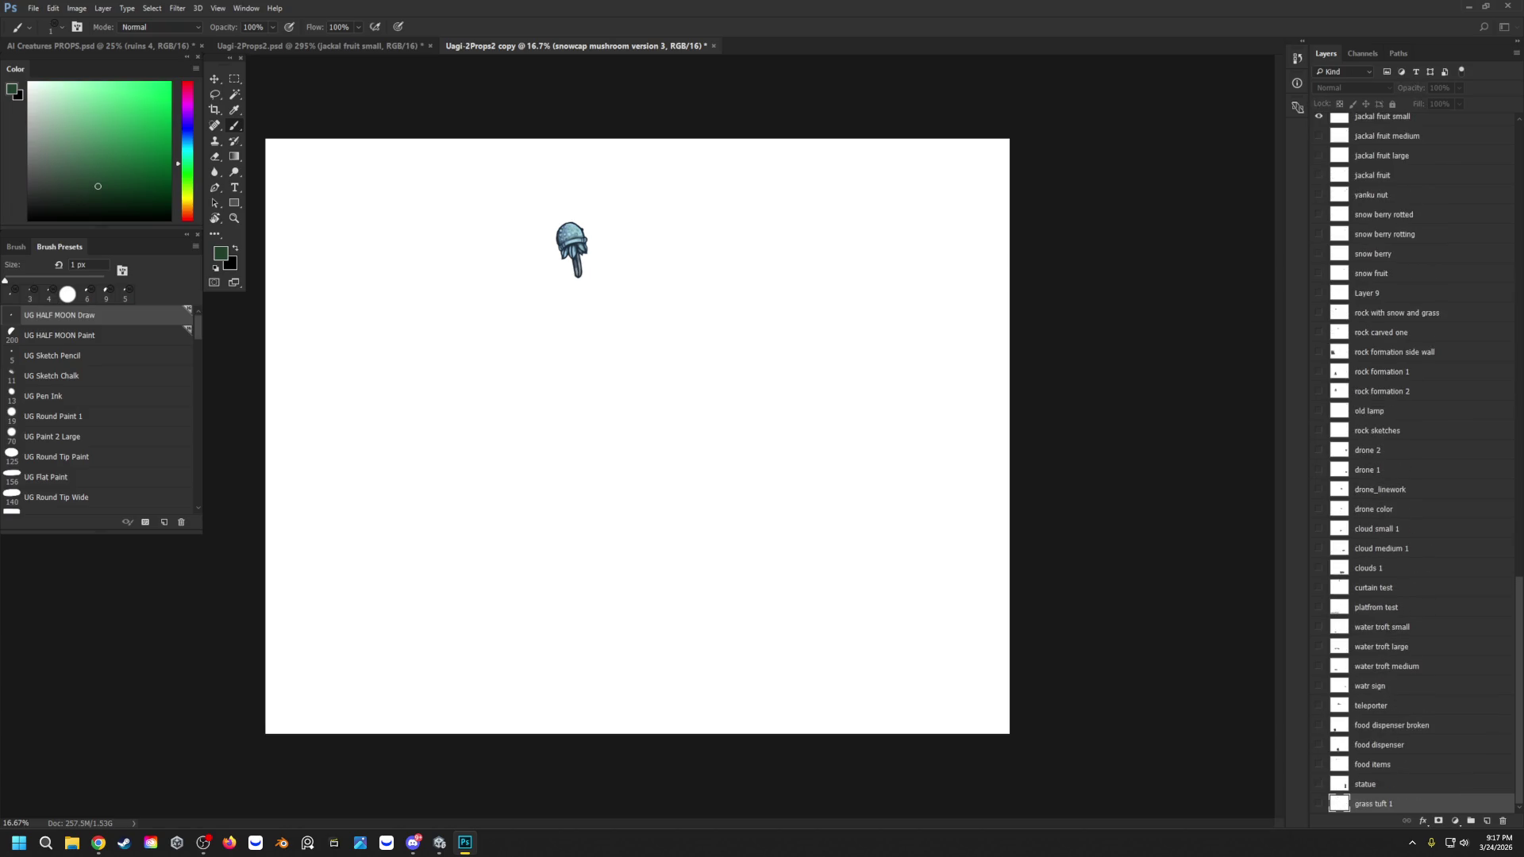
scroll(1413, 460, "up", 1)
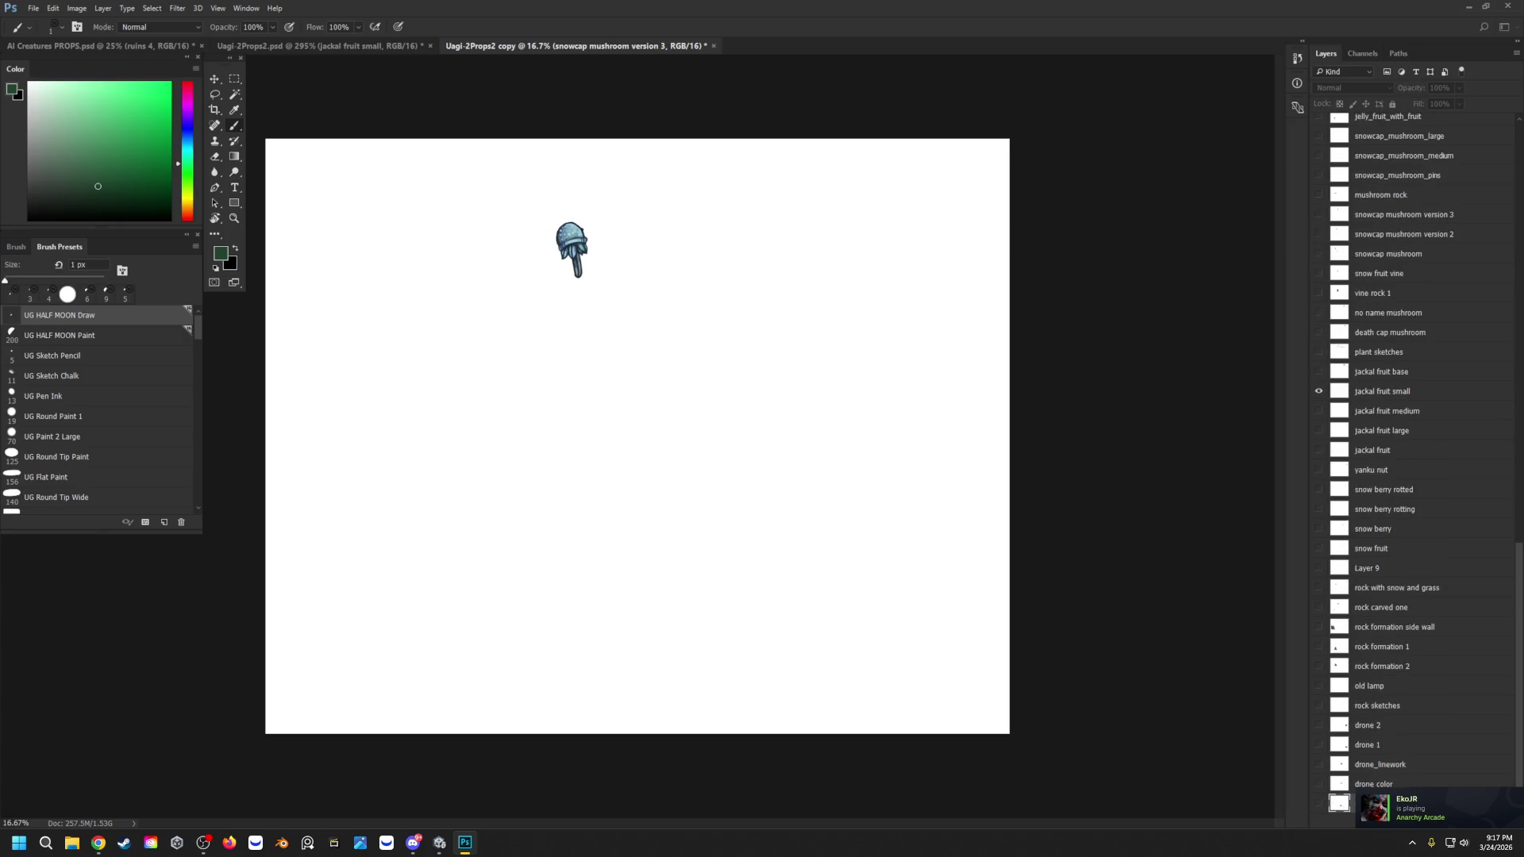
scroll(1413, 460, "up", 2)
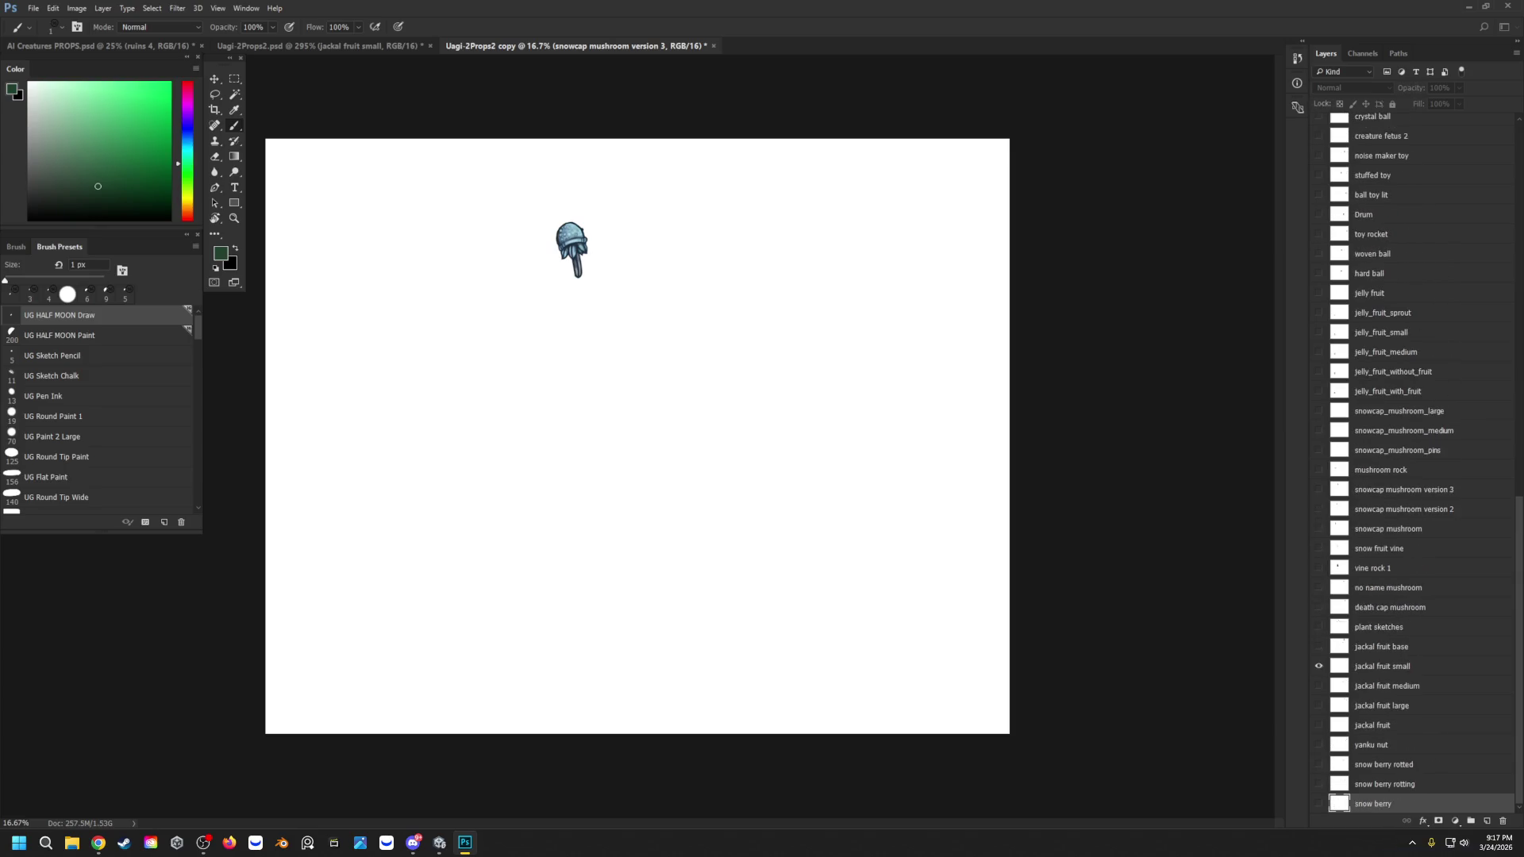
scroll(1413, 460, "up", 2)
scroll(1413, 461, "up", 2)
scroll(1413, 461, "up", 6)
scroll(1413, 460, "up", 7)
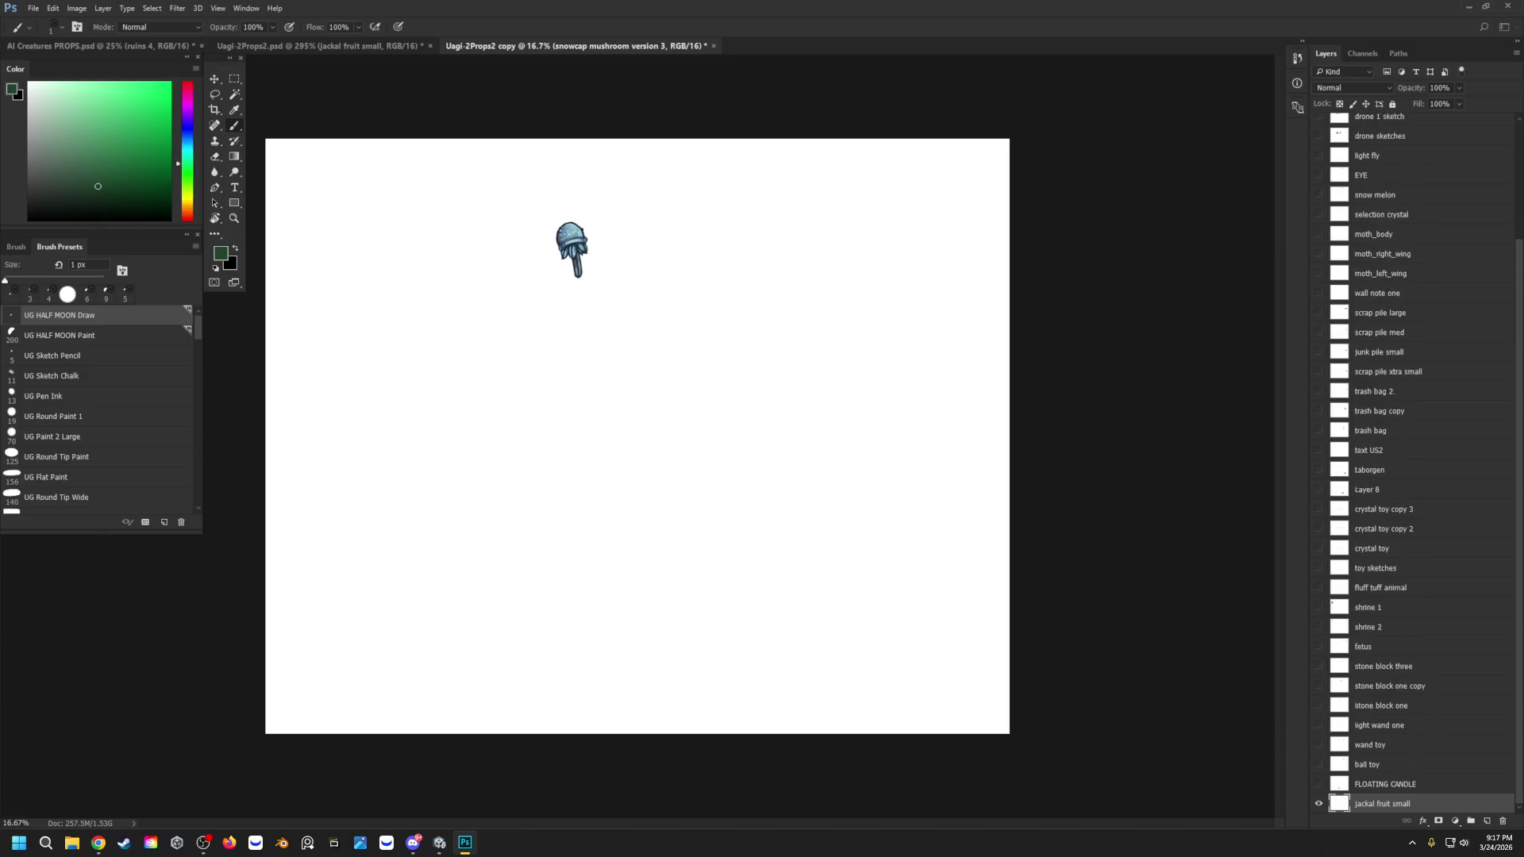
scroll(1413, 460, "up", 5)
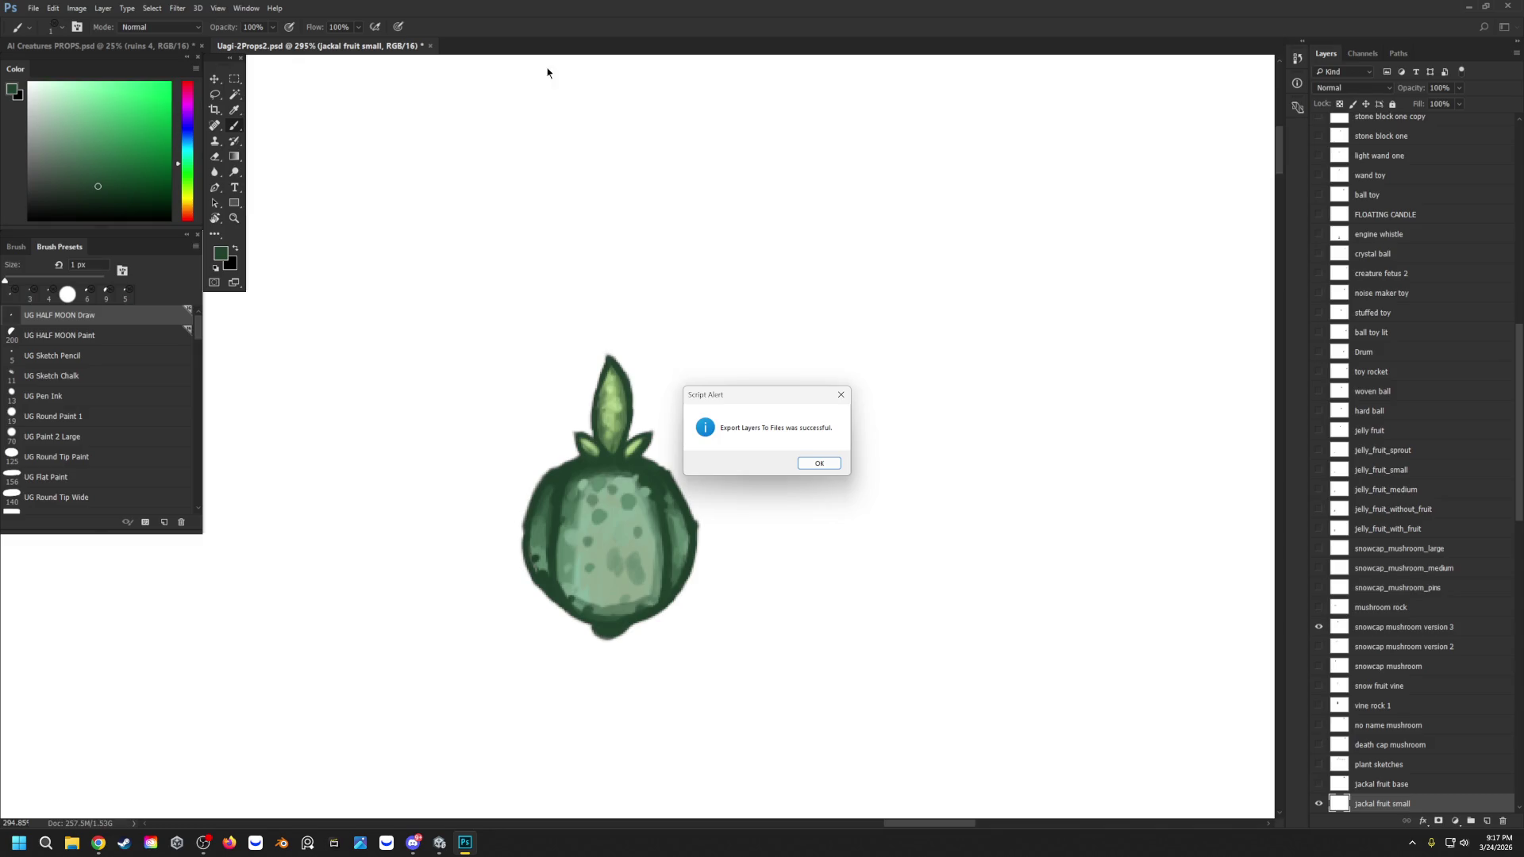
left_click(816, 465)
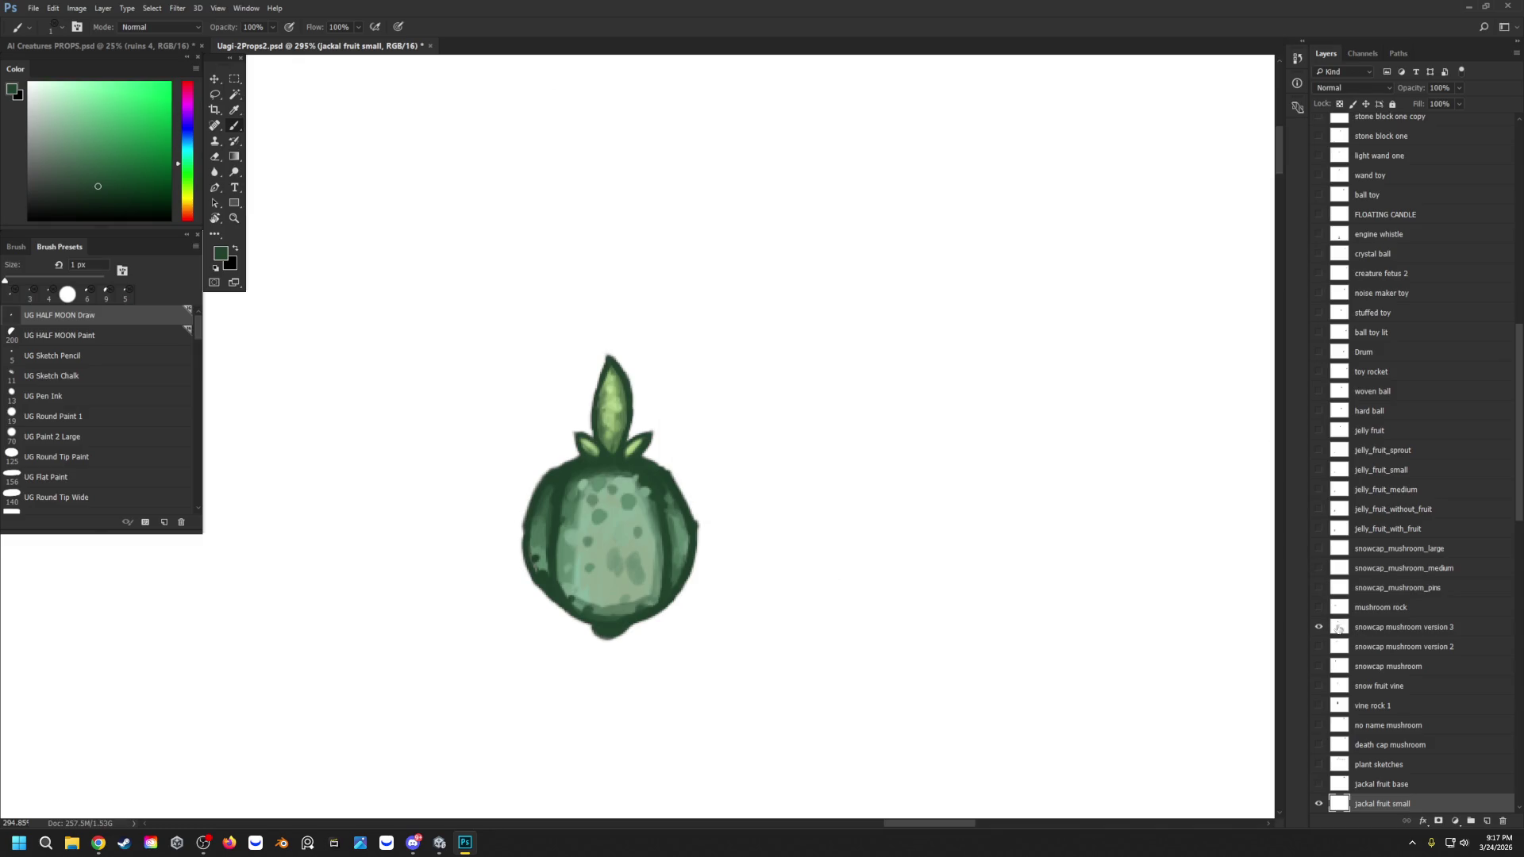
scroll(1319, 635, "up", 4)
scroll(1347, 592, "down", 10)
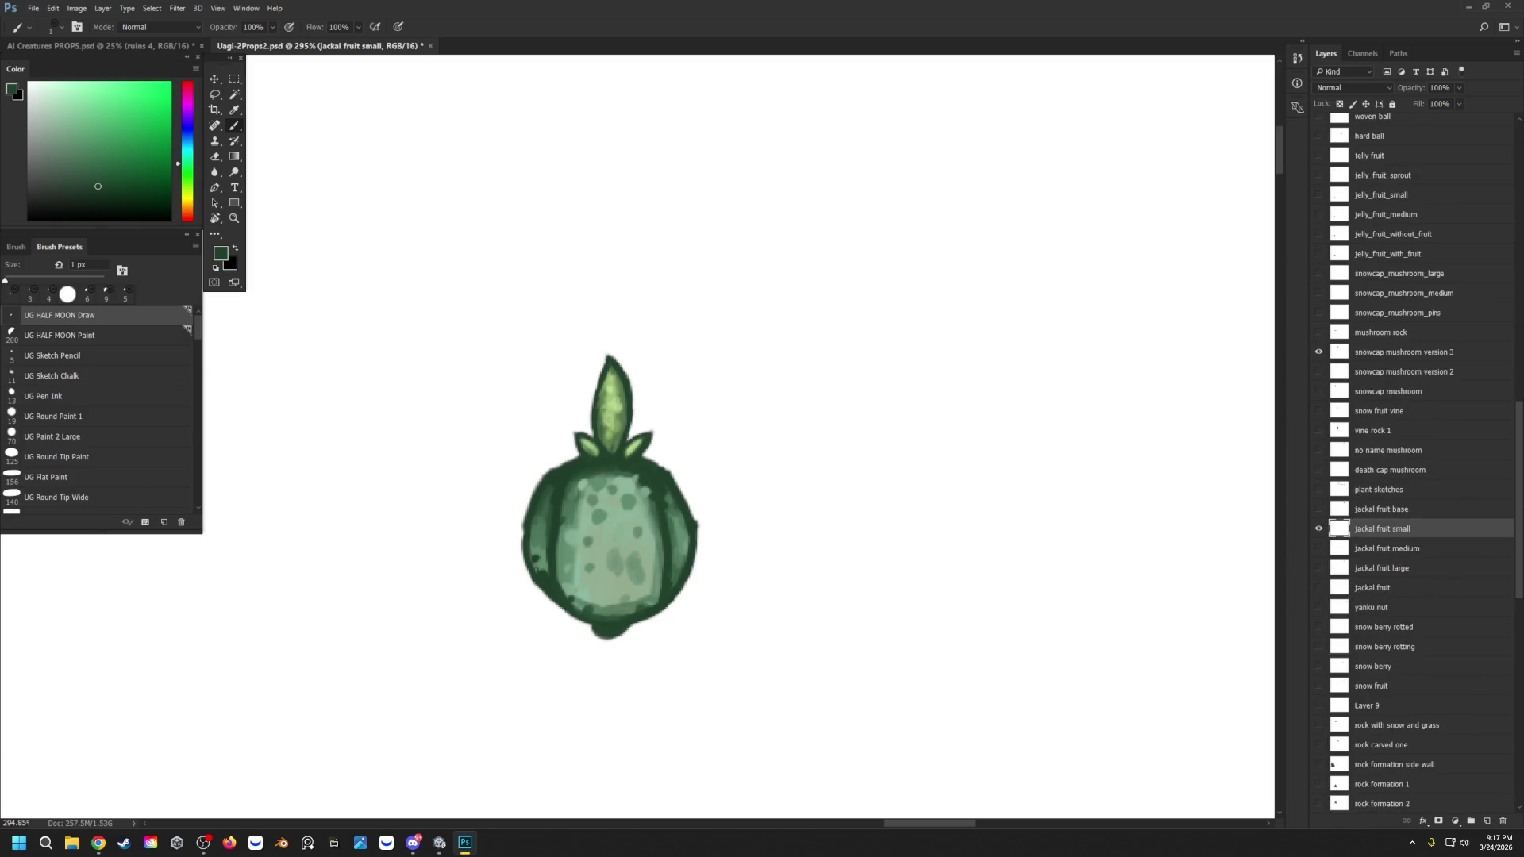
left_click(1468, 6)
left_click(23, 266)
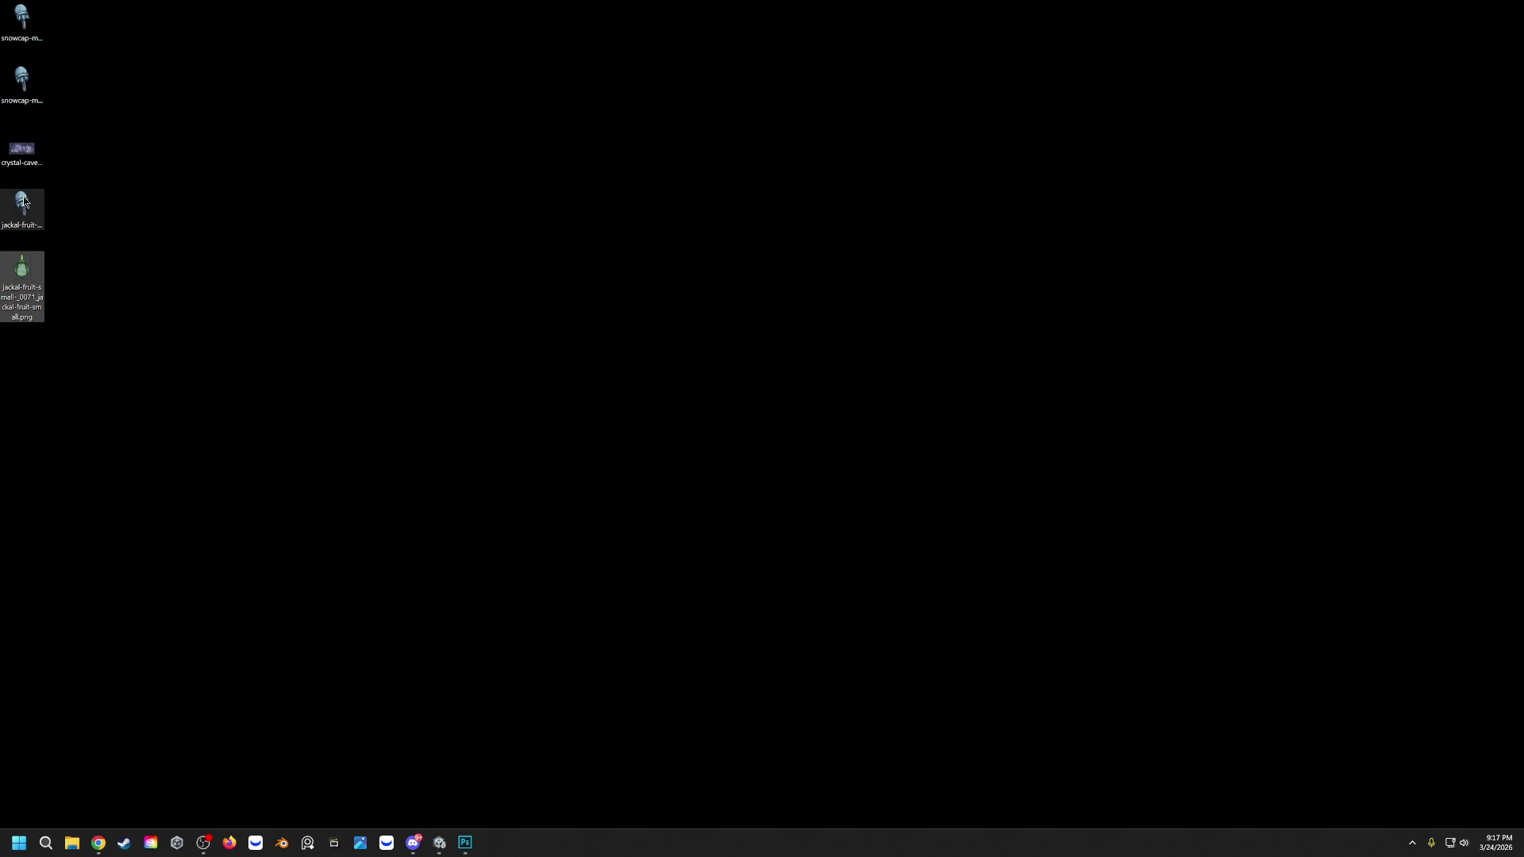
left_click(23, 200)
left_click(30, 274)
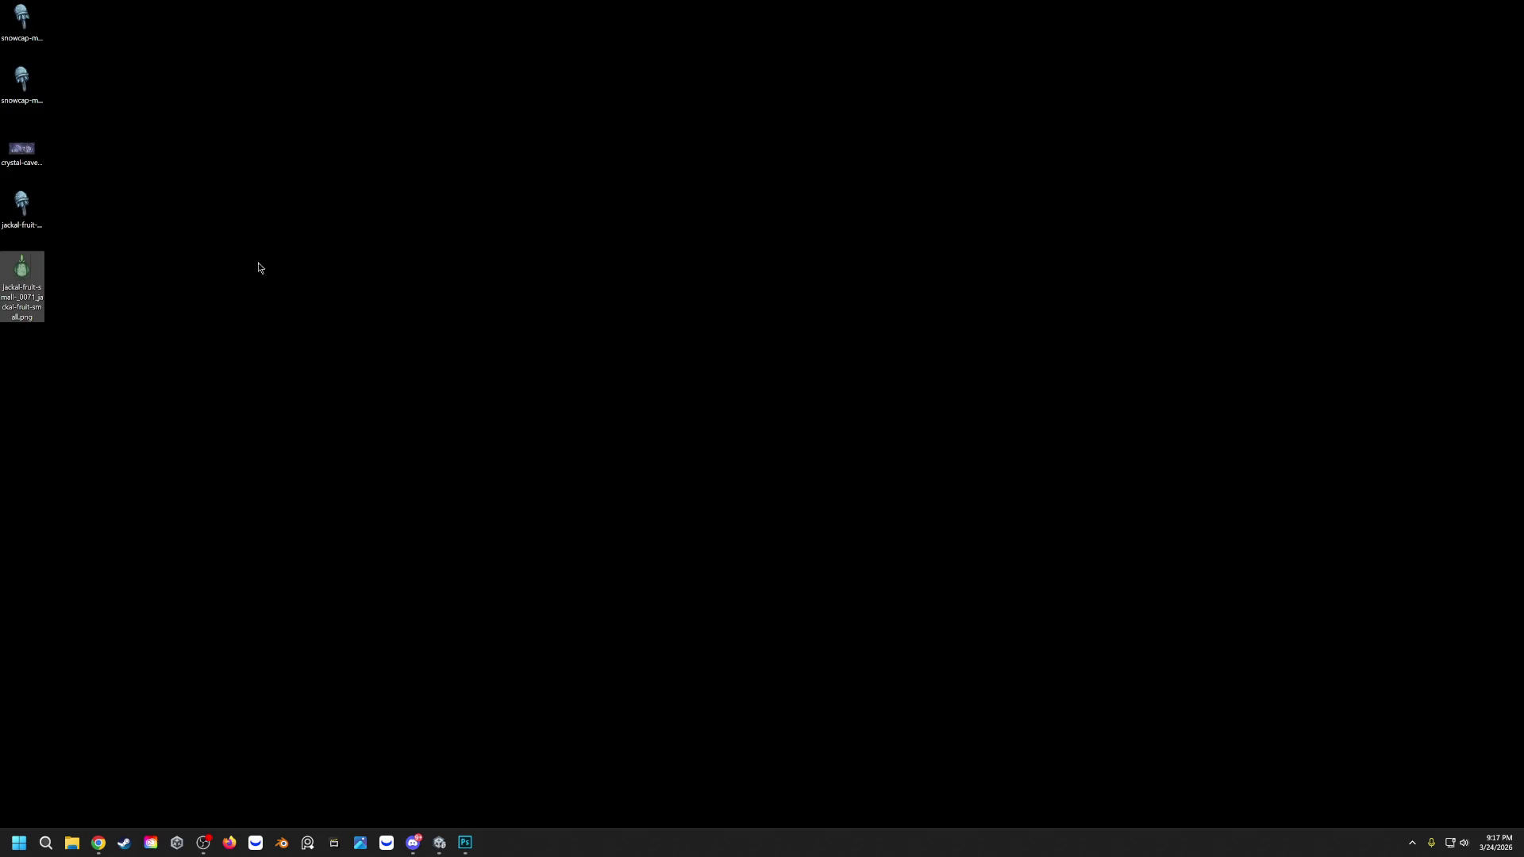
left_click(466, 845)
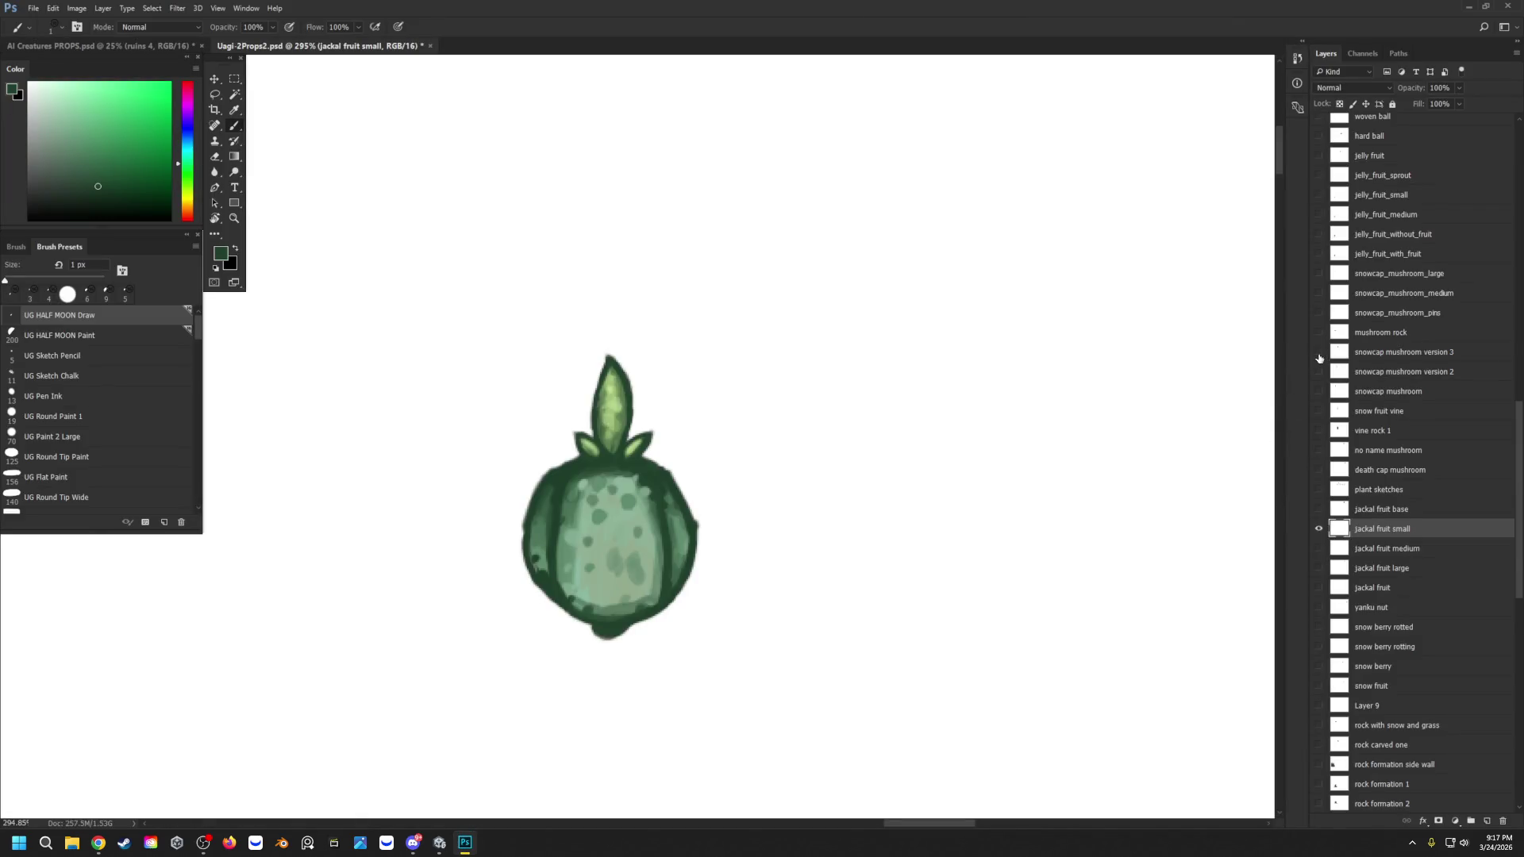
Step: Show and select the 'jackal fruit medium' layer while hiding 'jackal fruit small'
left_click(1319, 549)
left_click(1318, 531)
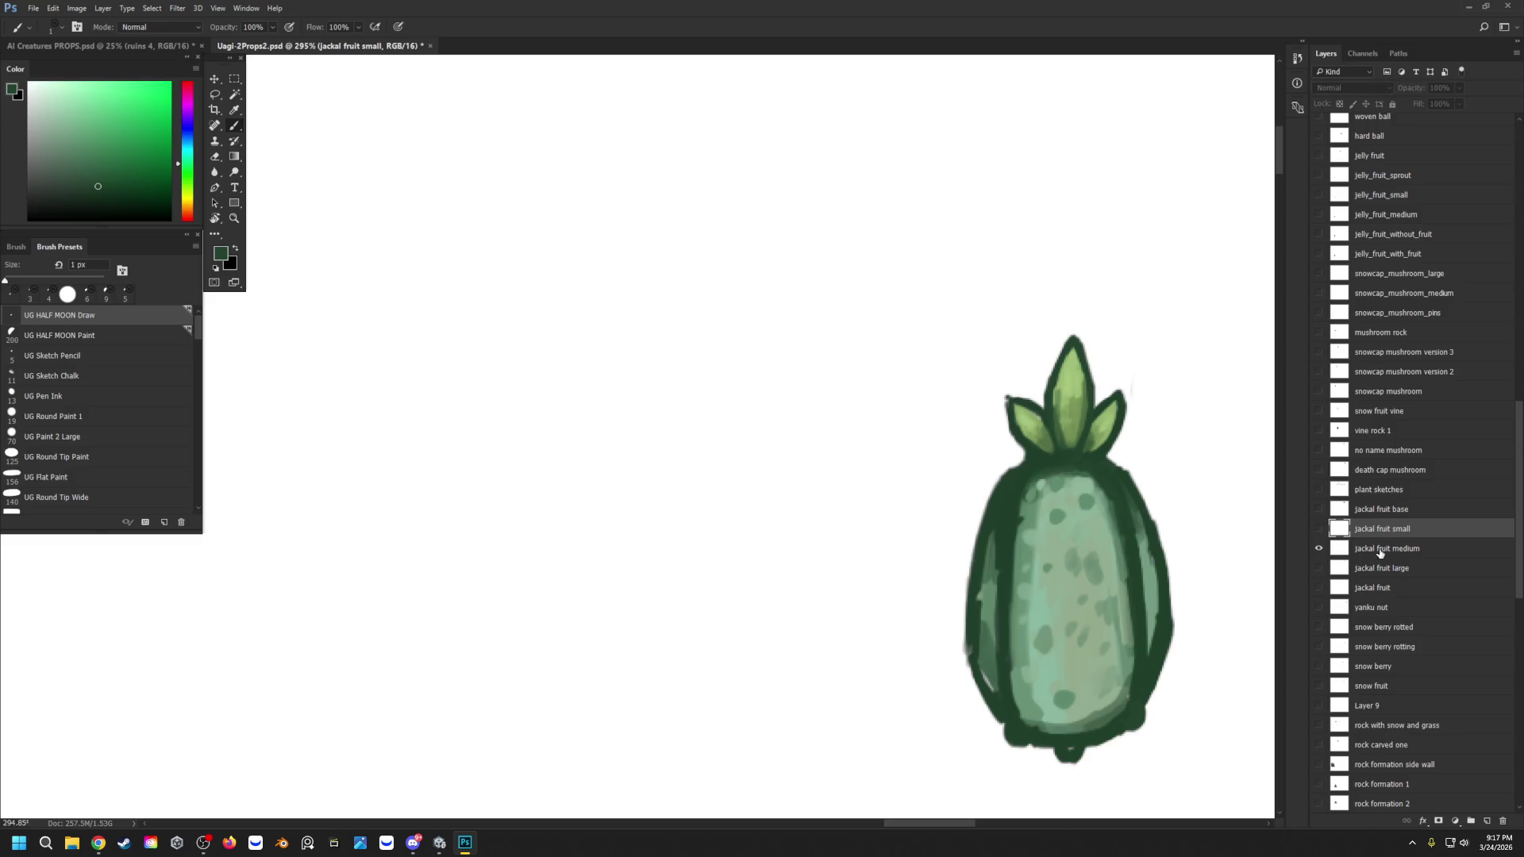
left_click(1380, 551)
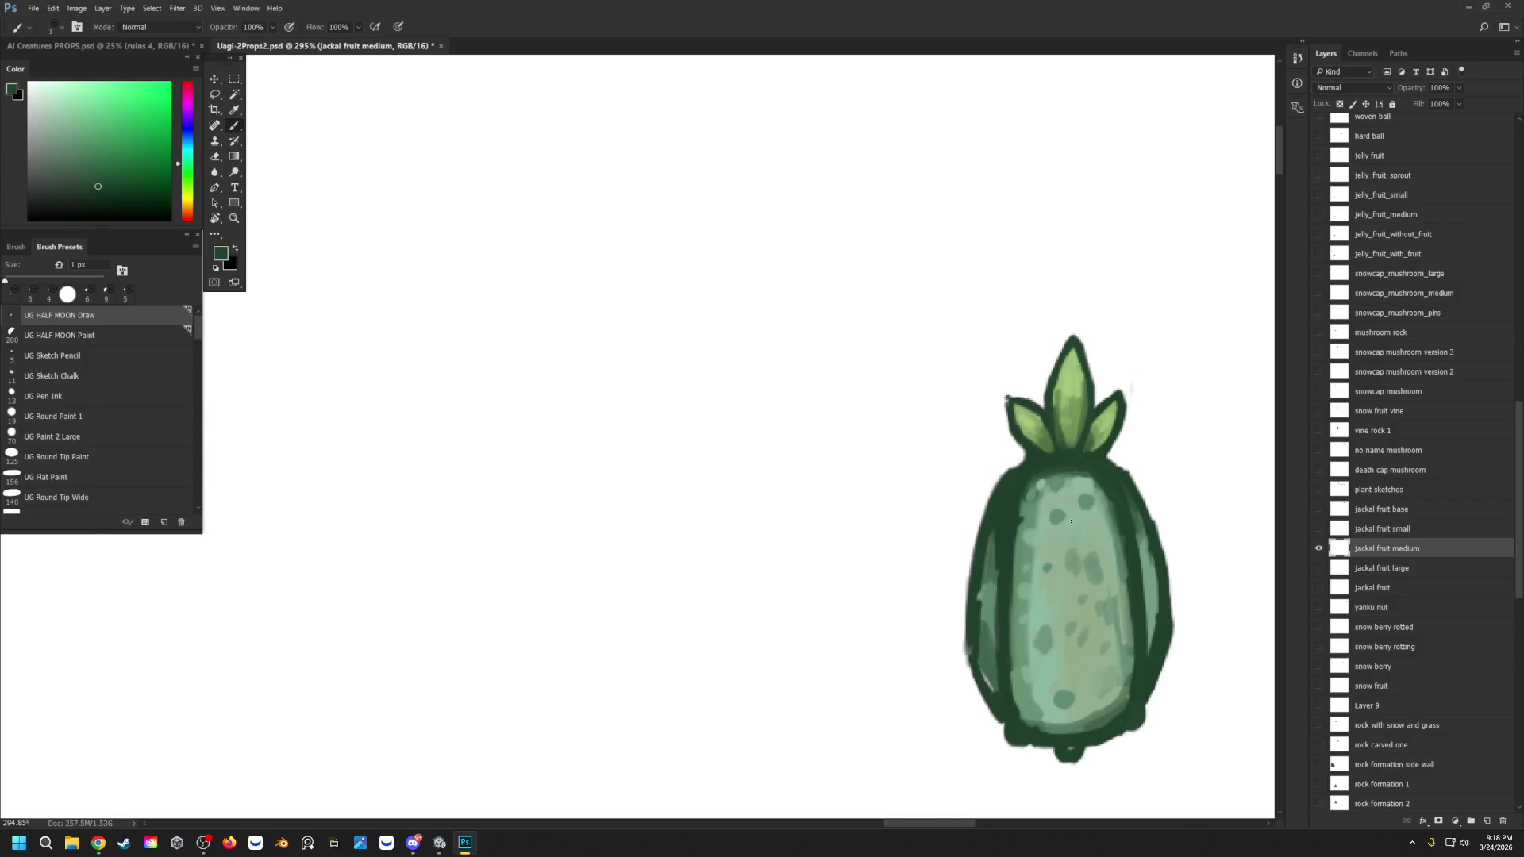
Step: Sample dark greens from the medium fruit and set the brush to 3 px
left_click(984, 676, "alt")
key("bracketright")
key("bracketright")
key("bracketright")
left_click(973, 643, "alt")
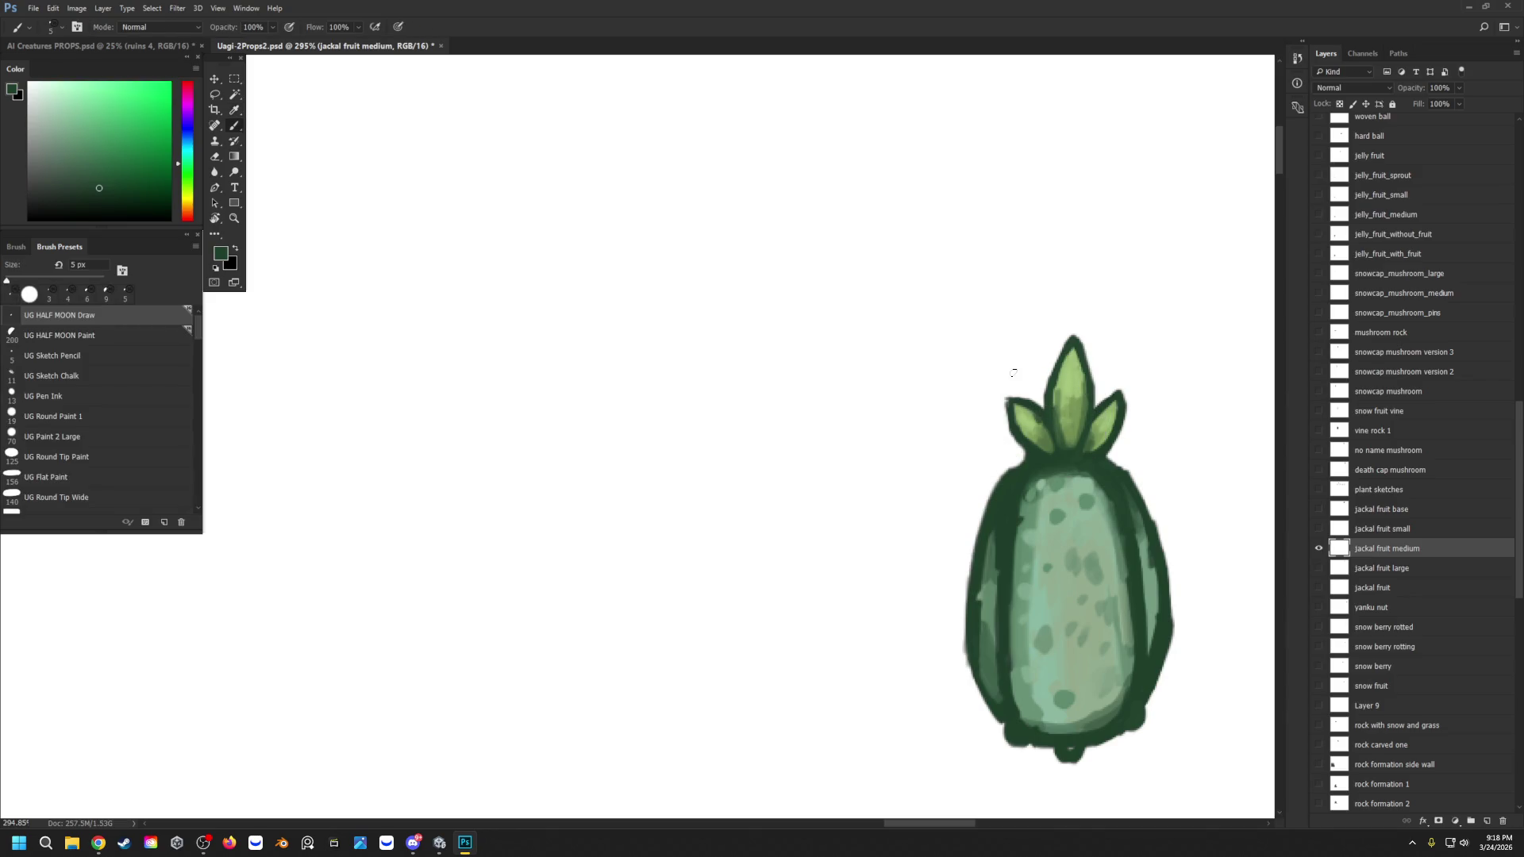
key("bracketleft")
left_click(33, 8)
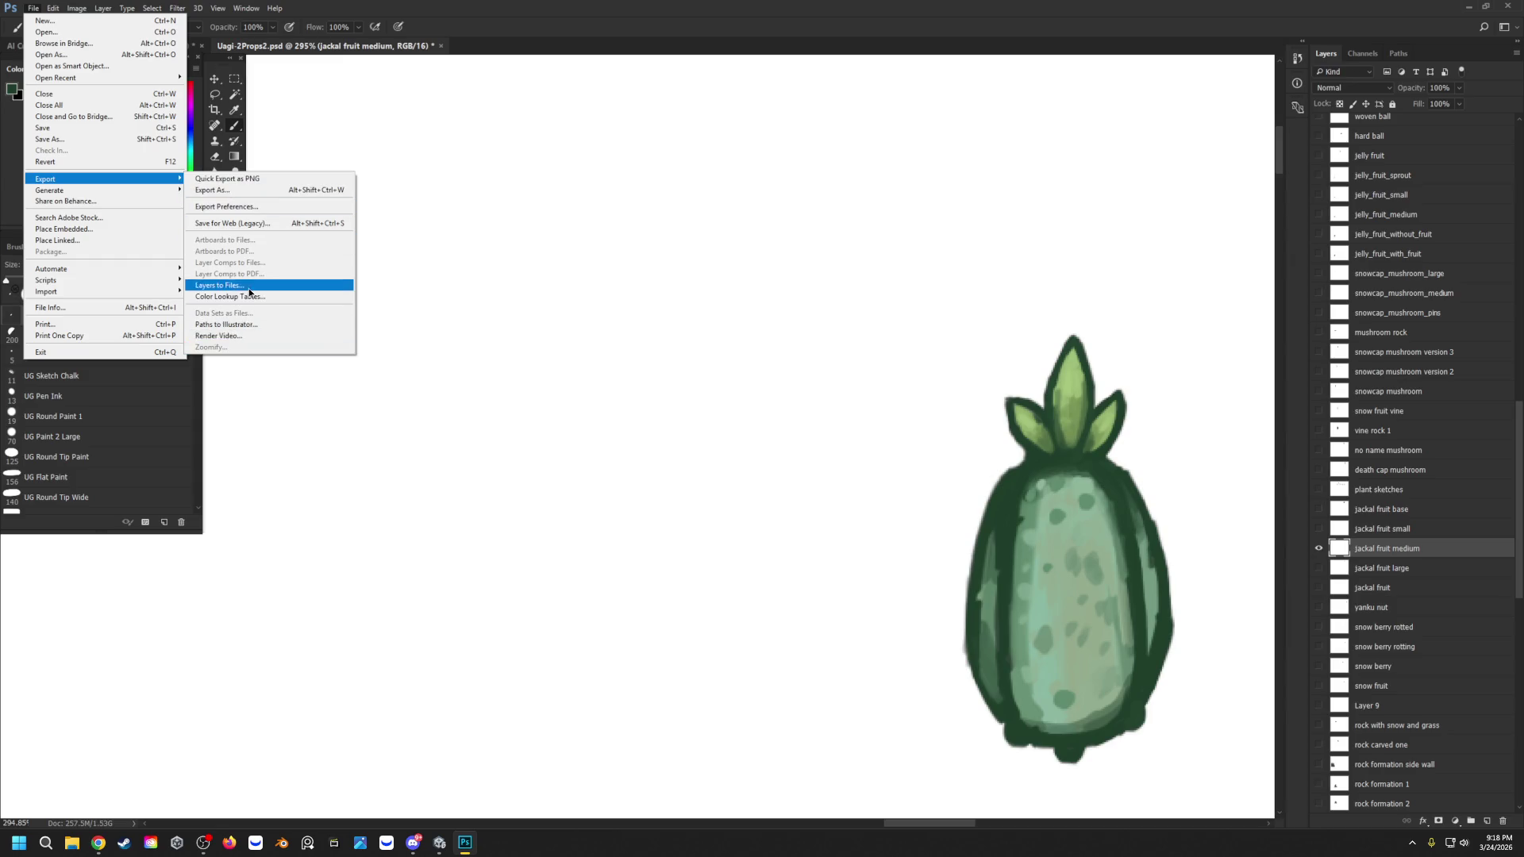
Step: Run Layers to Files as trimmed, transparent PNG-24, and decline the incoming WhatsApp call
left_click(249, 287)
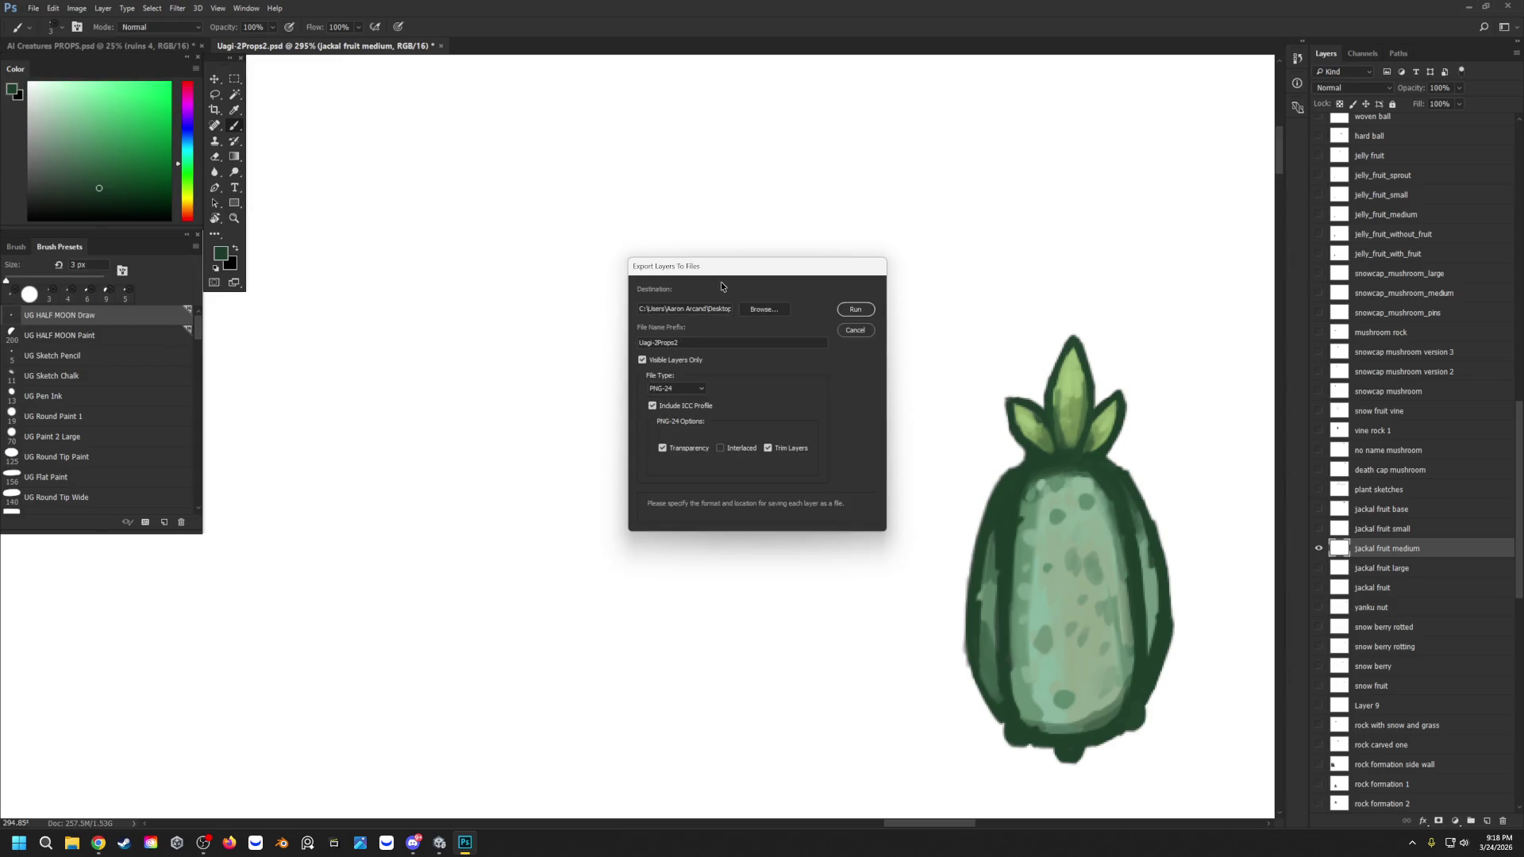
key("Return")
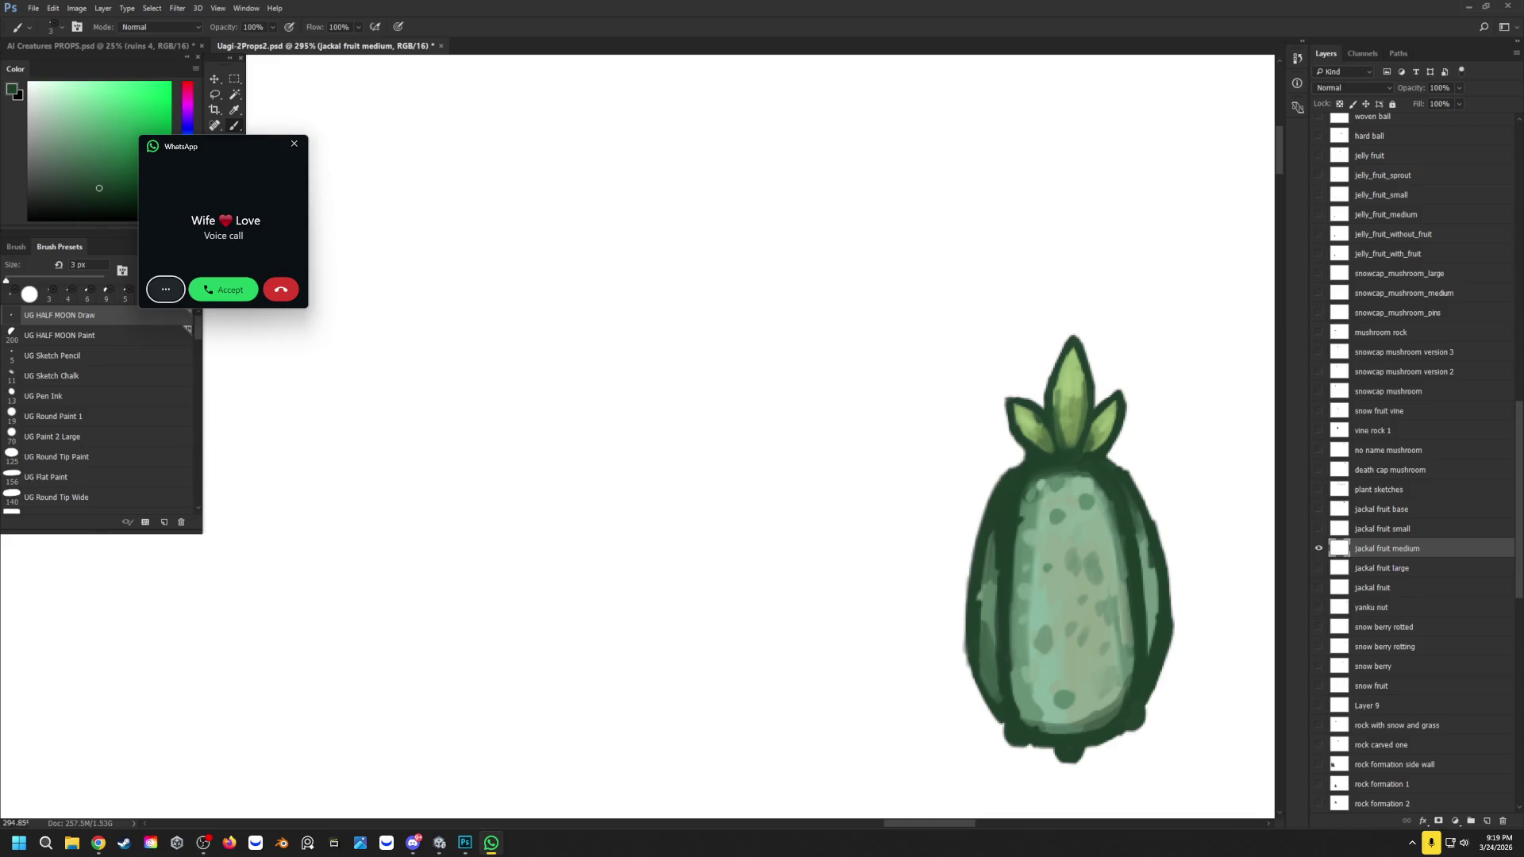
left_click(278, 289)
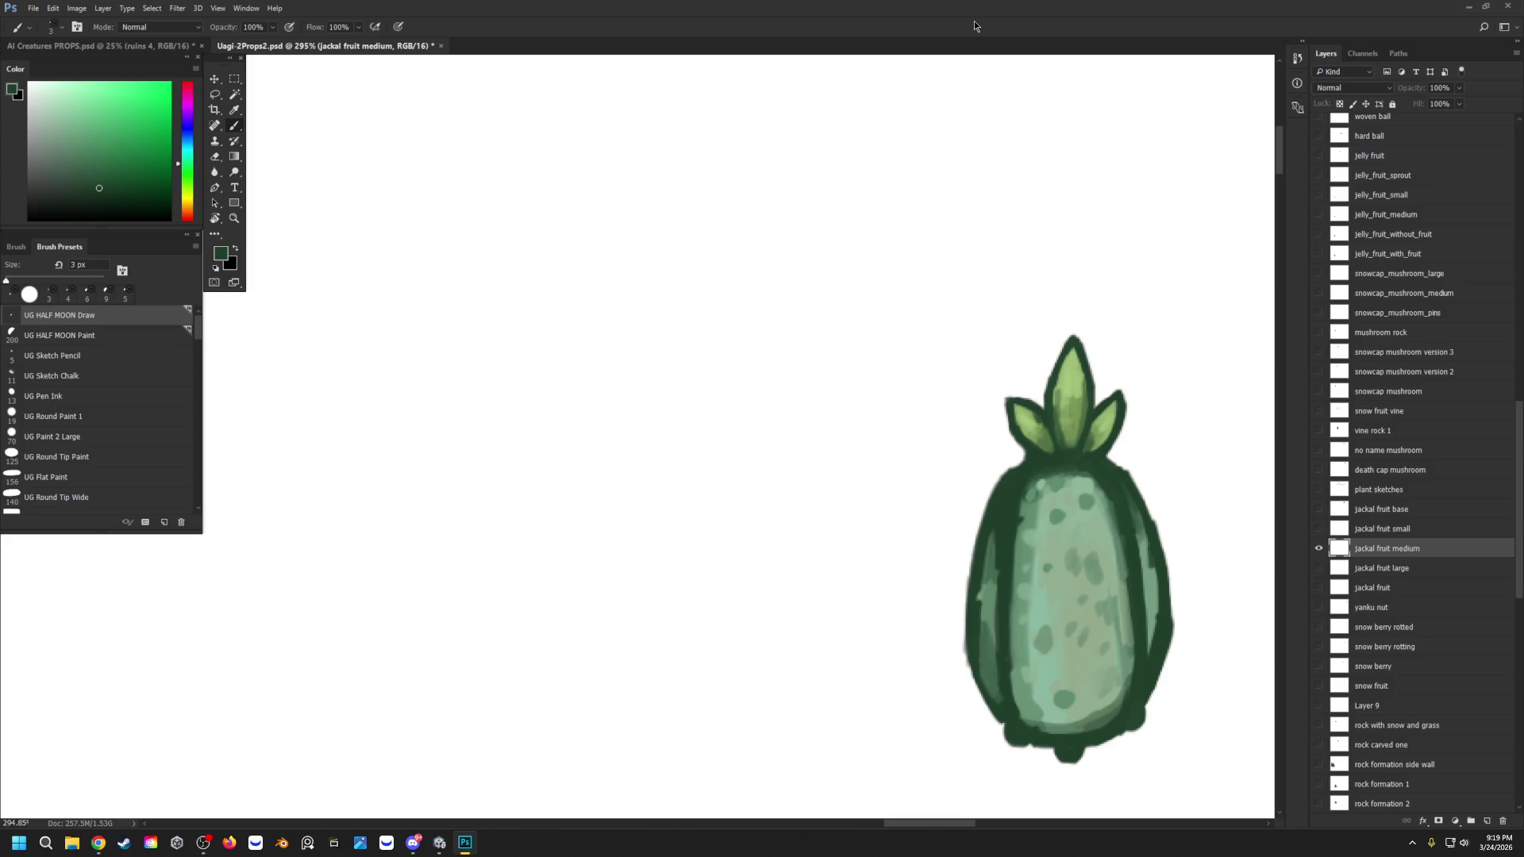
key("alt+period")
Step: Wait for the second export run to complete and close the success alert
key("alt+bracketright")
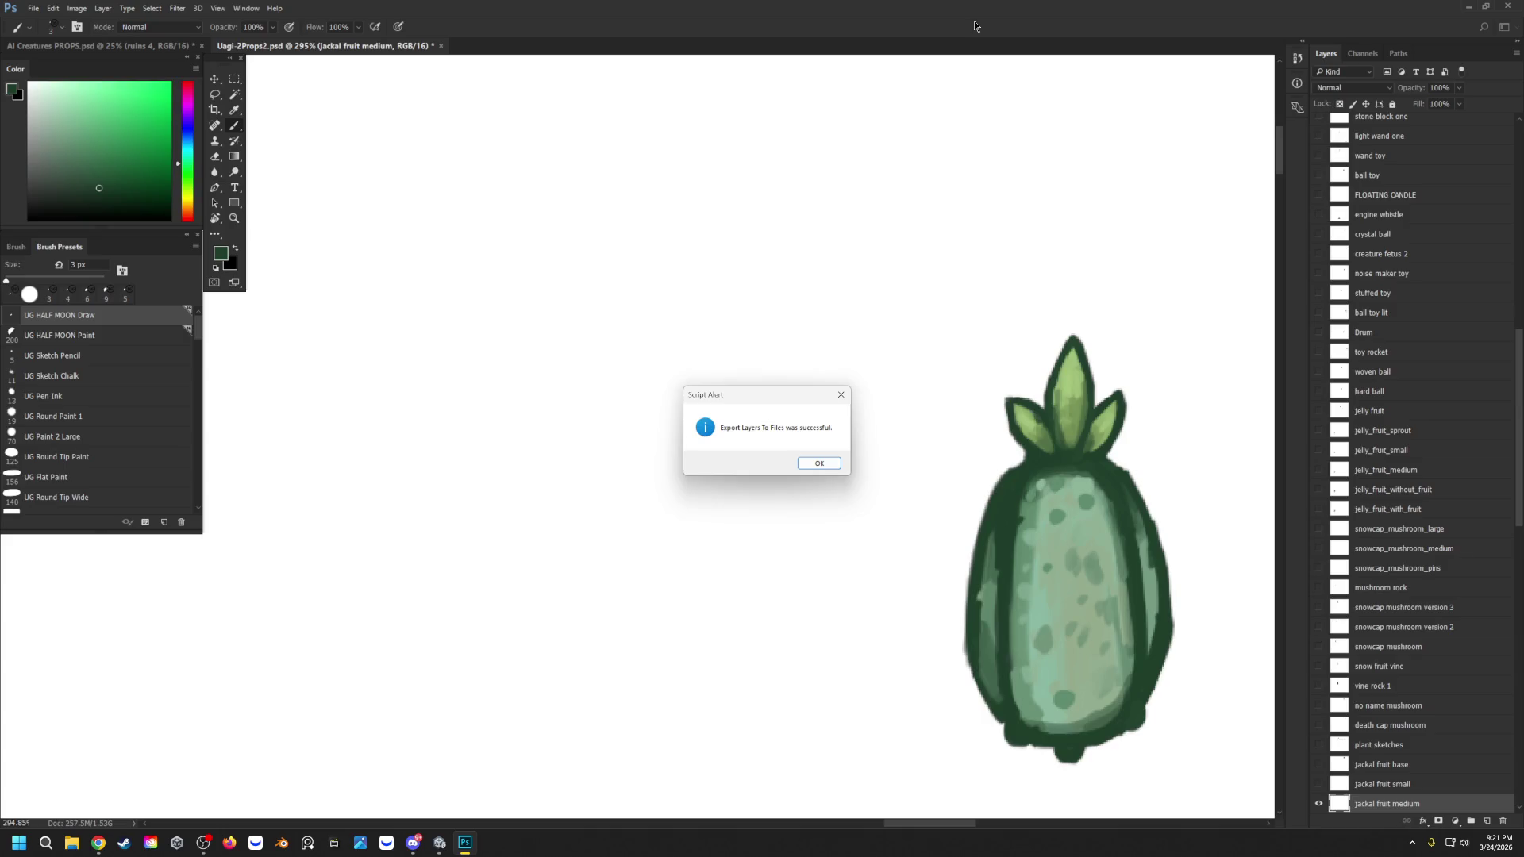
key("Return")
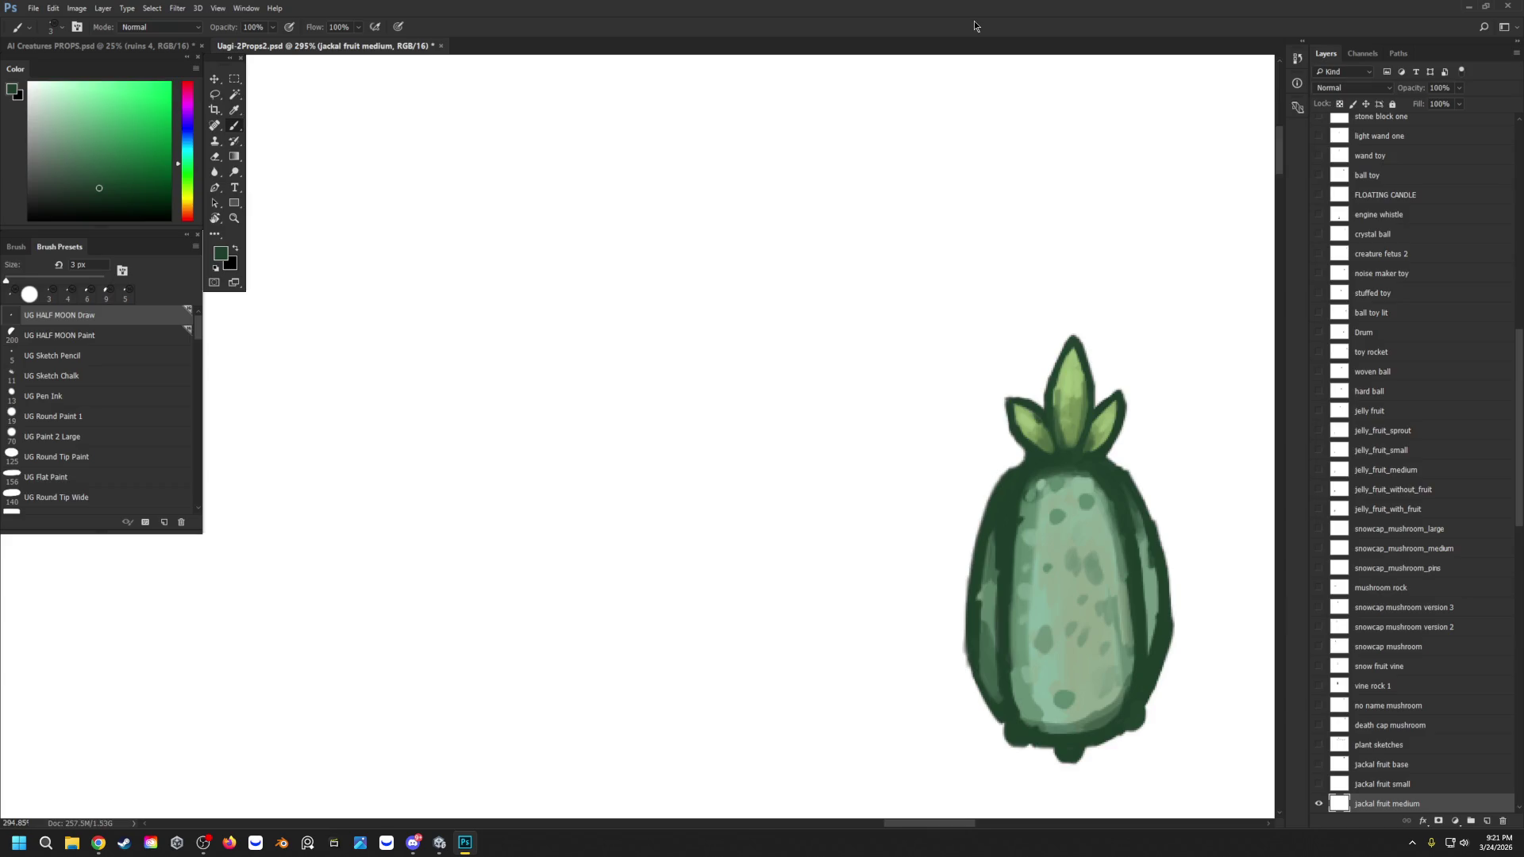
Step: Leave only the medium jackal fruit visible, minimise Photoshop, and select its new PNG on the desktop
scroll(1379, 603, "down", 3)
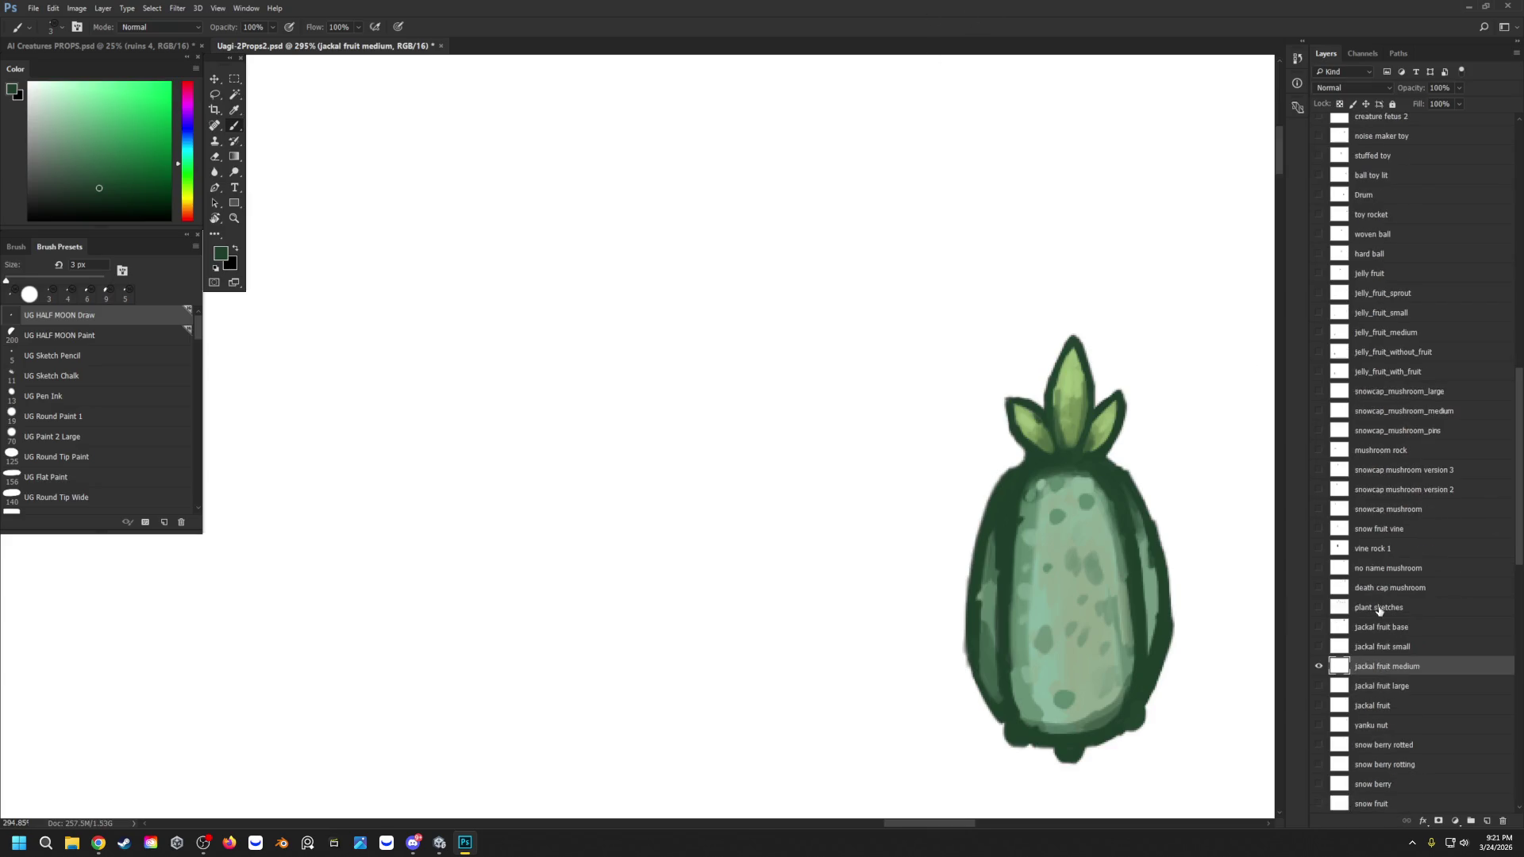
left_click(1319, 686)
left_click(1319, 666)
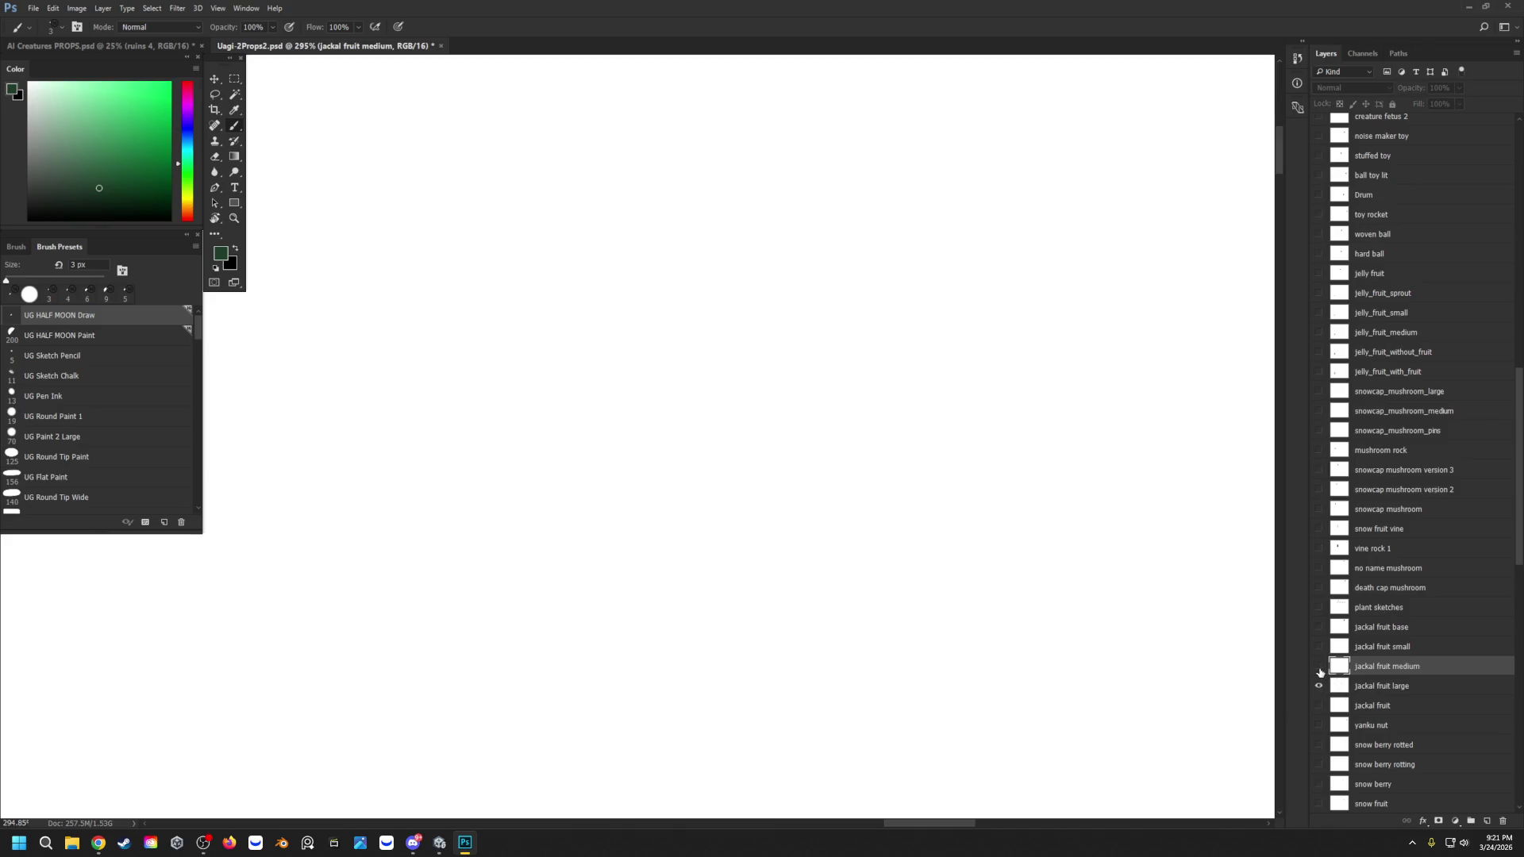
left_click(1319, 668)
left_click(1320, 672)
left_click(1319, 672)
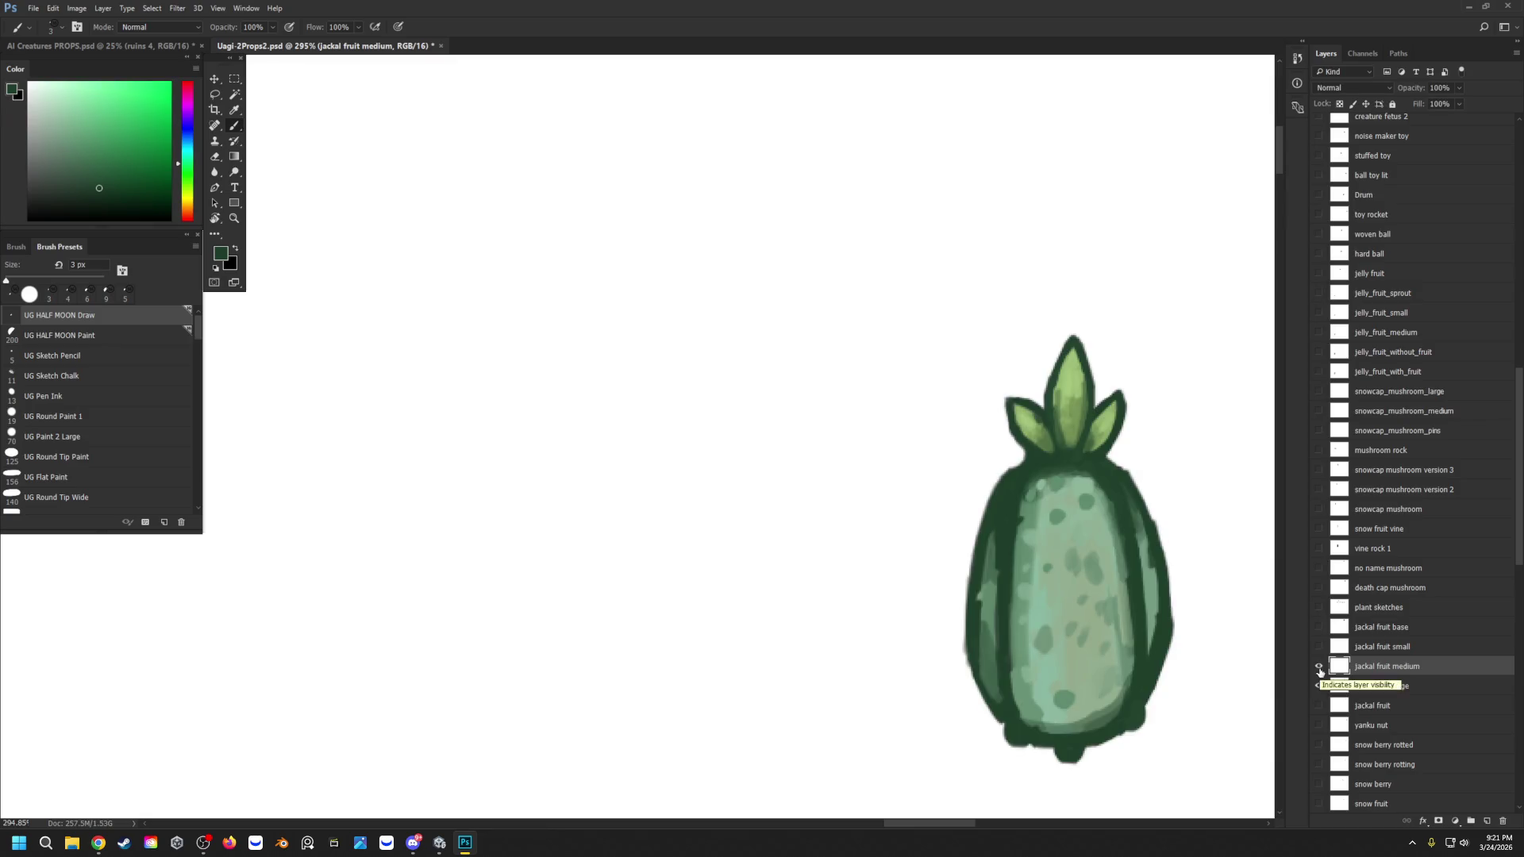
left_click(1319, 671)
left_click(1319, 672)
left_click(1320, 687)
left_click(1468, 6)
left_click(21, 332)
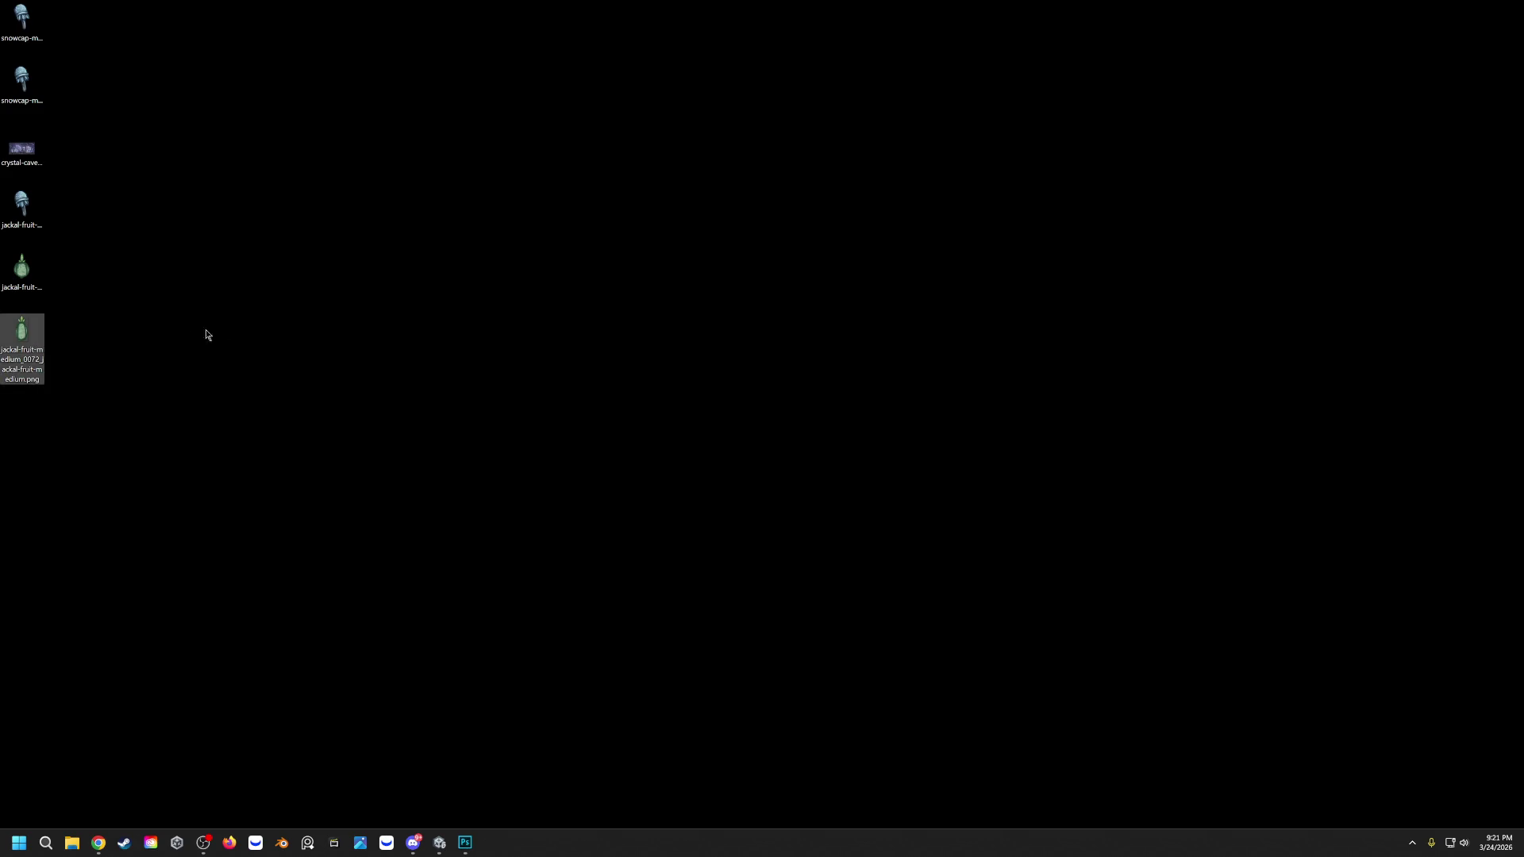
Step: Delete the exported jackal-fruit-medium PNG and bring Photoshop back to the front
key("Delete")
left_click(465, 843)
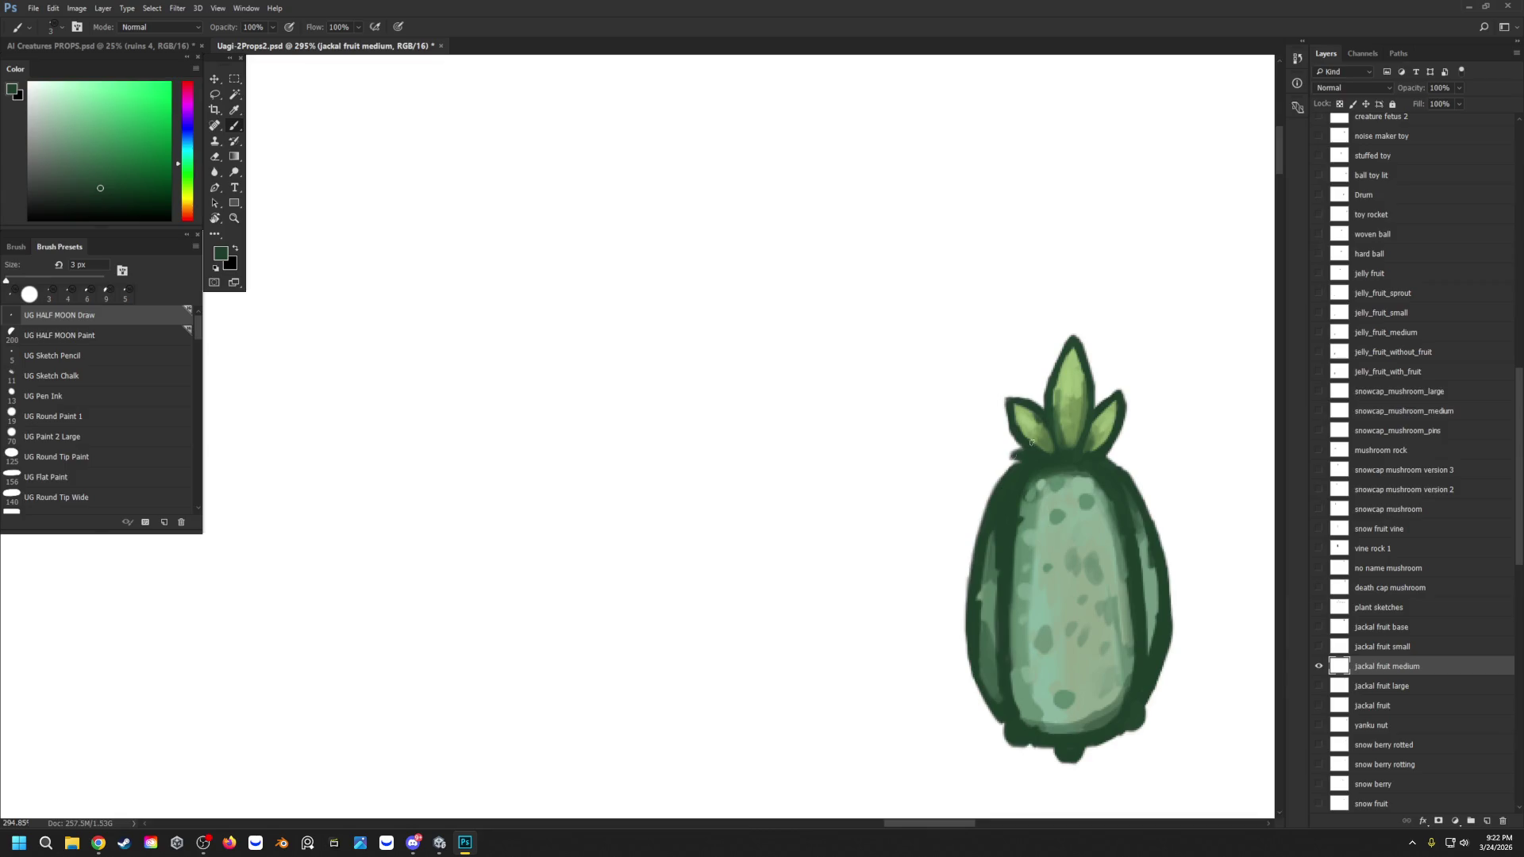
Step: Paint dark-green outline strokes on the medium fruit's top-right rim and left edge, then sample a lighter green
left_click_drag(1105, 459, 1116, 457)
key("alt+Tab")
left_click(1000, 702)
left_click_drag(998, 693, 981, 669)
left_click_drag(982, 588, 980, 605)
left_click(993, 558, "alt")
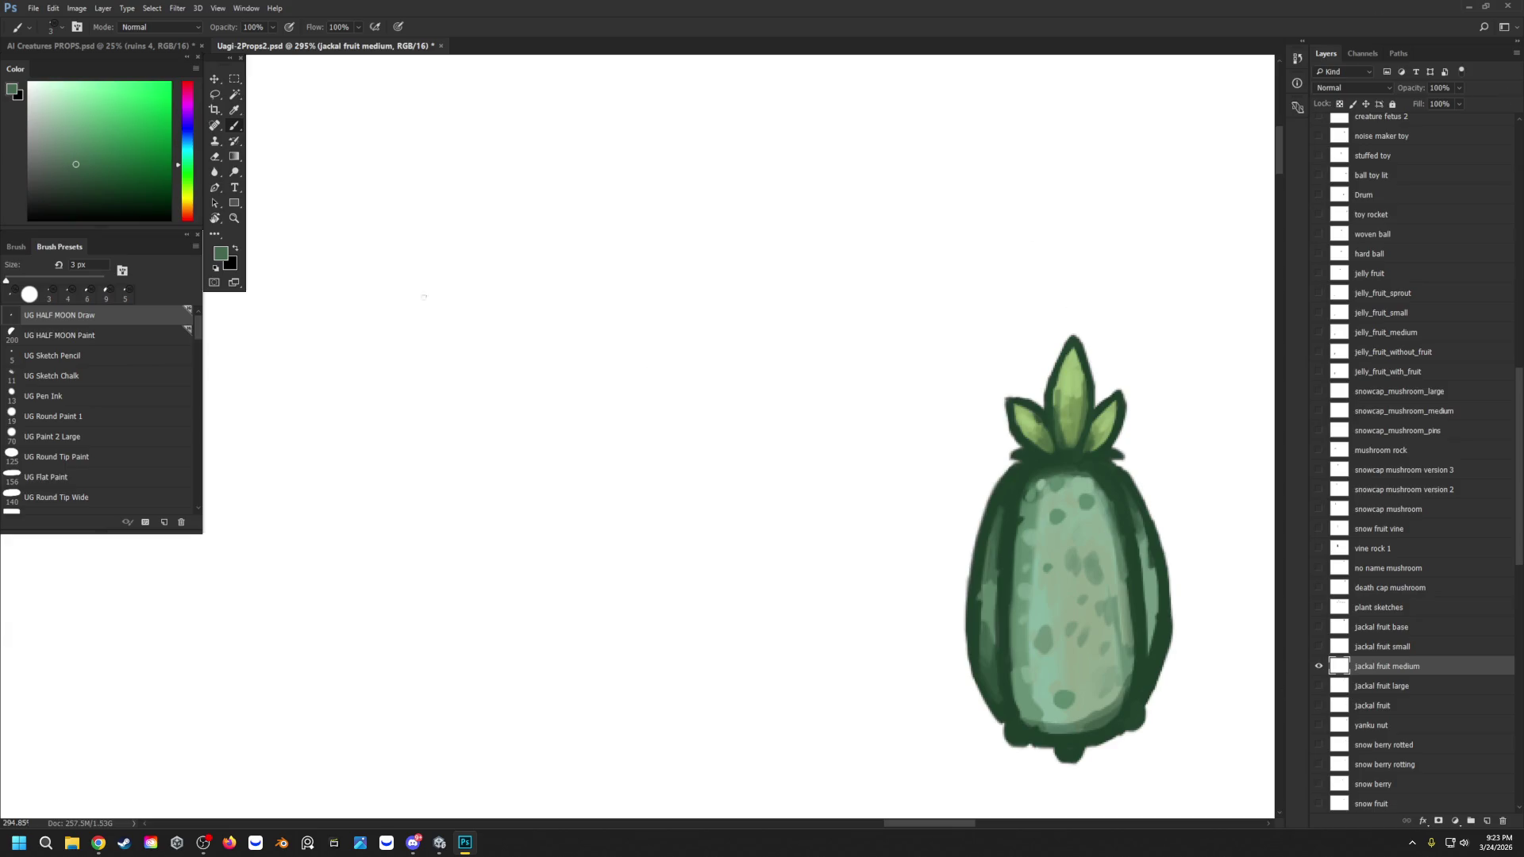
Step: Rerun Export Layers to Files with the same settings for the retouched medium fruit
left_click(33, 8)
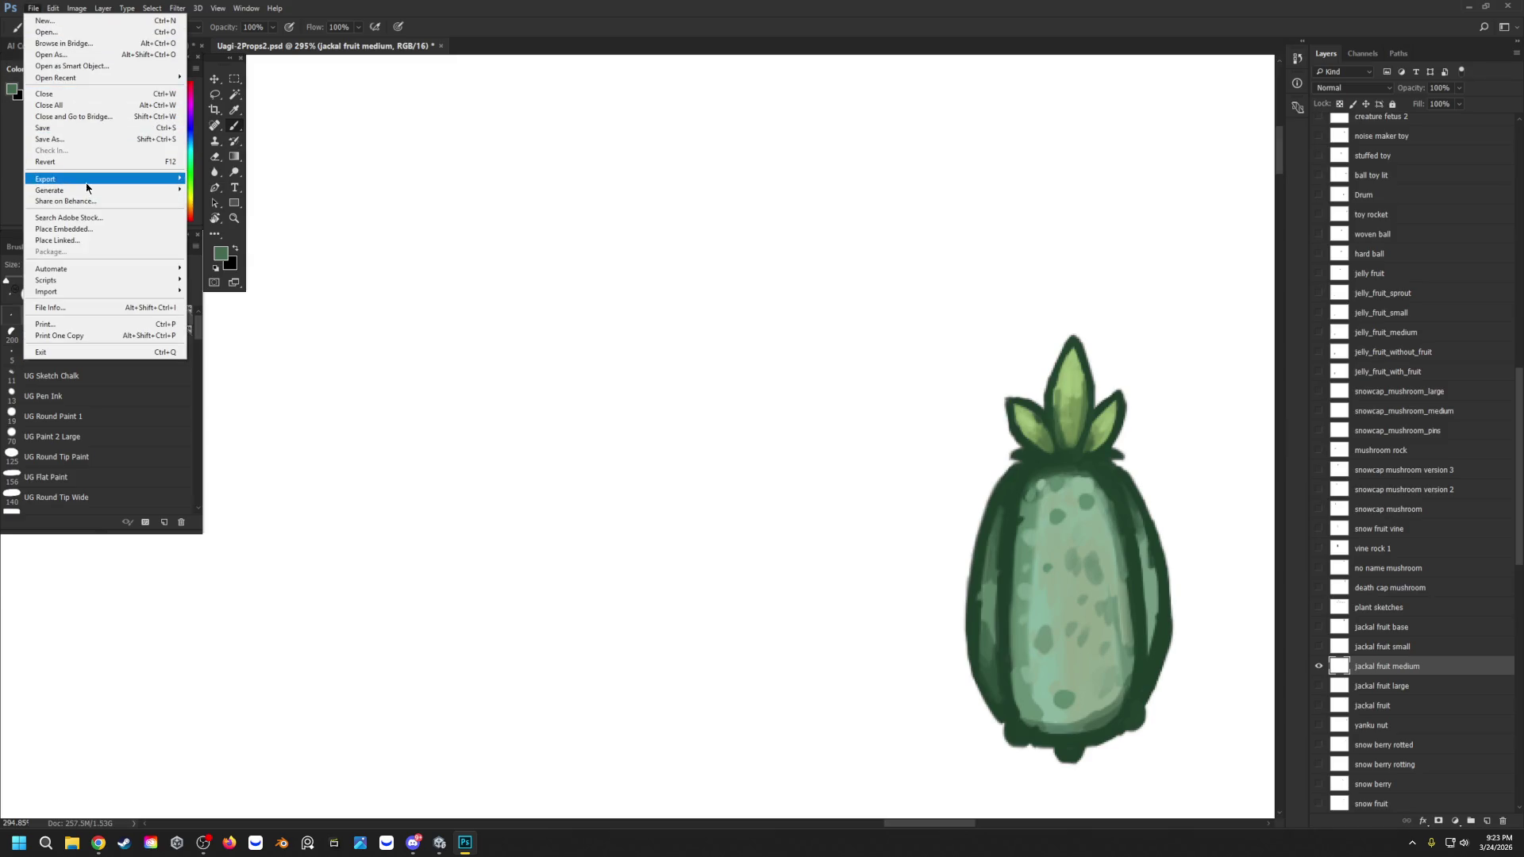
mouse_move(88, 184)
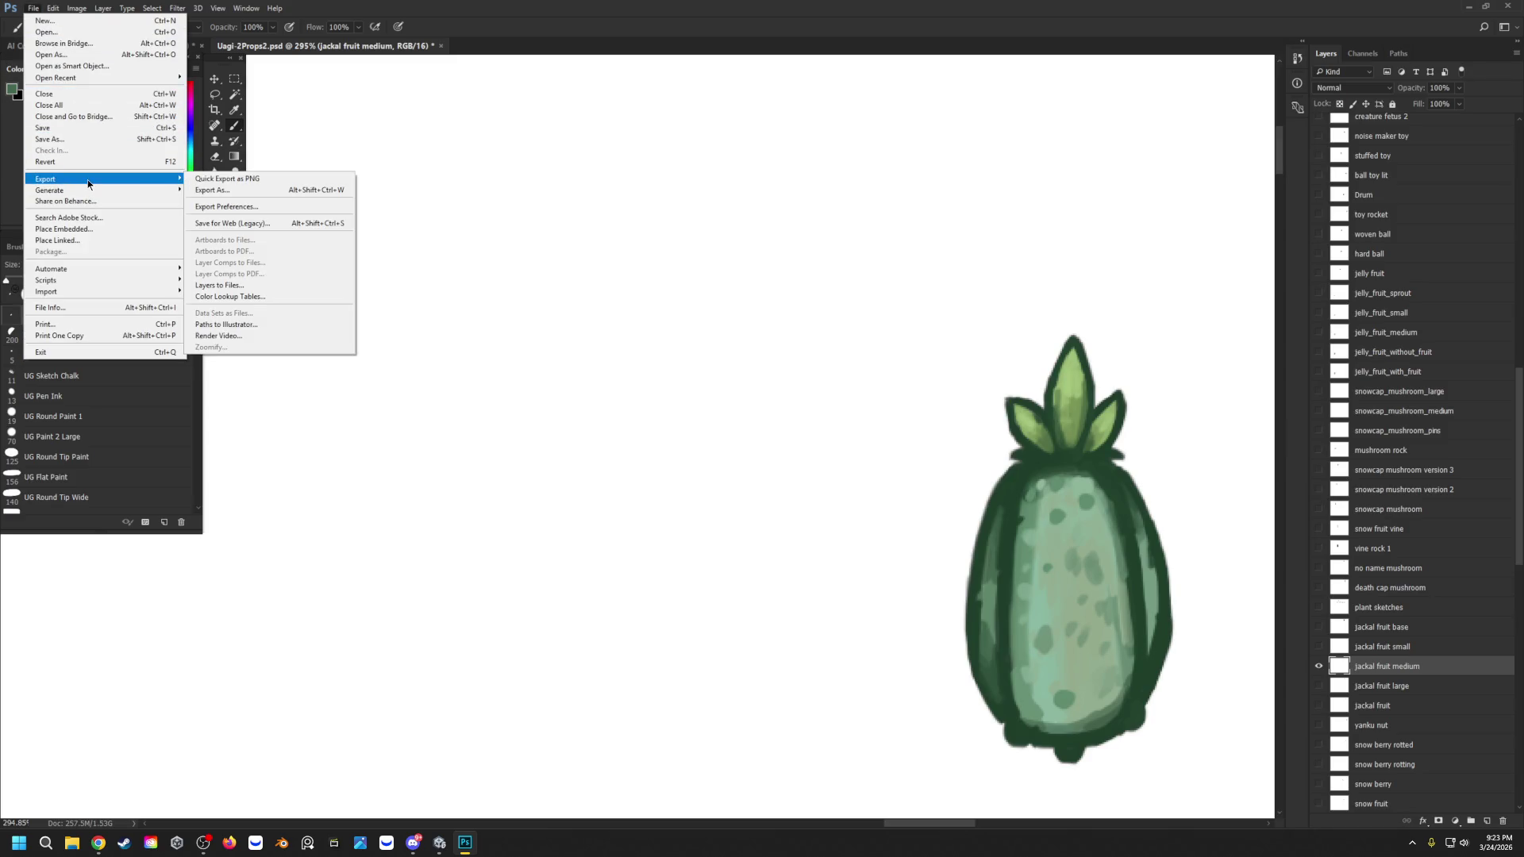
left_click(219, 285)
key("Return")
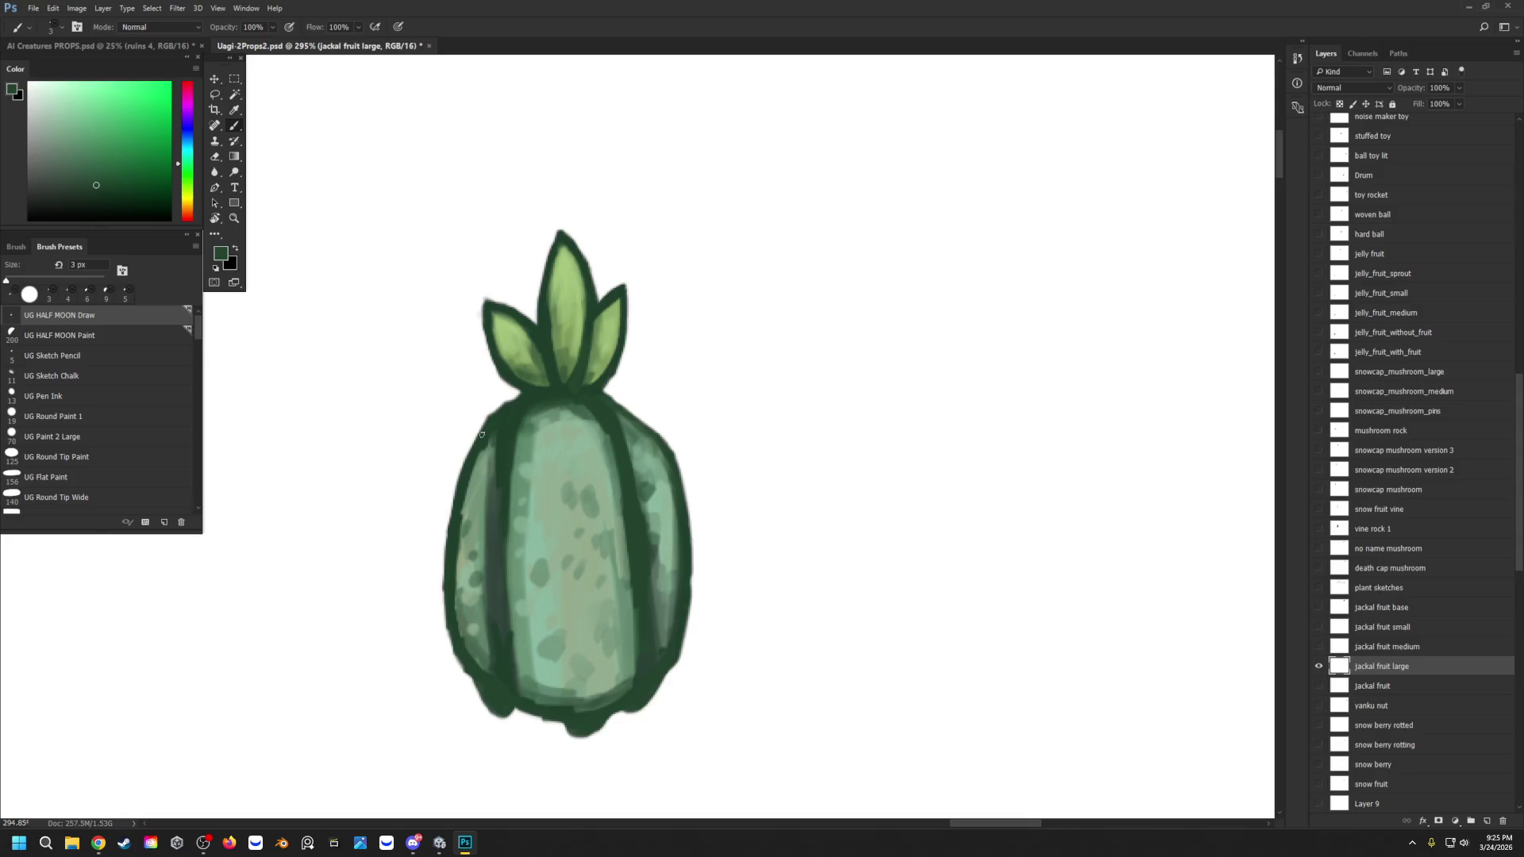
Step: Sample a dark green from the drawing and shade the jackal fruit's right outline with it
left_click(632, 420, "alt")
left_click_drag(668, 476, 661, 452)
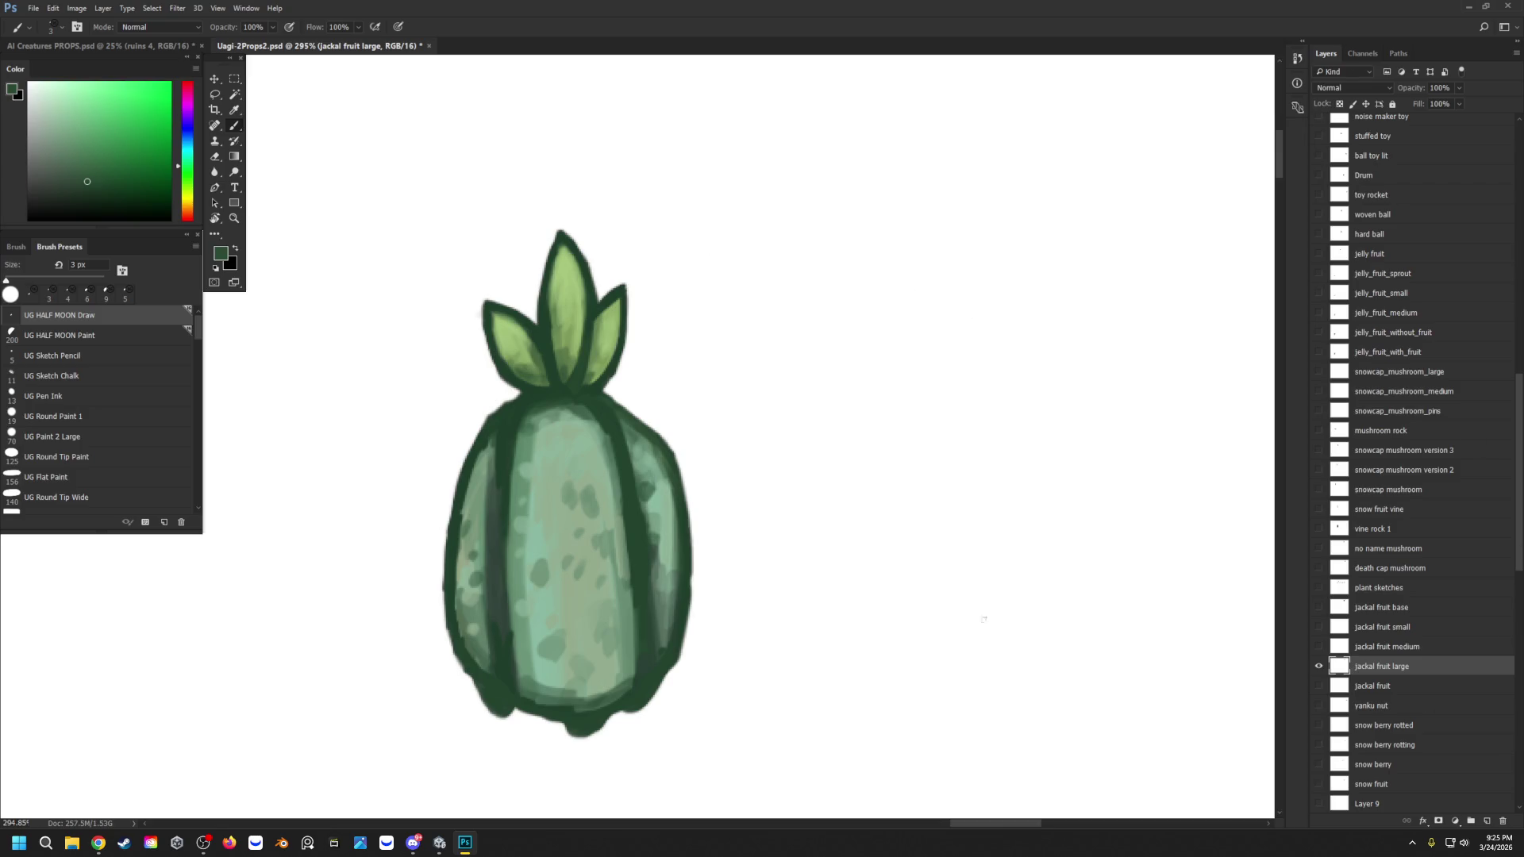
left_click(31, 11)
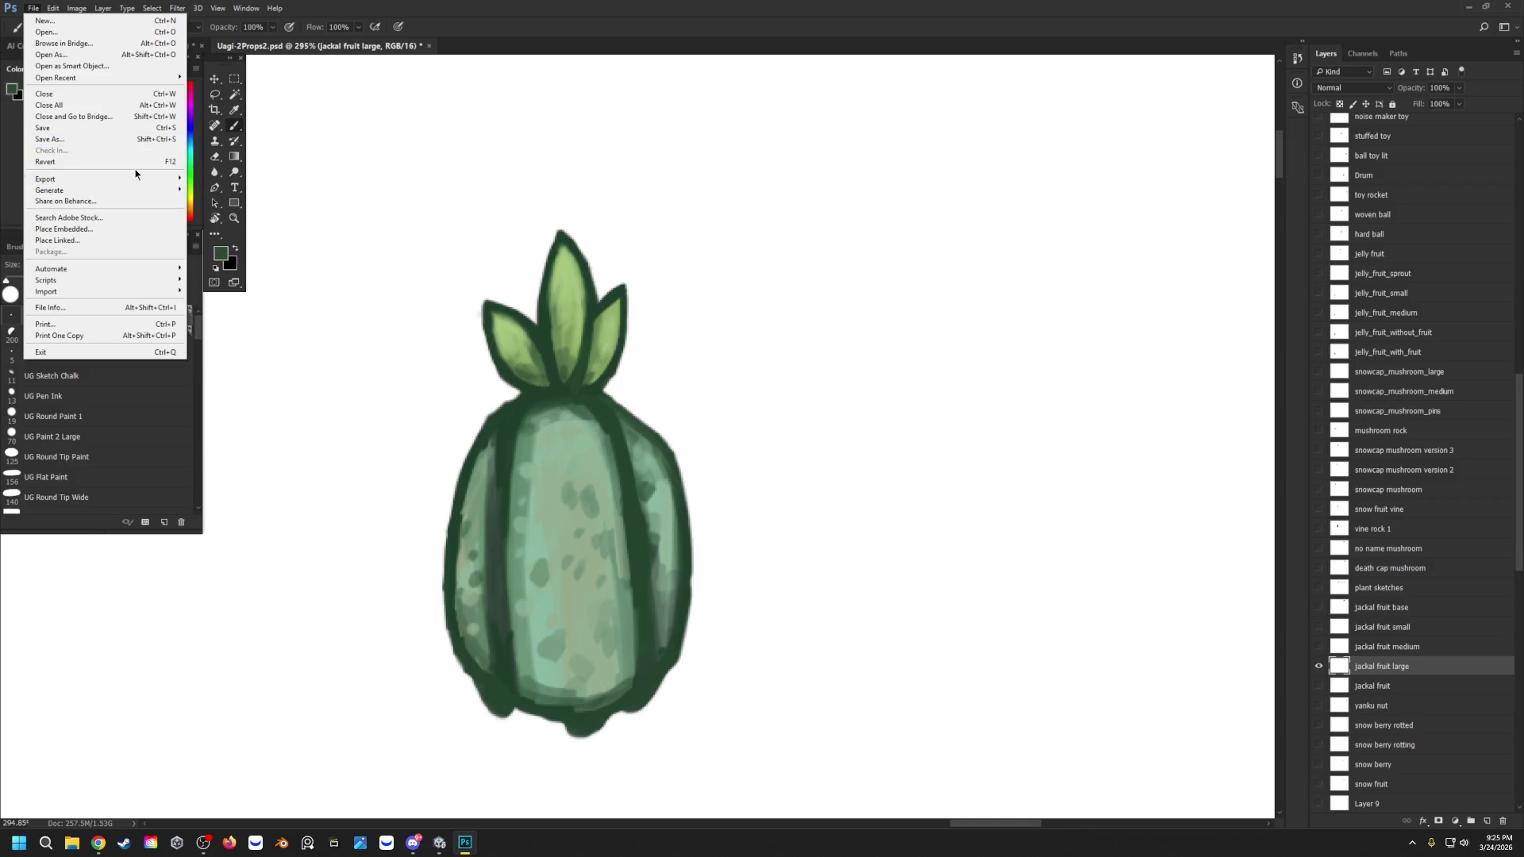
Step: Export visible layers to the Desktop as trimmed, transparent PNG-24 files via Layers to Files
mouse_move(135, 176)
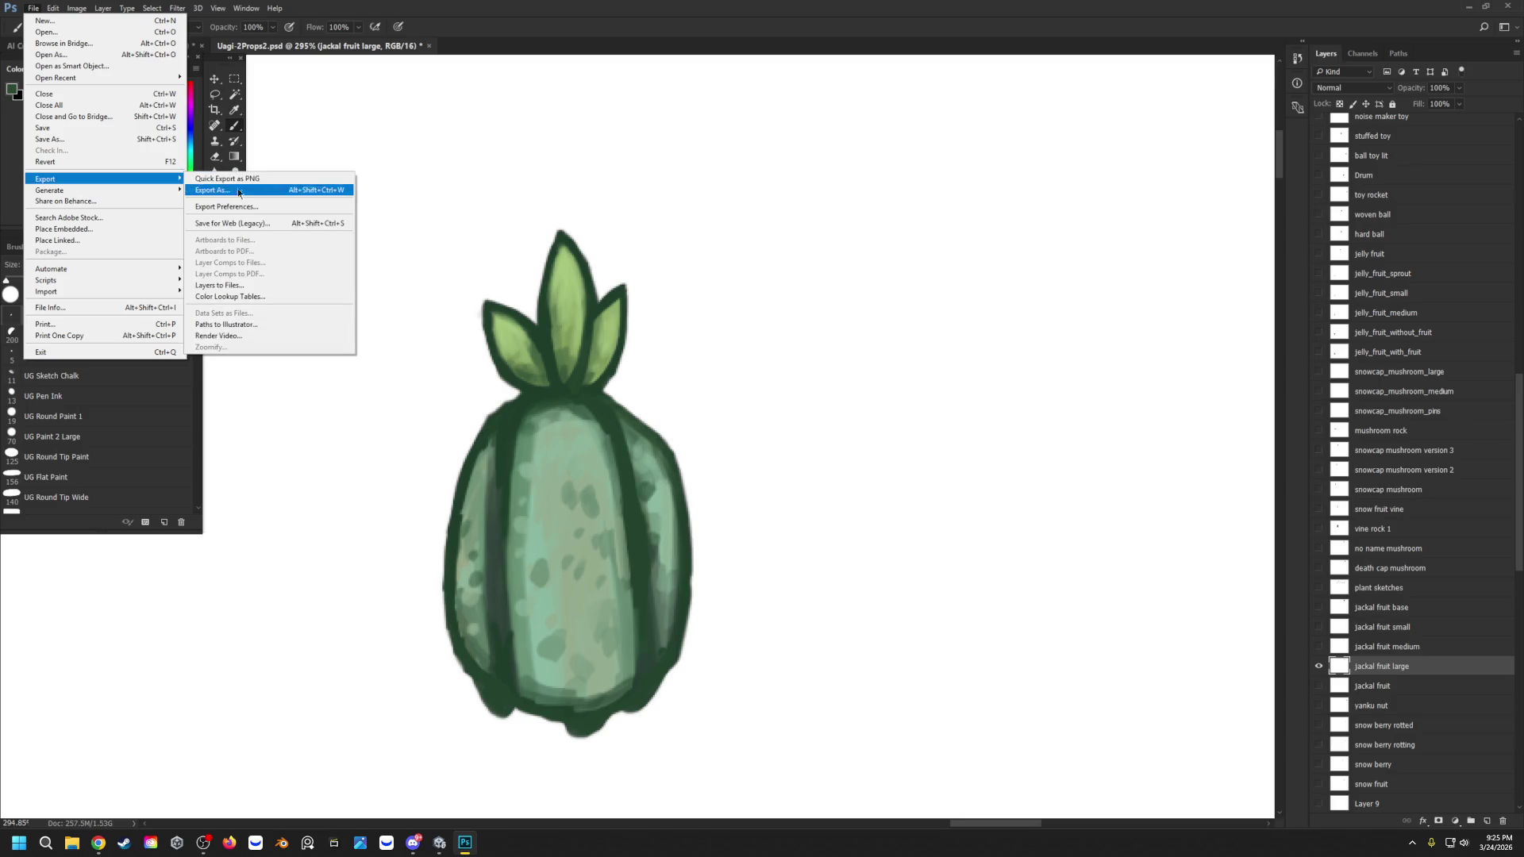
left_click(240, 286)
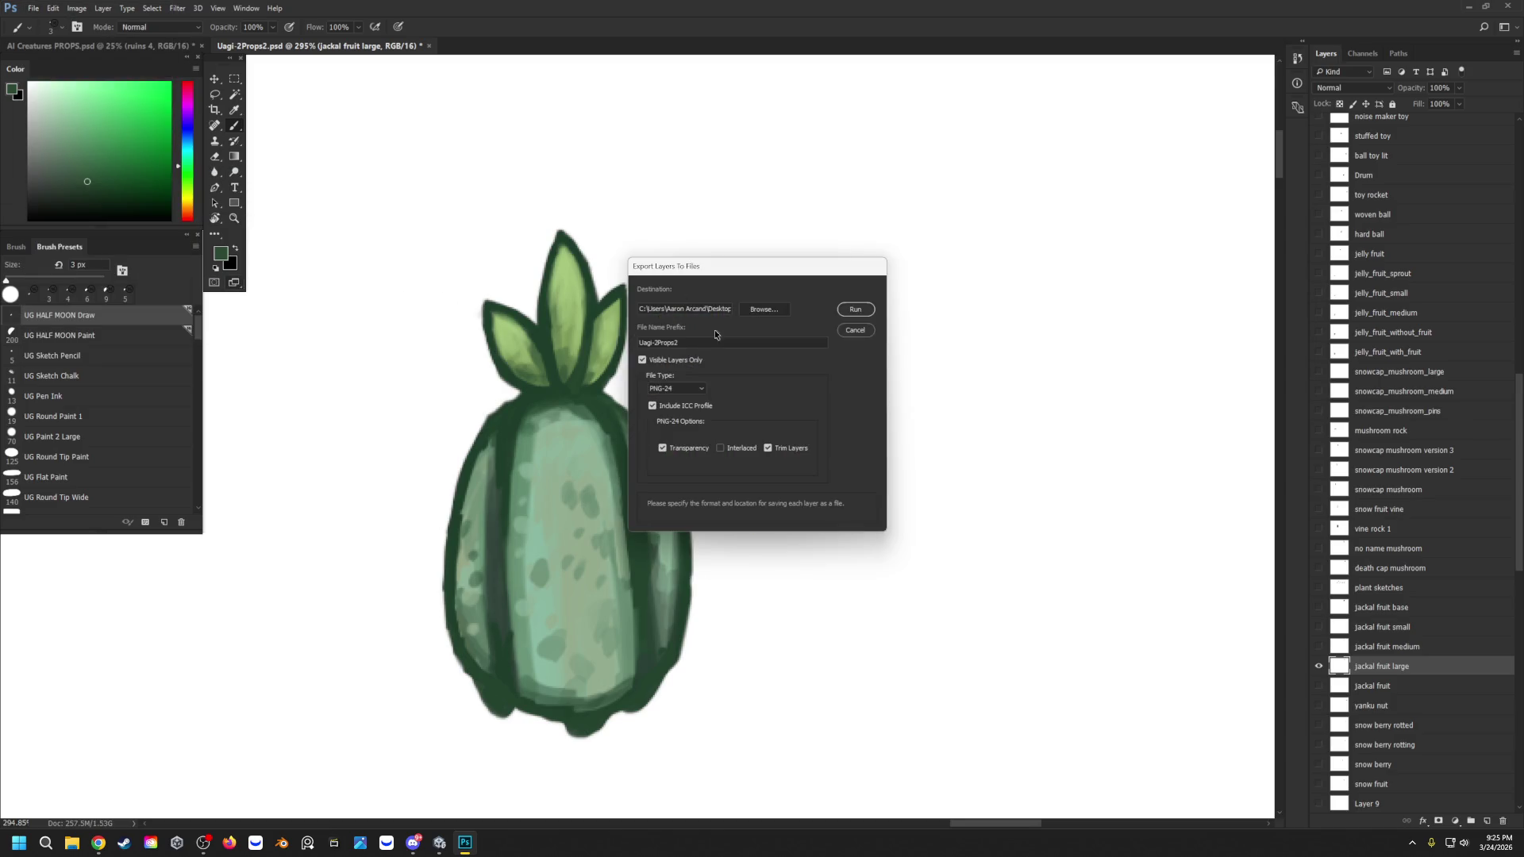
left_click_drag(764, 264, 716, 2)
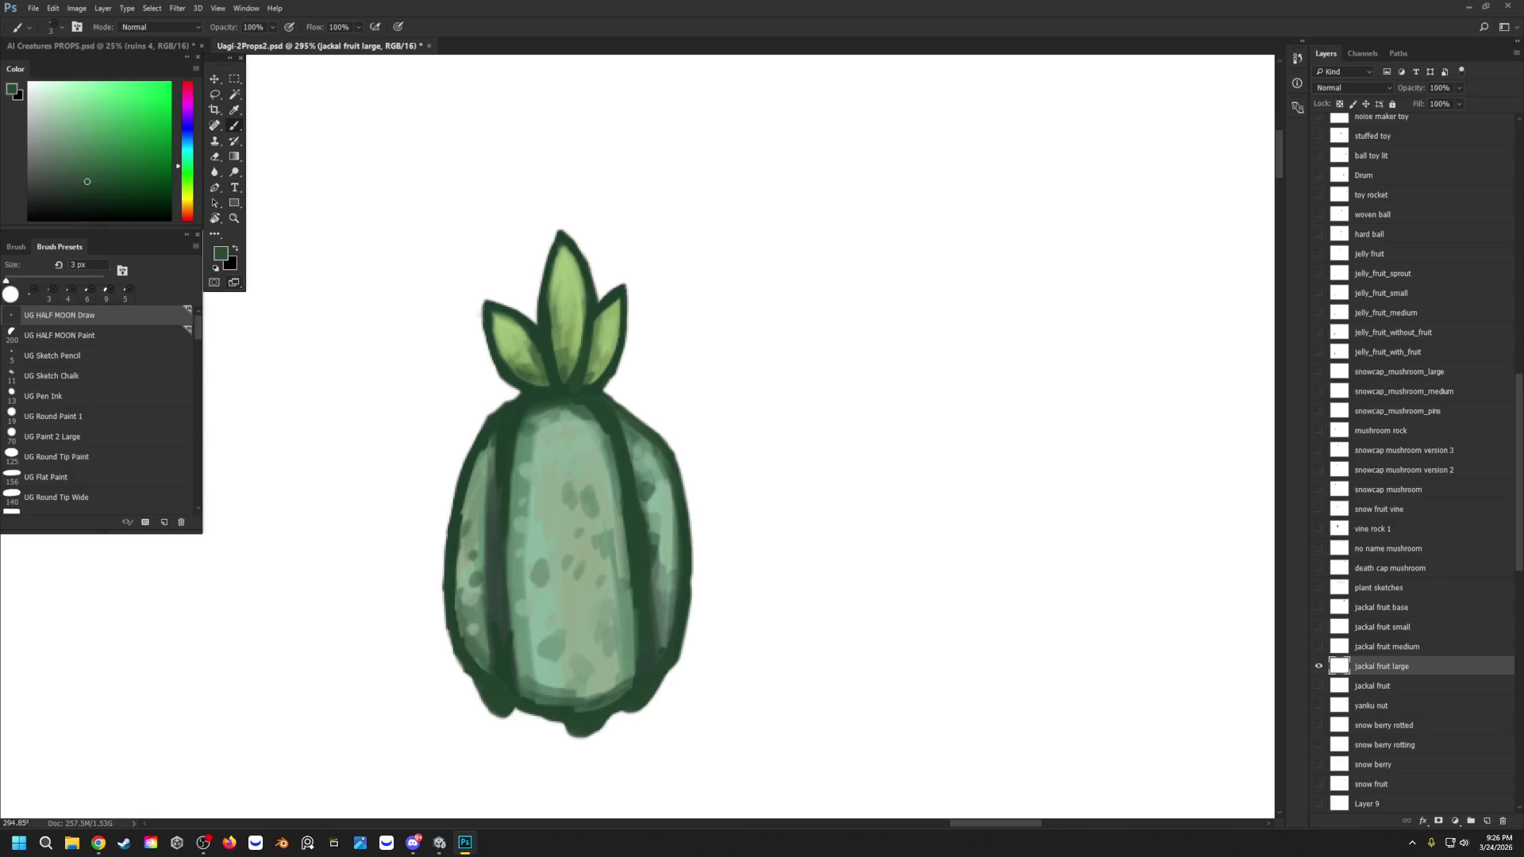
Step: Wait for the layer export script to finish, confirm its success alert, and switch to Unity
key("alt+comma")
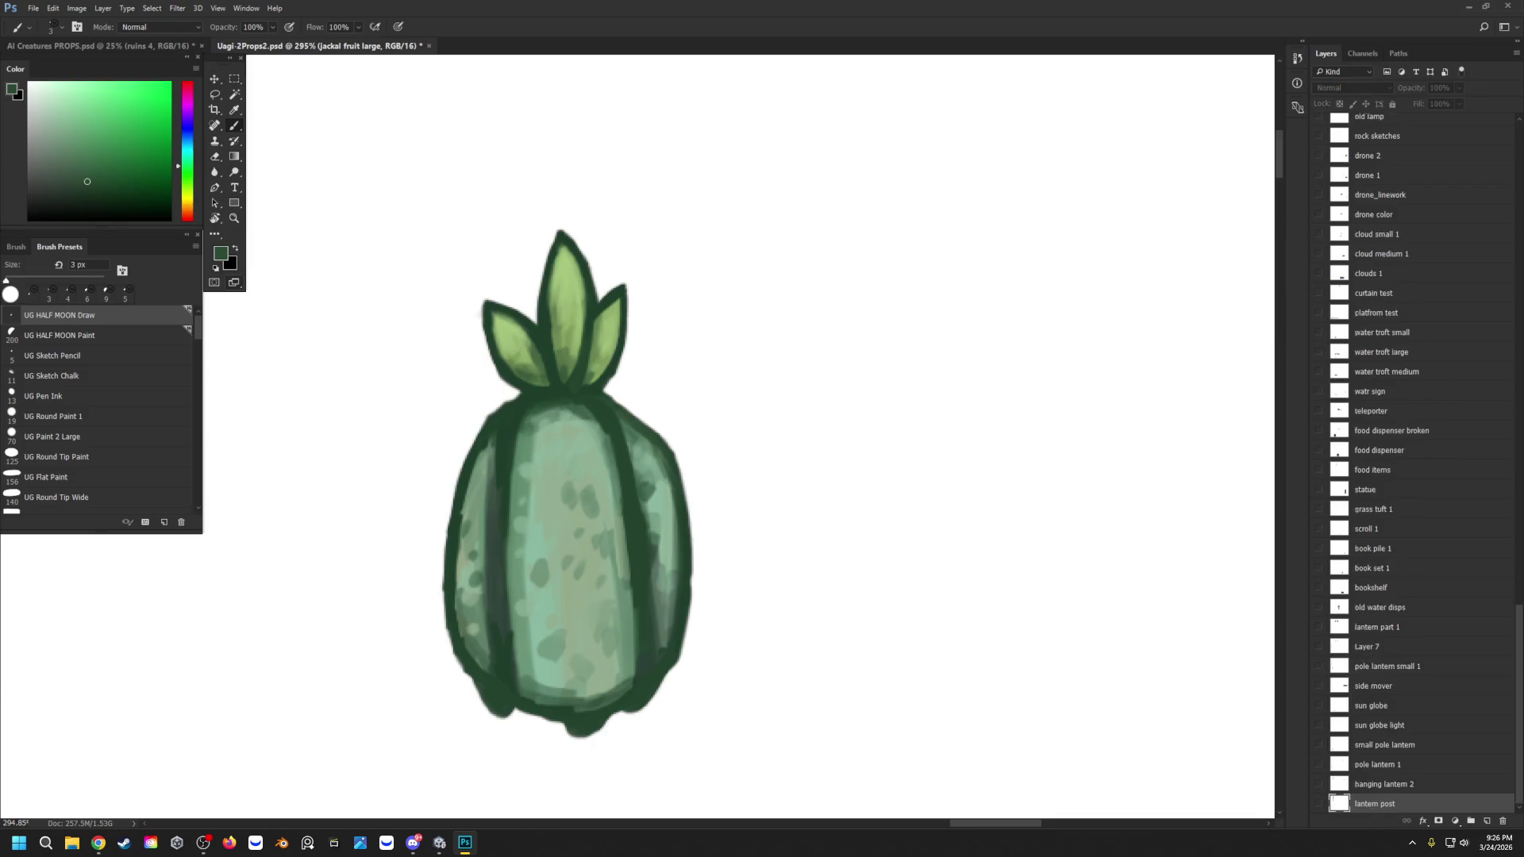
key("alt+bracketright")
key("alt+bracketright")
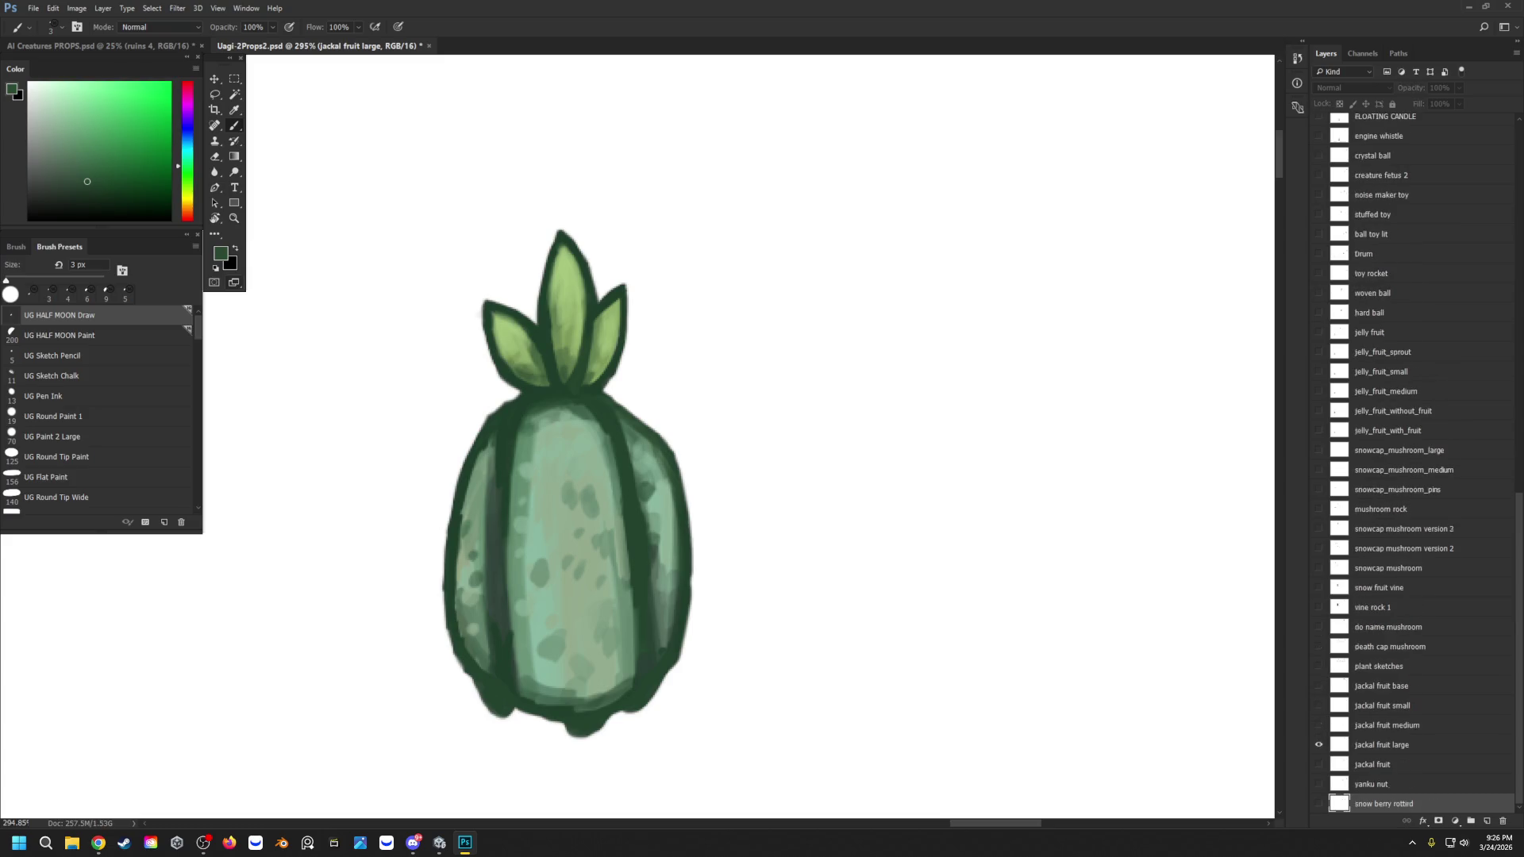
scroll(1397, 460, "up", 4)
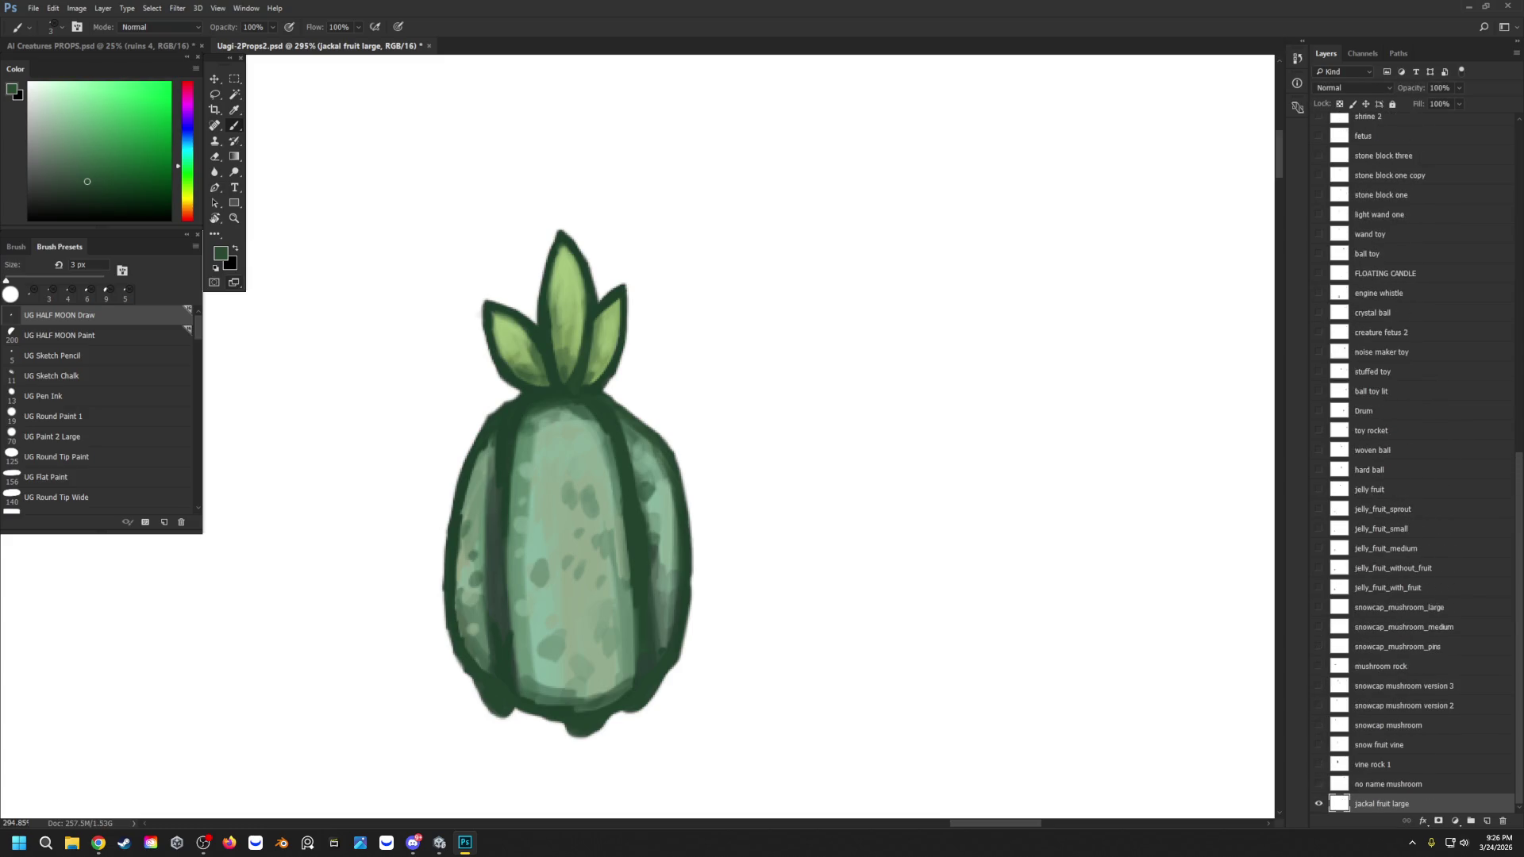
scroll(1398, 460, "up", 2)
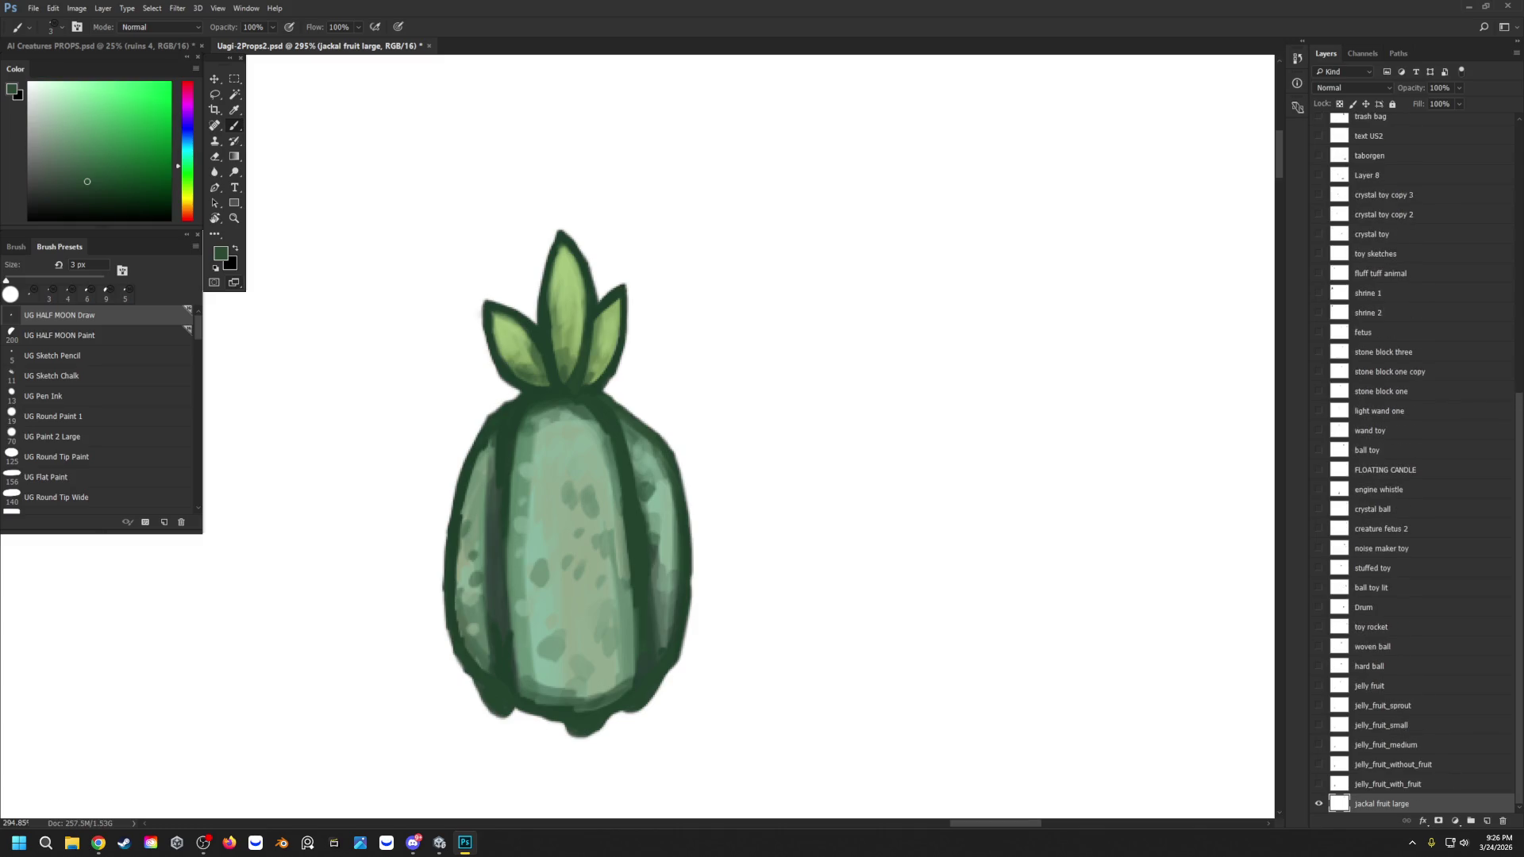
scroll(1413, 461, "up", 5)
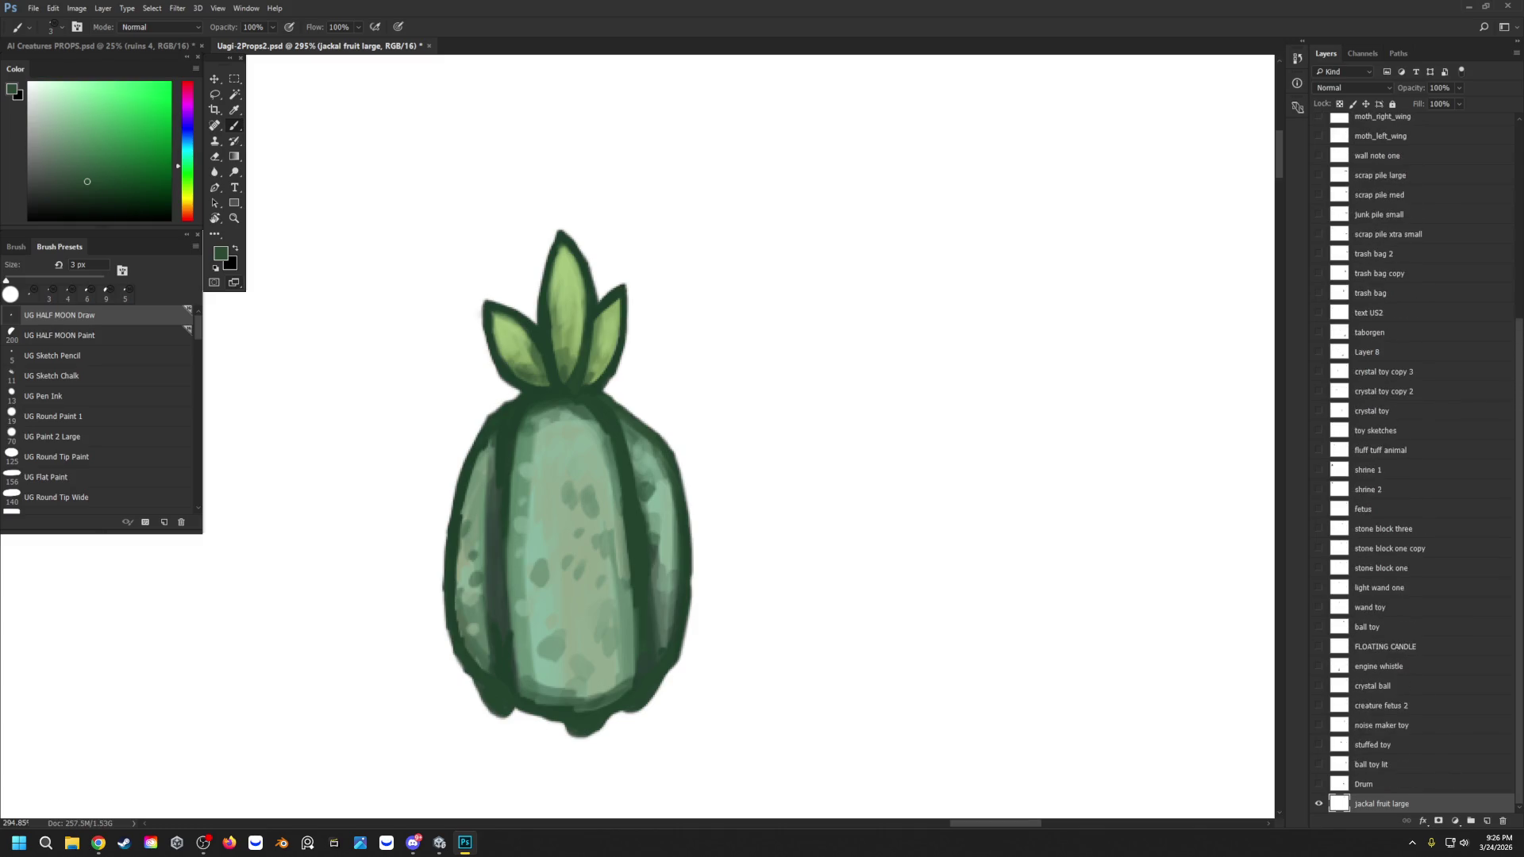
scroll(1398, 461, "up", 5)
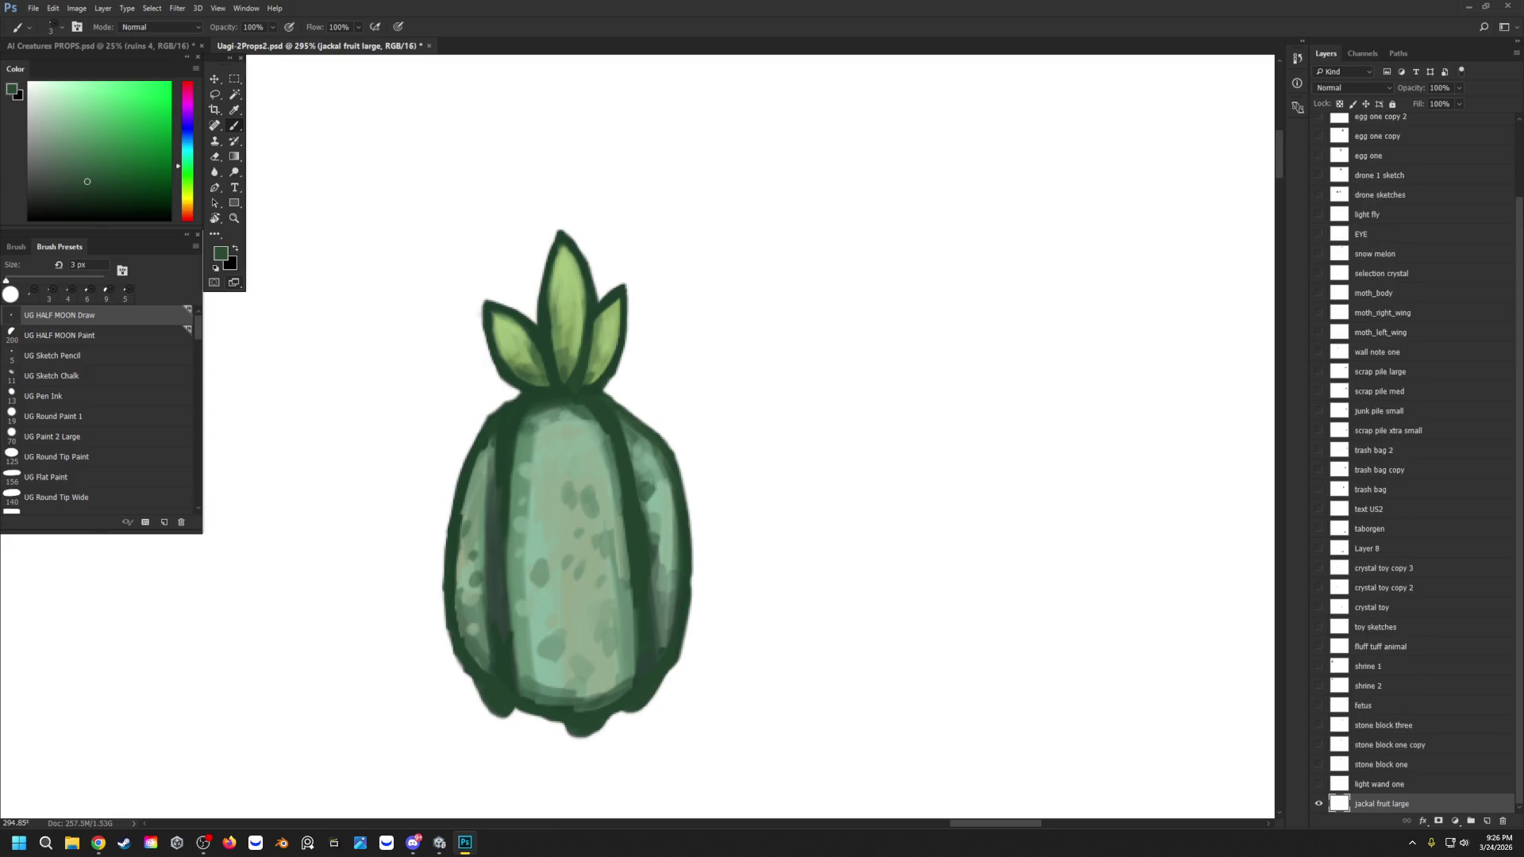
scroll(1397, 460, "up", 2)
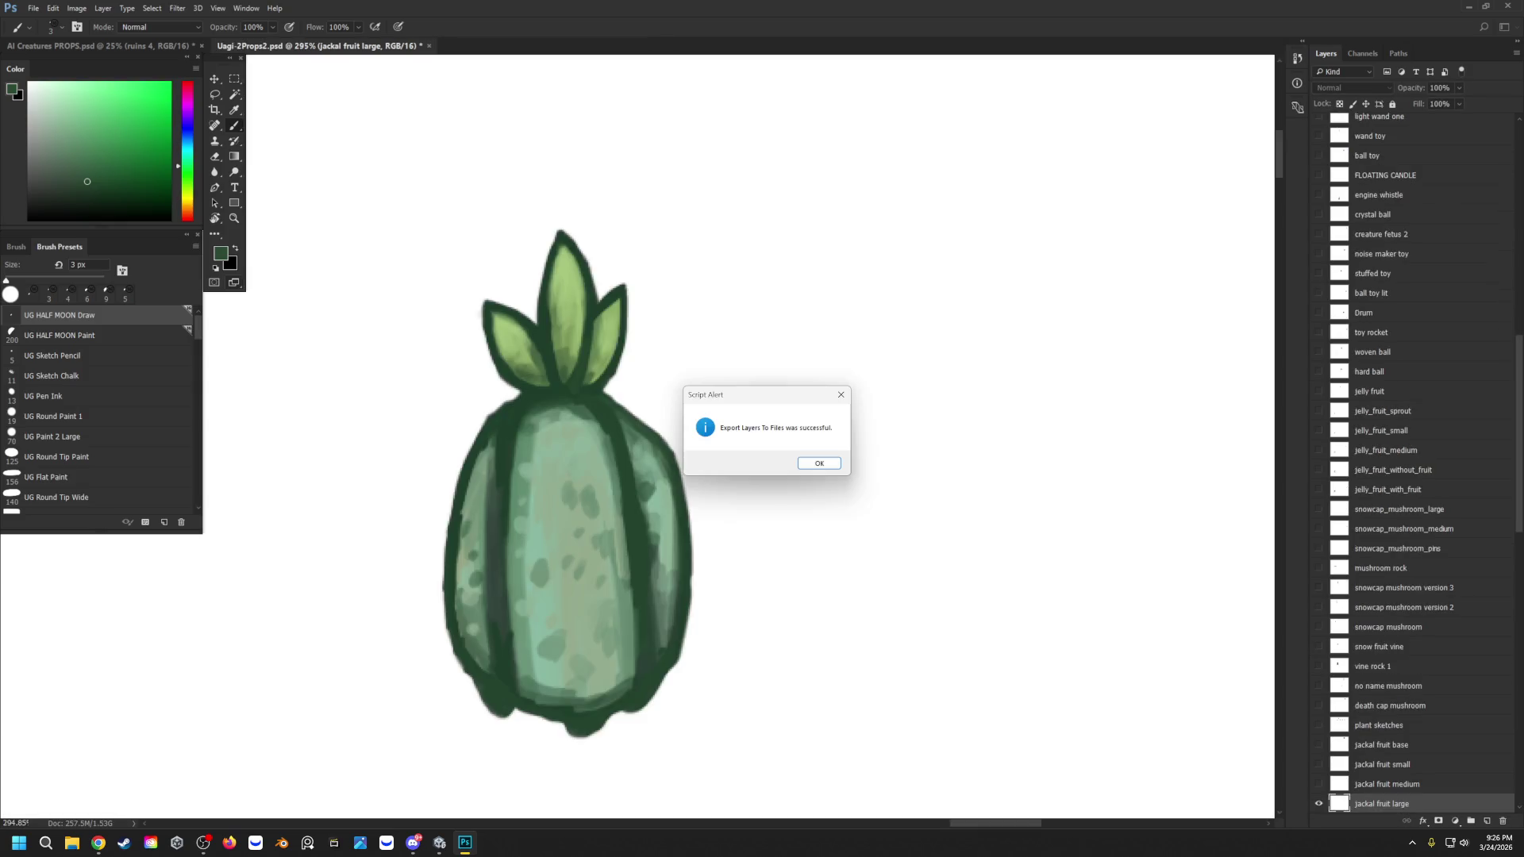
left_click(827, 464)
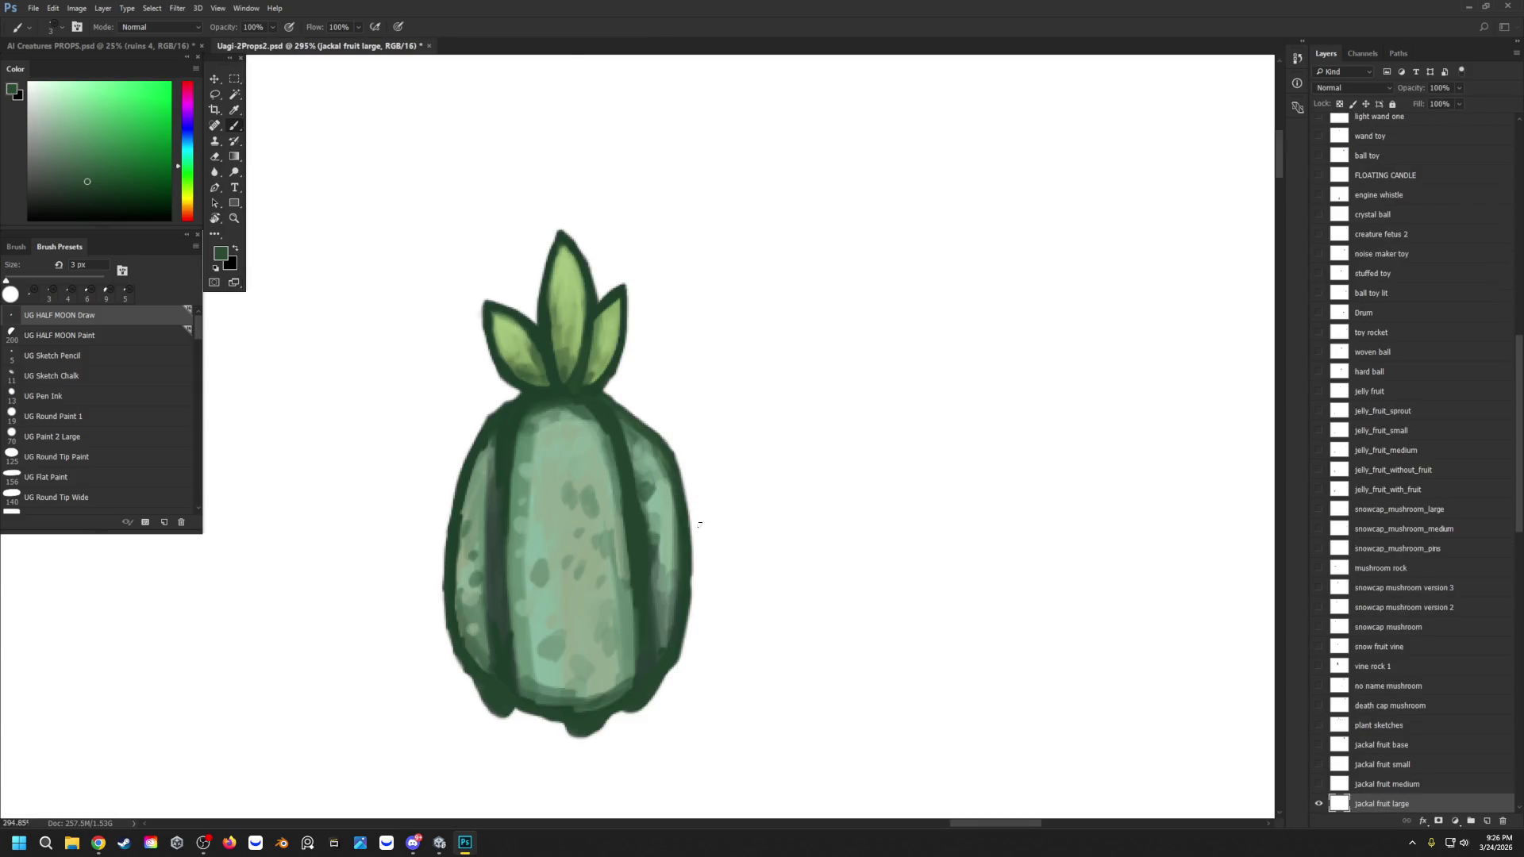
left_click(439, 848)
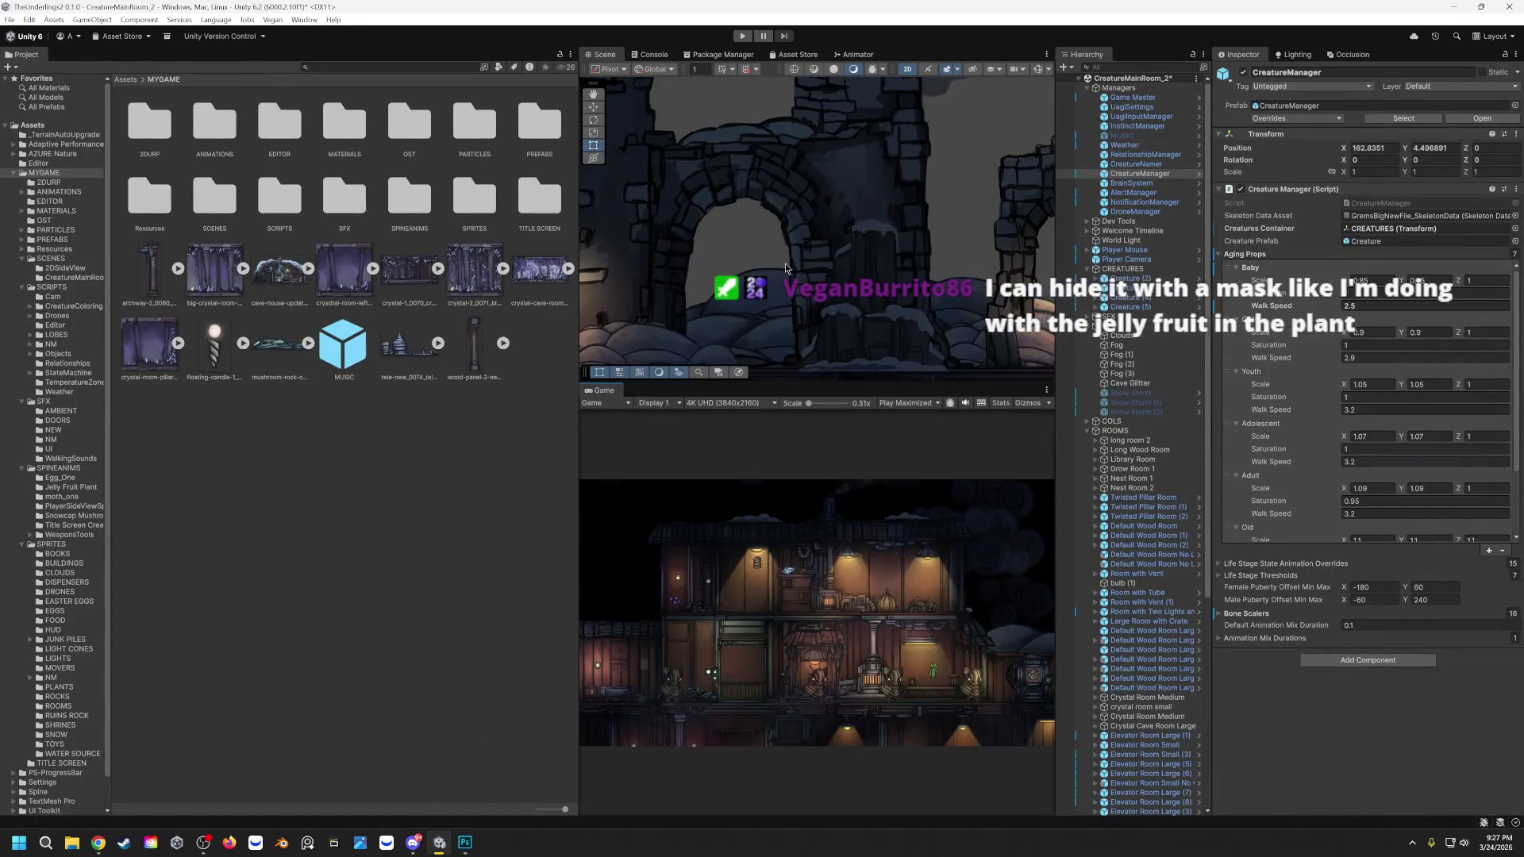
Step: Zoom and pan the Scene view past the lamp-lit wood wall into the purple crystal room
scroll(786, 241, "up", 3)
scroll(786, 183, "down", 3)
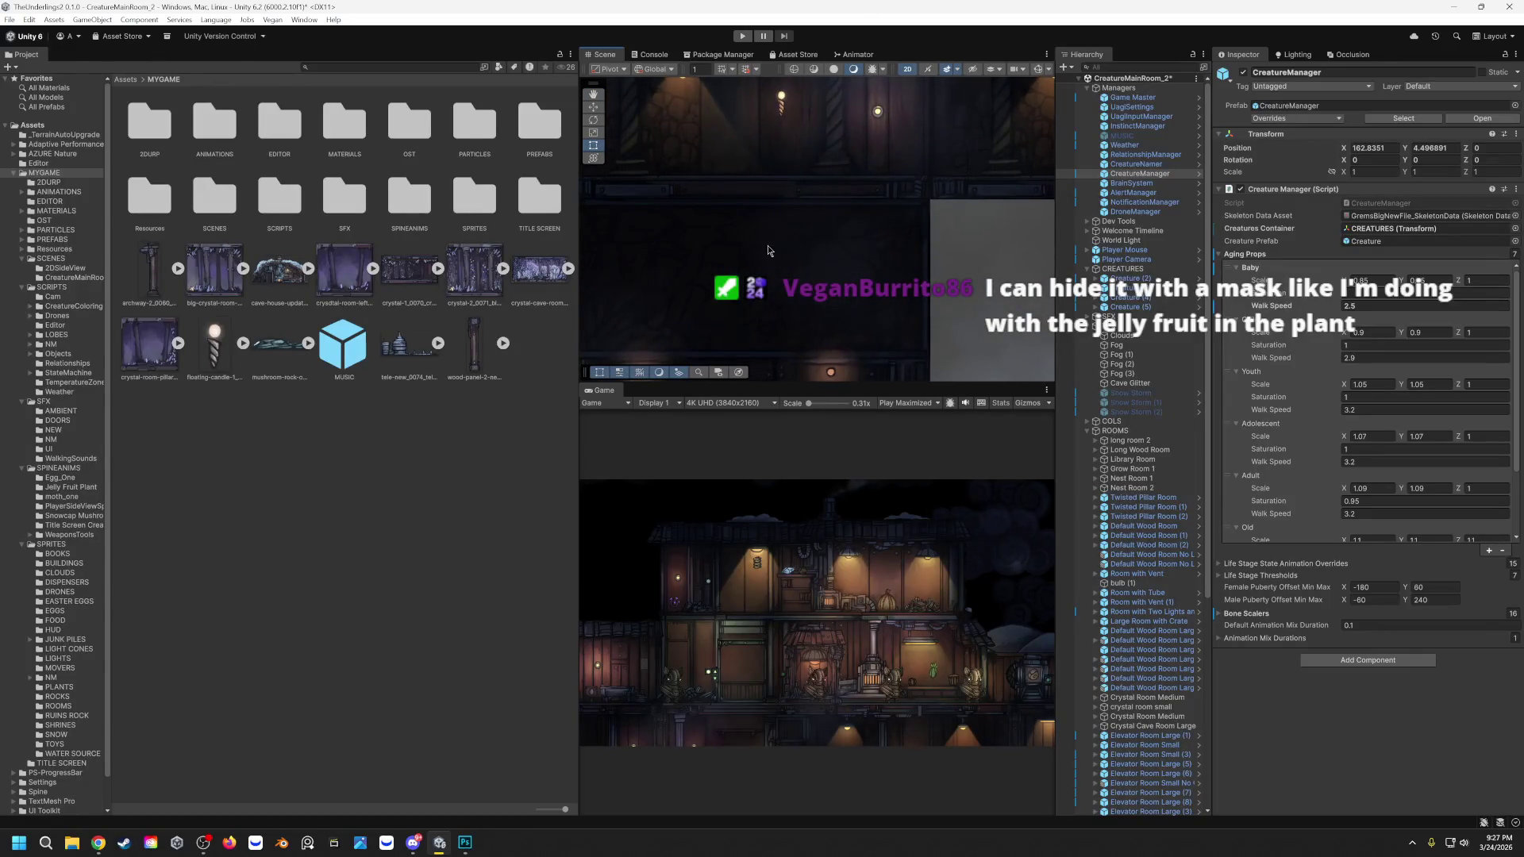
scroll(768, 246, "up", 3)
left_click_drag(977, 154, 668, 199)
scroll(714, 238, "up", 2)
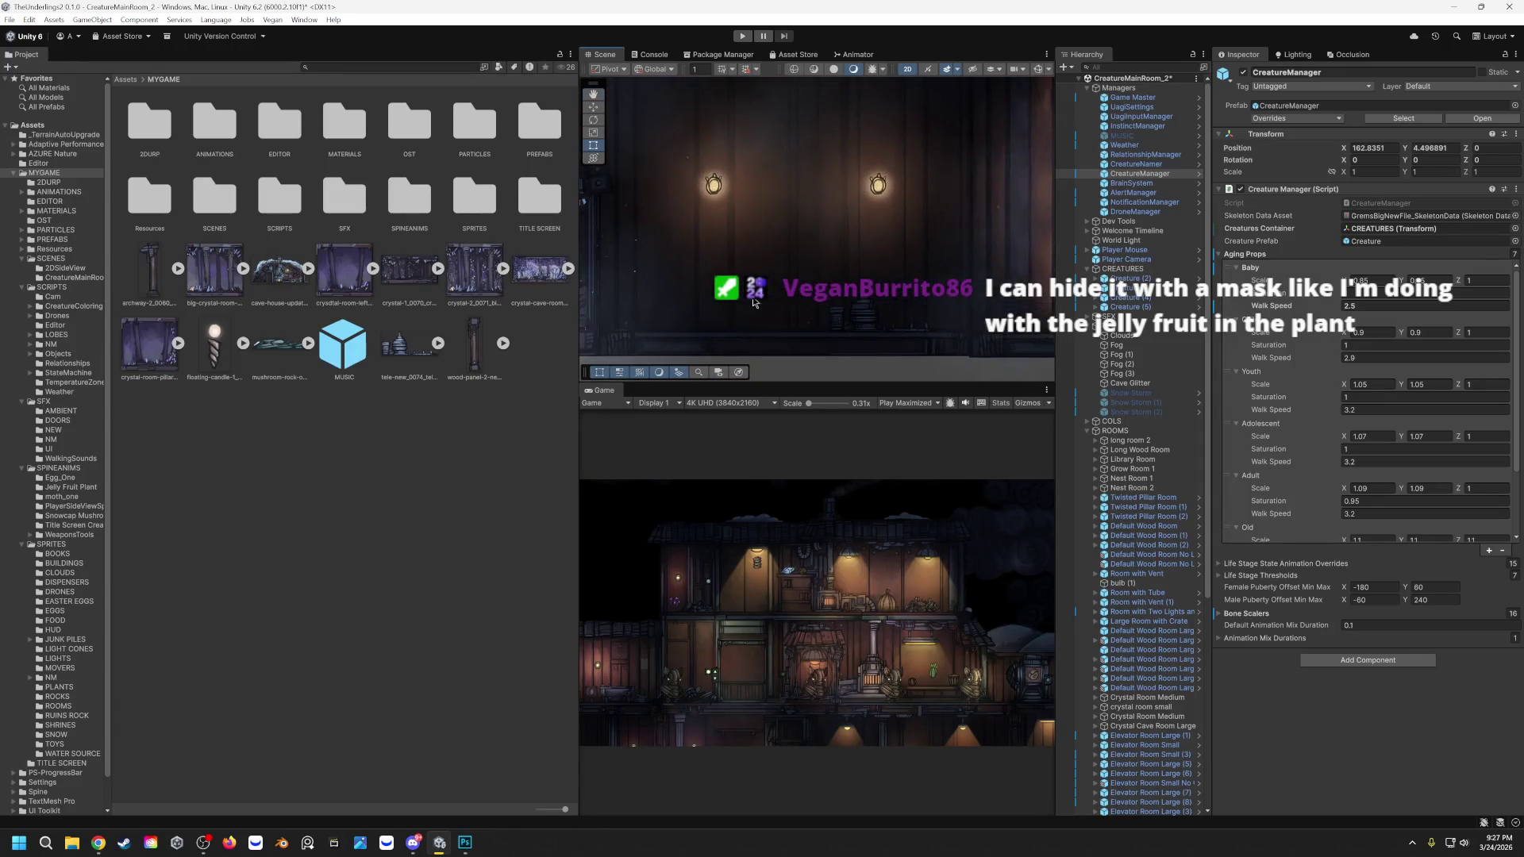
left_click_drag(660, 259, 828, 227)
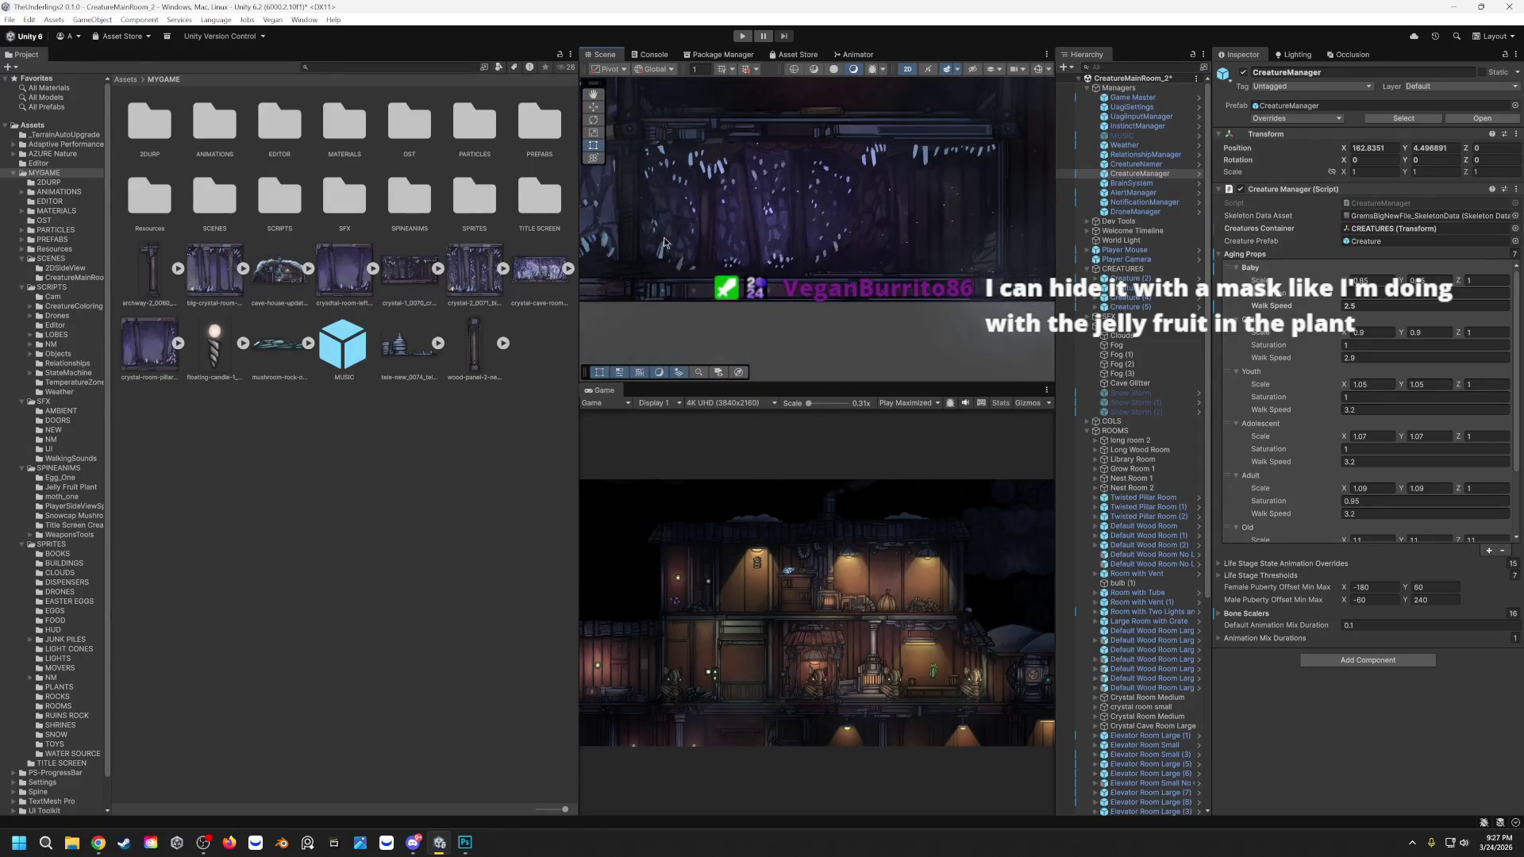
left_click_drag(671, 282, 828, 290)
Step: Pan on to the large blue crystals and center the view on the stacked stone slabs
left_click_drag(620, 254, 886, 241)
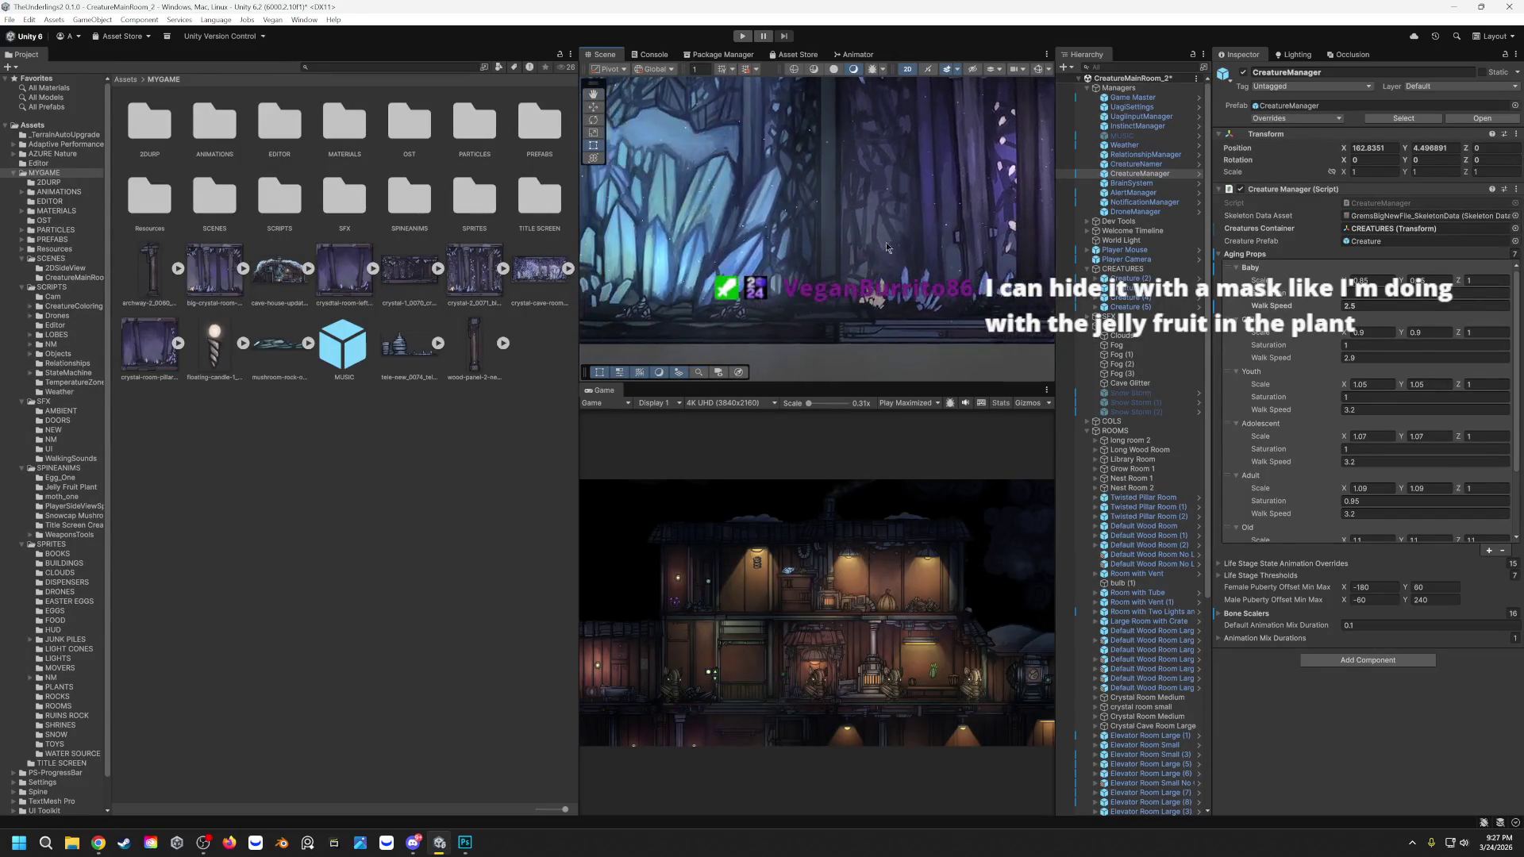
left_click_drag(655, 265, 760, 221)
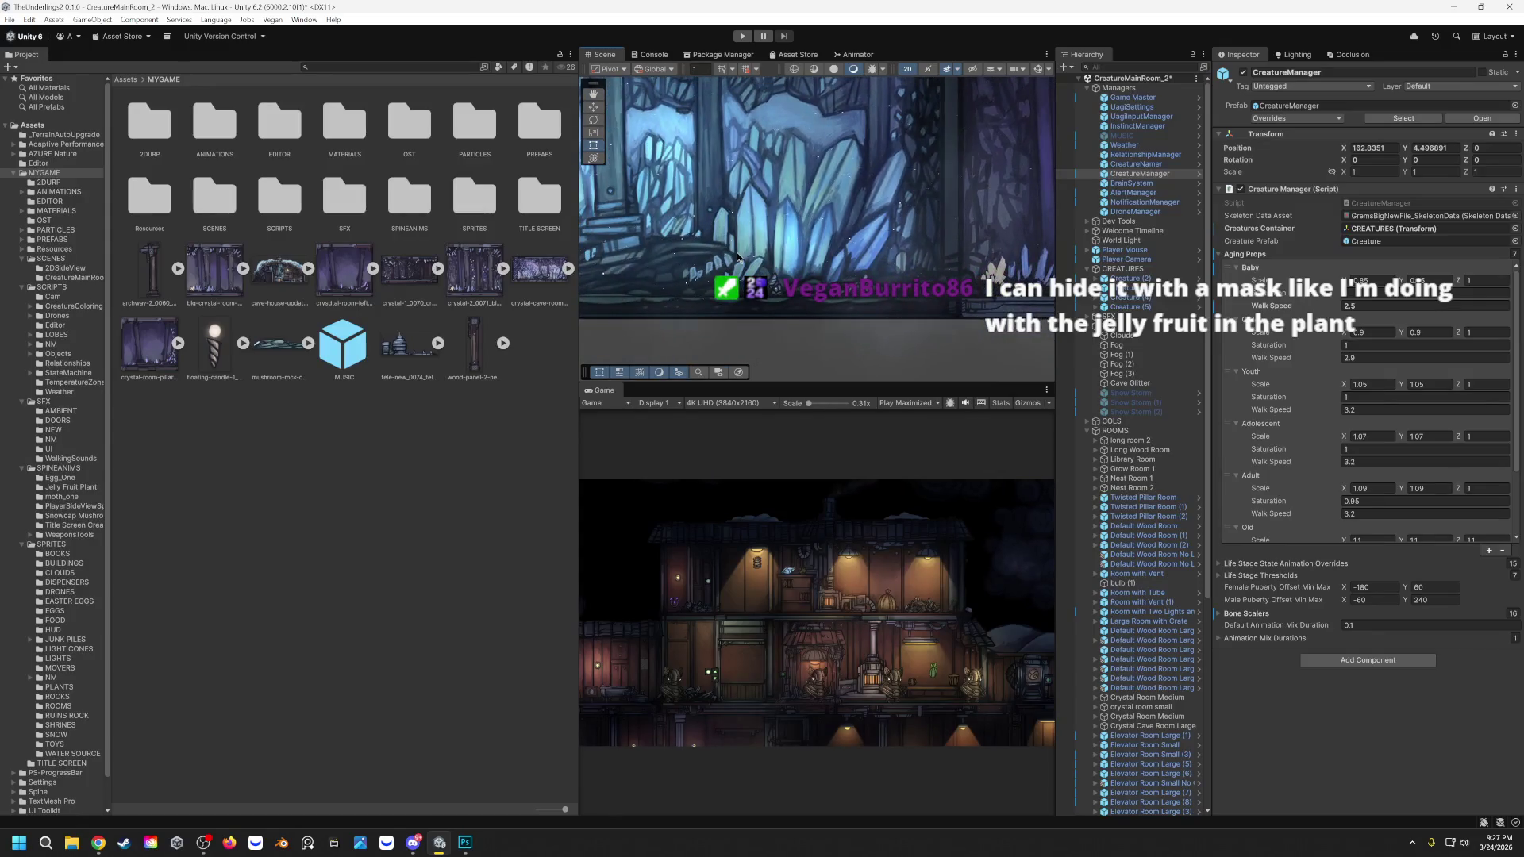
scroll(672, 287, "up", 3)
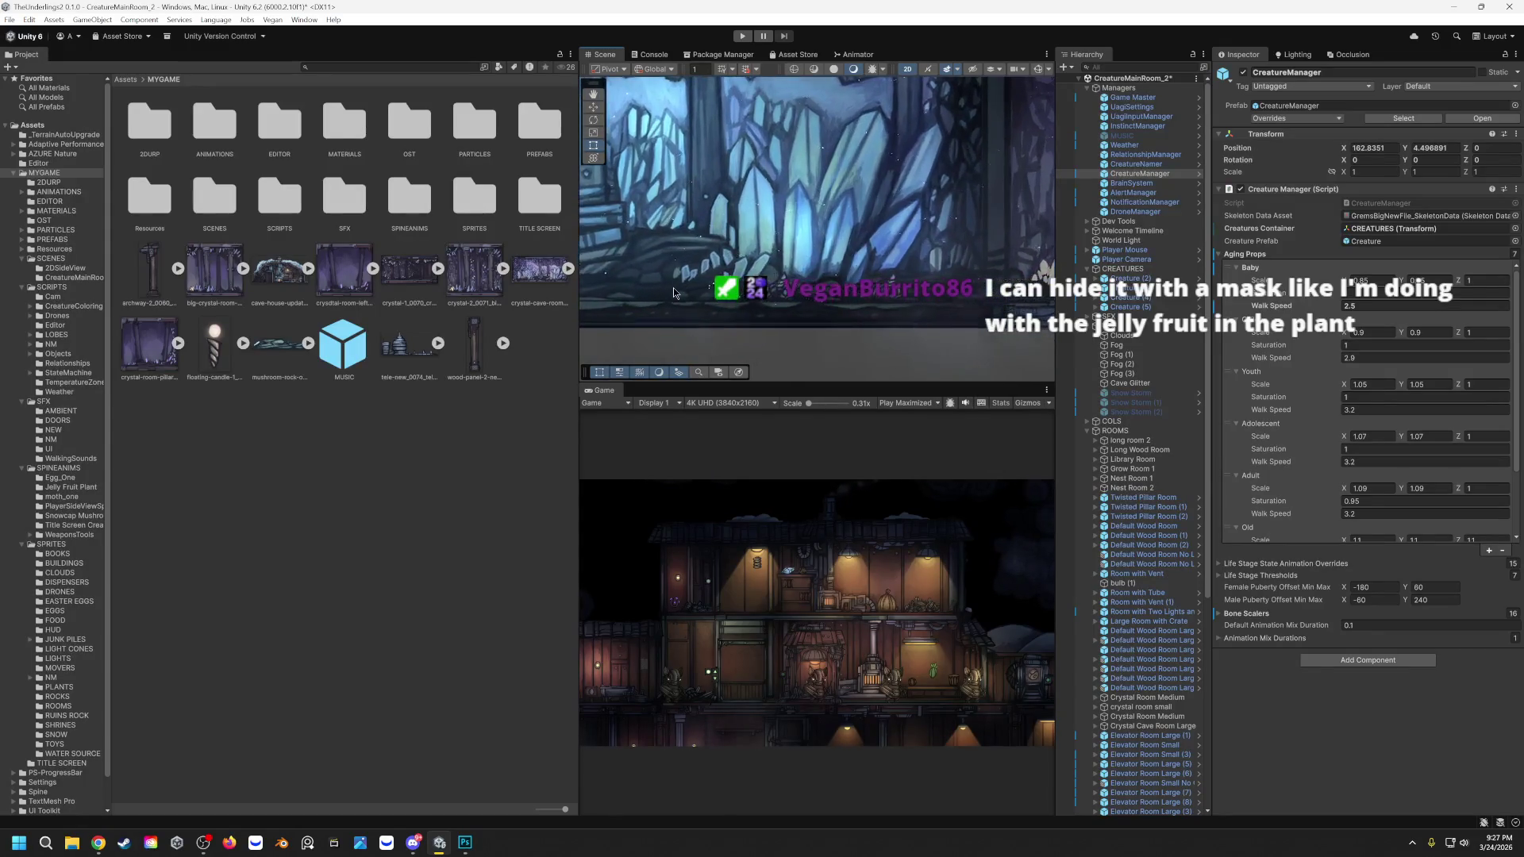
mouse_move(671, 287)
left_mouse_down()
mouse_move(937, 256)
mouse_move(799, 250)
left_mouse_up()
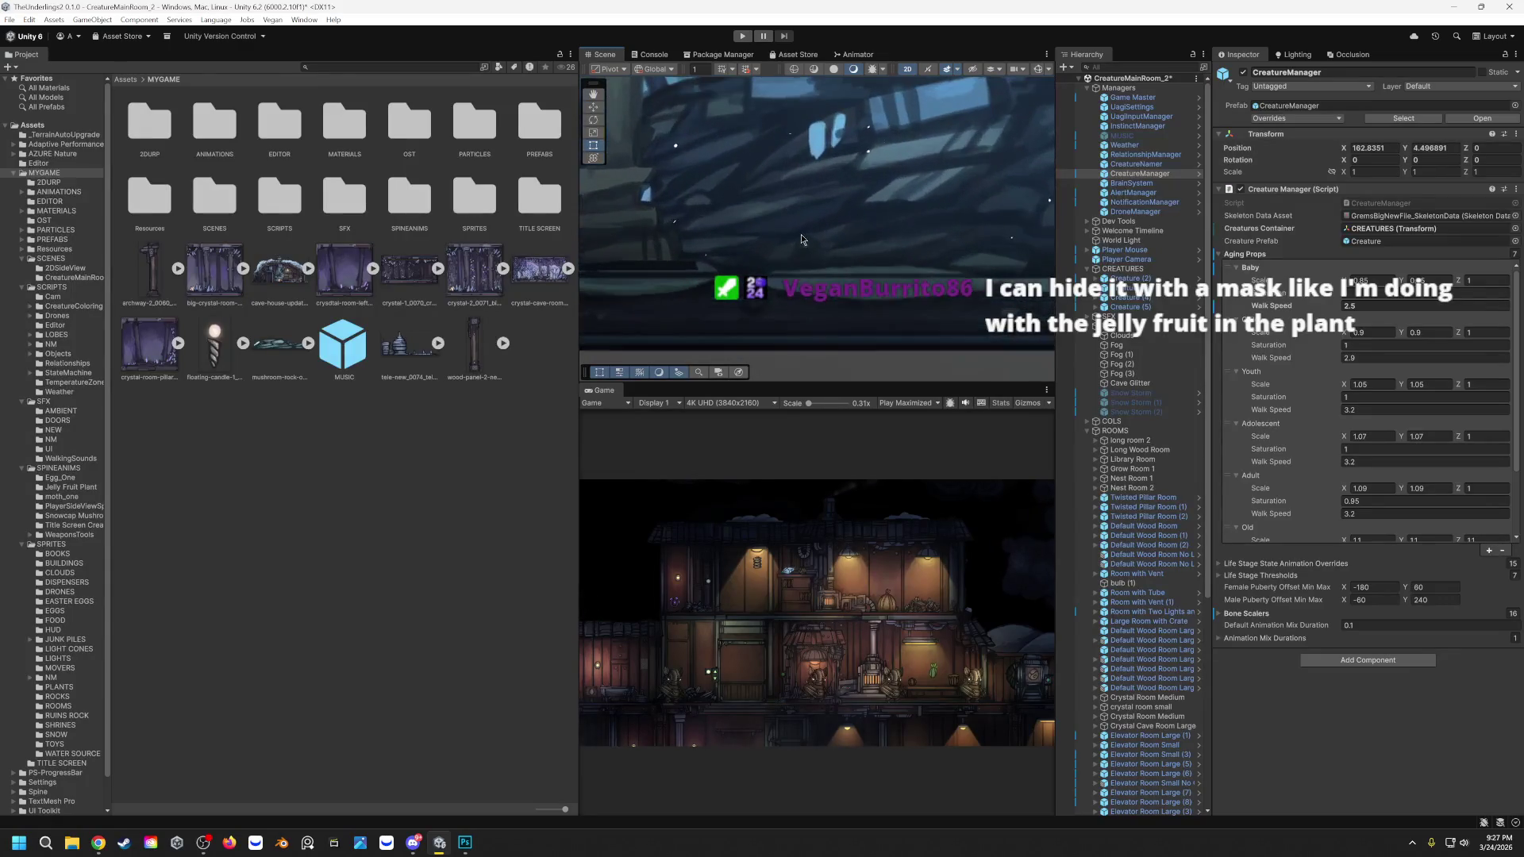
mouse_move(894, 117)
left_mouse_down()
mouse_move(788, 207)
mouse_move(700, 232)
left_mouse_up()
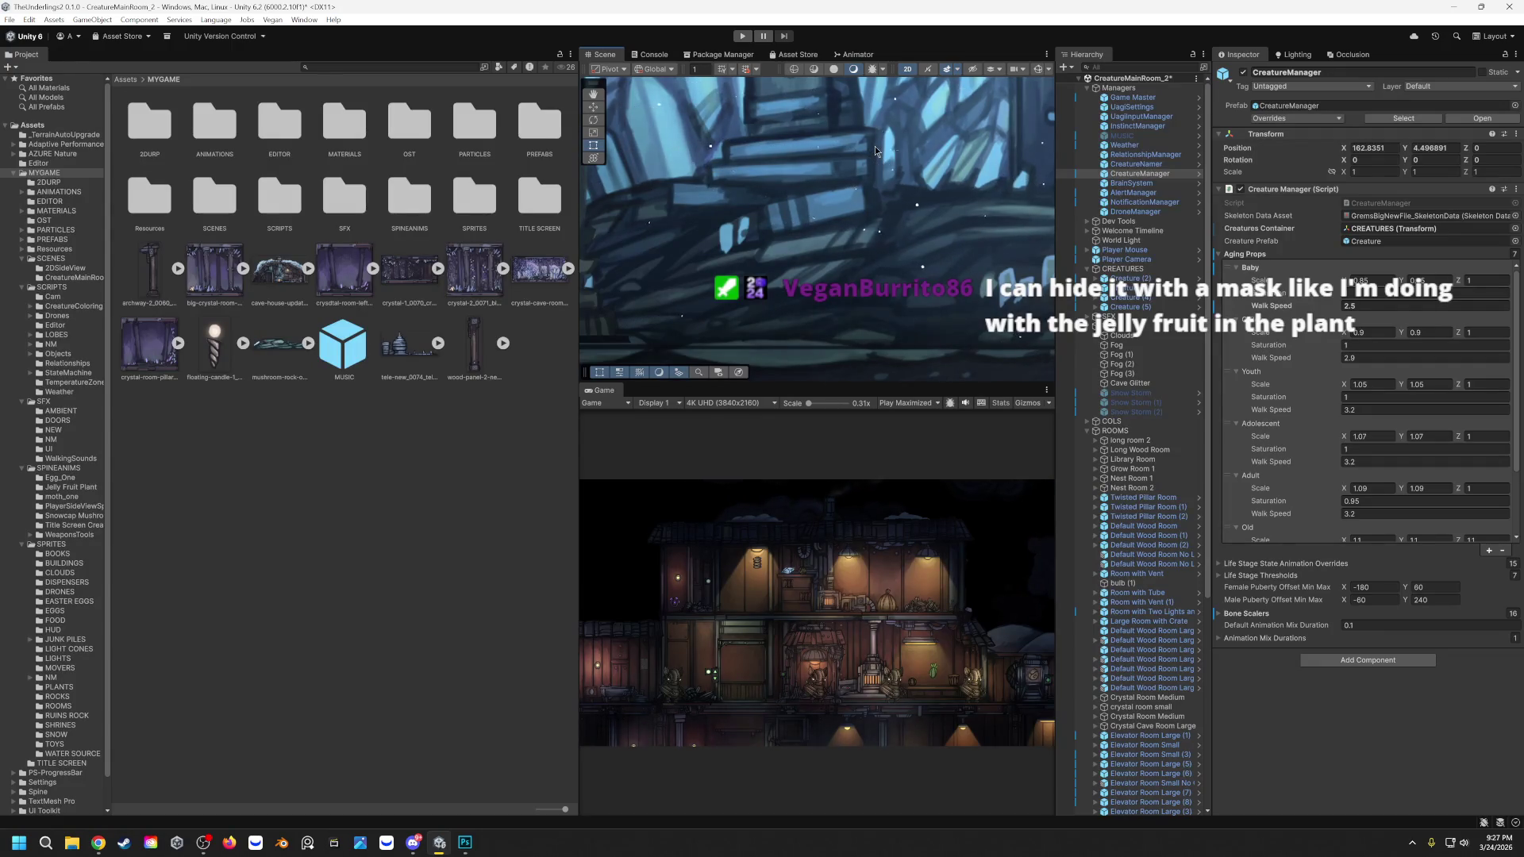
scroll(798, 172, "down", 2)
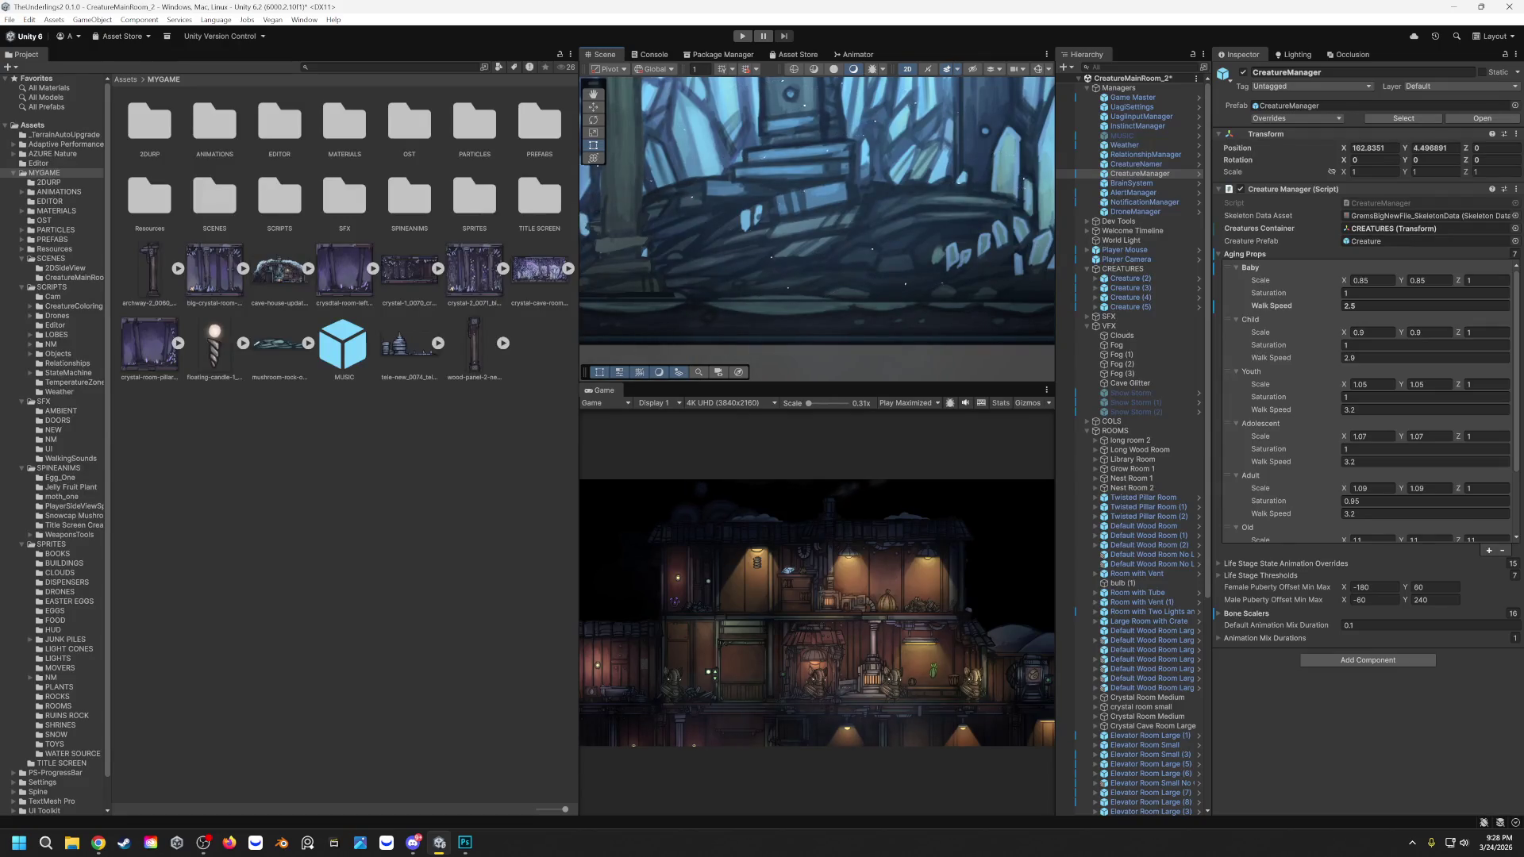
Step: Drag the three jackal fruit PNGs from the desktop into Unity's MYGAME Project folder
mouse_move(455, 9)
left_mouse_down()
mouse_move(687, 54)
mouse_move(849, 48)
mouse_move(663, 100)
left_mouse_up()
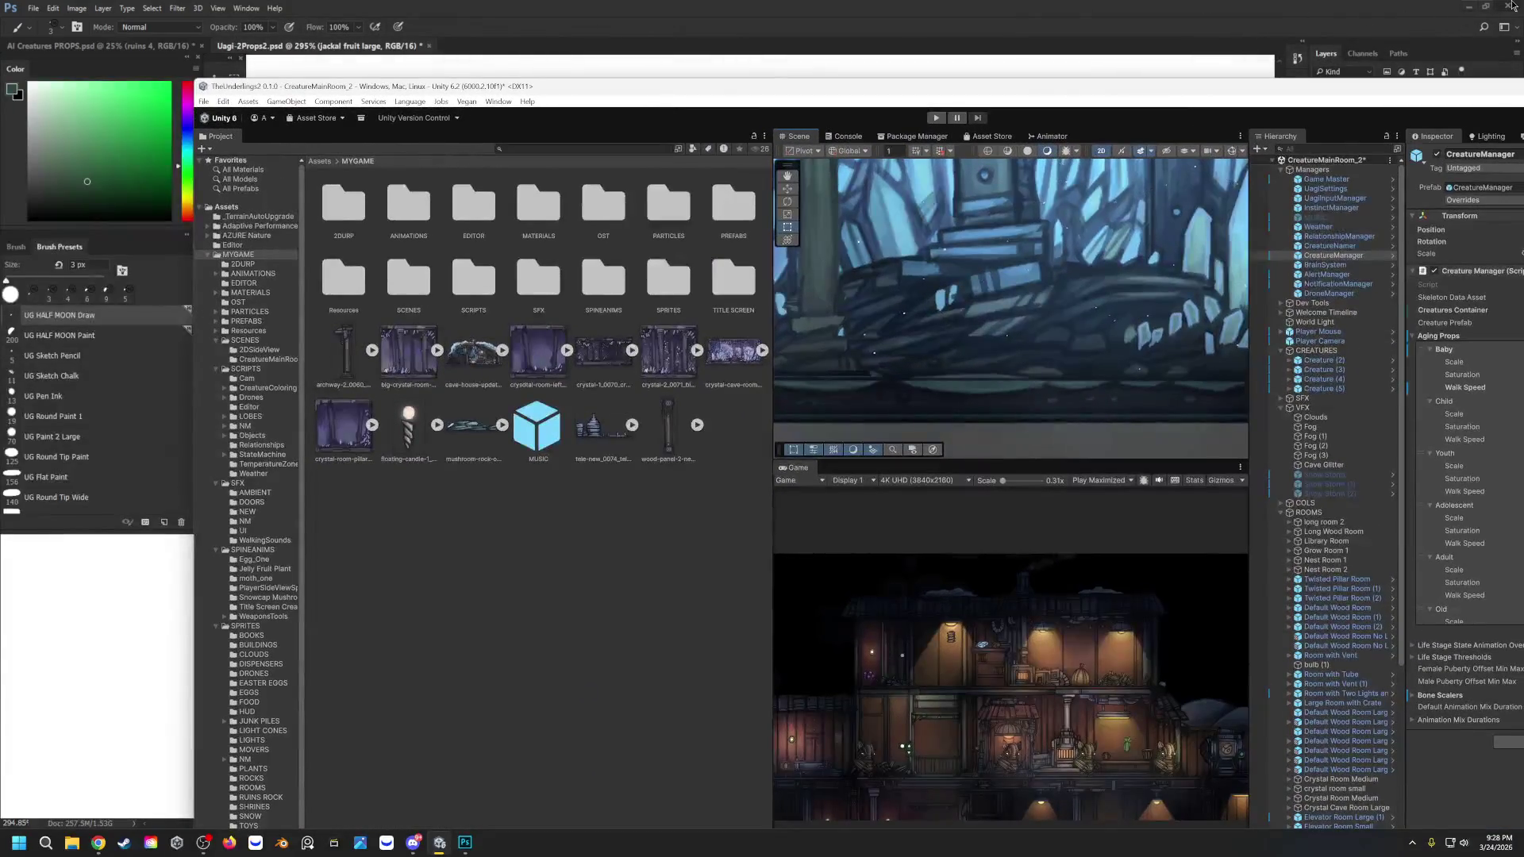
left_click(1468, 7)
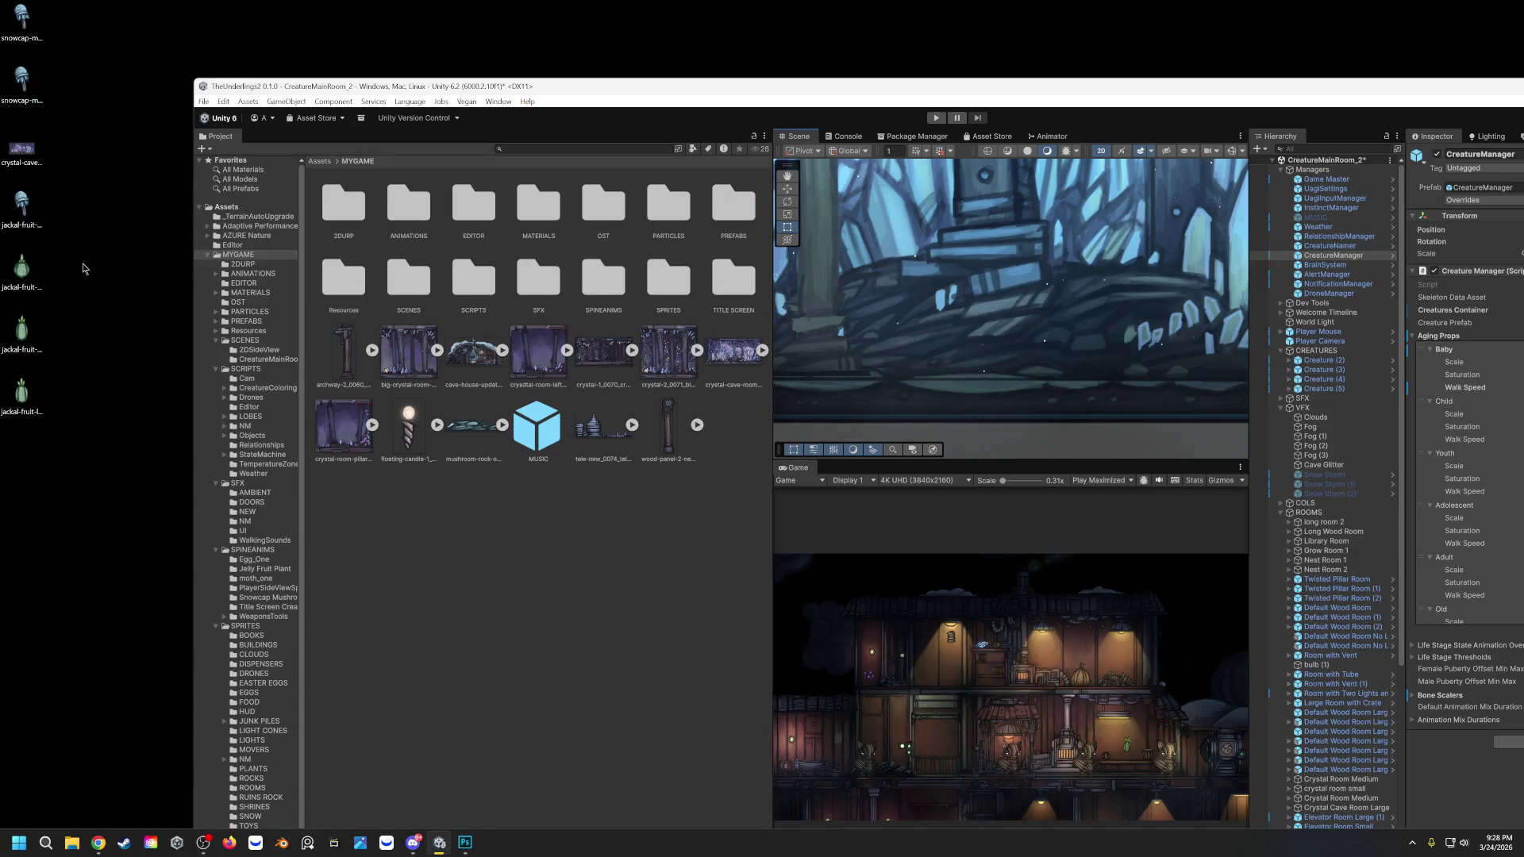
mouse_move(83, 263)
left_mouse_down()
mouse_move(4, 423)
mouse_move(558, 694)
mouse_move(584, 660)
left_mouse_up()
mouse_move(876, 94)
left_mouse_down()
mouse_move(696, 115)
mouse_move(1178, 105)
left_mouse_up()
left_click(1321, 112)
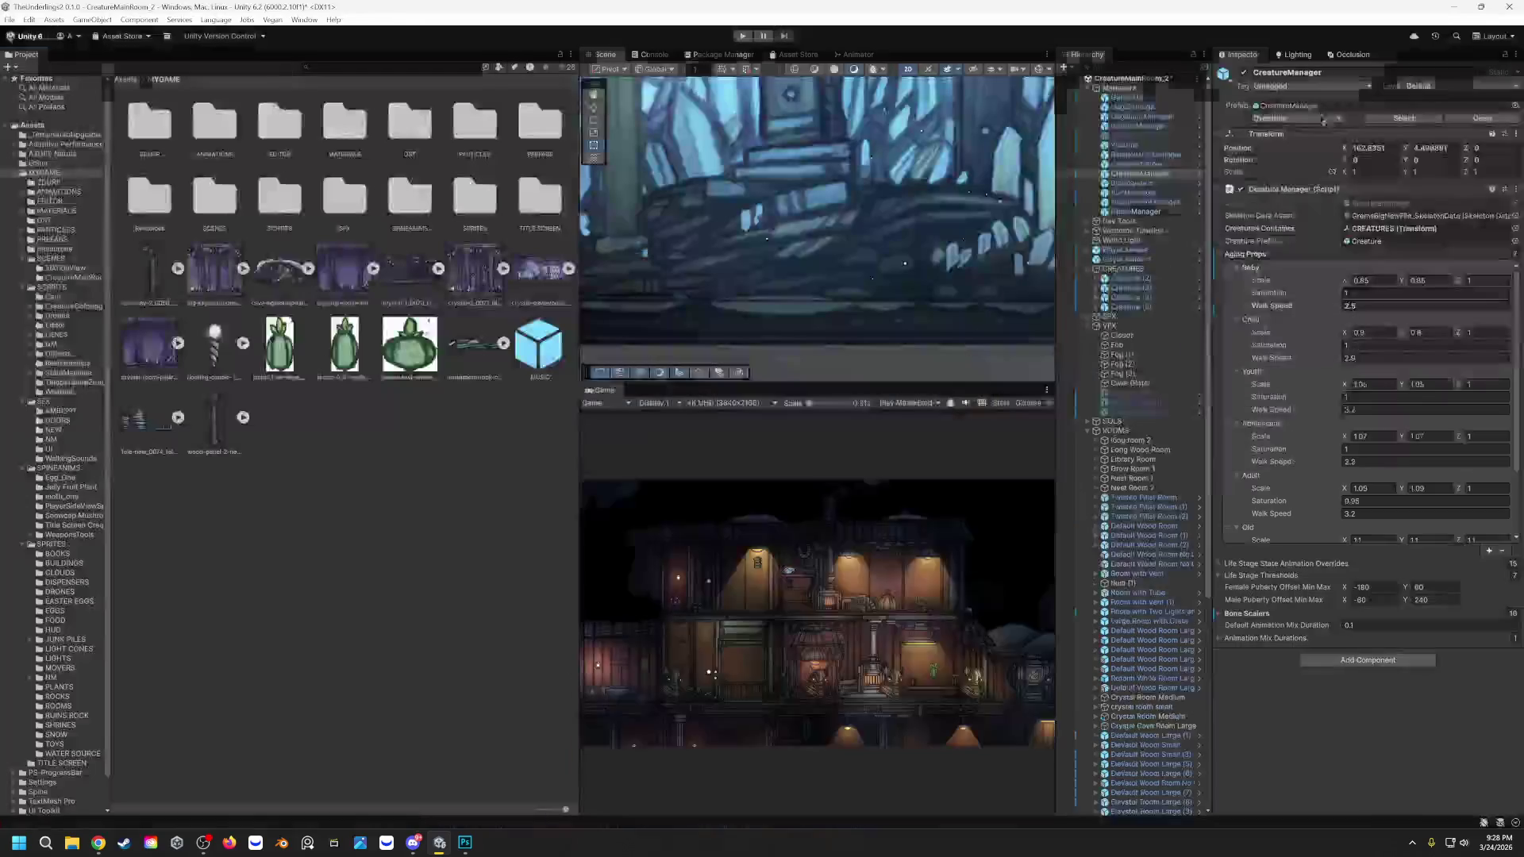
Step: Make jackal-fruit-small a Sprite (2D and UI) with Single sprite mode and apply
left_click(404, 346)
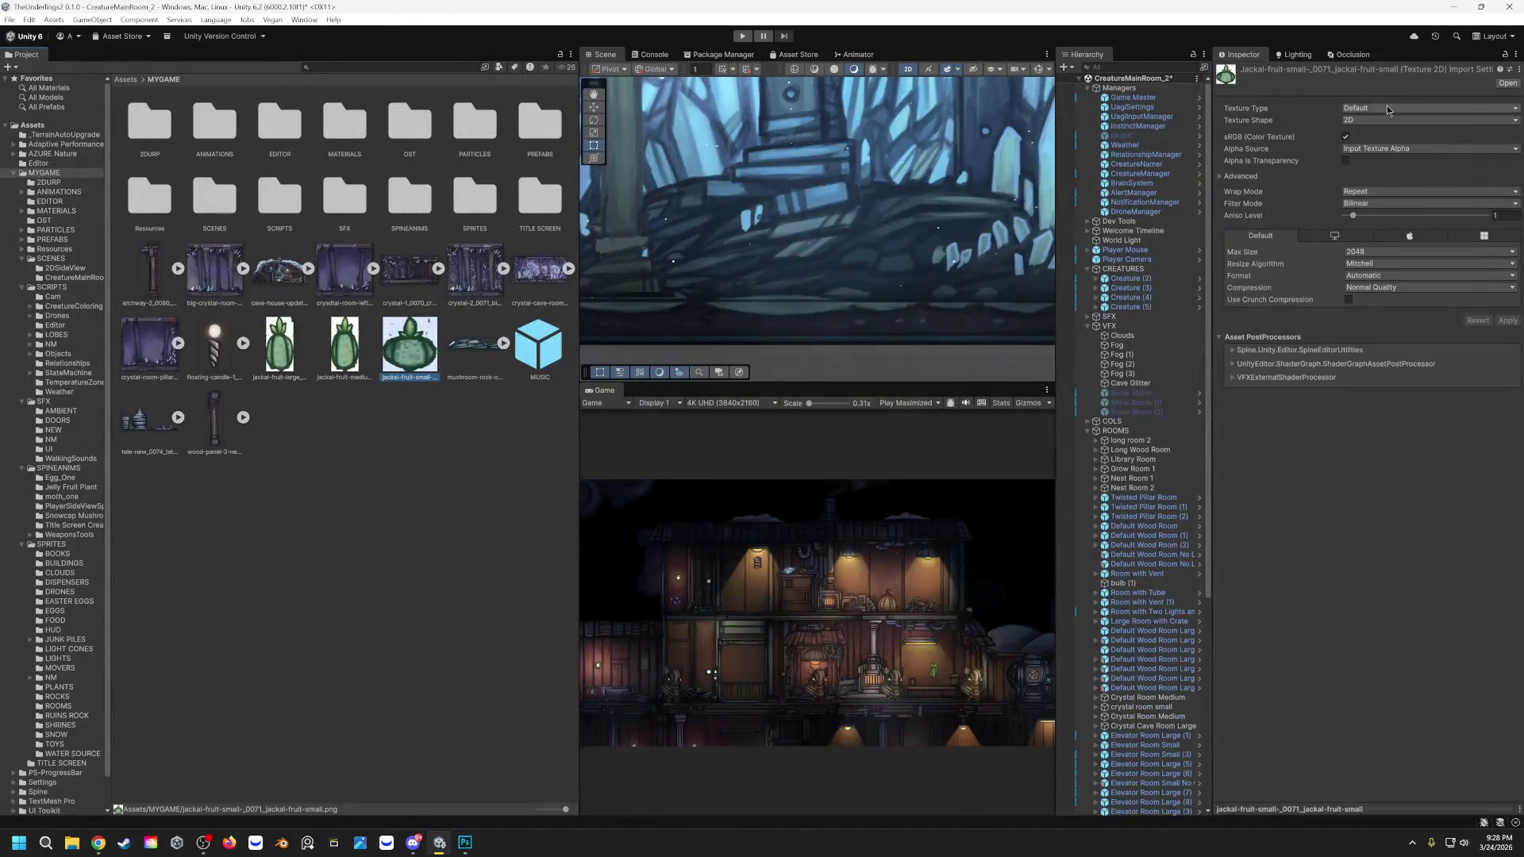
left_click(1389, 109)
left_click(1389, 163)
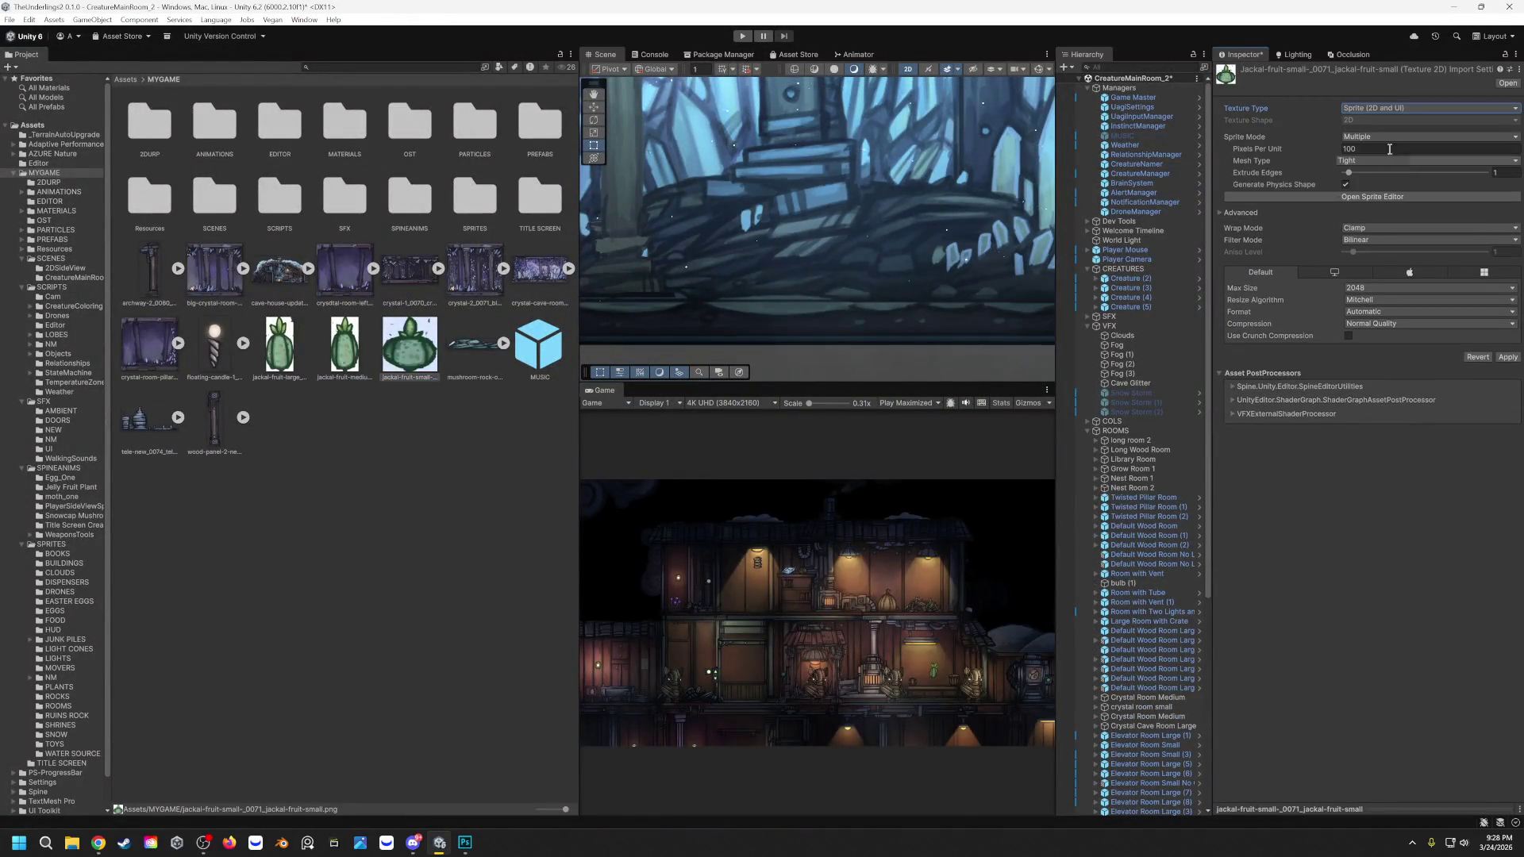
left_click(1385, 136)
left_click(1374, 151)
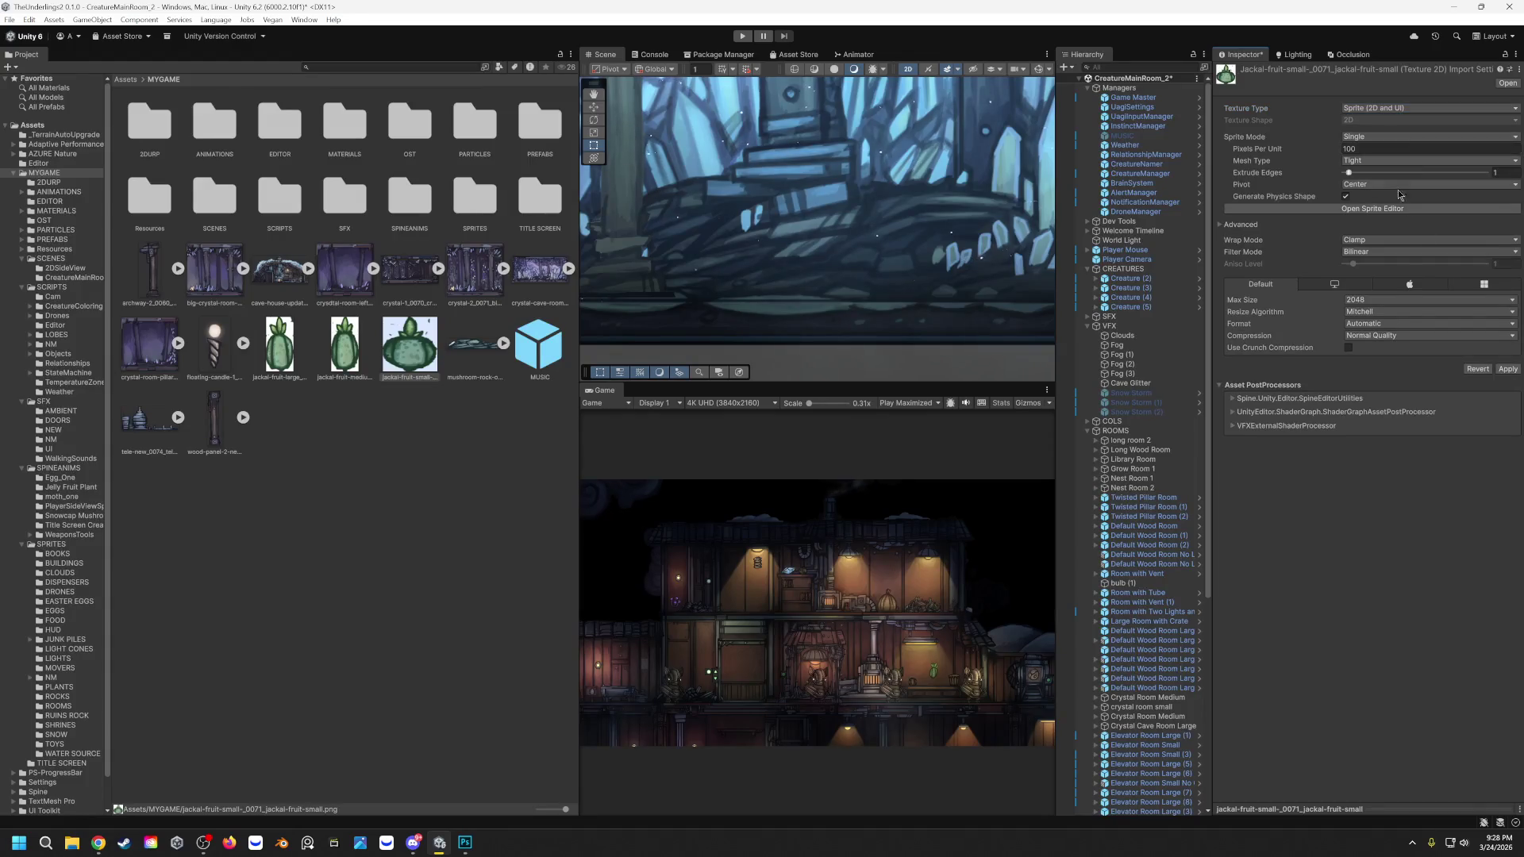
left_click(1507, 369)
Step: Give the medium jackal fruit texture the same Sprite, Single-mode import settings and apply
left_click(359, 348)
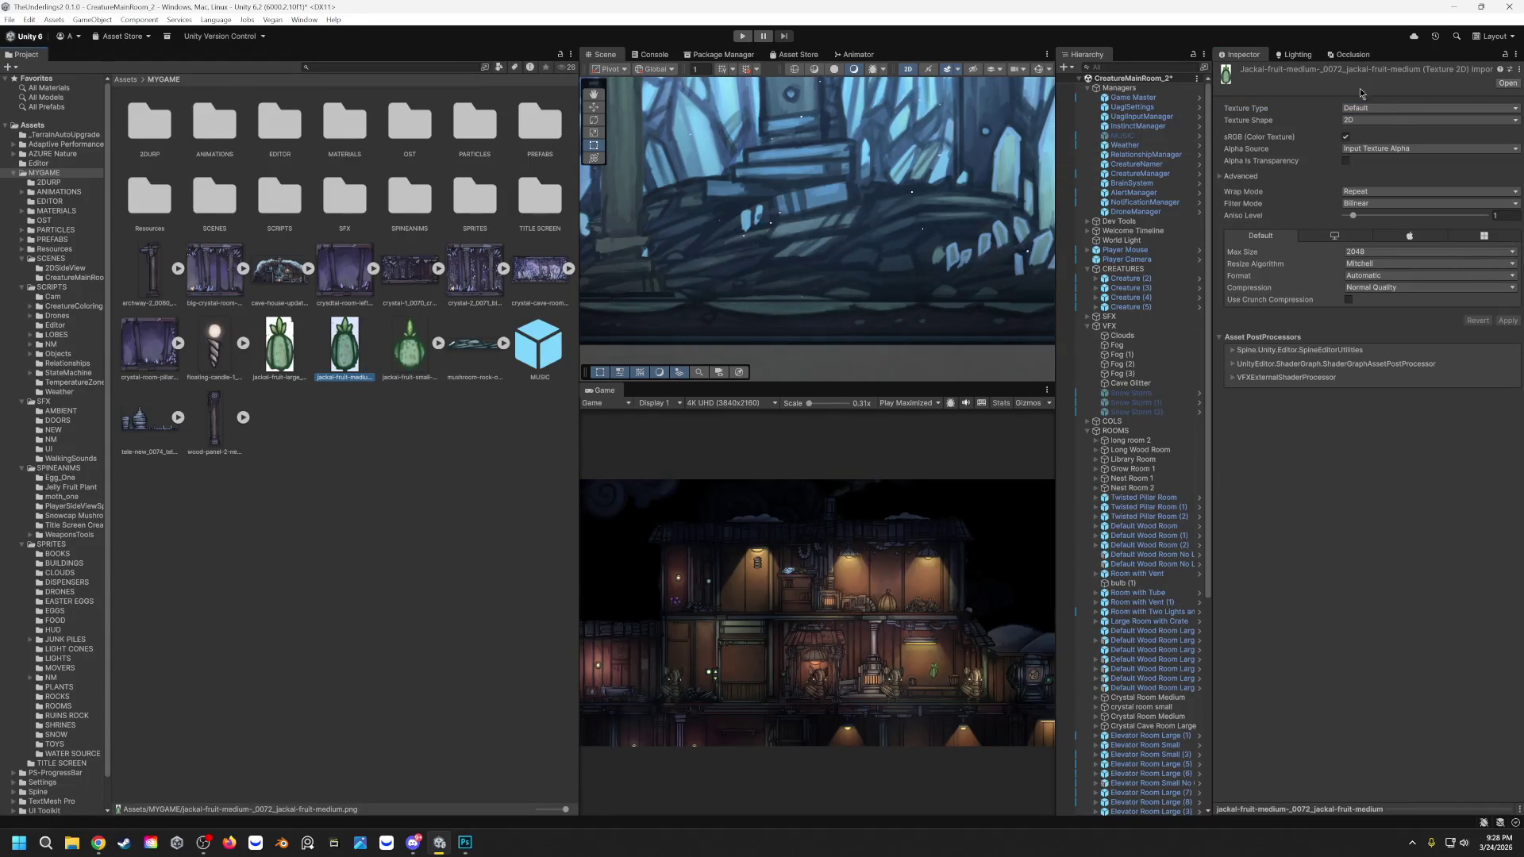
left_click(1380, 106)
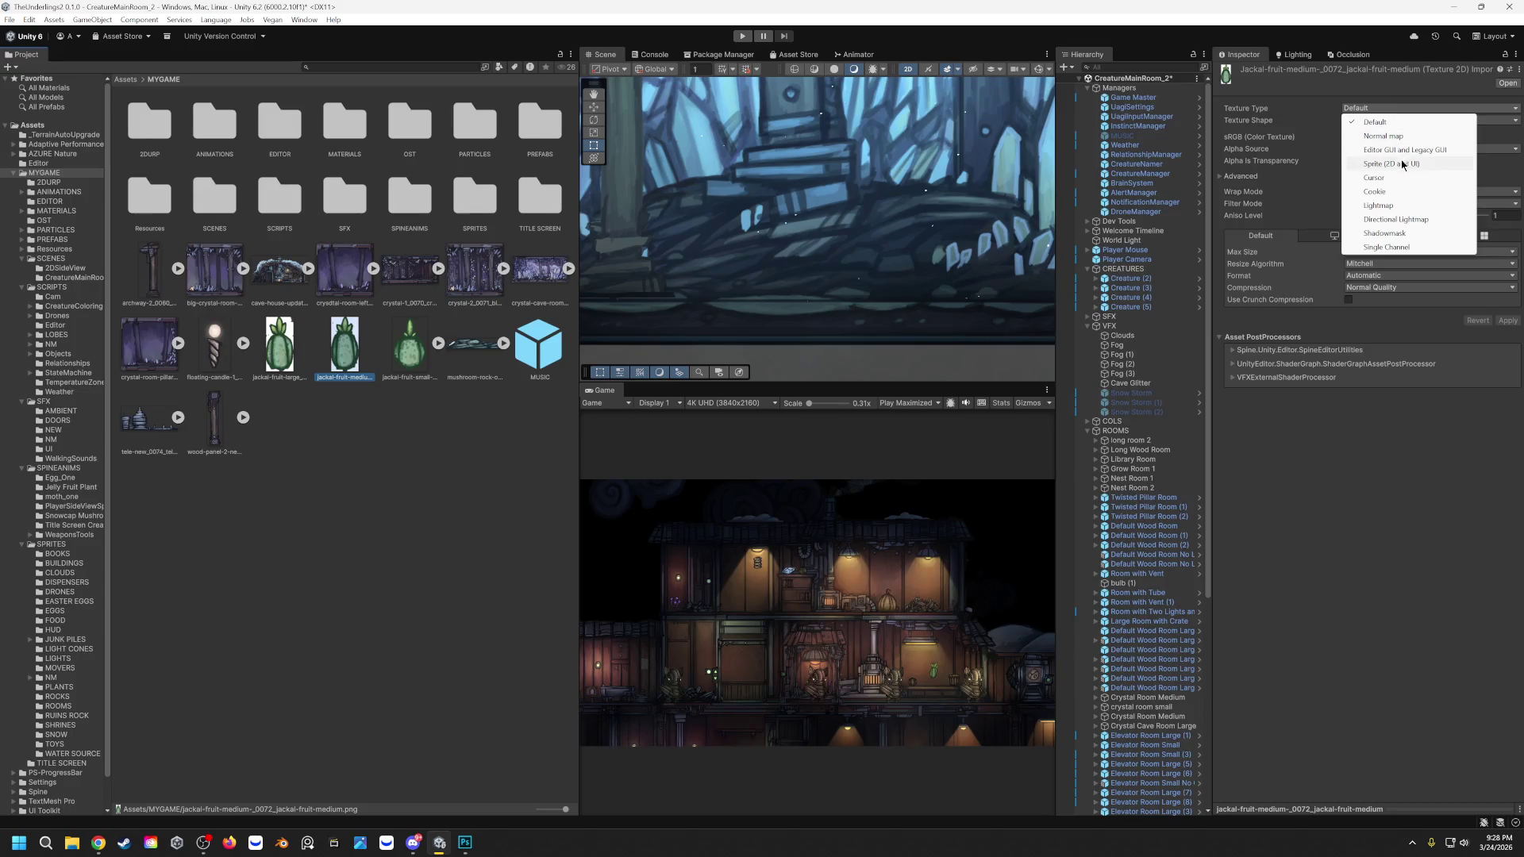
left_click(1403, 164)
left_click(1379, 138)
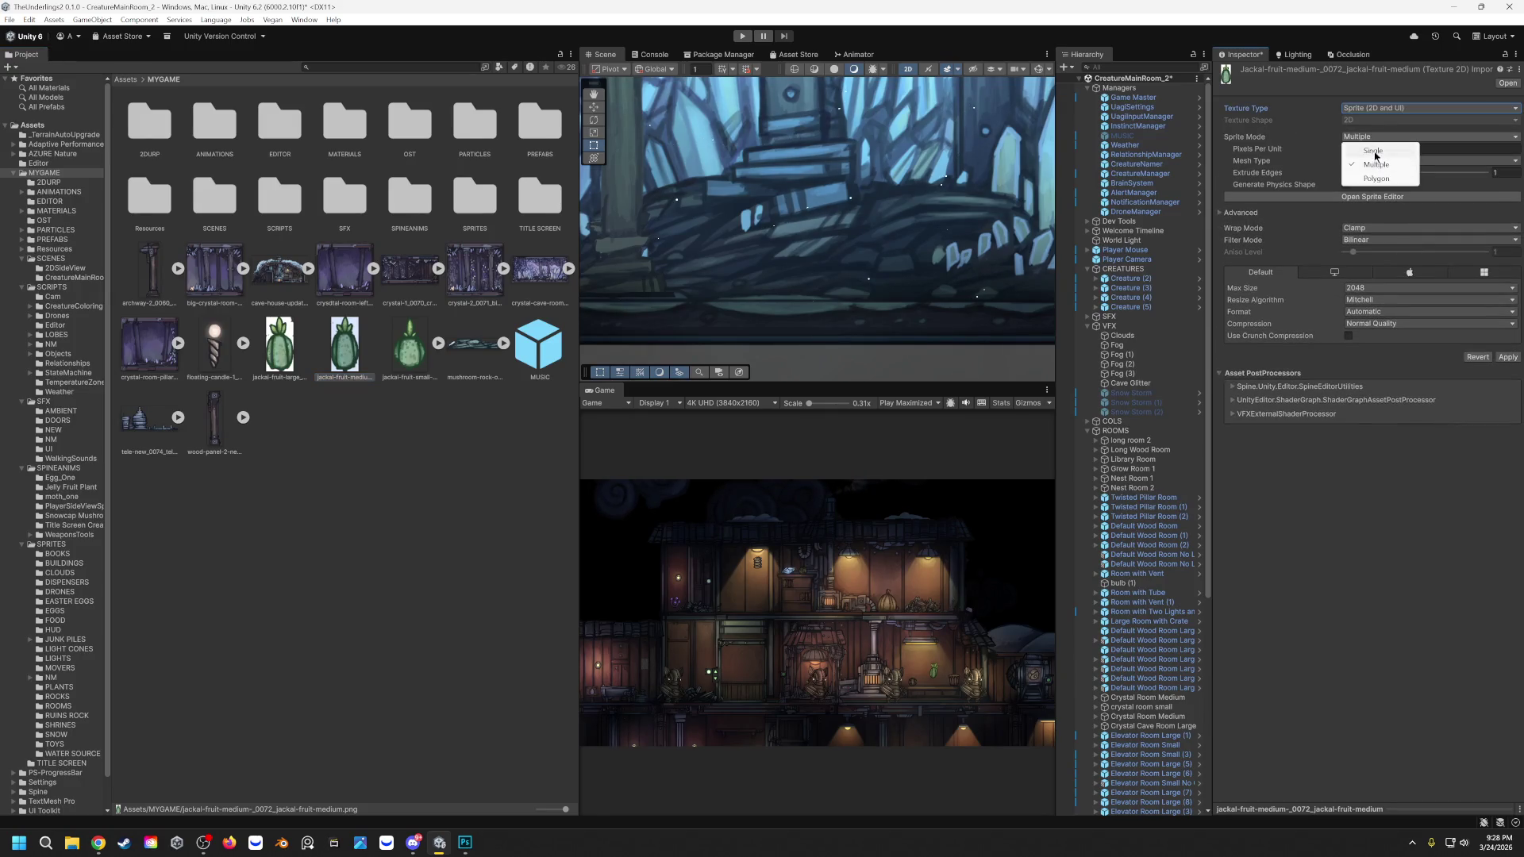
left_click(1378, 149)
left_click(1507, 370)
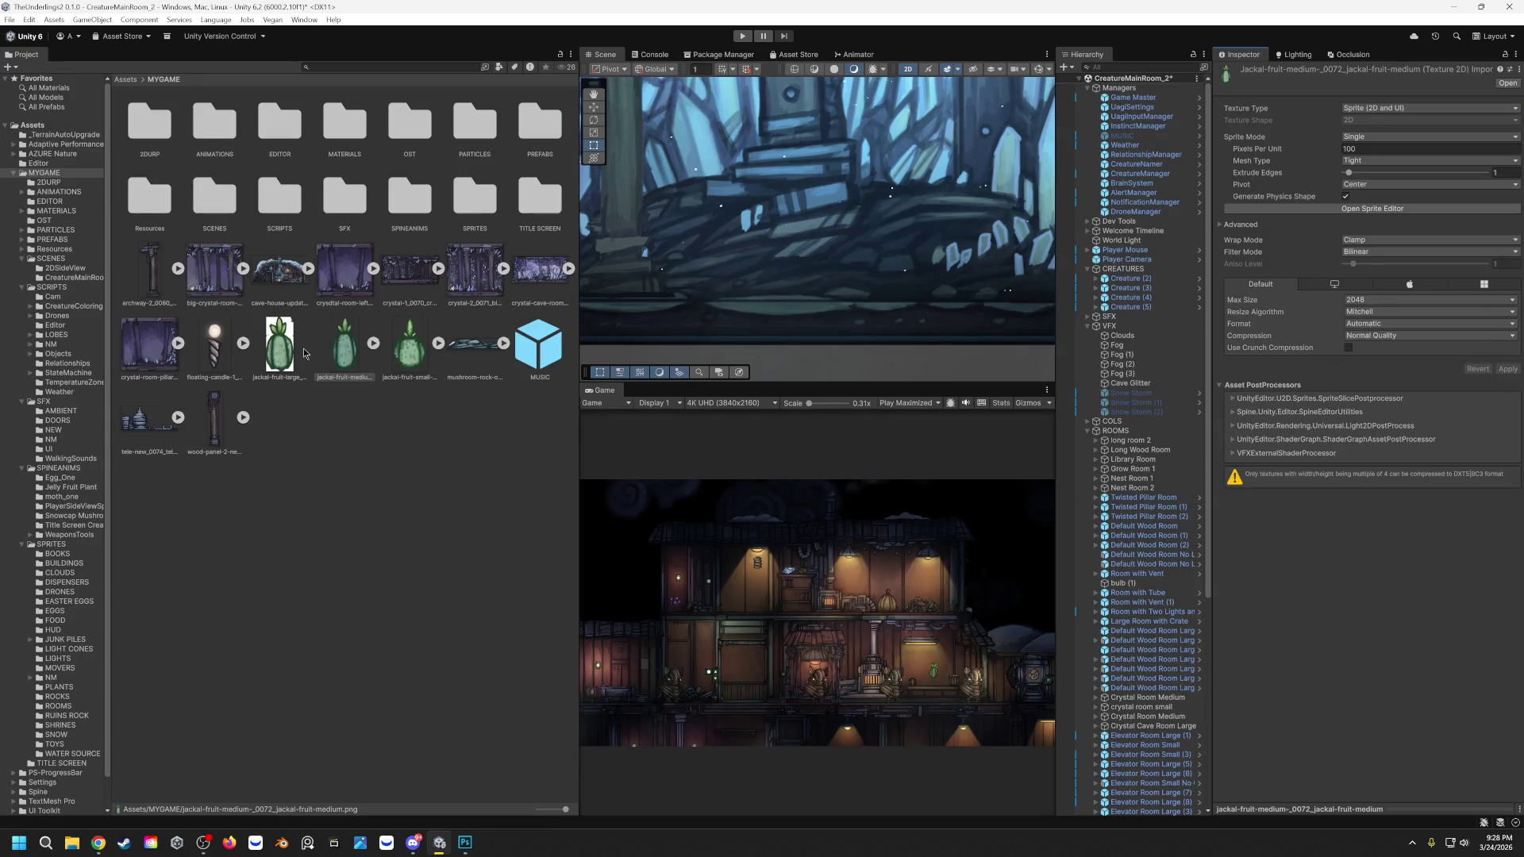
Step: Set the large jackal fruit texture to a Single-mode Sprite (2D and UI) and apply
left_click(272, 363)
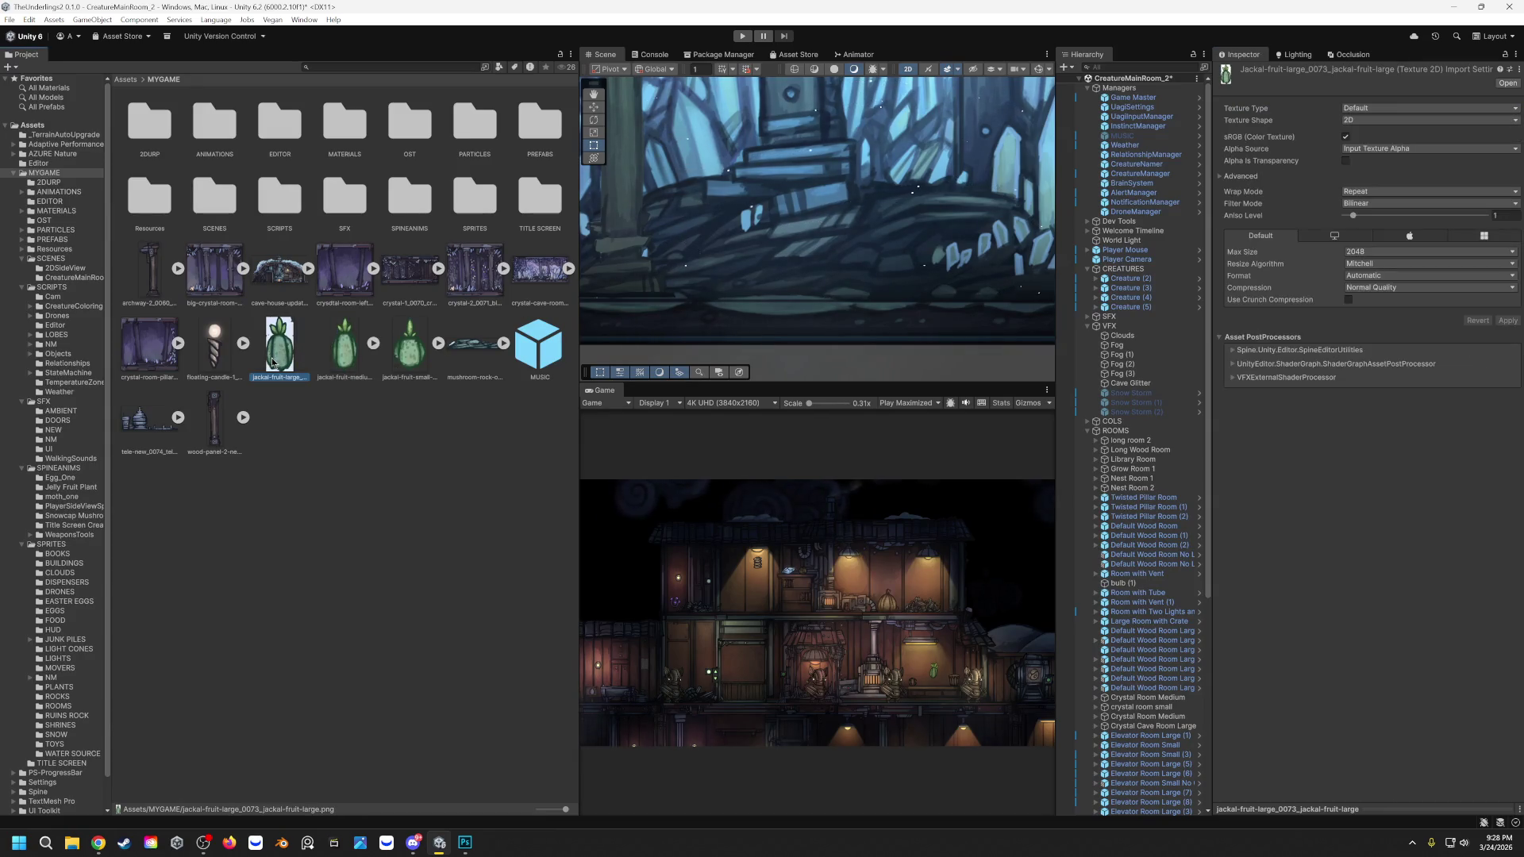
left_click(1389, 109)
left_click(1393, 164)
left_click(1389, 138)
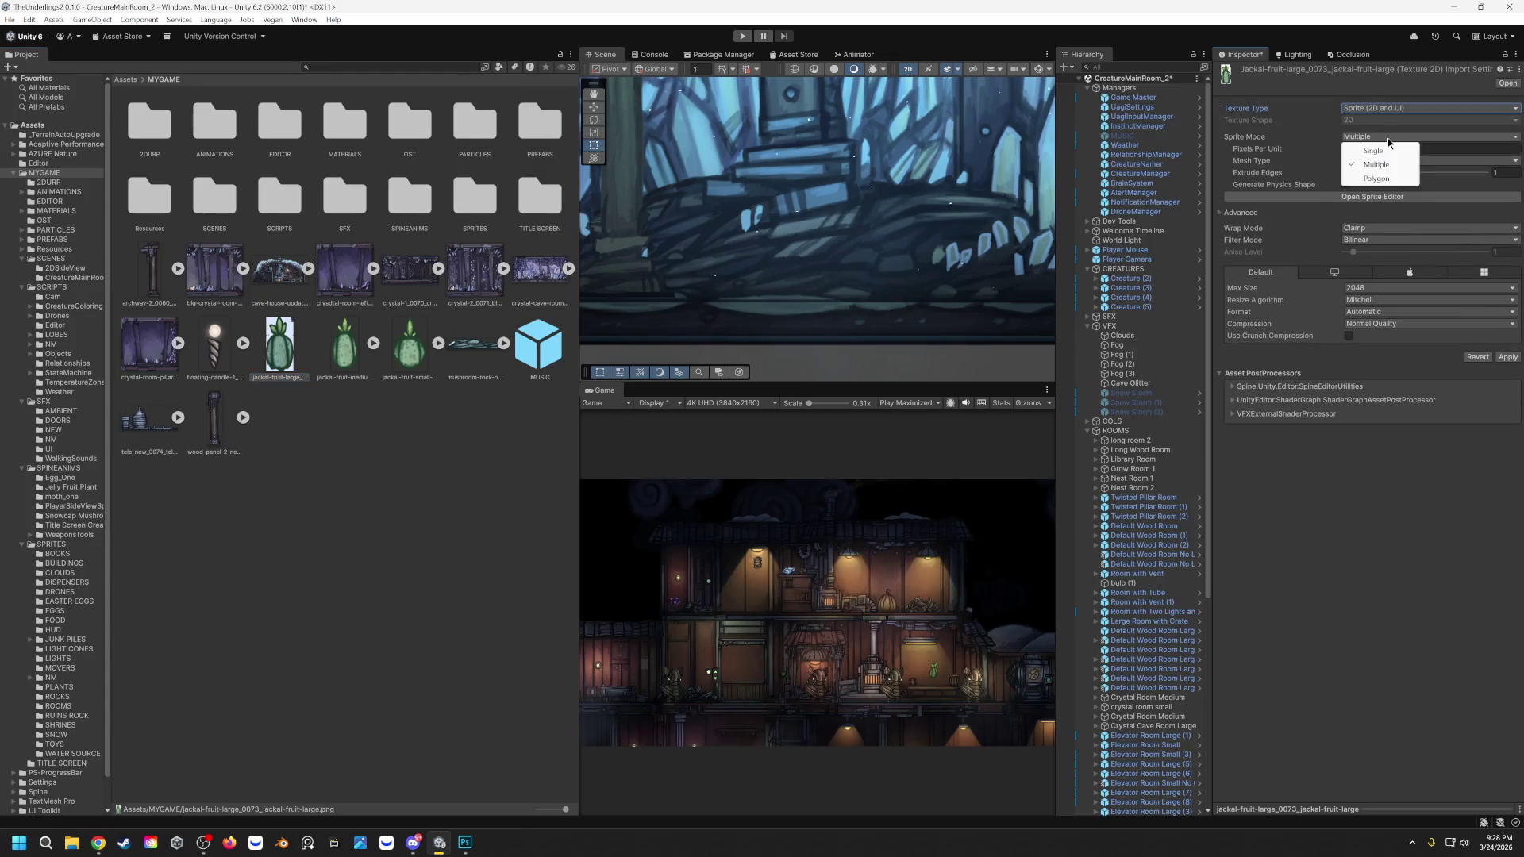
left_click(1381, 153)
left_click(1508, 369)
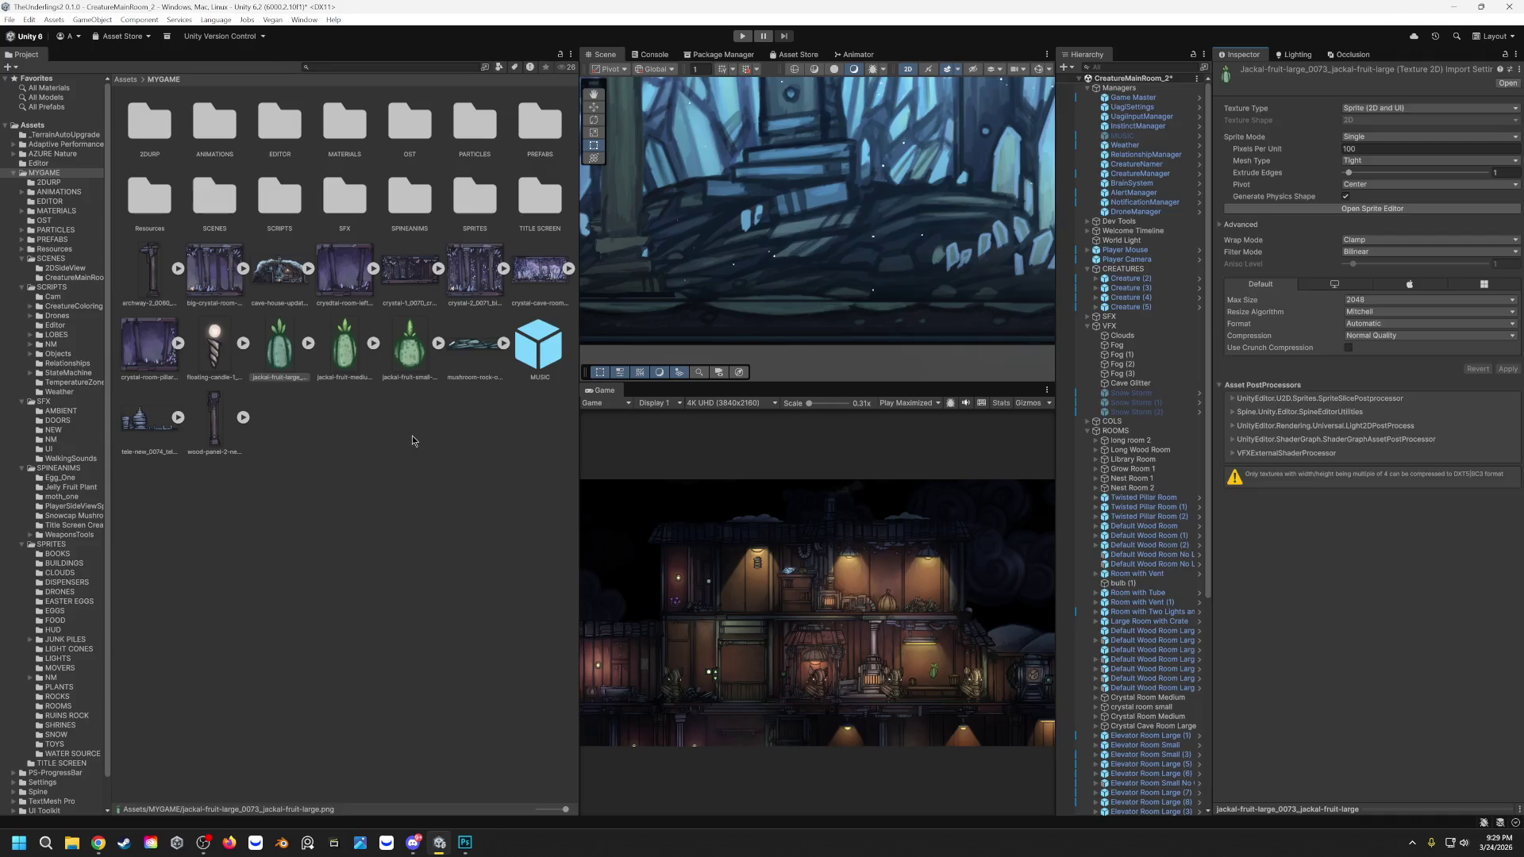
Step: Reselect just the large jackal fruit texture and start the game in Play mode
left_click(319, 350)
left_click(288, 362)
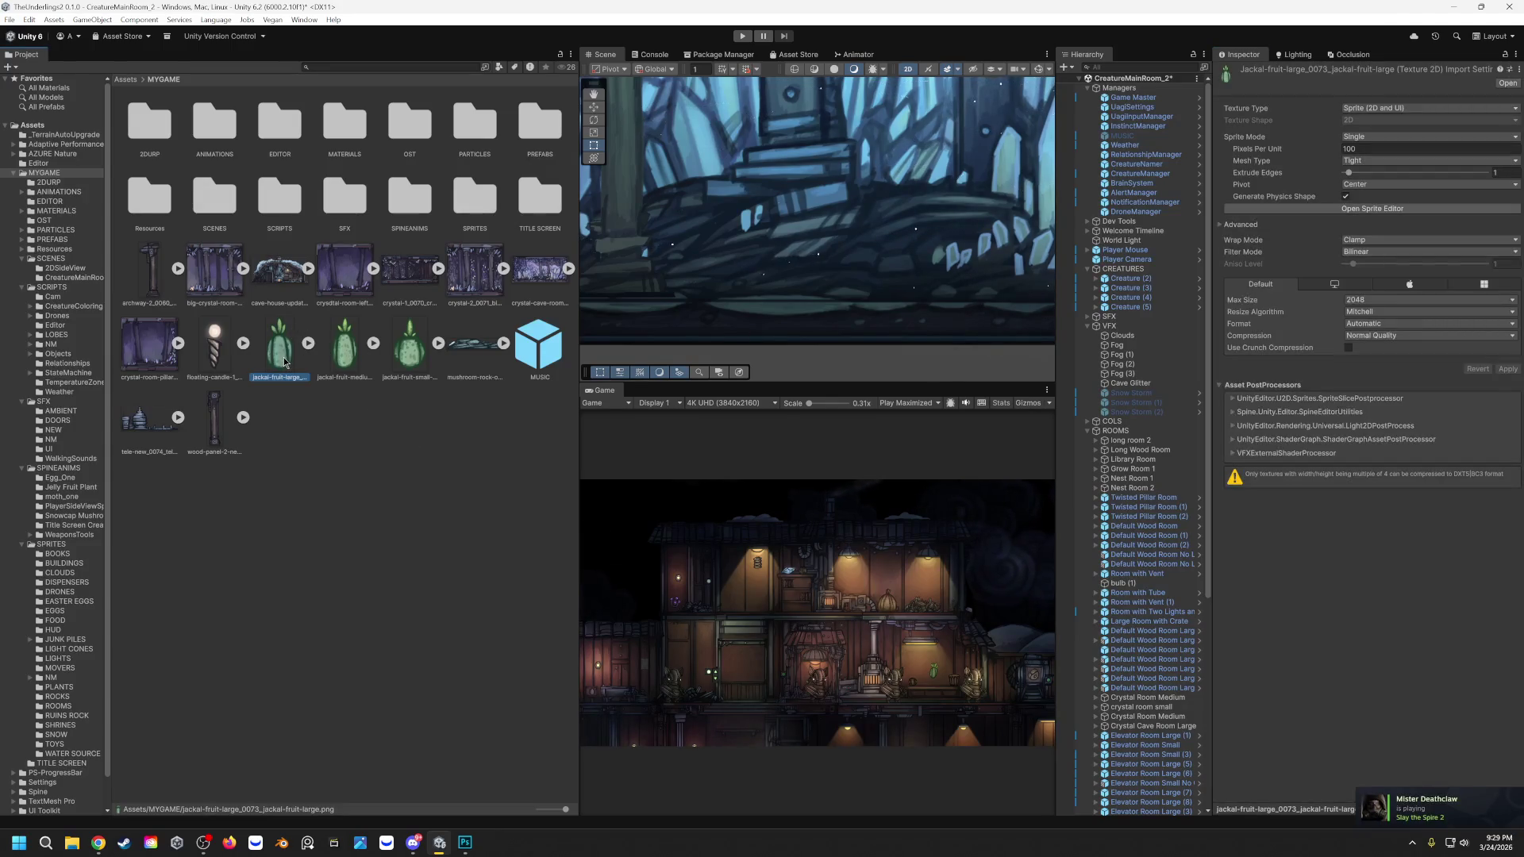
left_click(416, 355, "shift")
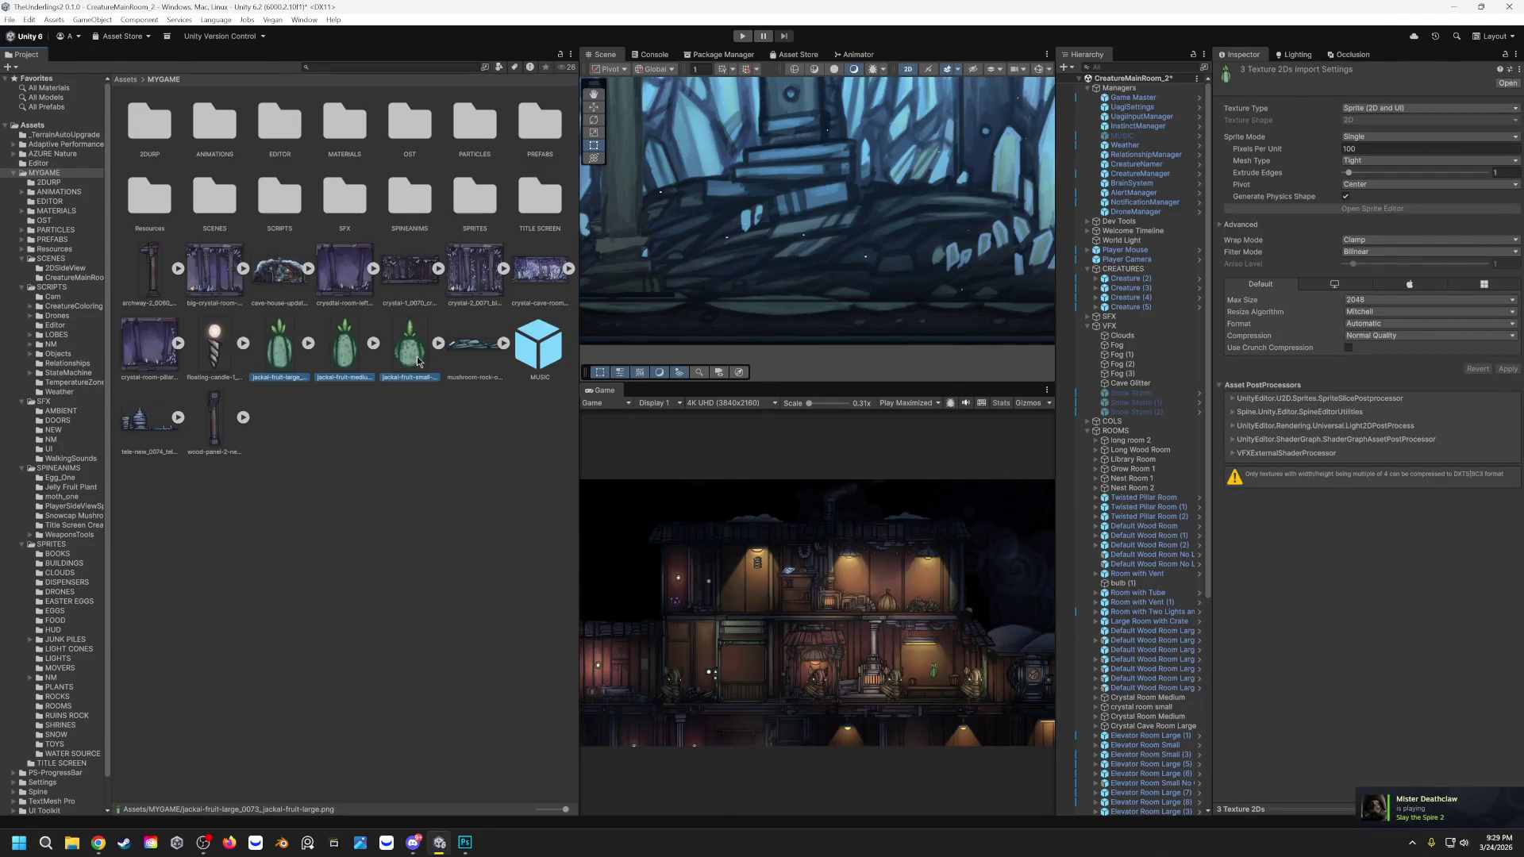
left_click(284, 359)
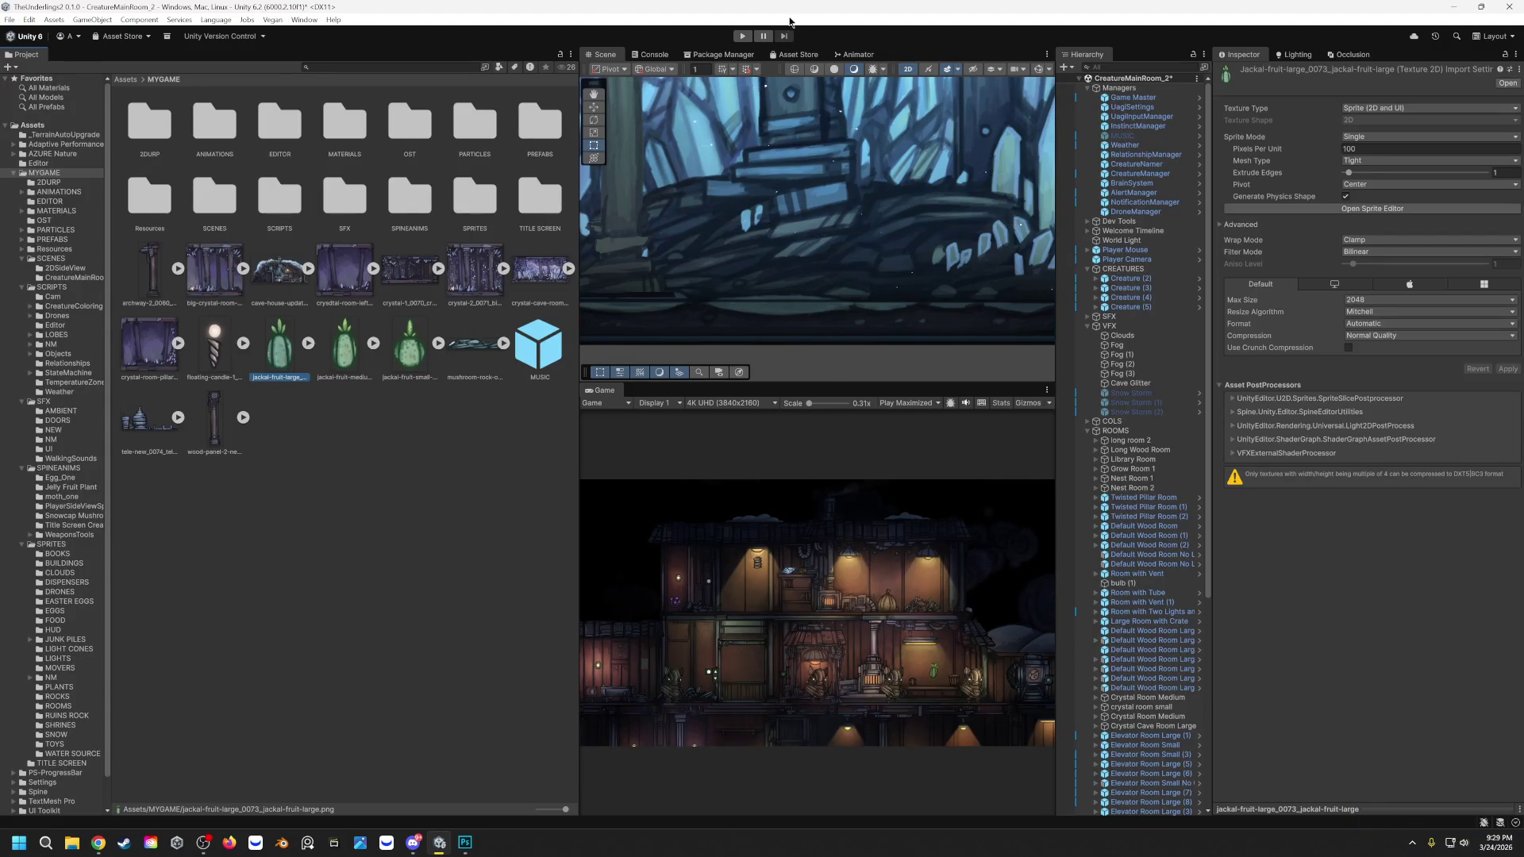
left_click(741, 37)
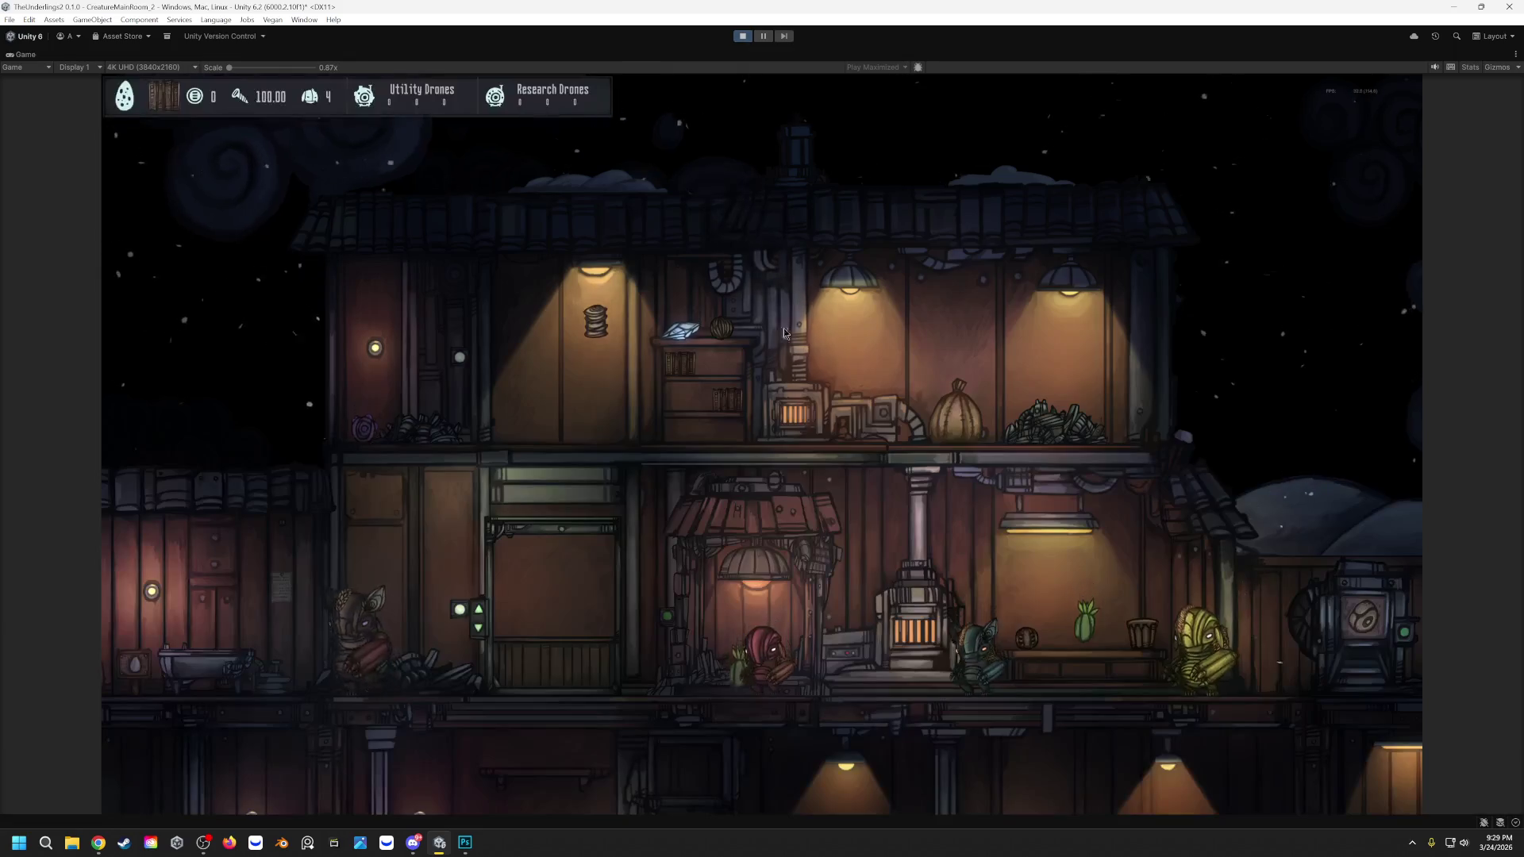
scroll(932, 573, "up", 5)
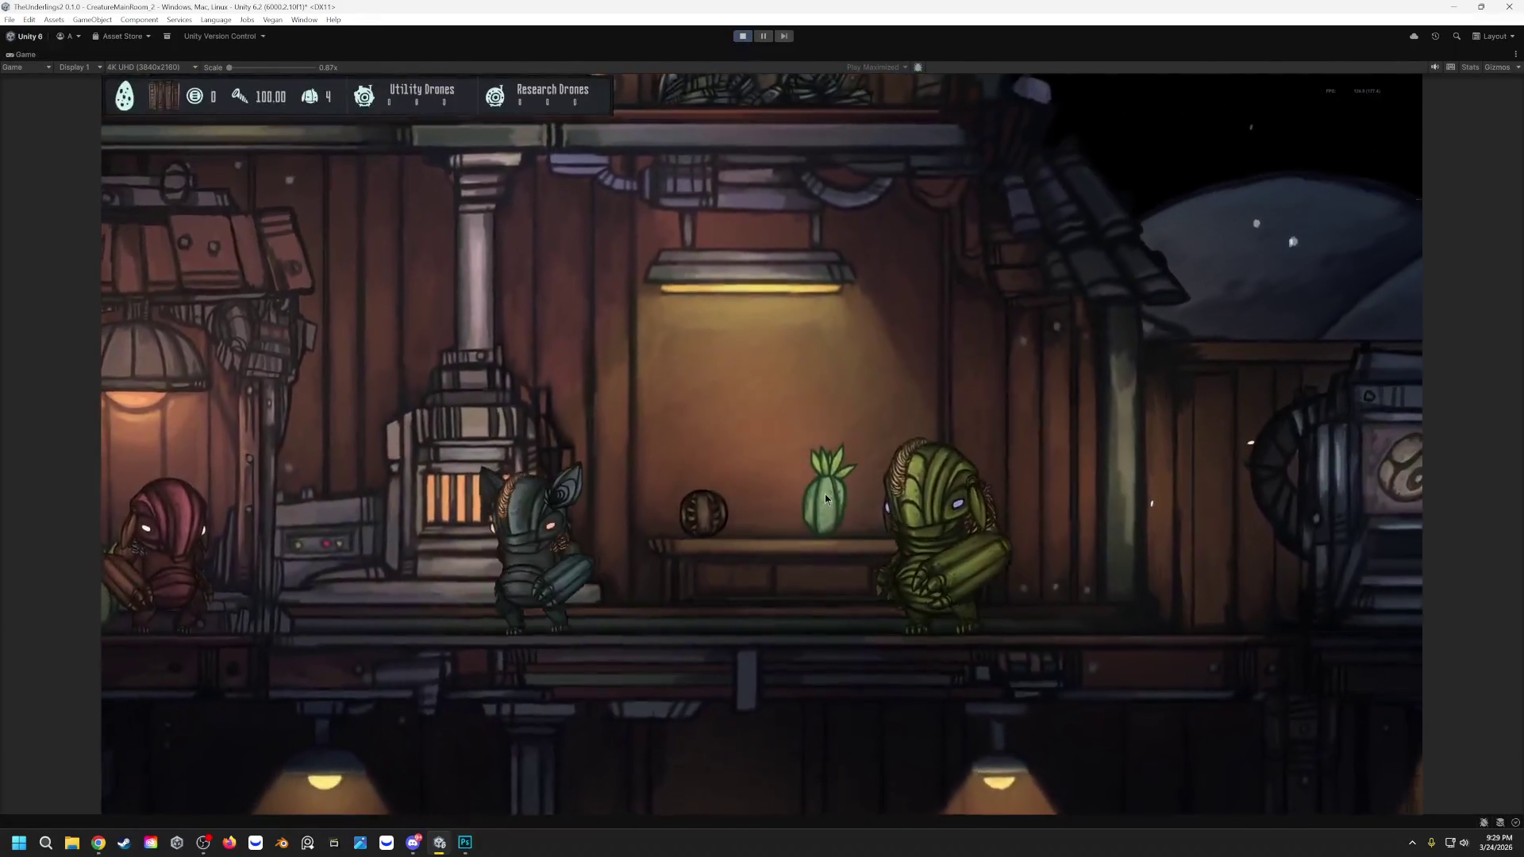
mouse_move(826, 493)
left_mouse_down()
mouse_move(798, 422)
mouse_move(680, 358)
mouse_move(541, 389)
mouse_move(555, 400)
mouse_move(564, 355)
mouse_move(600, 337)
mouse_move(748, 367)
left_mouse_up()
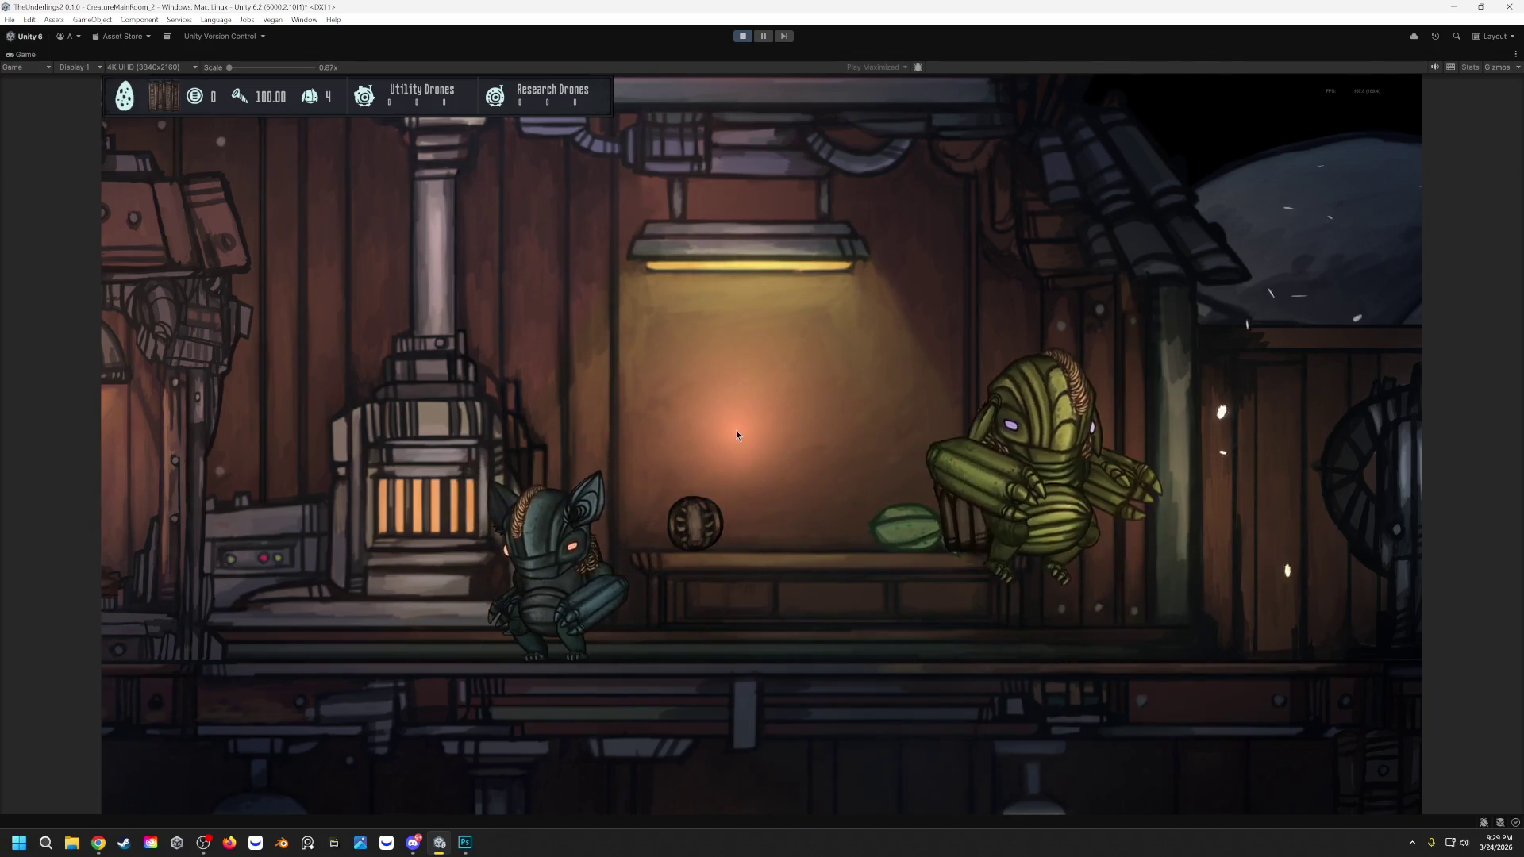
mouse_move(940, 457)
left_mouse_down()
mouse_move(920, 342)
mouse_move(956, 273)
mouse_move(1110, 375)
left_mouse_up()
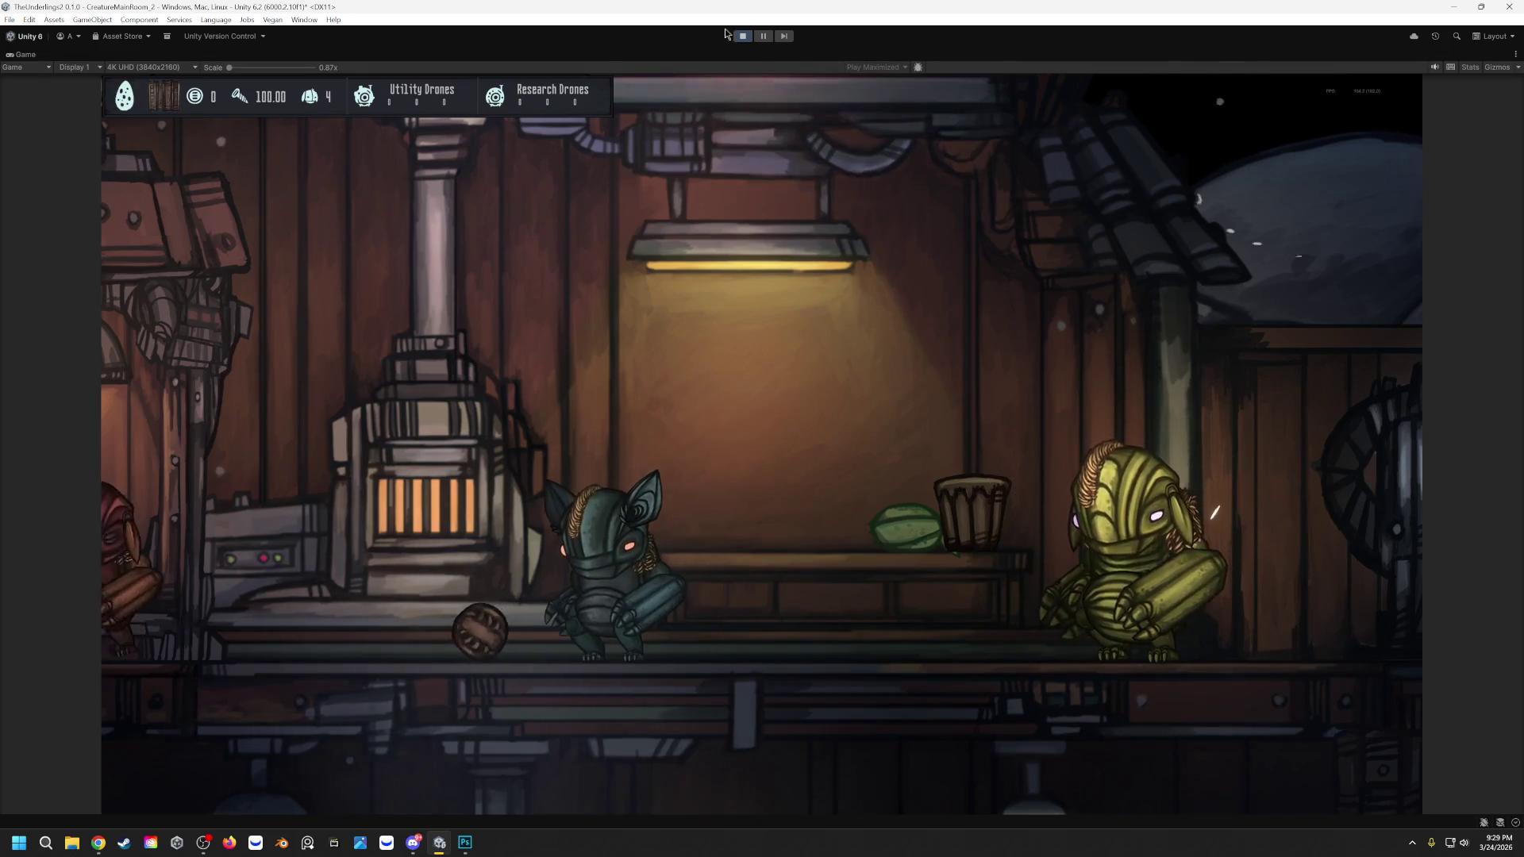
key("ctrl+p")
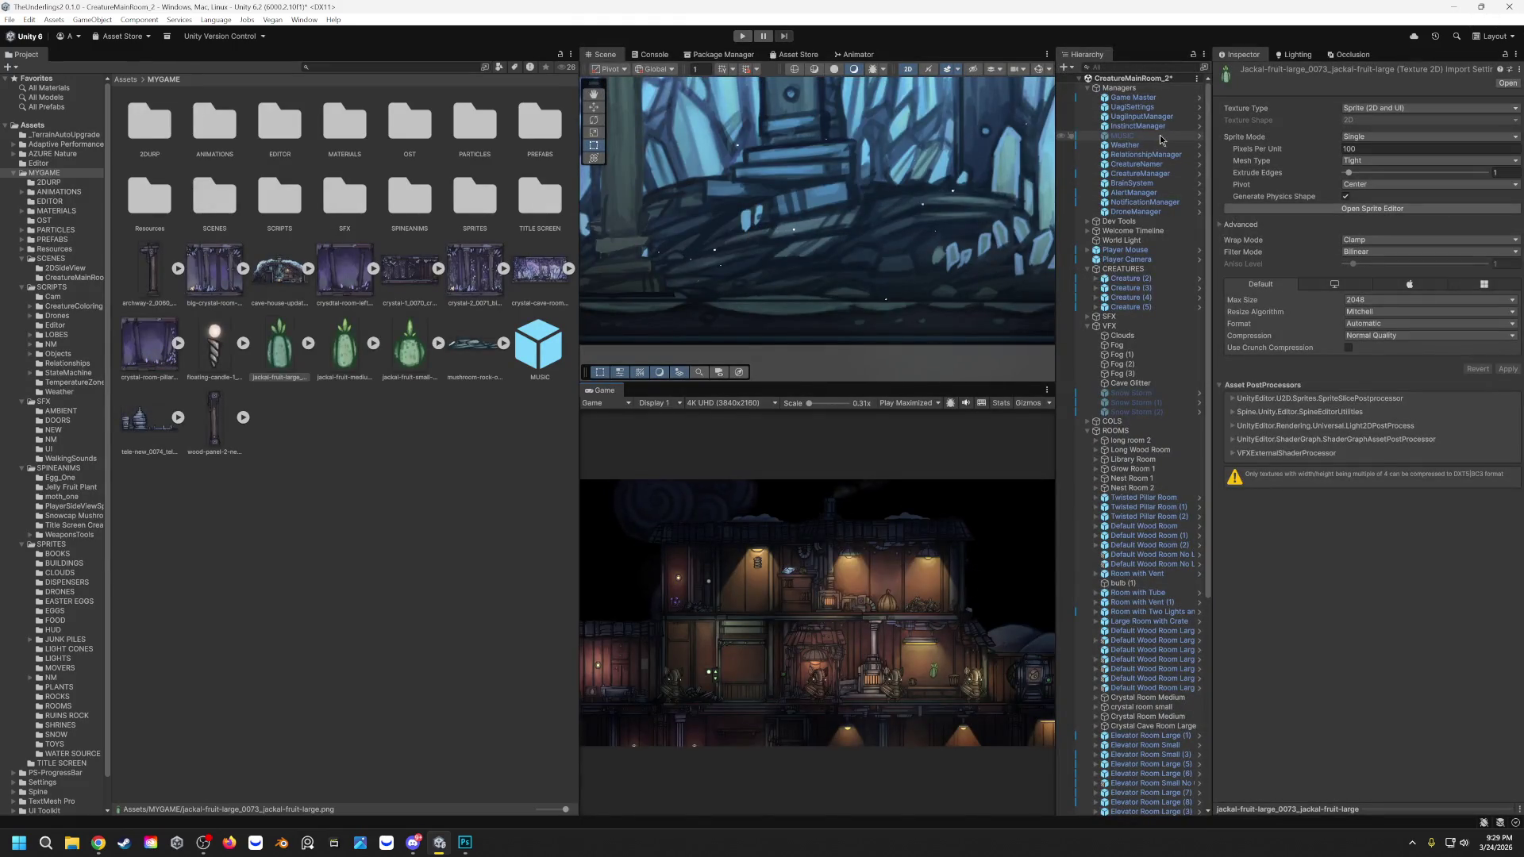
left_click(1159, 164)
Step: Set CreatureManager's Grab animation override timescale to 0.5 and run the game
left_click(1158, 173)
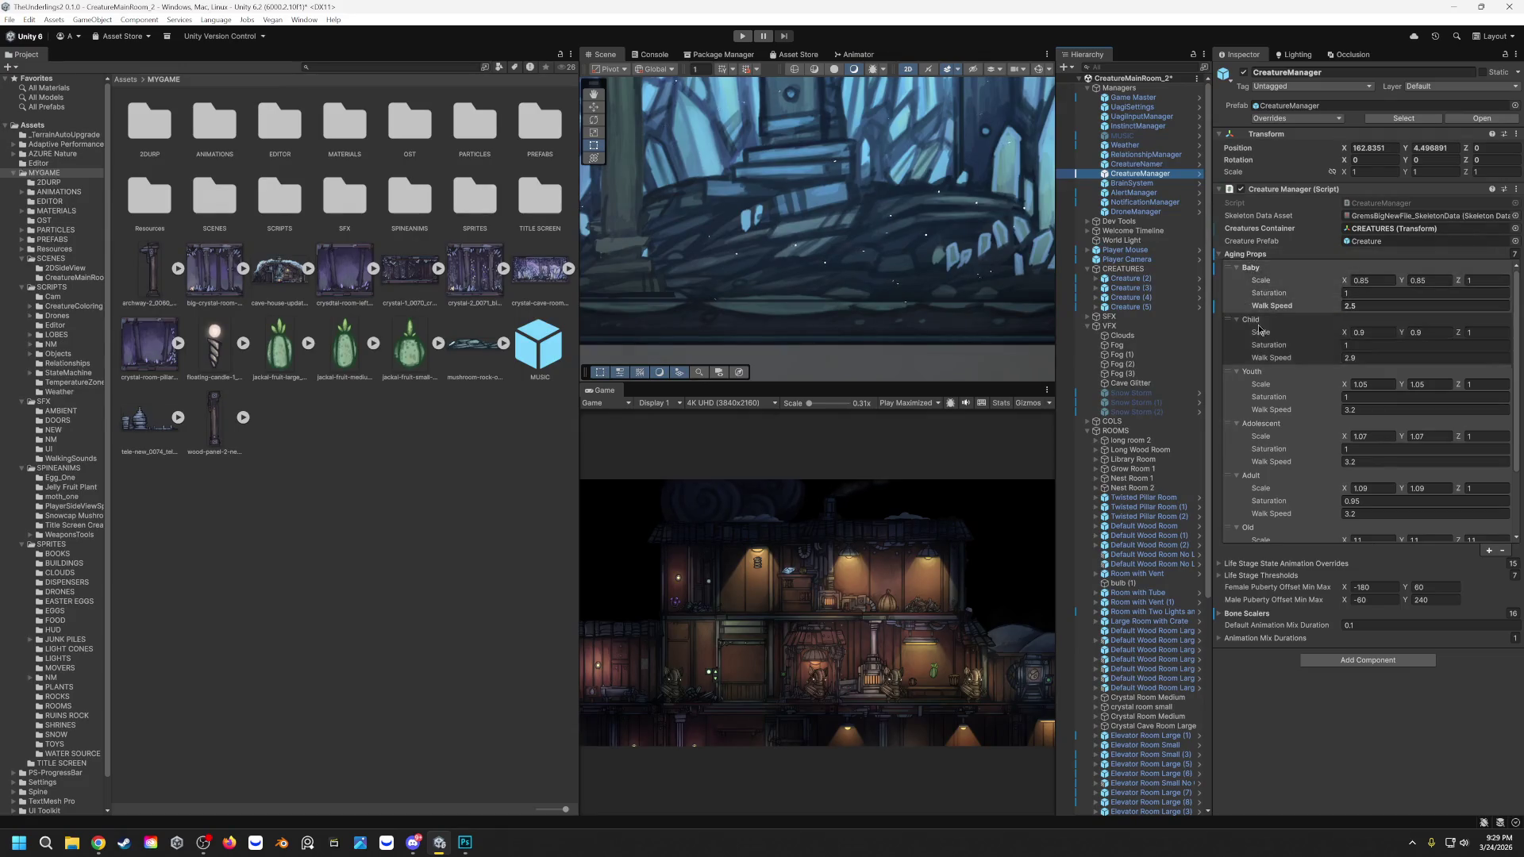
left_click(1220, 255)
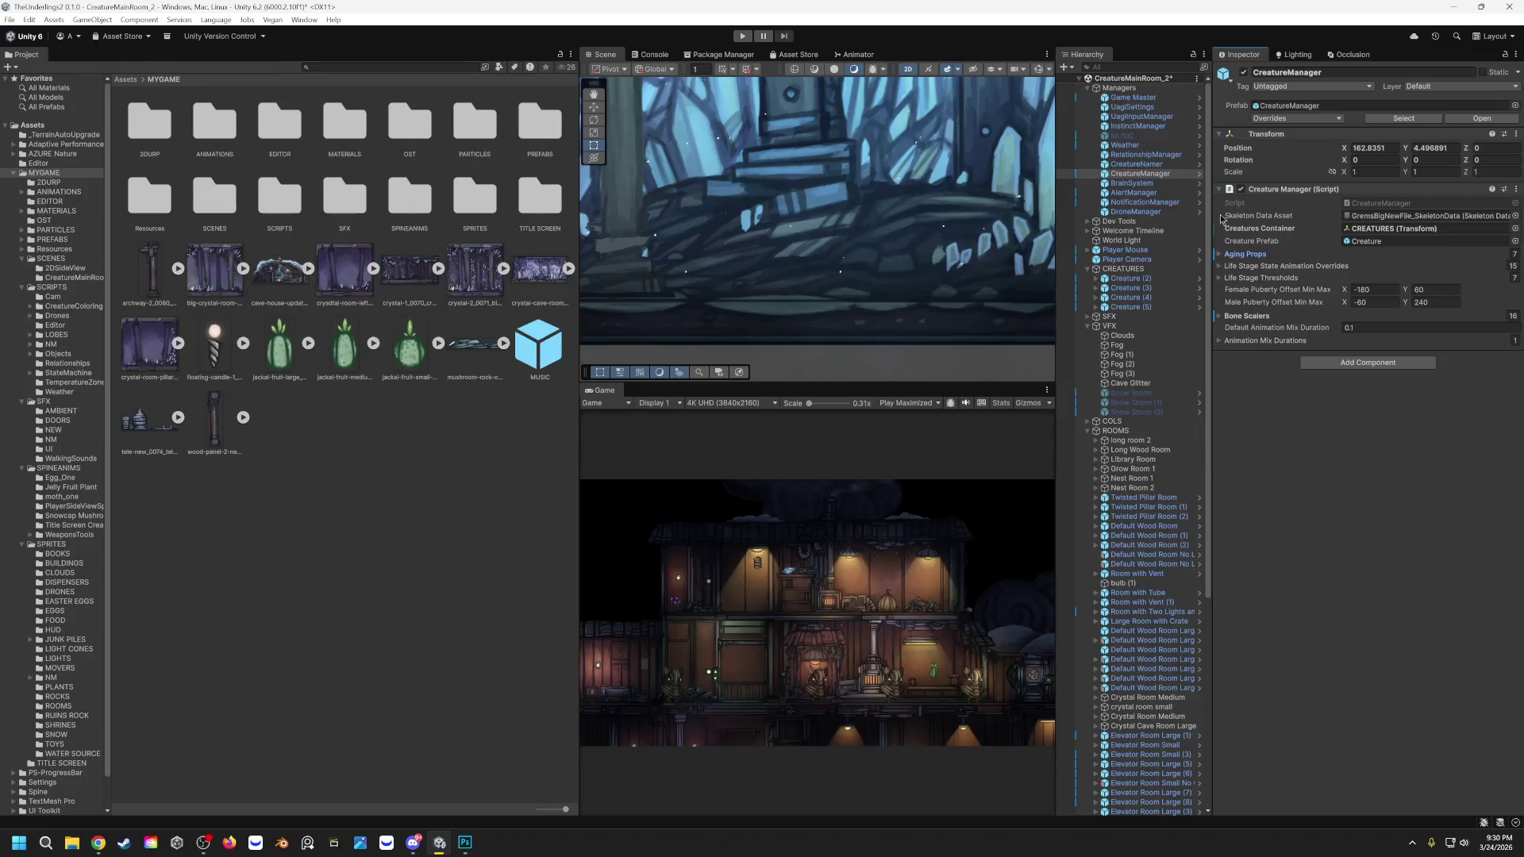
left_click(1220, 266)
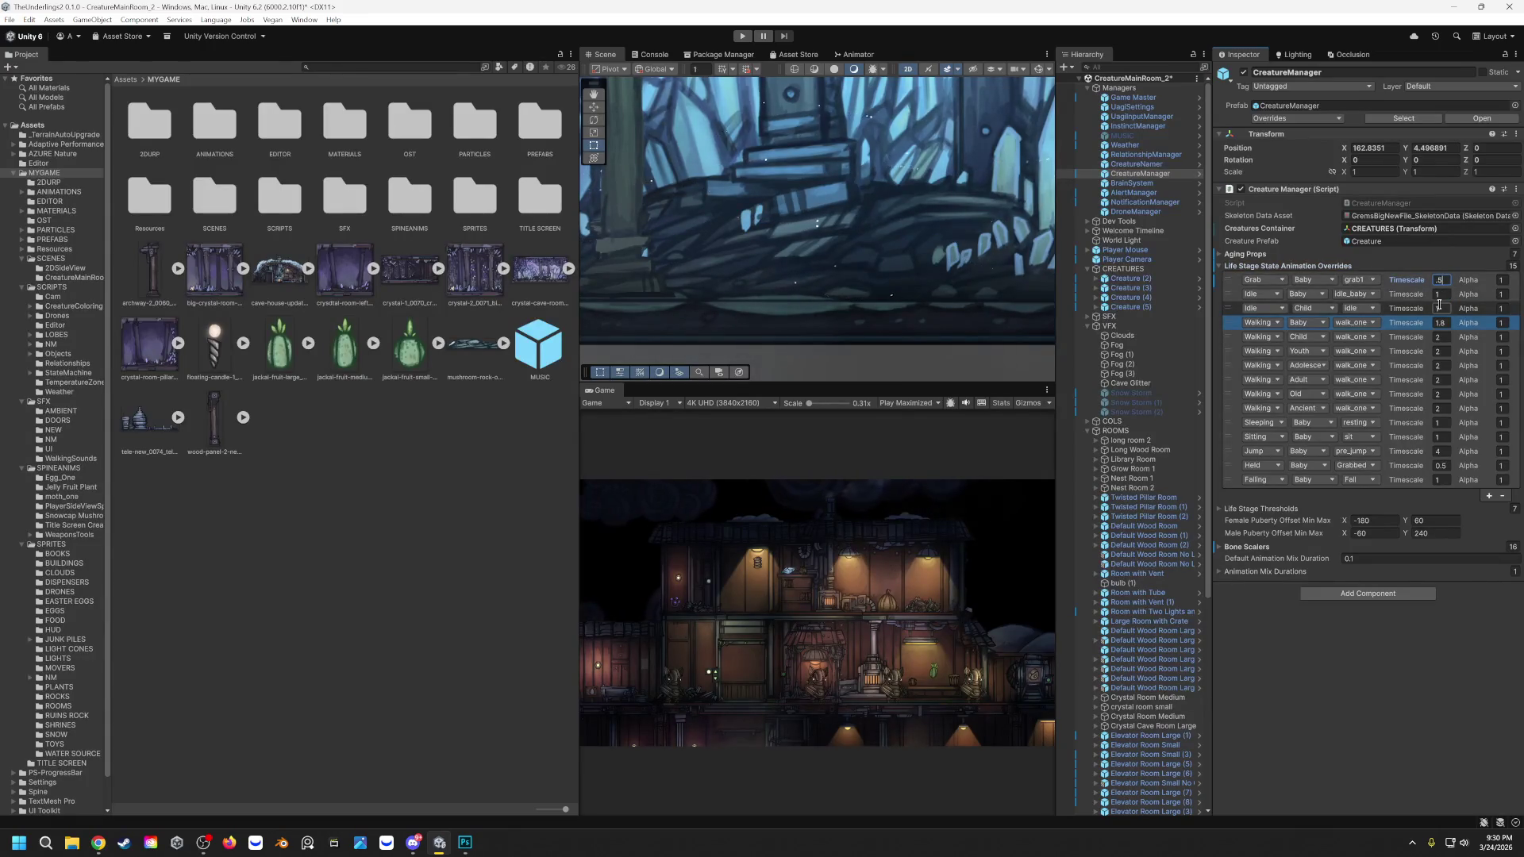
key("Return")
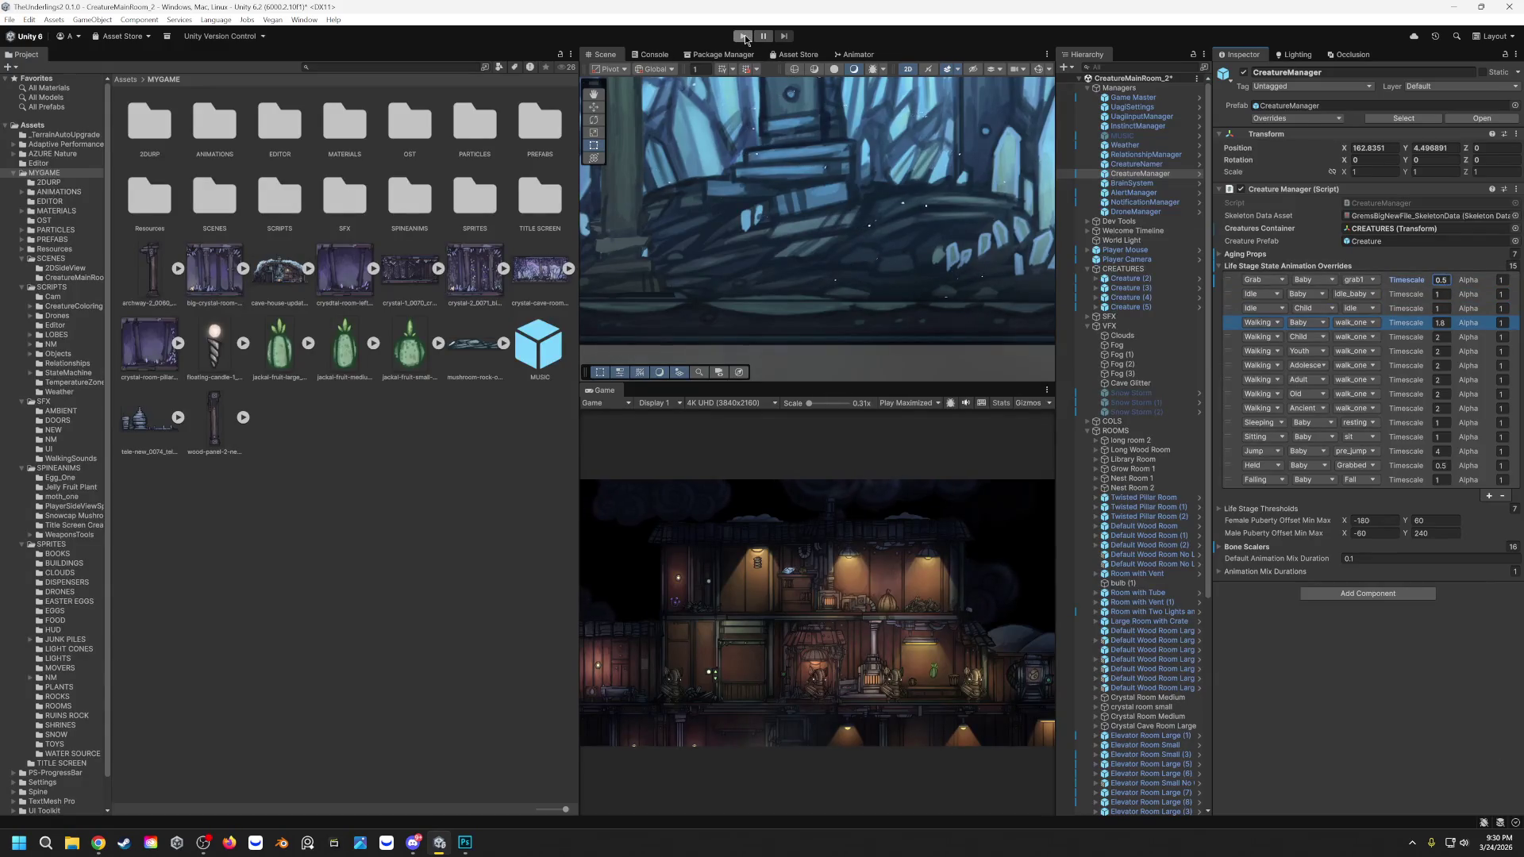
left_click(745, 37)
Step: Pick up the grey and green creatures in the Game view, then stop Play mode
left_click_drag(956, 651, 965, 583)
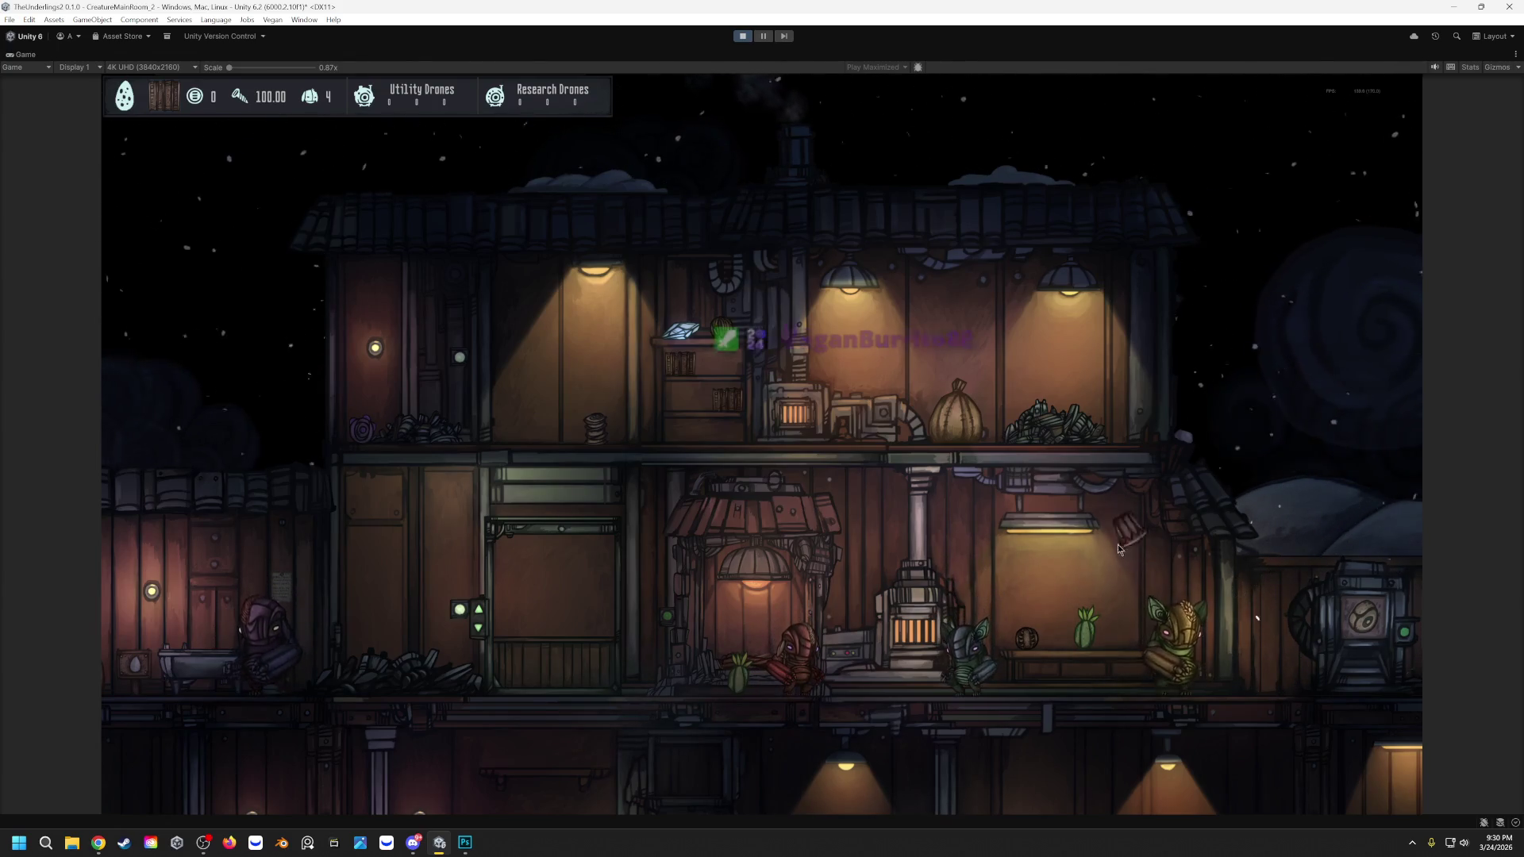
left_click_drag(1175, 632, 1038, 537)
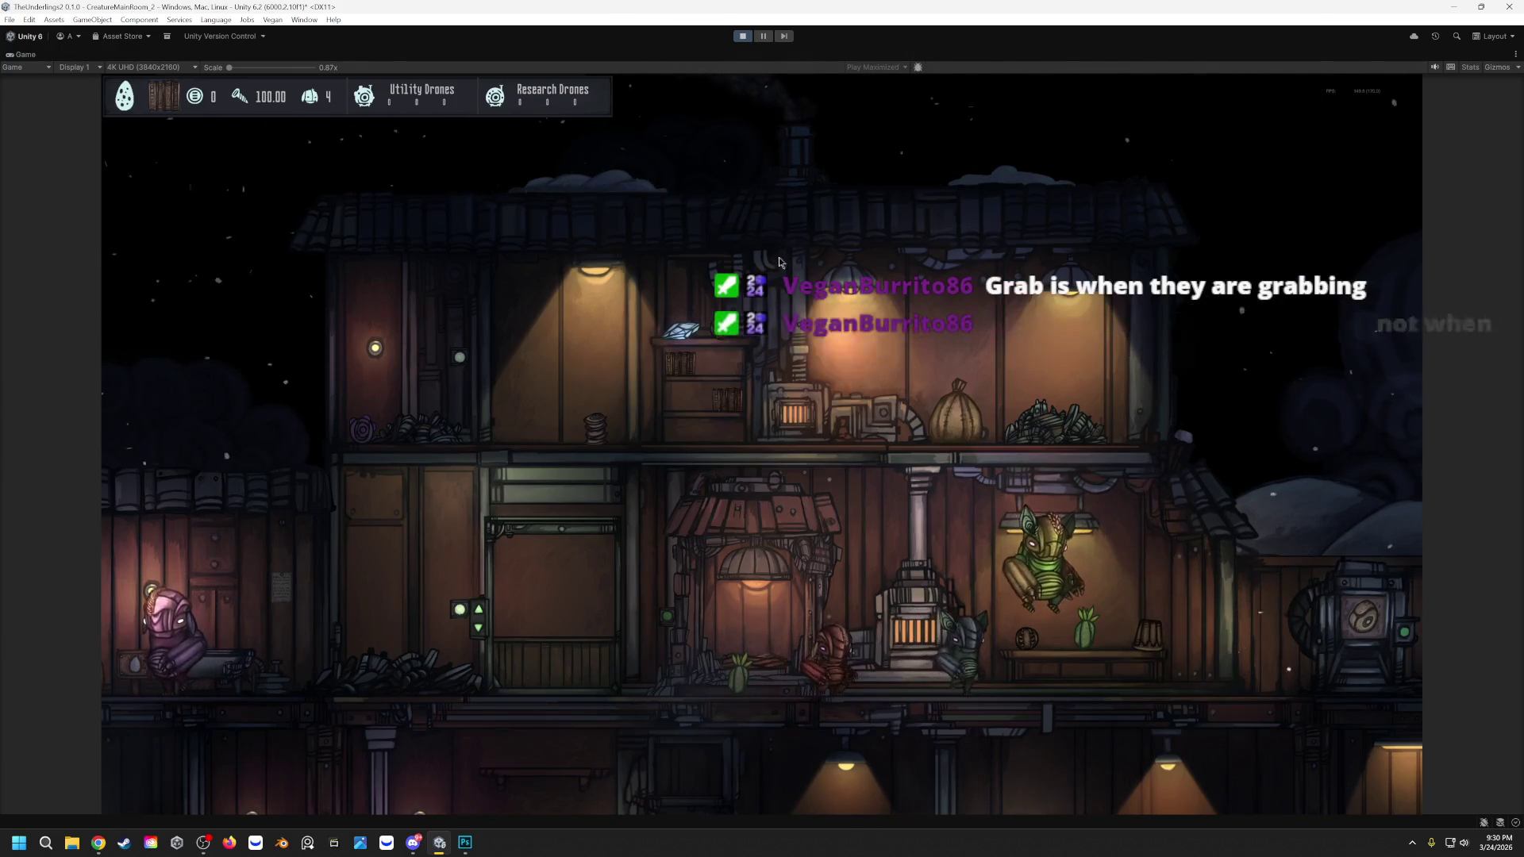
left_click(743, 36)
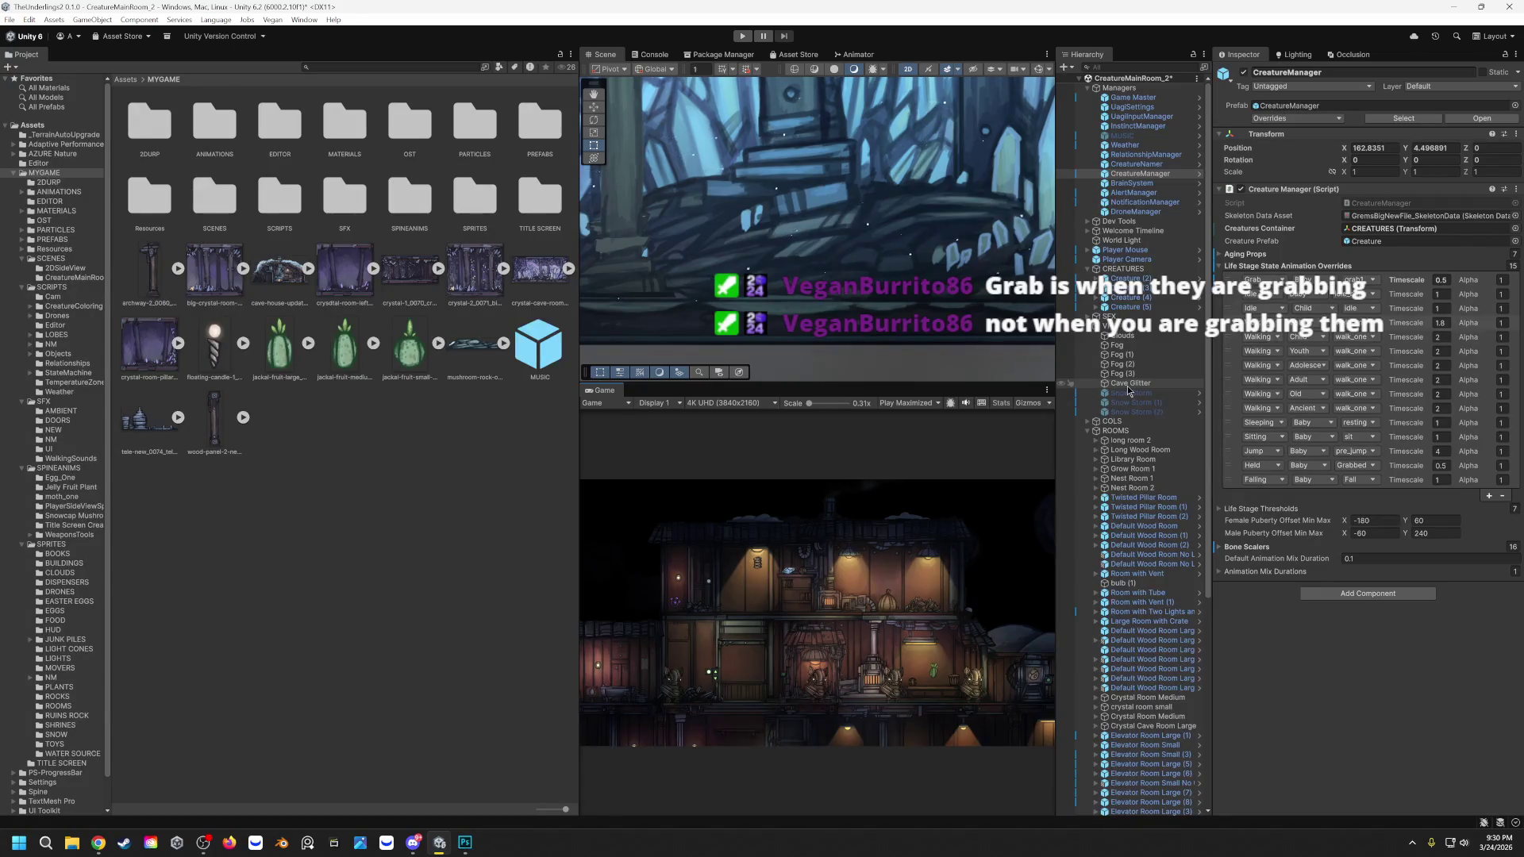
left_click(1441, 280)
Step: Restore the Grab timescale to 1.3, set the Held timescale to 0.2, and play
type("1.3")
key("Return")
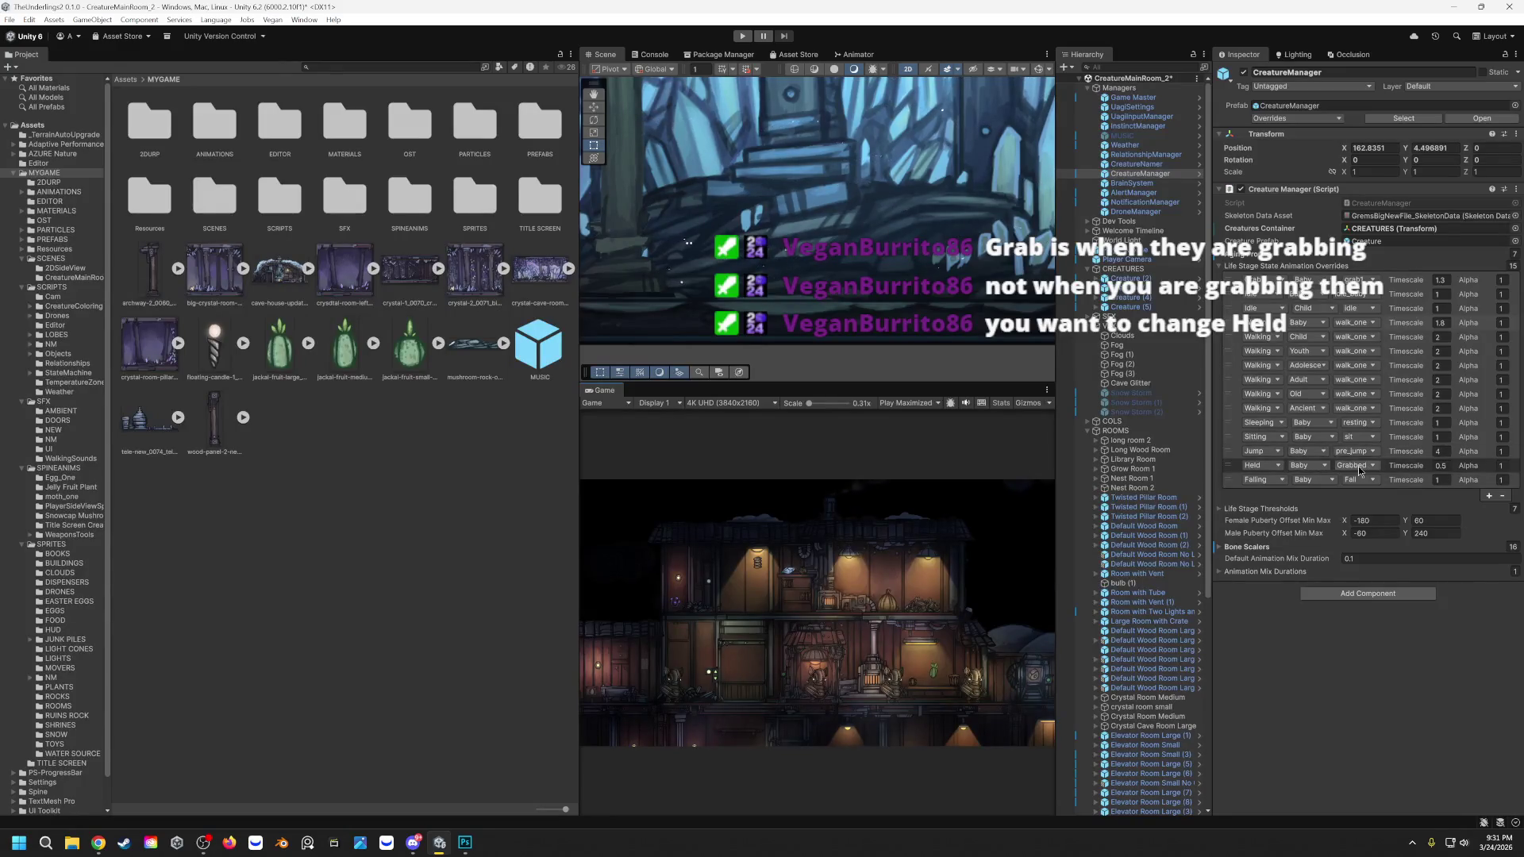
left_click(1448, 465)
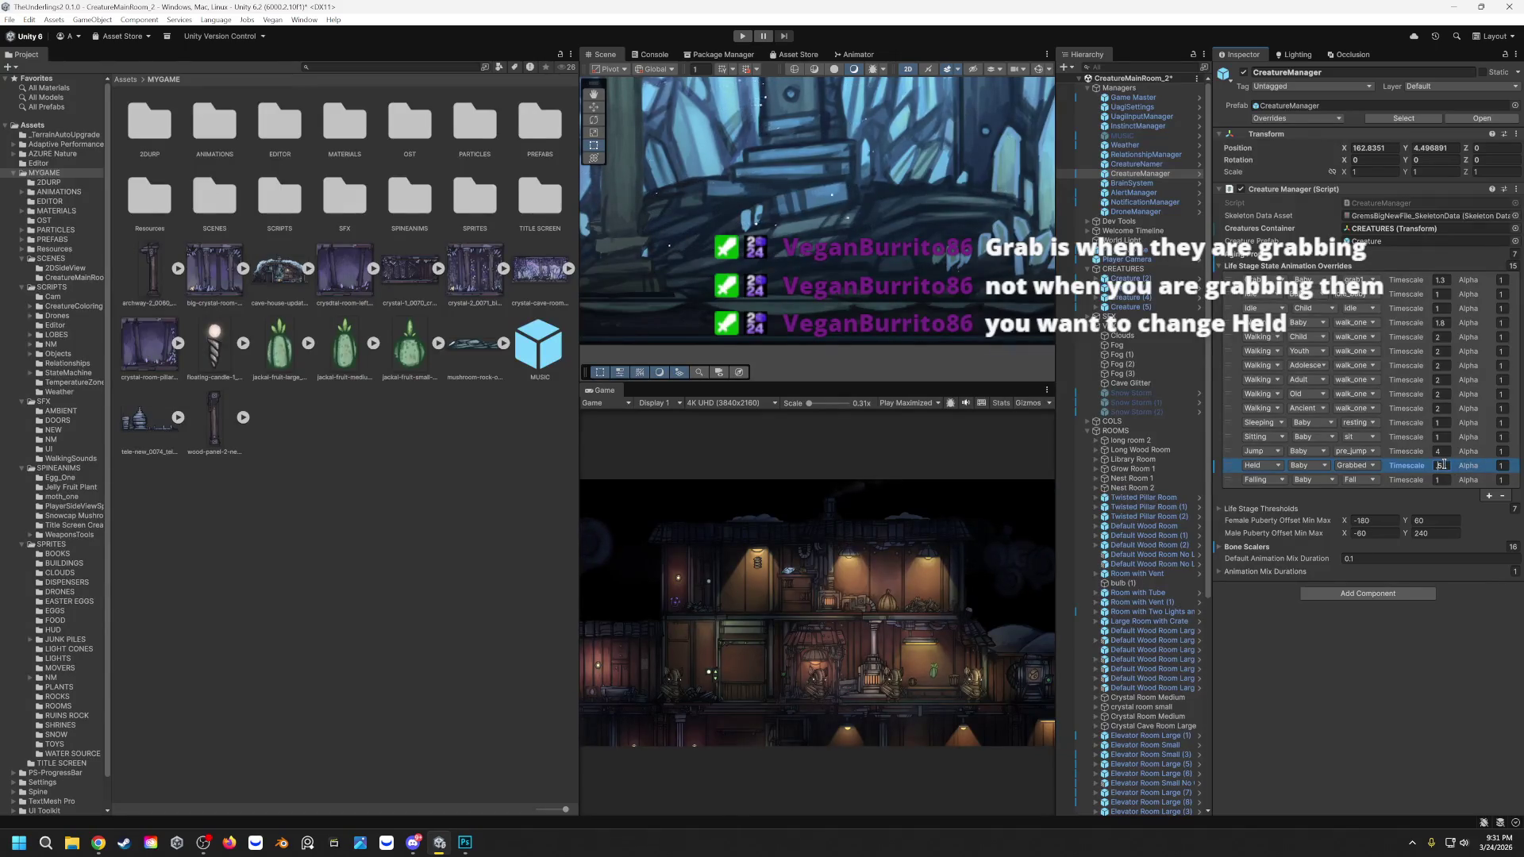
key("BackSpace")
type("2")
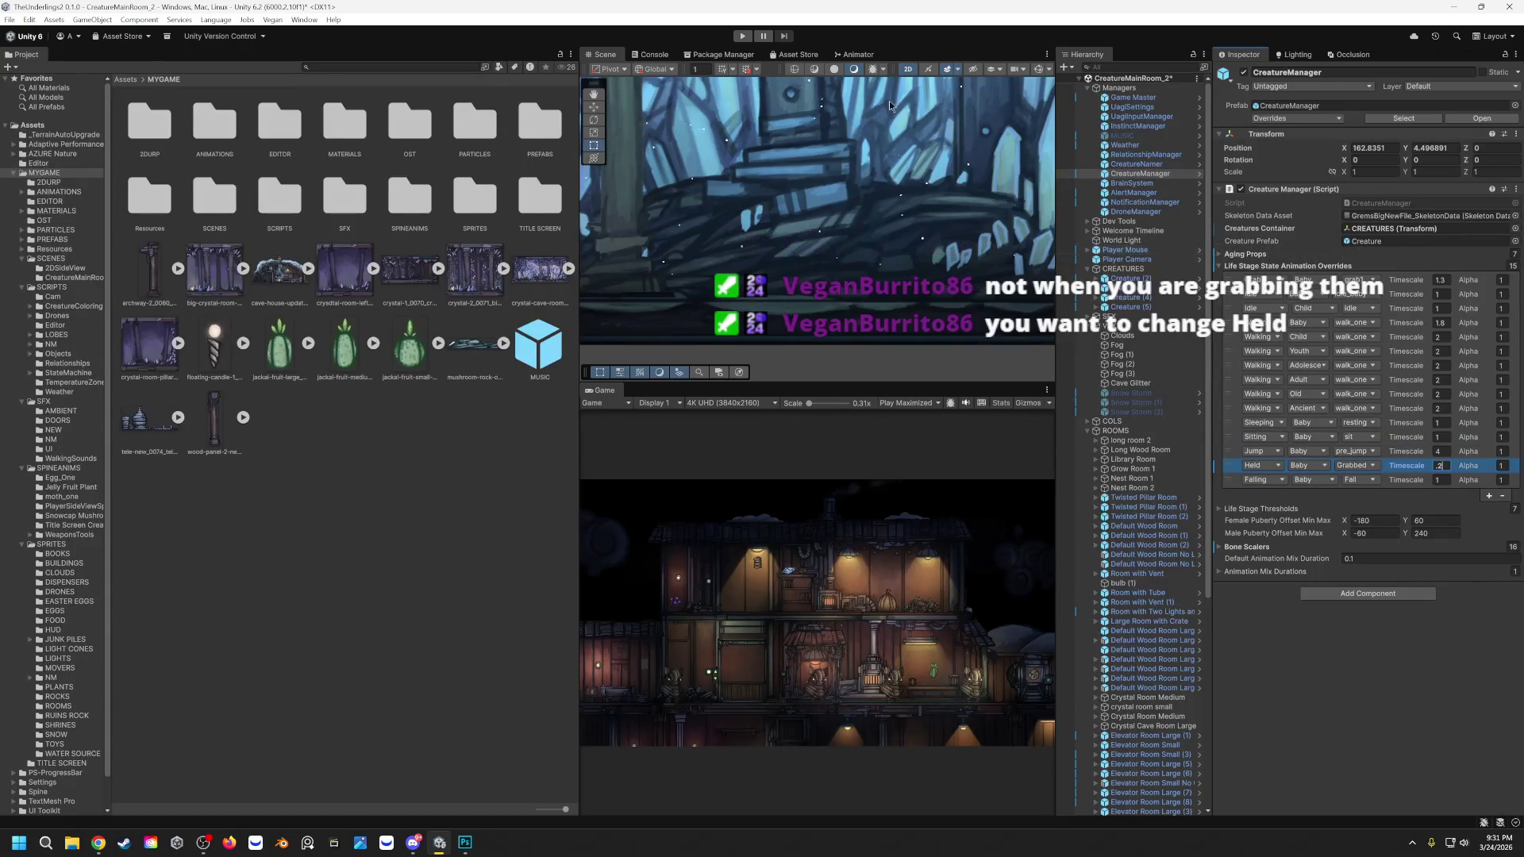
left_click(744, 37)
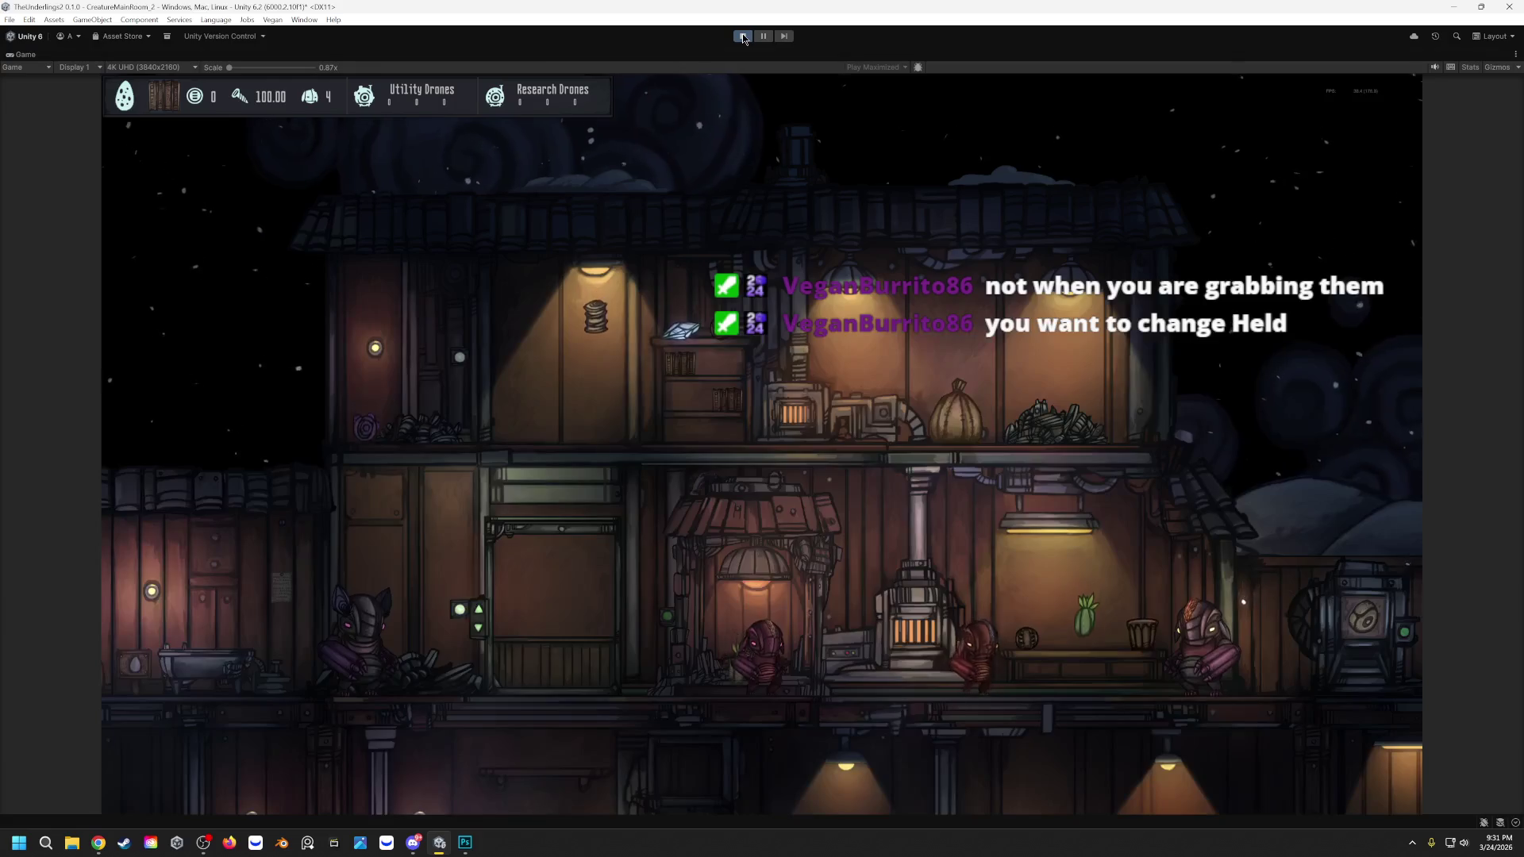
Step: Grab a creature in the running game, stop, and change the Held timescale to 0.3
left_click_drag(1205, 680, 1112, 548)
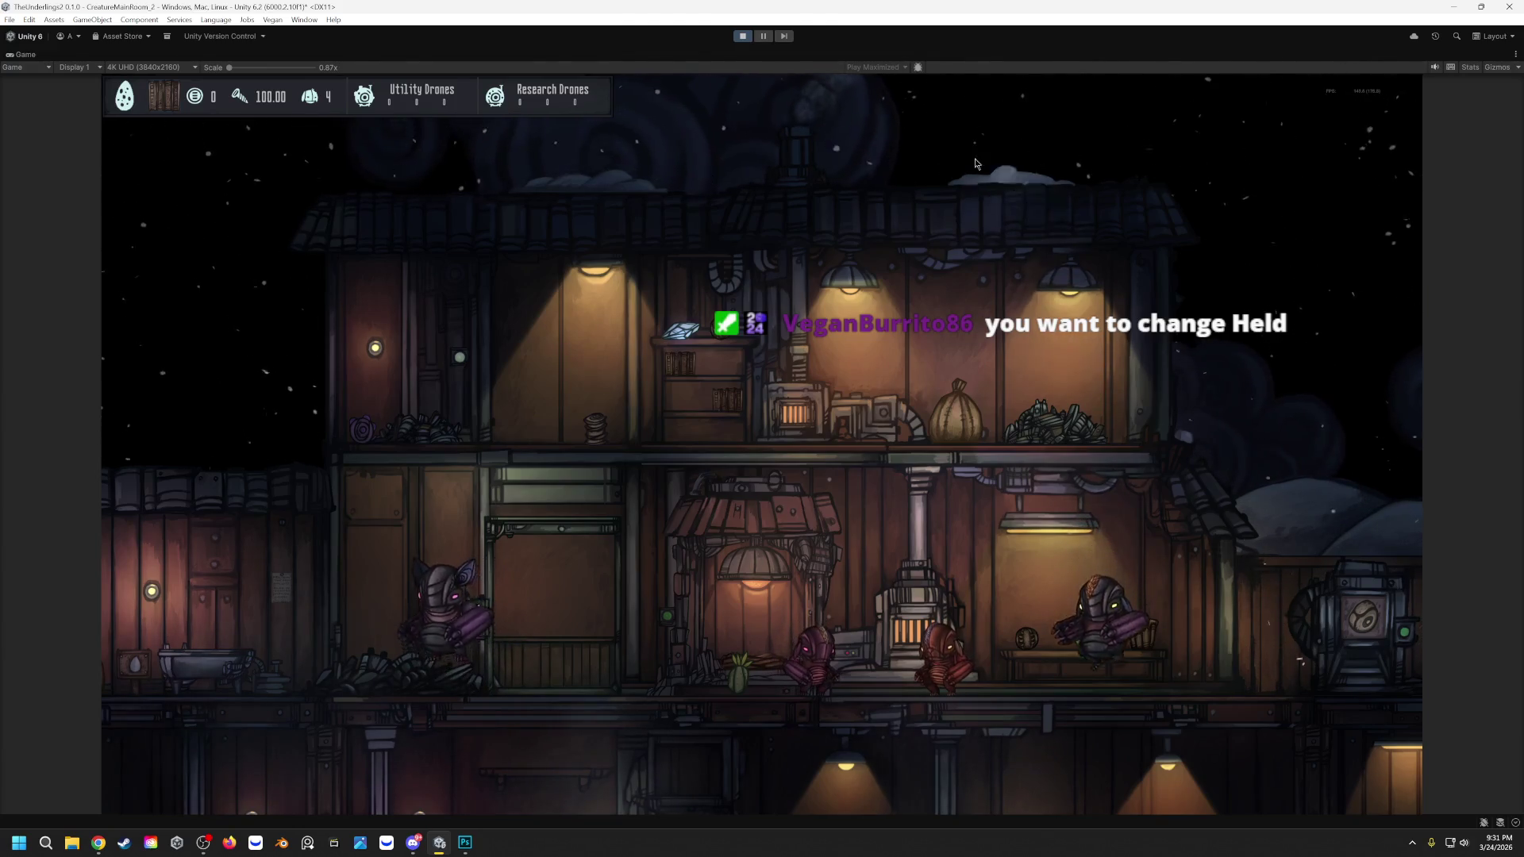
left_click(741, 38)
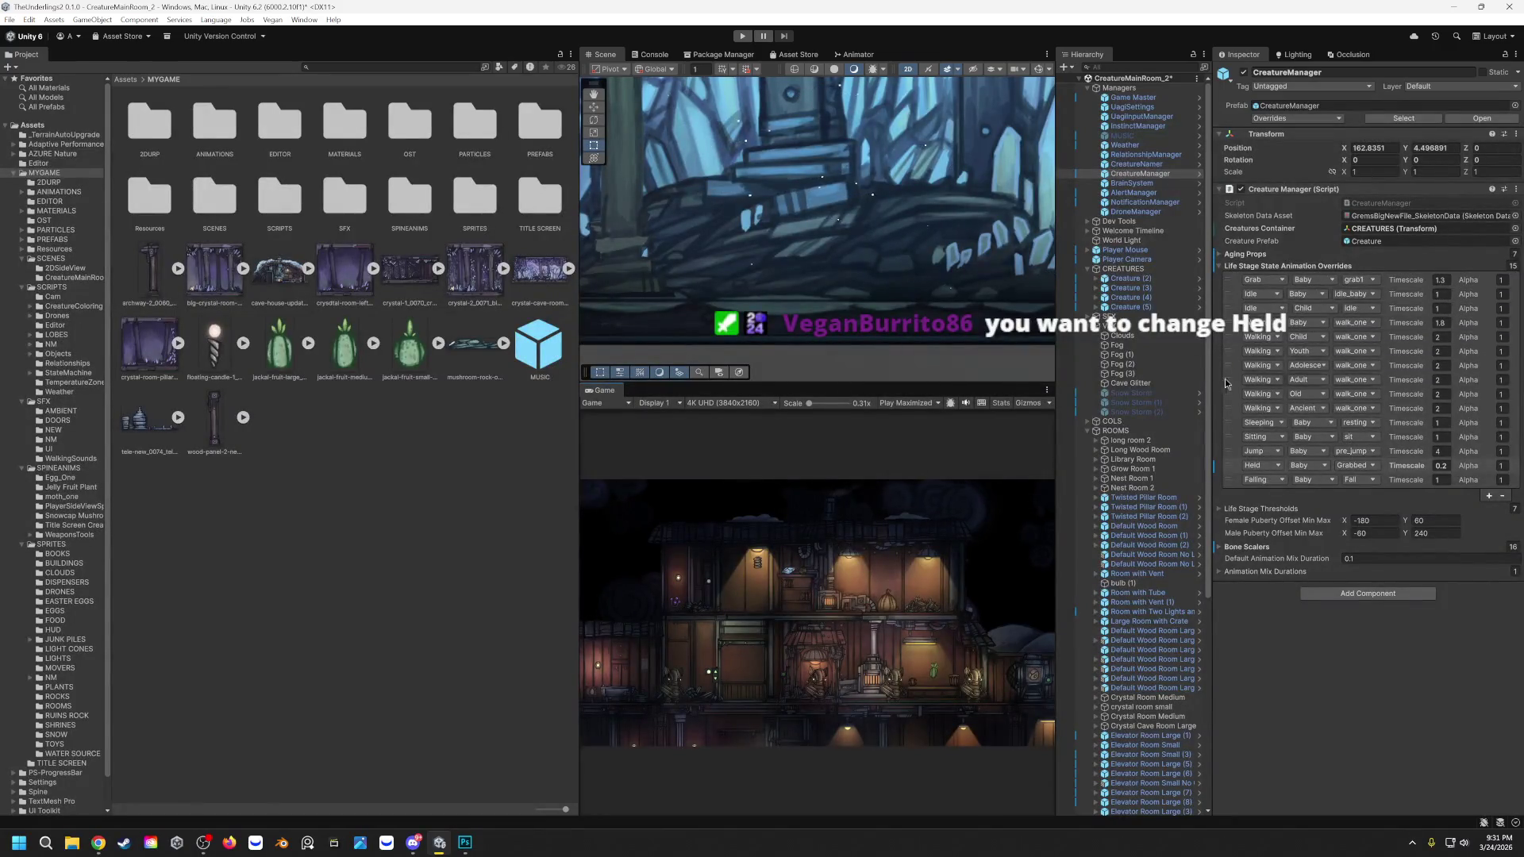
left_click(1436, 464)
type("0.3")
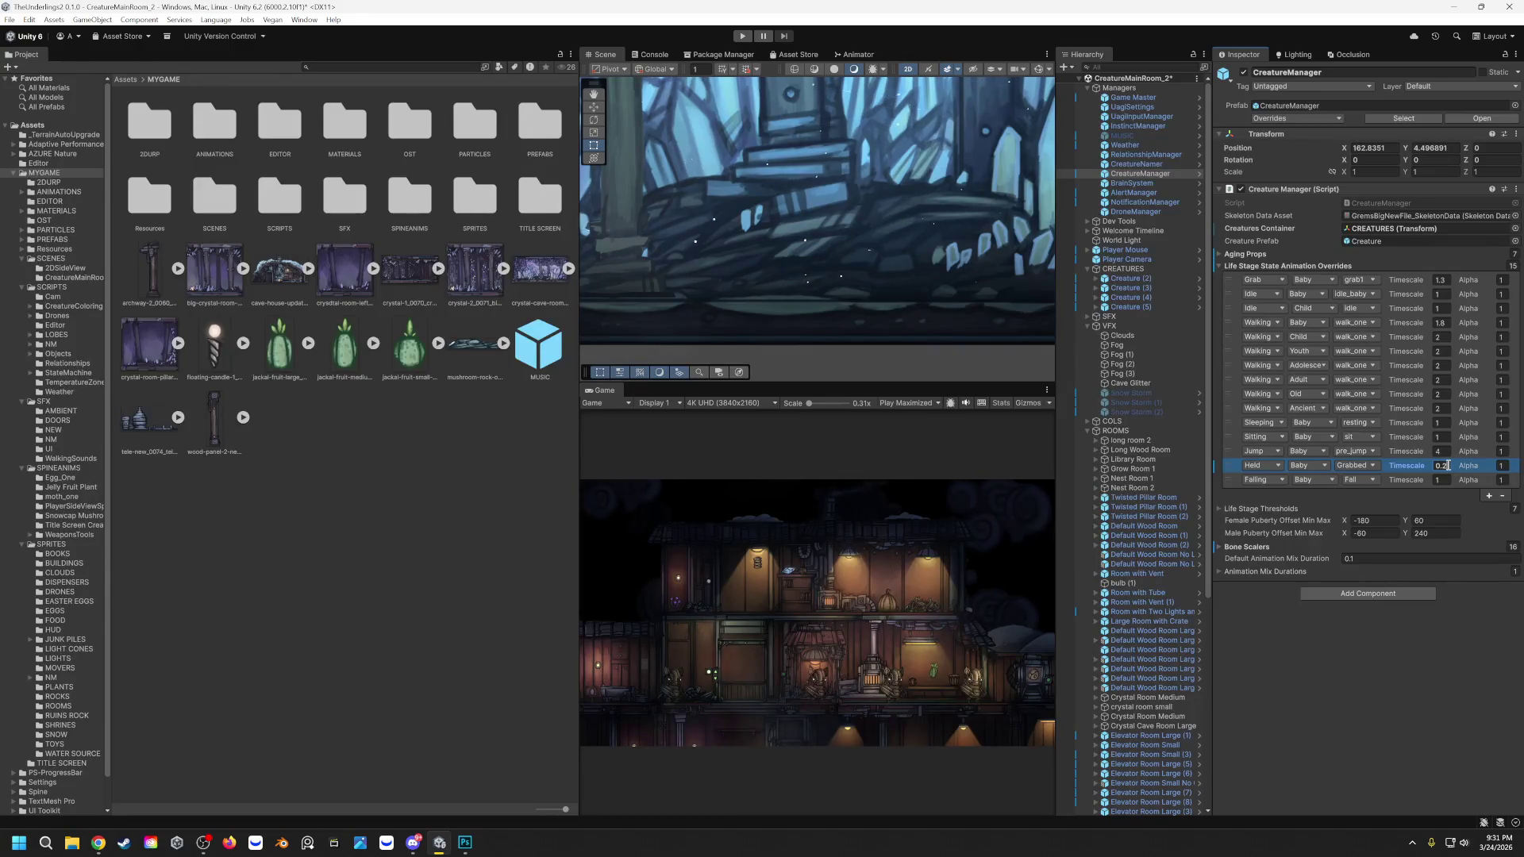
Step: Run the game again, focus the camera on the green creature, then stop Play mode
left_click(745, 36)
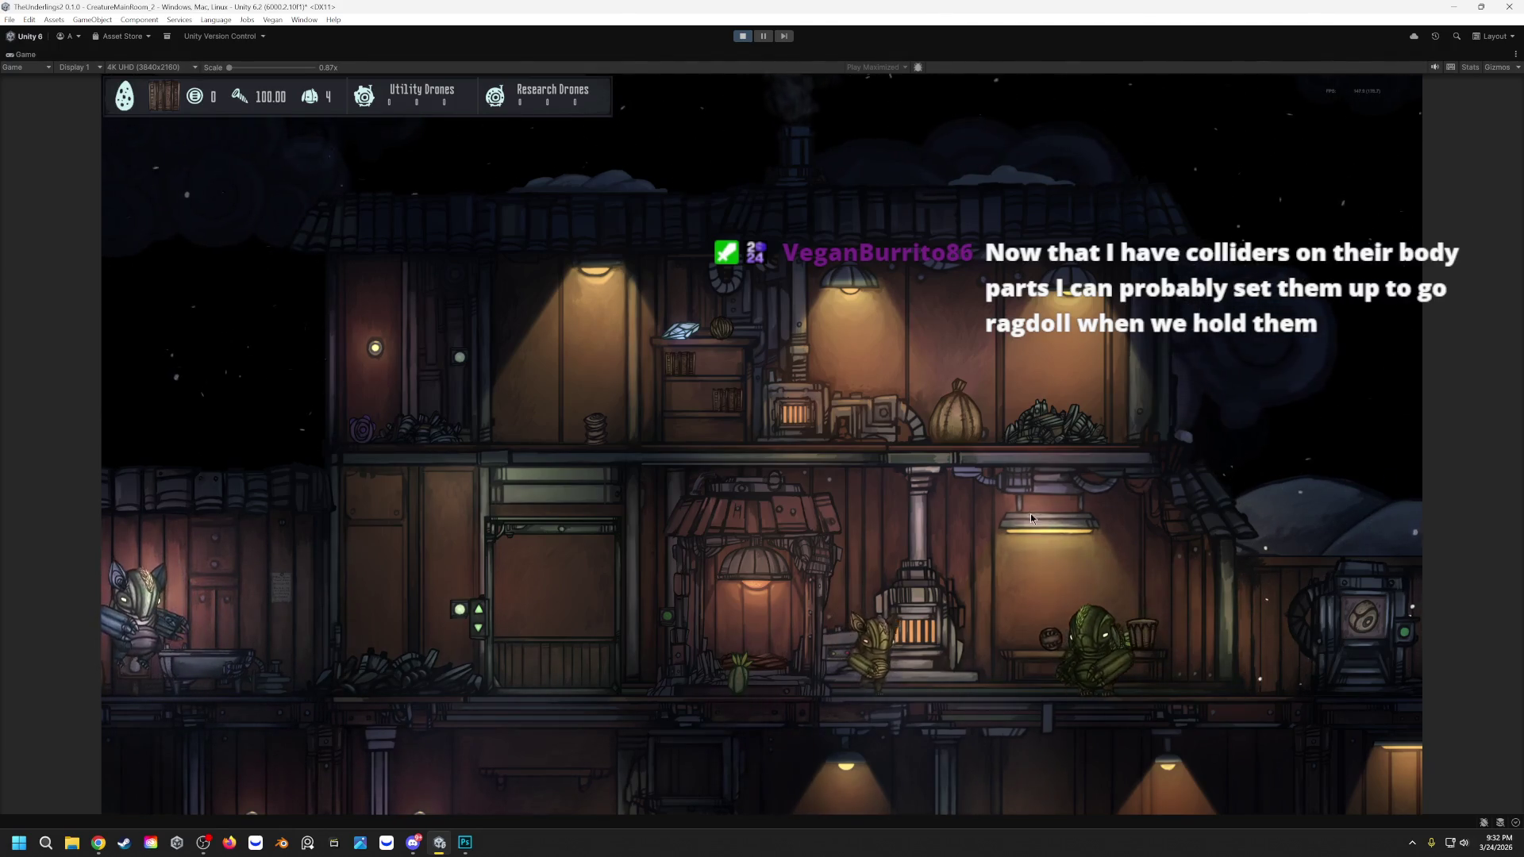
left_click(1088, 619)
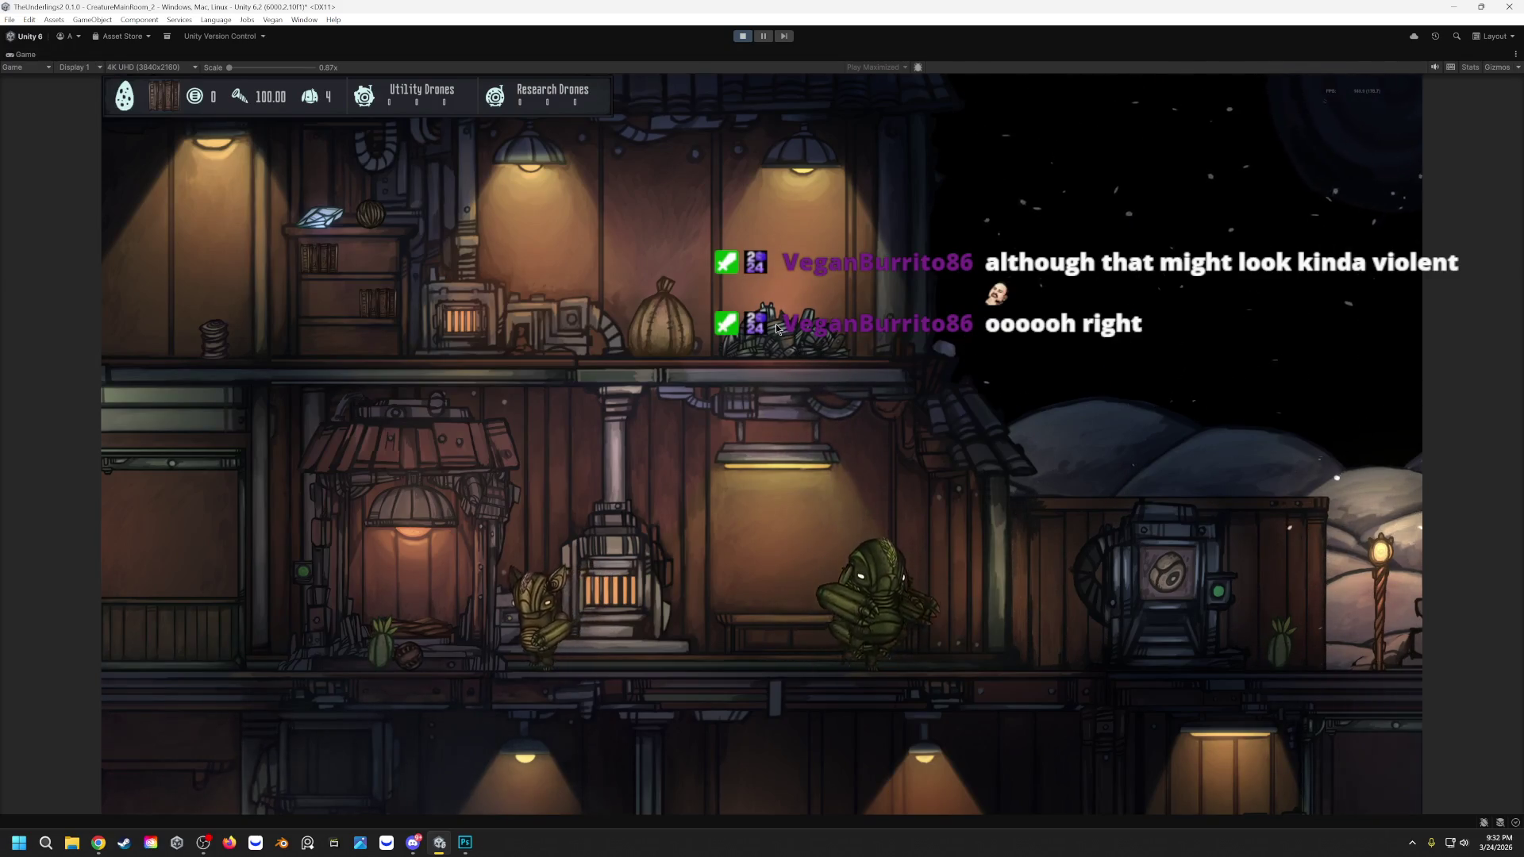
left_click(745, 37)
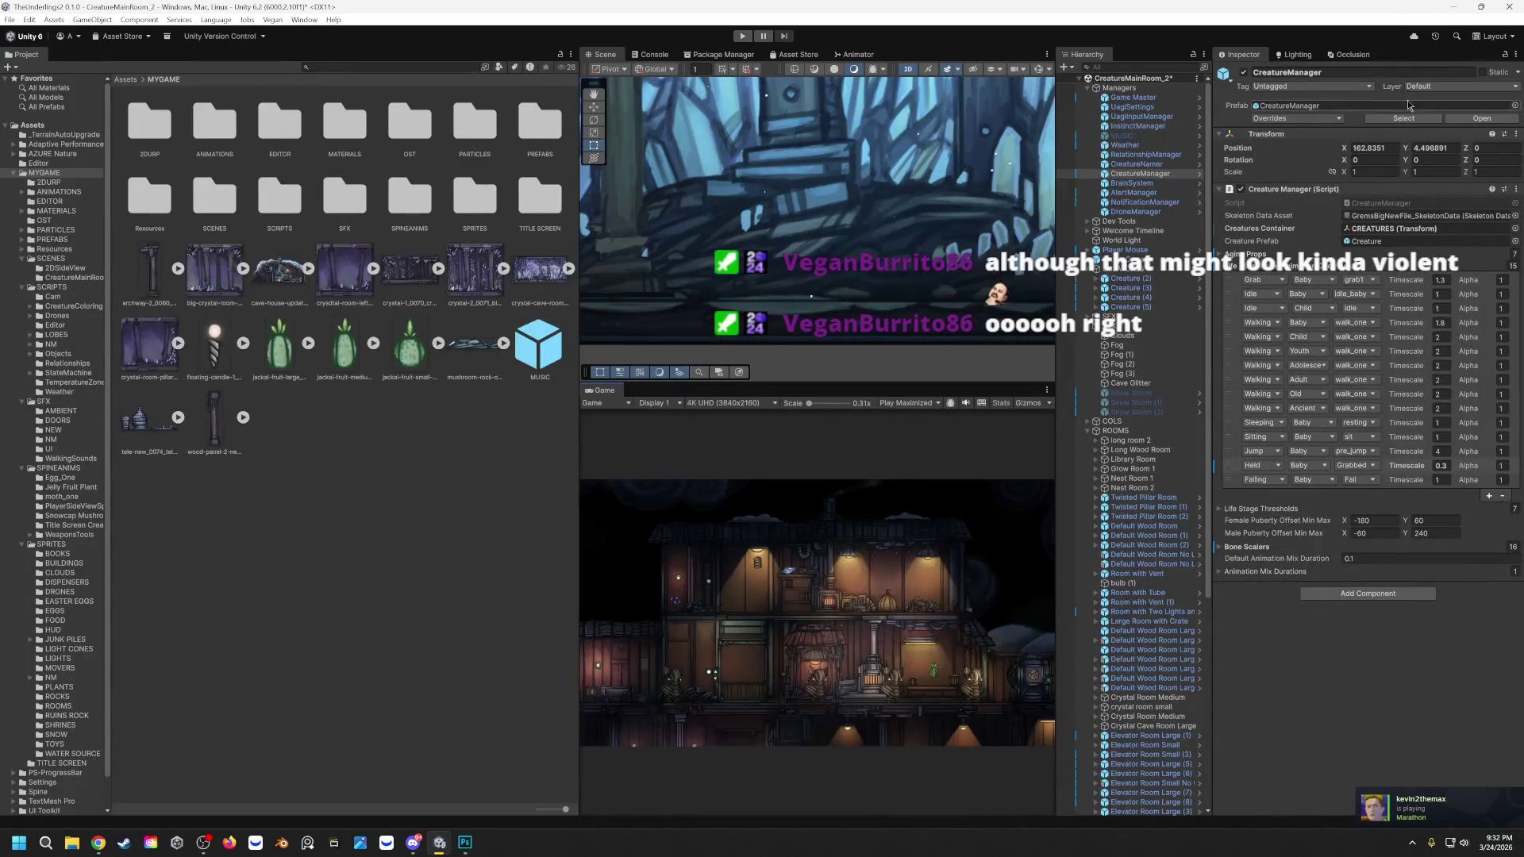
Step: Bring Photoshop forward on AI Creatures PROPS.psd and zoom in on the ruins drawing
left_click(1448, 8)
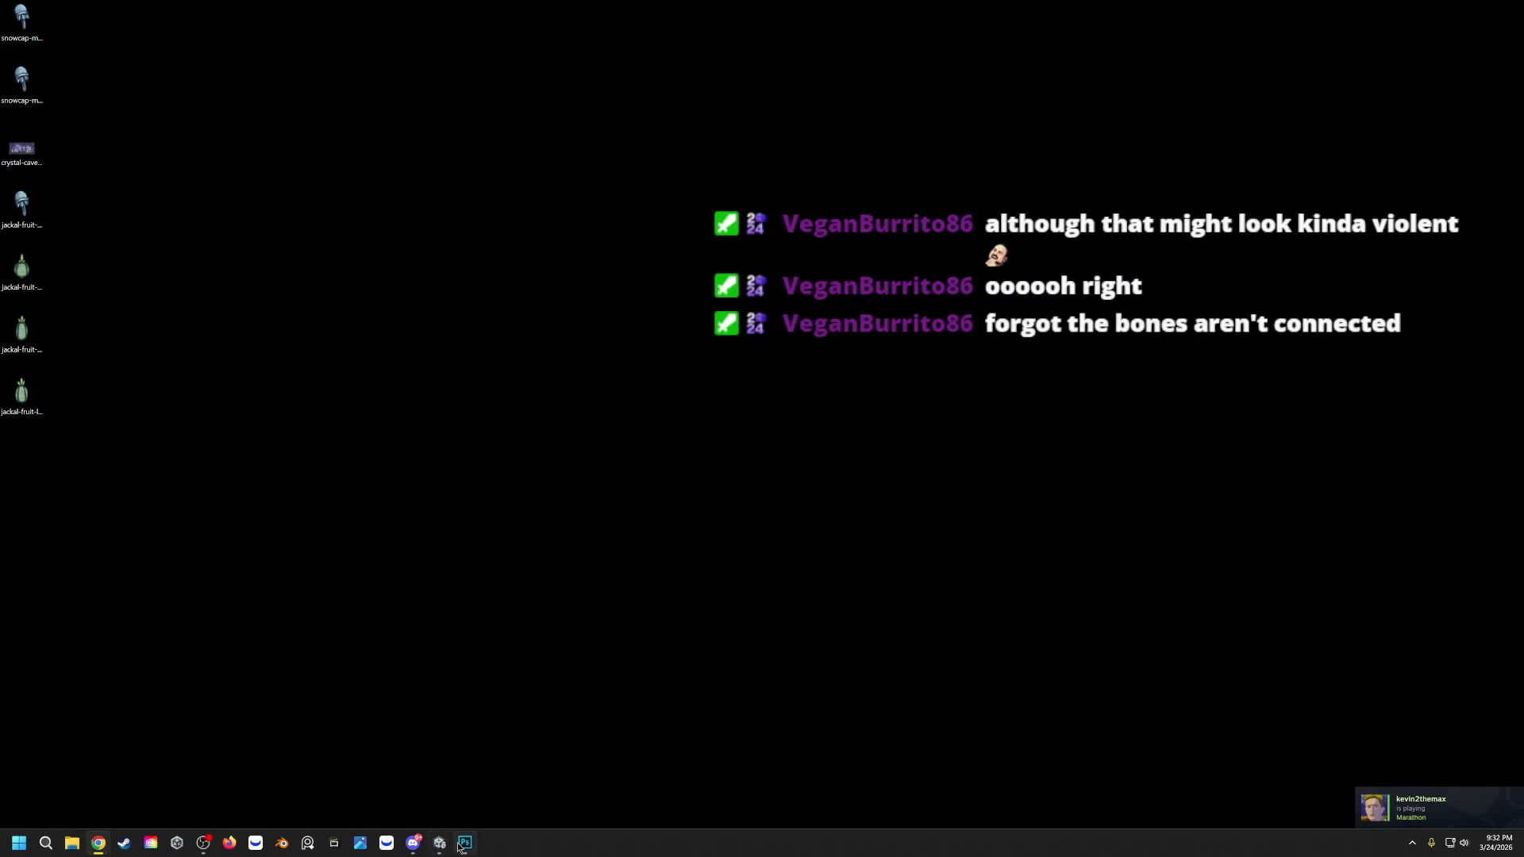
left_click(465, 842)
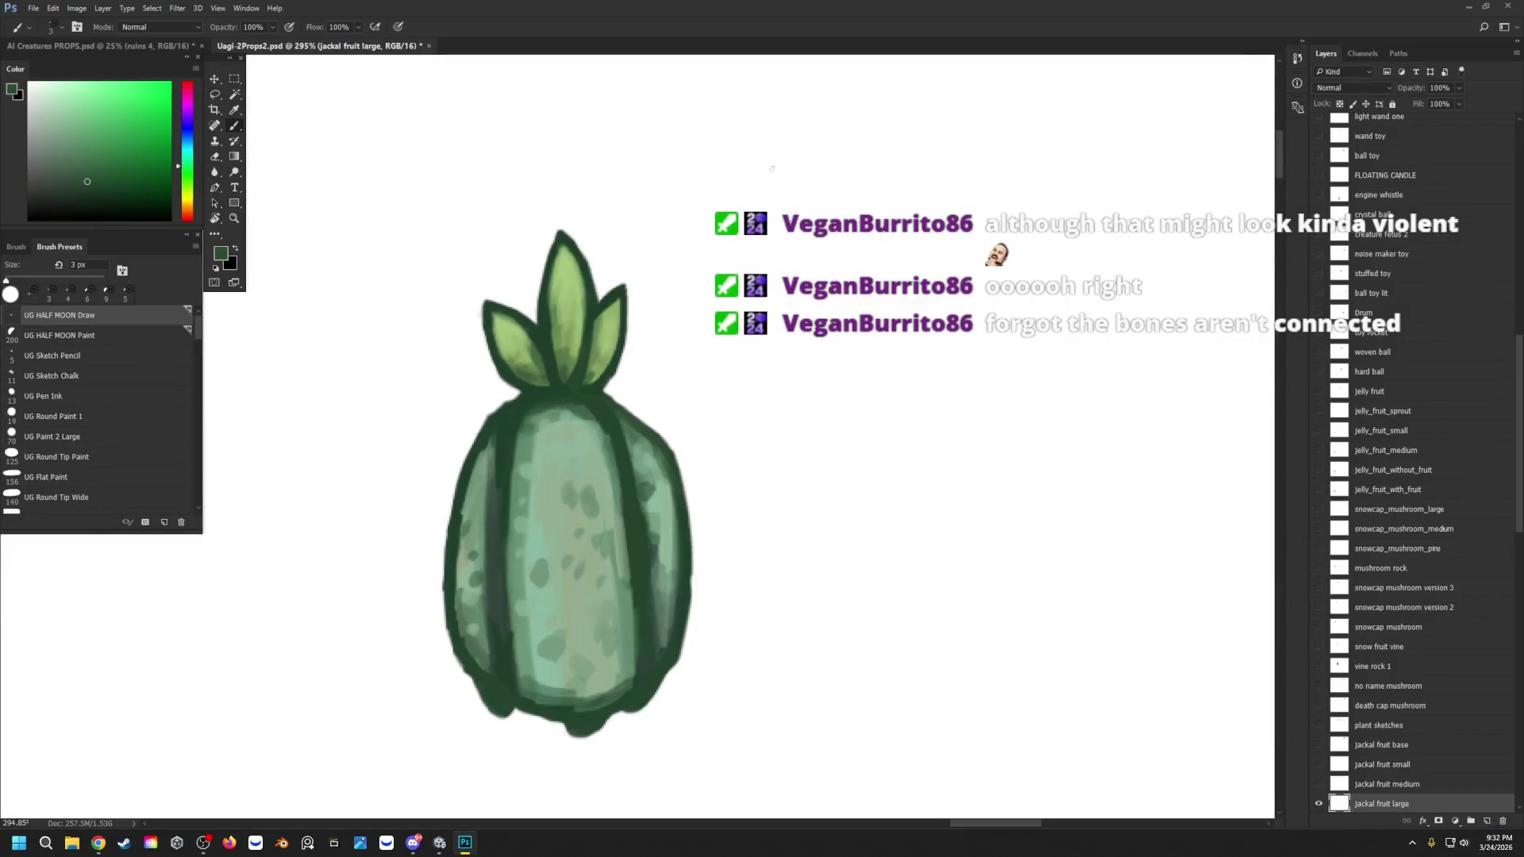
left_click(141, 47)
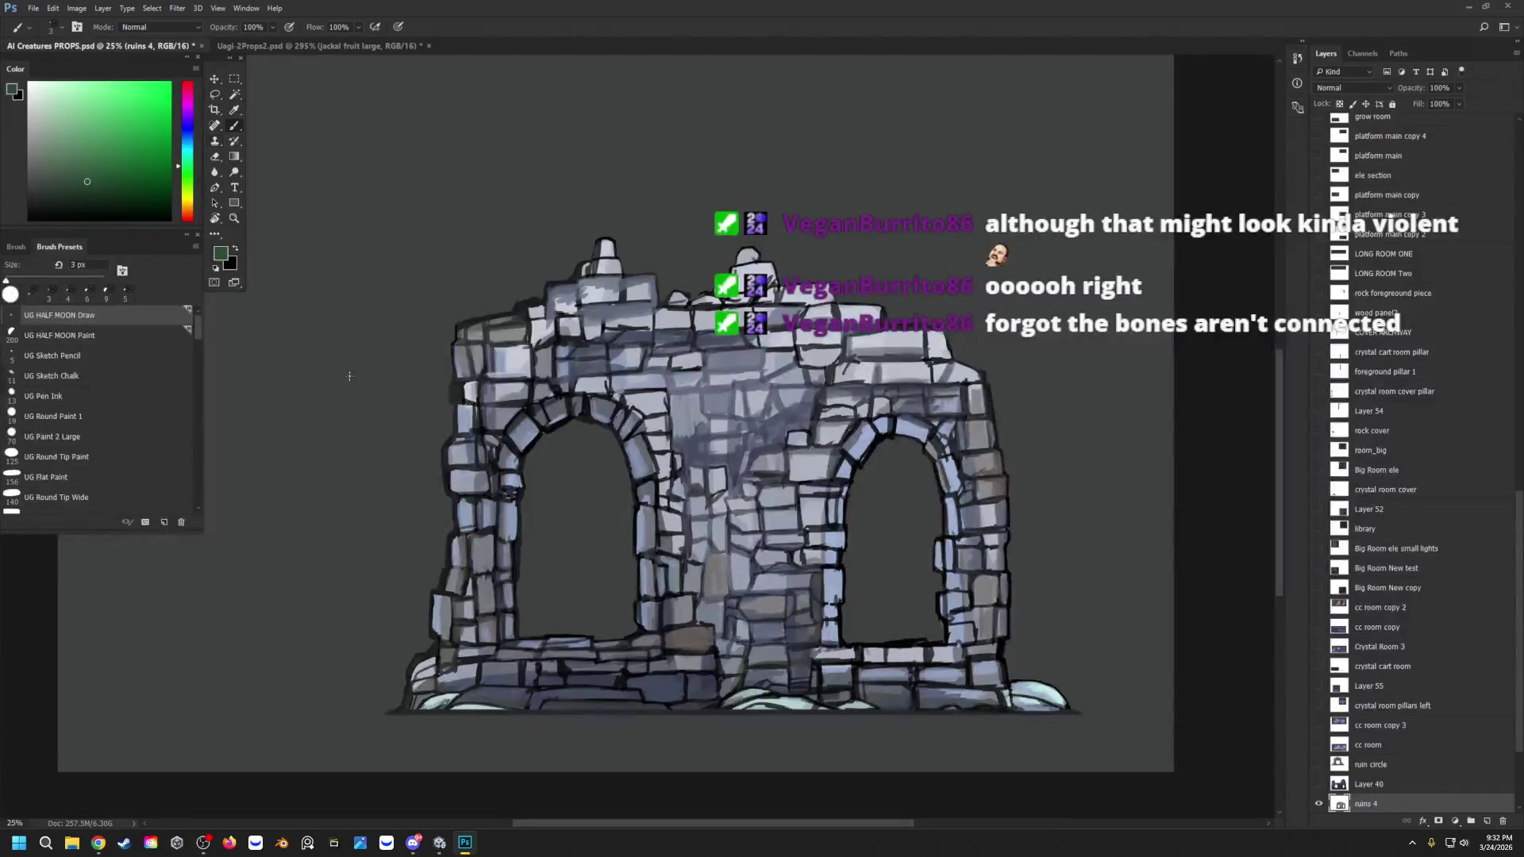
left_click(234, 222)
left_click_drag(669, 312, 697, 359)
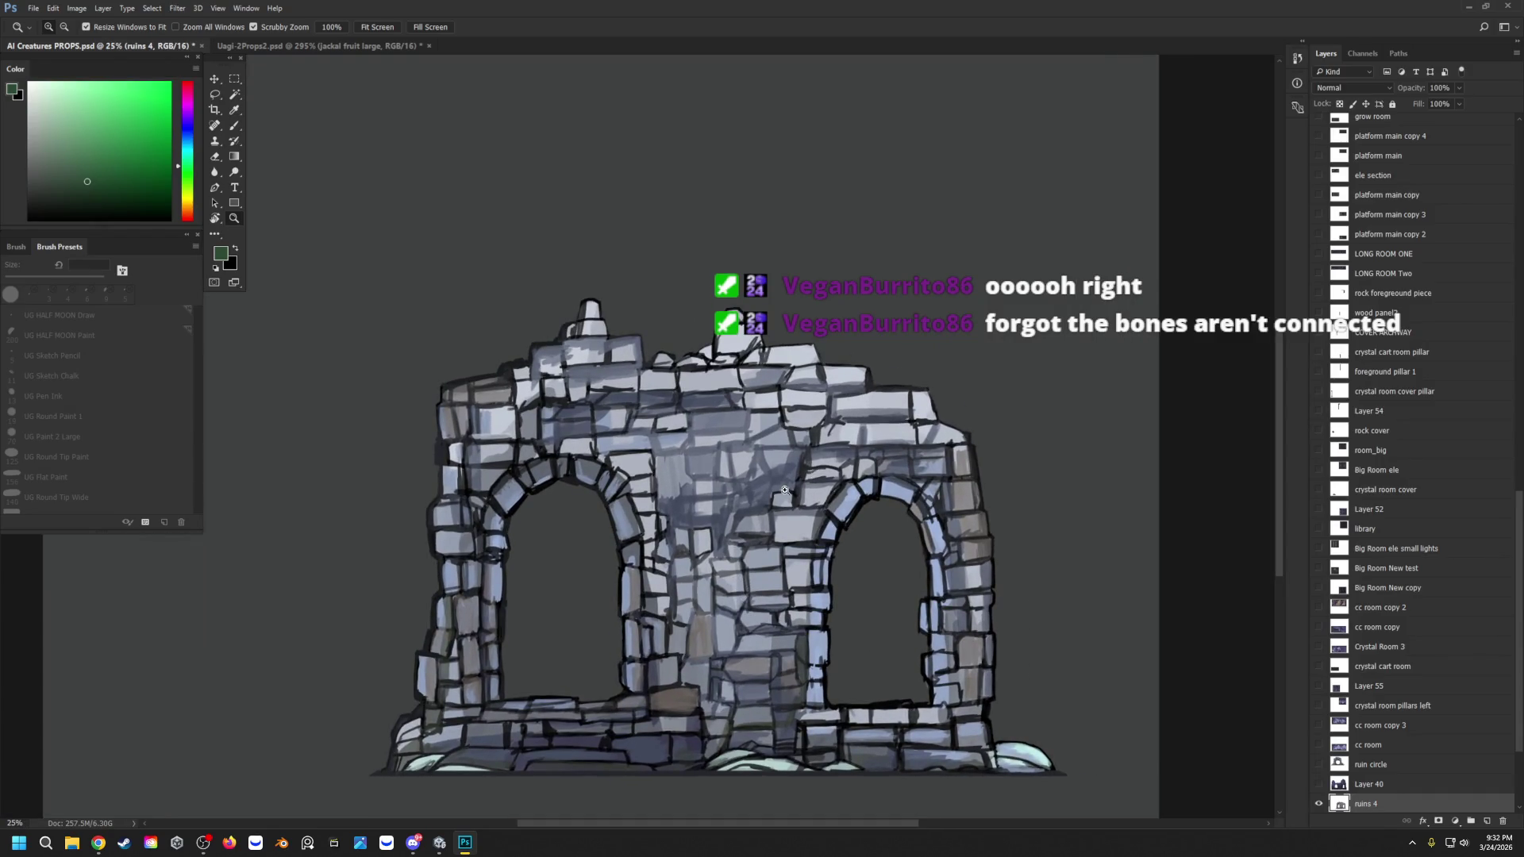
Step: With the Brush, sample a bluish-grey and then the near-black outline colour from the stone
key("b")
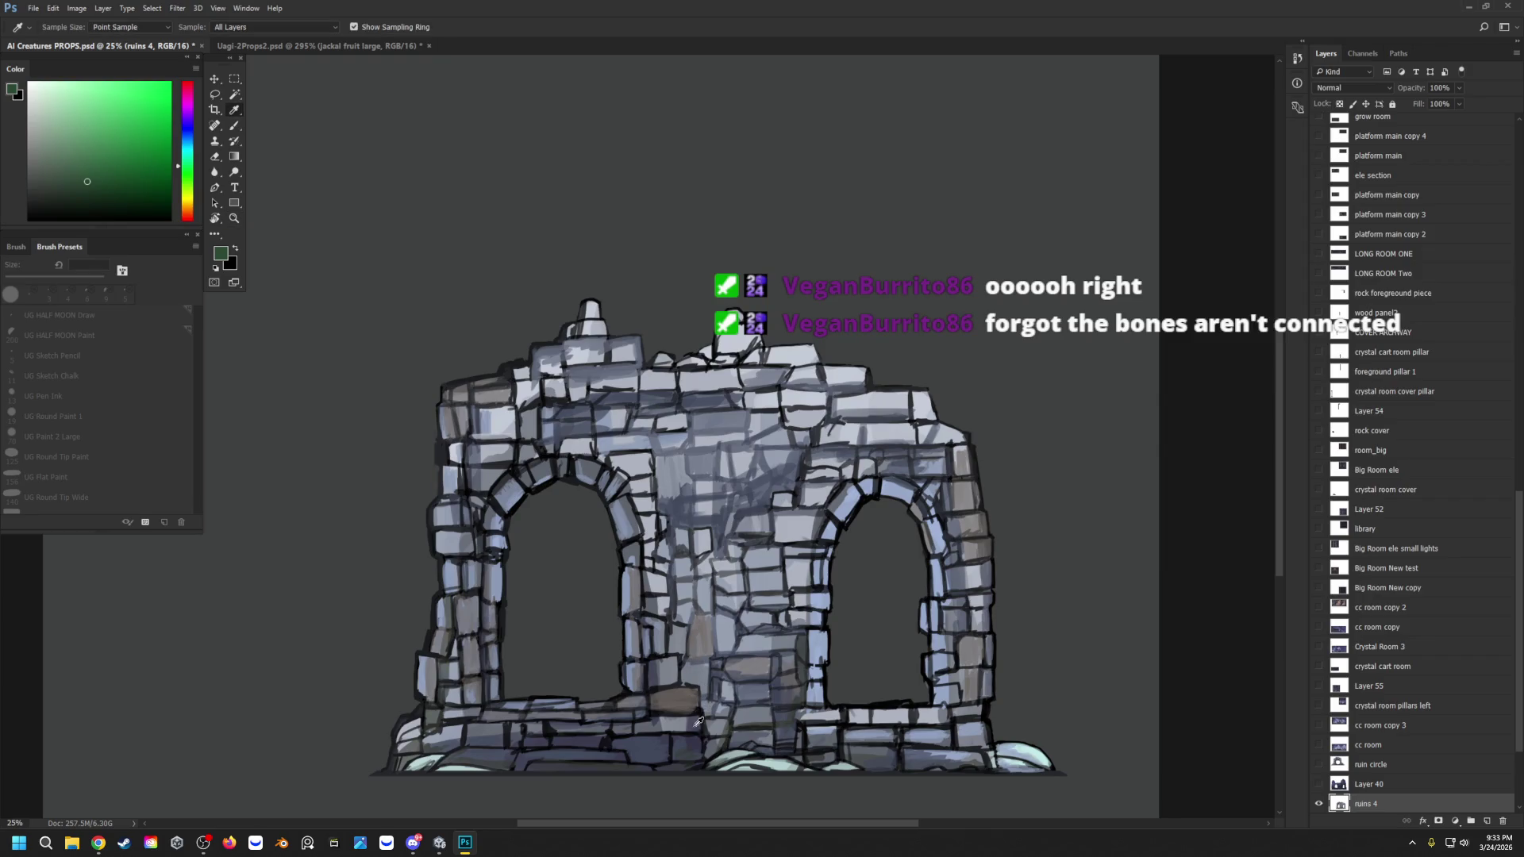
left_click(697, 718, "alt")
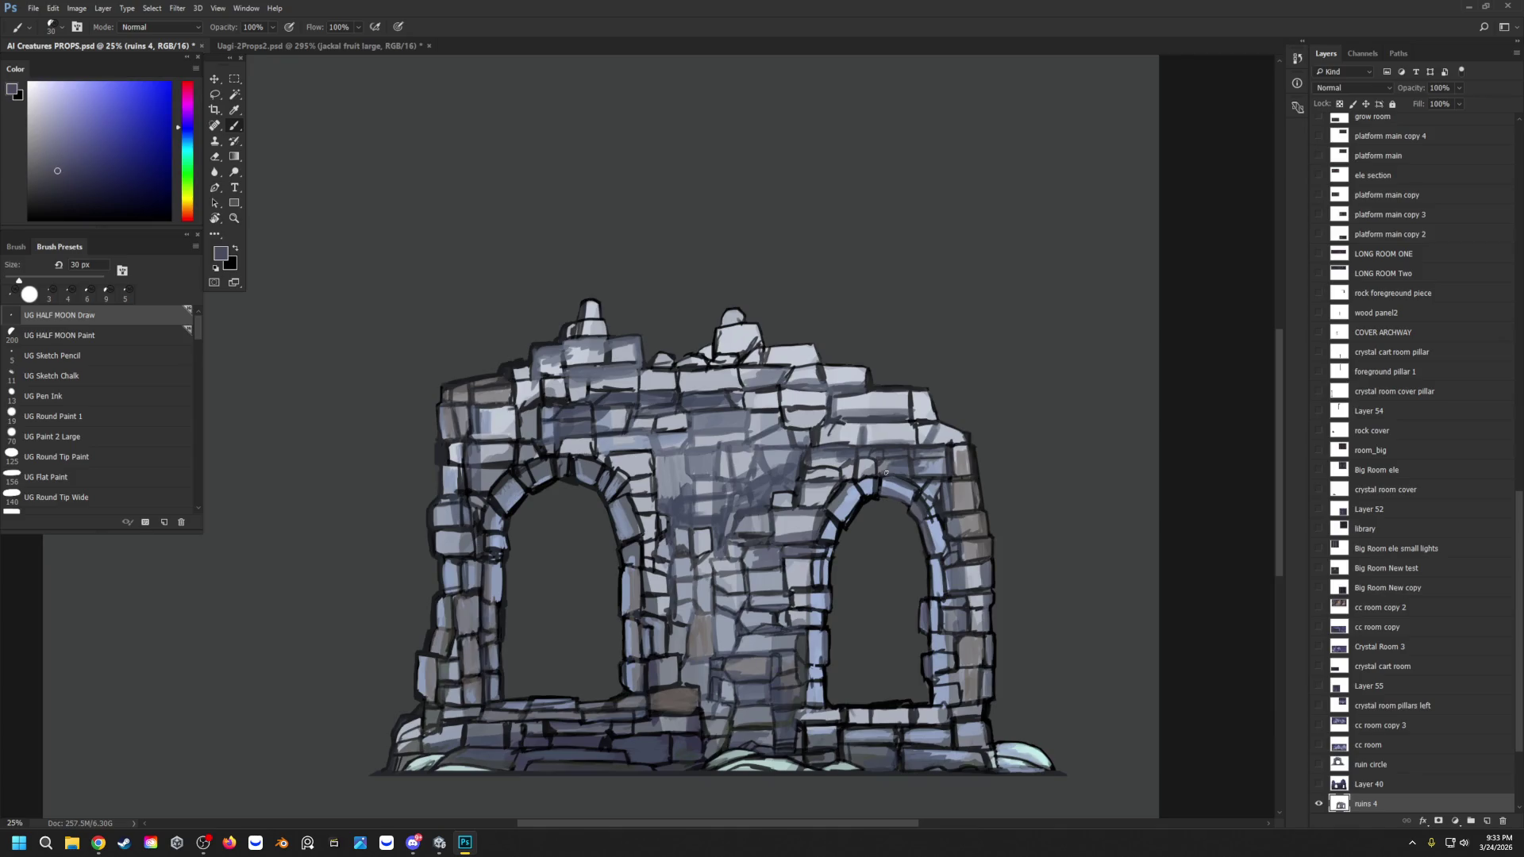
left_click(657, 495, "alt")
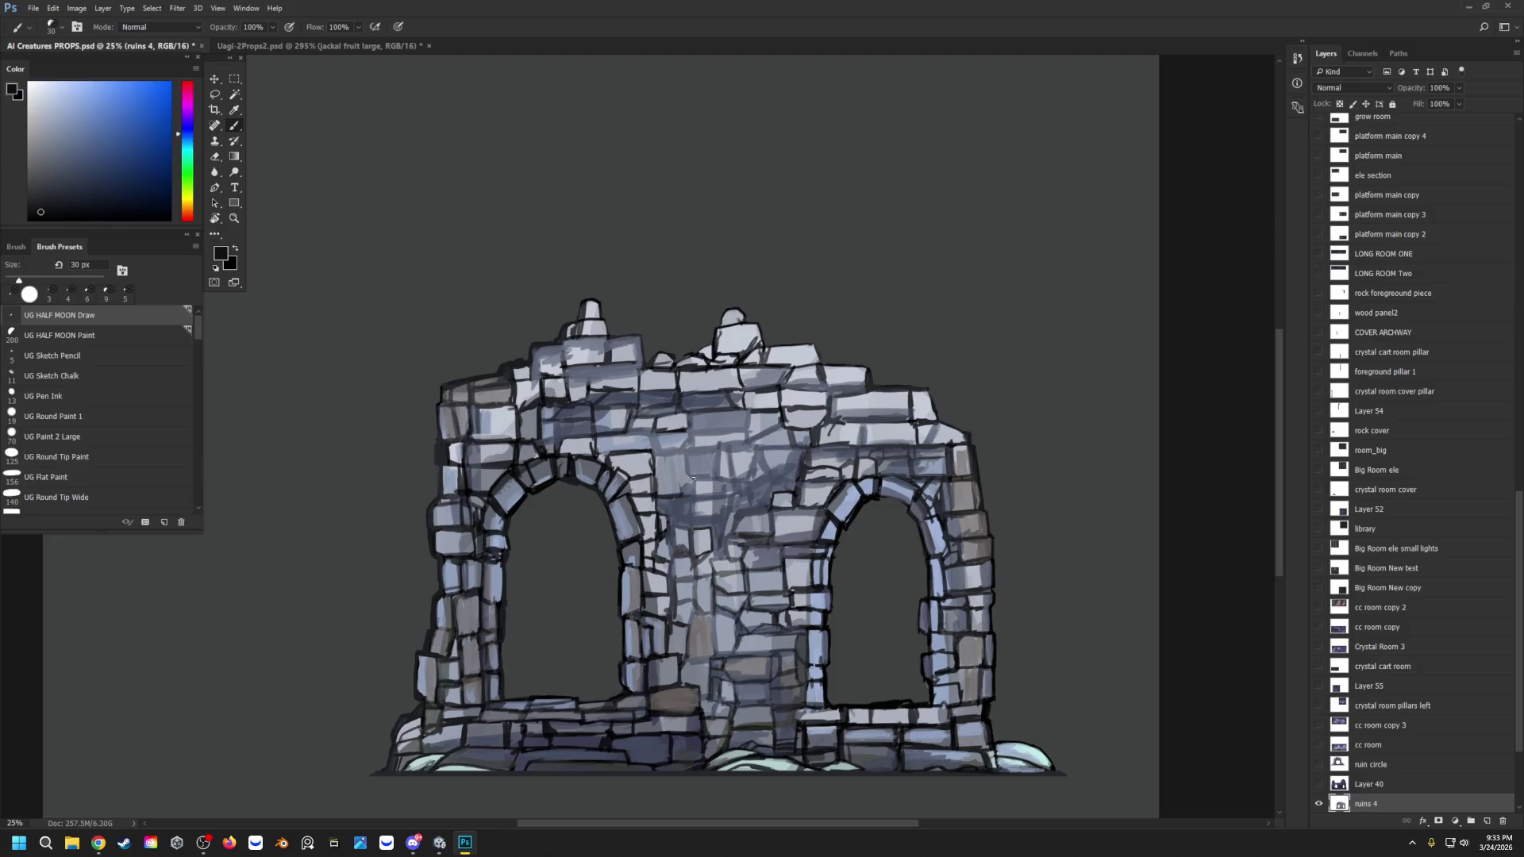
Step: Paint short near-black strokes defining new stone blocks across the central wall between the arches
left_click_drag(708, 478, 691, 476)
left_click_drag(672, 451, 687, 447)
left_click_drag(647, 435, 624, 433)
mouse_move(770, 436)
left_mouse_down()
mouse_move(747, 433)
mouse_move(790, 470)
mouse_move(772, 470)
left_mouse_up()
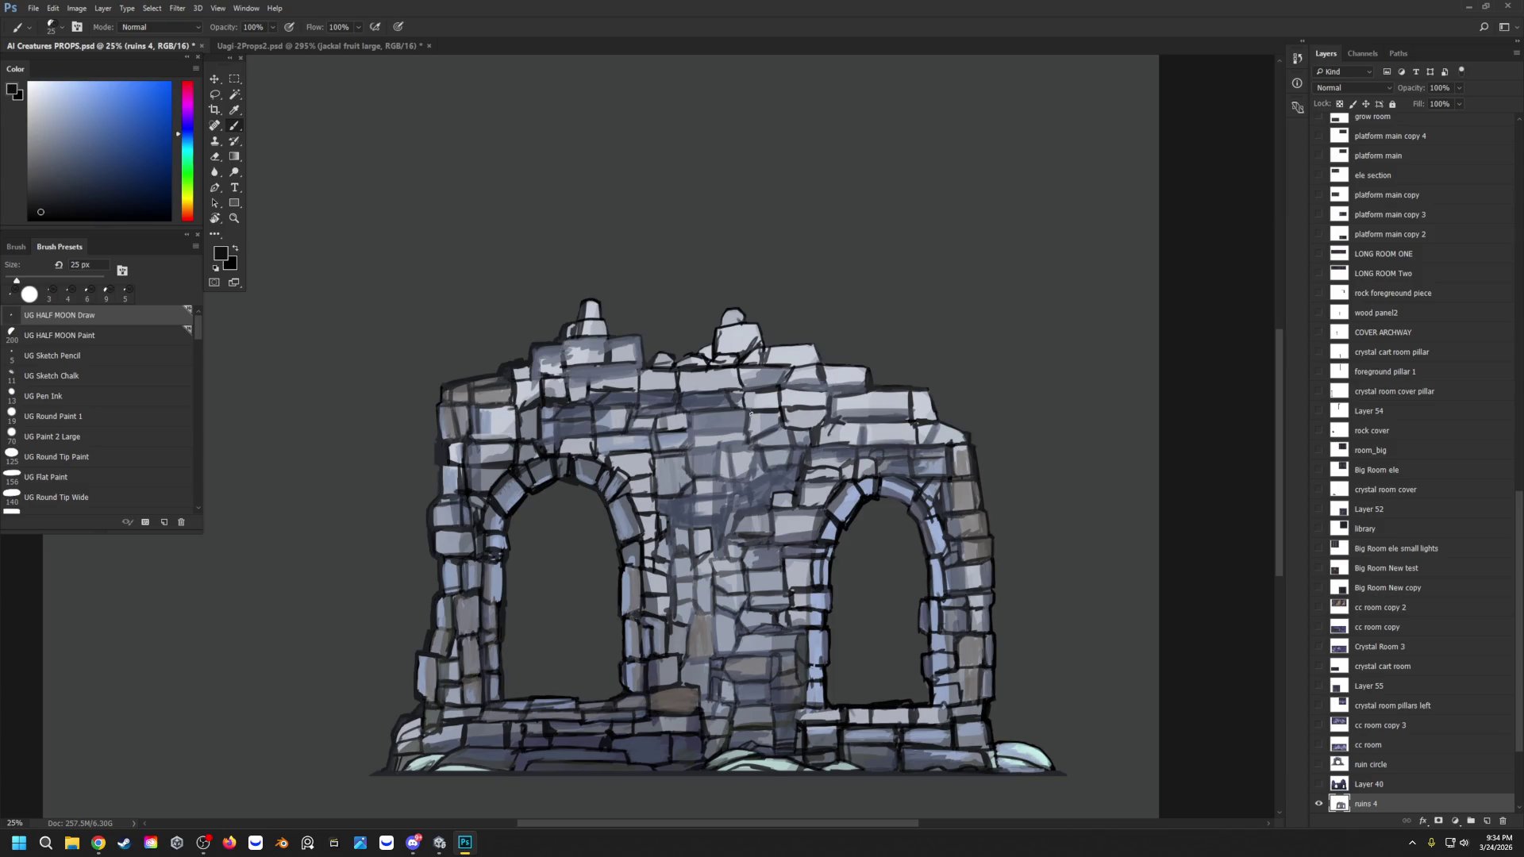
left_click_drag(782, 492, 769, 493)
left_click_drag(771, 491, 794, 488)
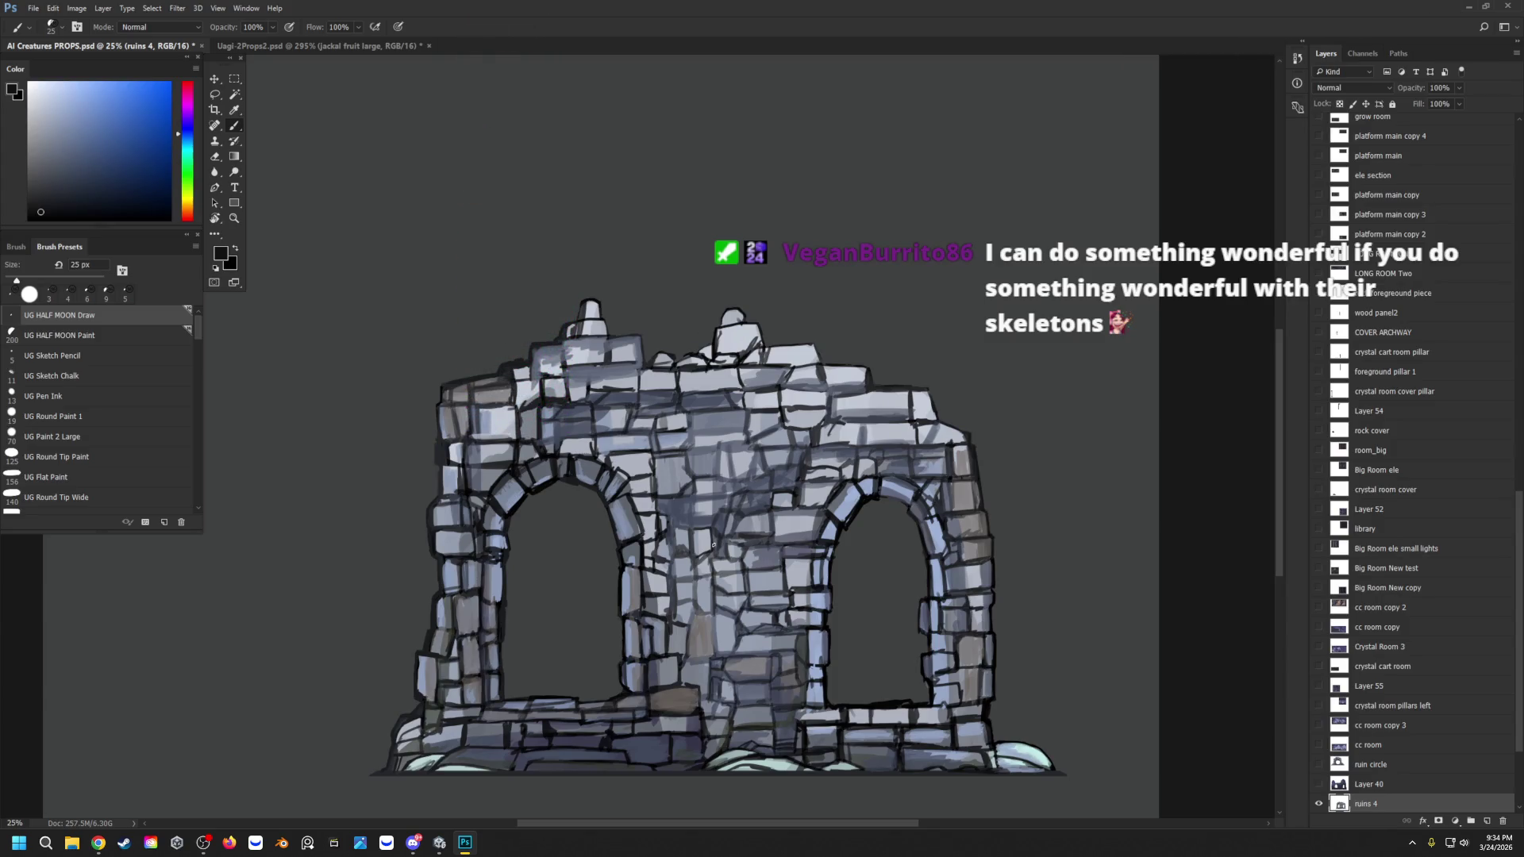
left_click(651, 459, "alt")
Step: Using a darker blue-grey, paint a vertical stone line and darken the arch's right edge
left_click(683, 466, "alt")
left_click(688, 469, "alt")
left_click_drag(689, 555, 696, 562)
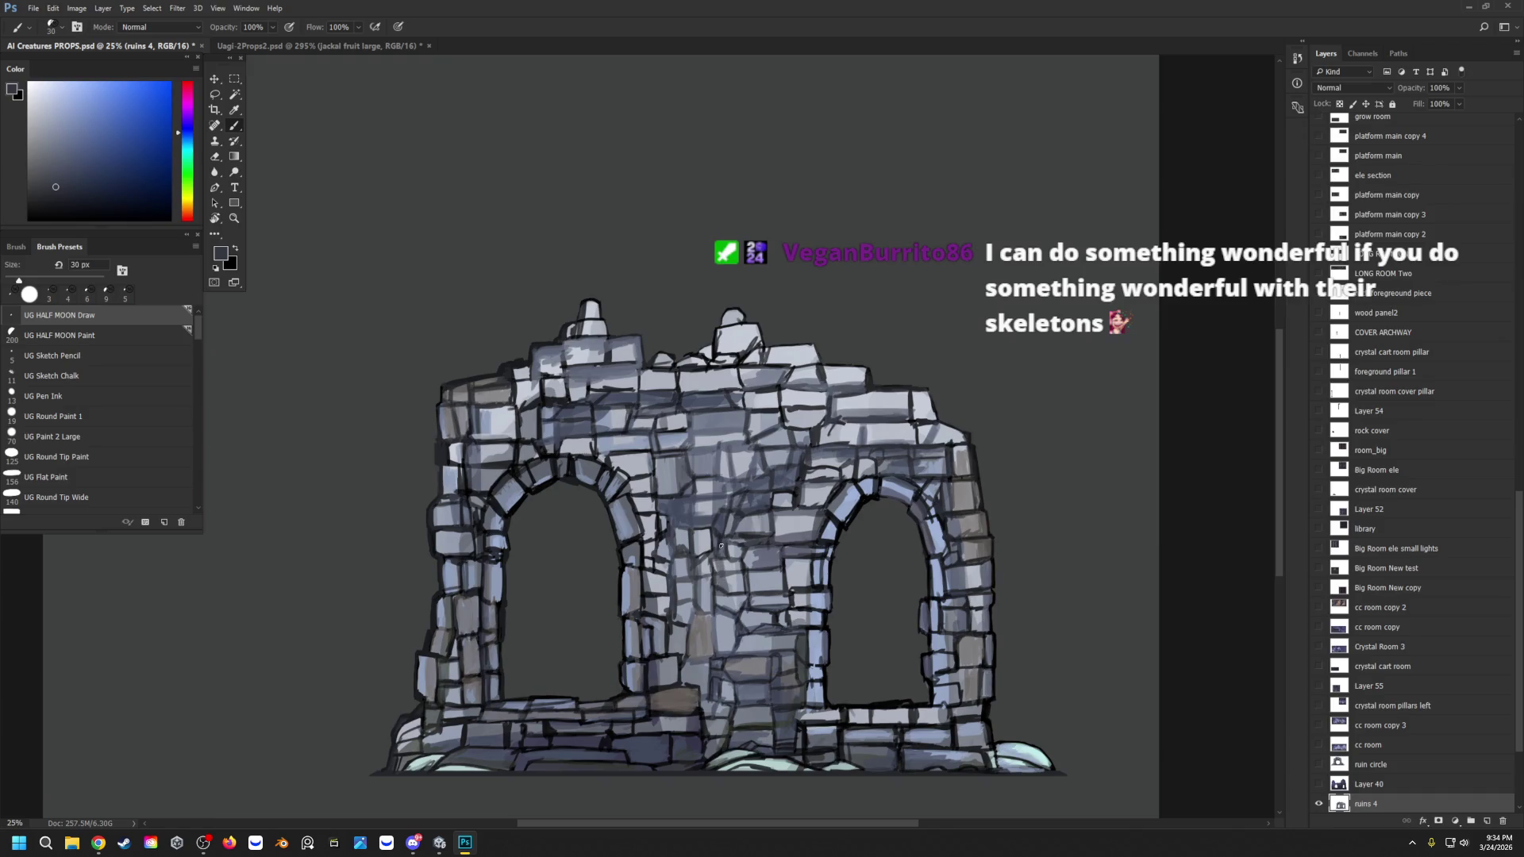
mouse_move(654, 516)
left_mouse_down()
mouse_move(654, 536)
mouse_move(649, 475)
left_mouse_up()
Step: Lighten a stone on the left arch and redraw its inner edge in near-black
left_click(508, 603, "alt")
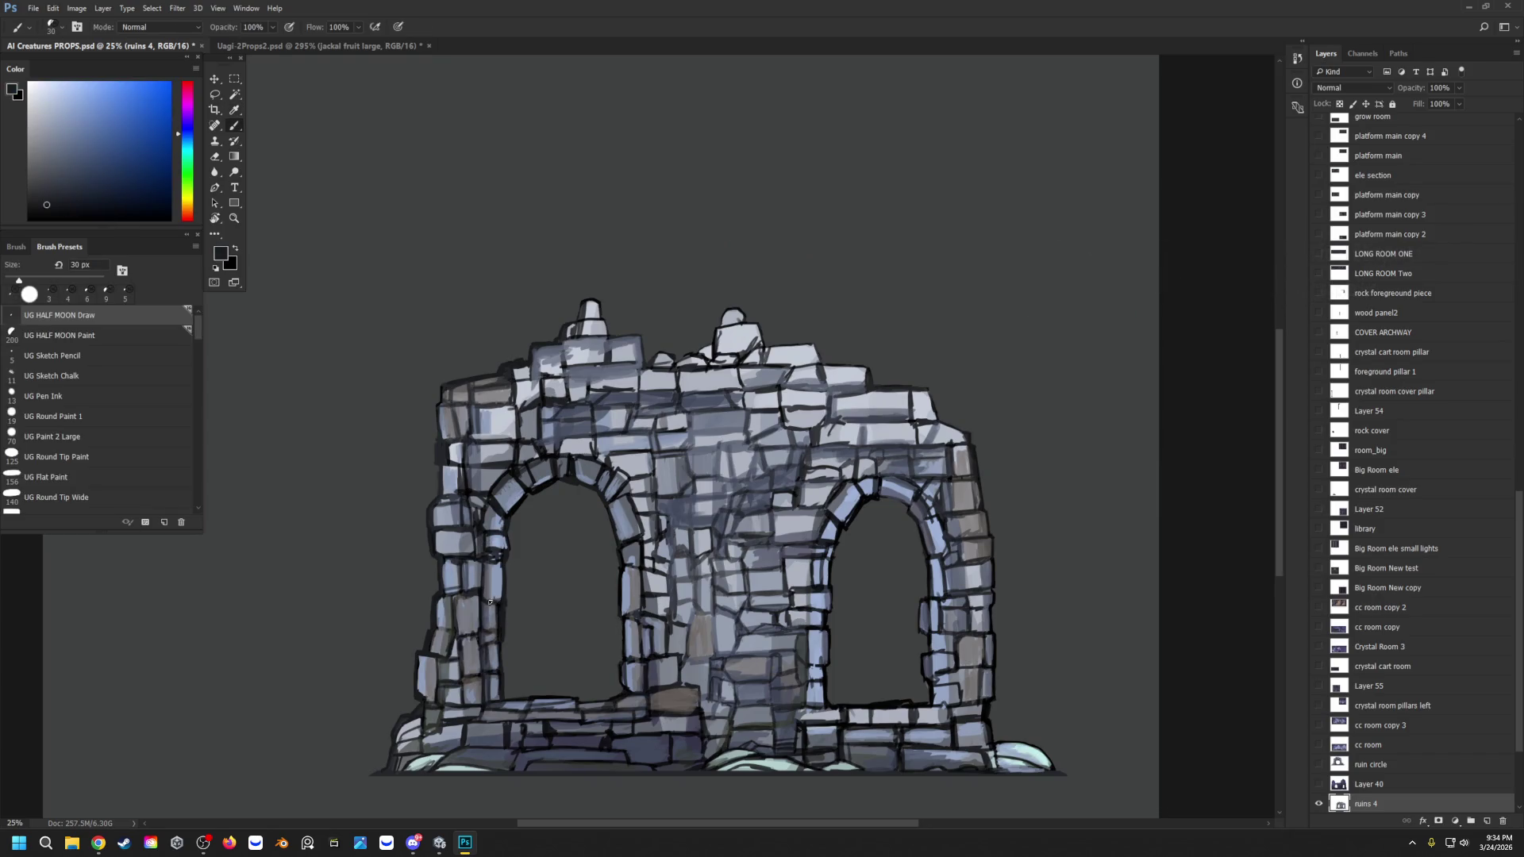
left_click(498, 559, "alt")
left_click_drag(497, 559, 493, 557)
left_click(506, 534, "alt")
left_click_drag(504, 535, 499, 600)
Step: Darken the arch's top stones and shade the upper arch with bluish grey
left_click_drag(529, 460, 546, 450)
left_click(592, 426, "alt")
left_click_drag(565, 449, 588, 447)
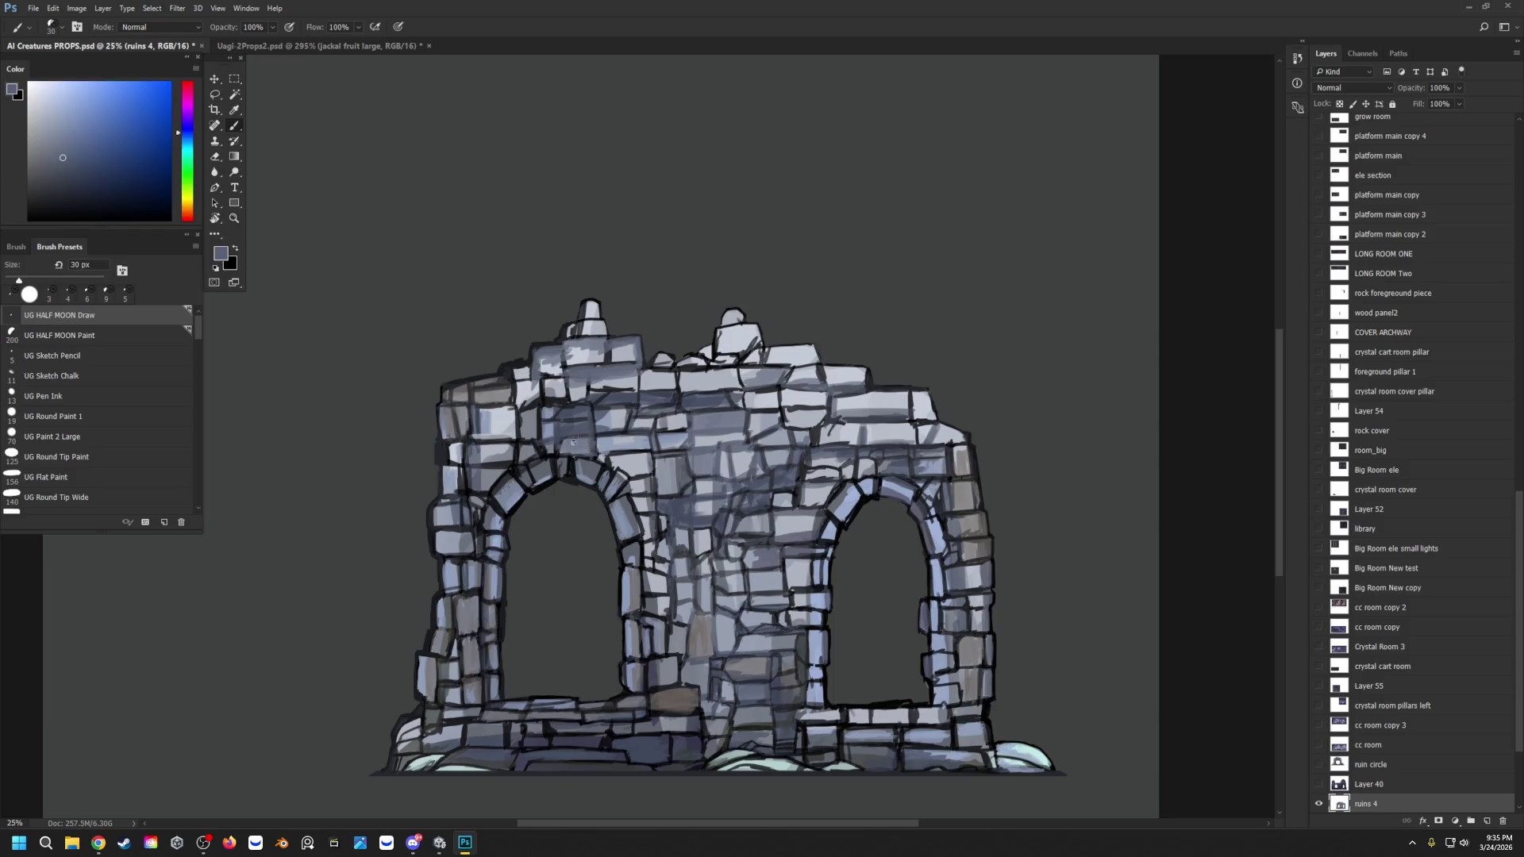
left_click(665, 465, "alt")
Step: Paint grey and darker strokes over a central stone and the lower stonework
mouse_move(665, 465)
left_mouse_down()
mouse_move(664, 497)
mouse_move(649, 450)
mouse_move(637, 474)
mouse_move(623, 464)
left_mouse_up()
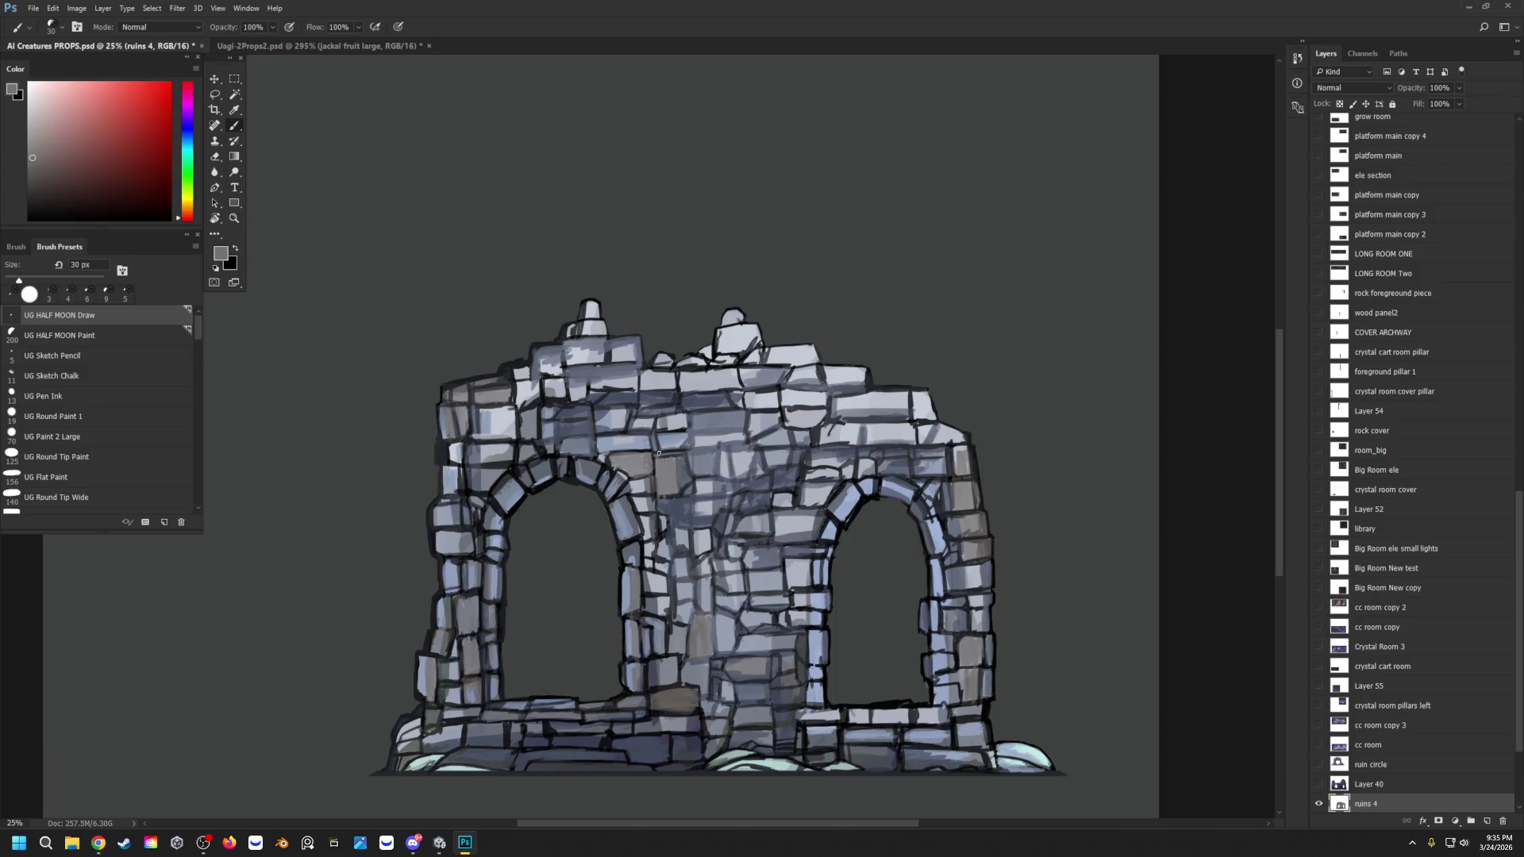
left_click_drag(664, 592, 650, 582)
left_click(481, 628, "alt")
left_click(482, 629, "alt")
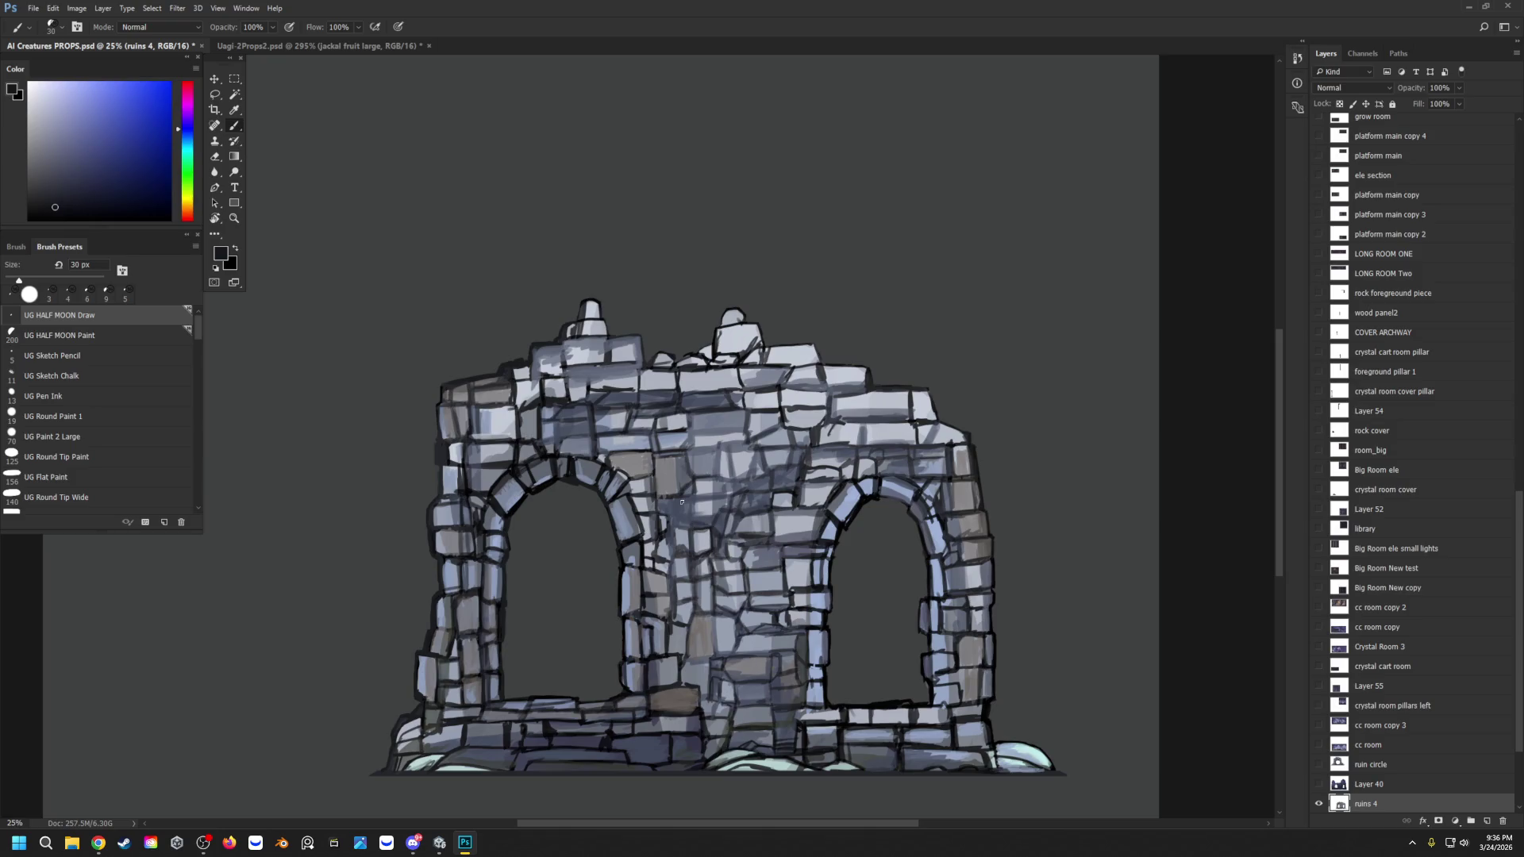
left_click(833, 436, "alt")
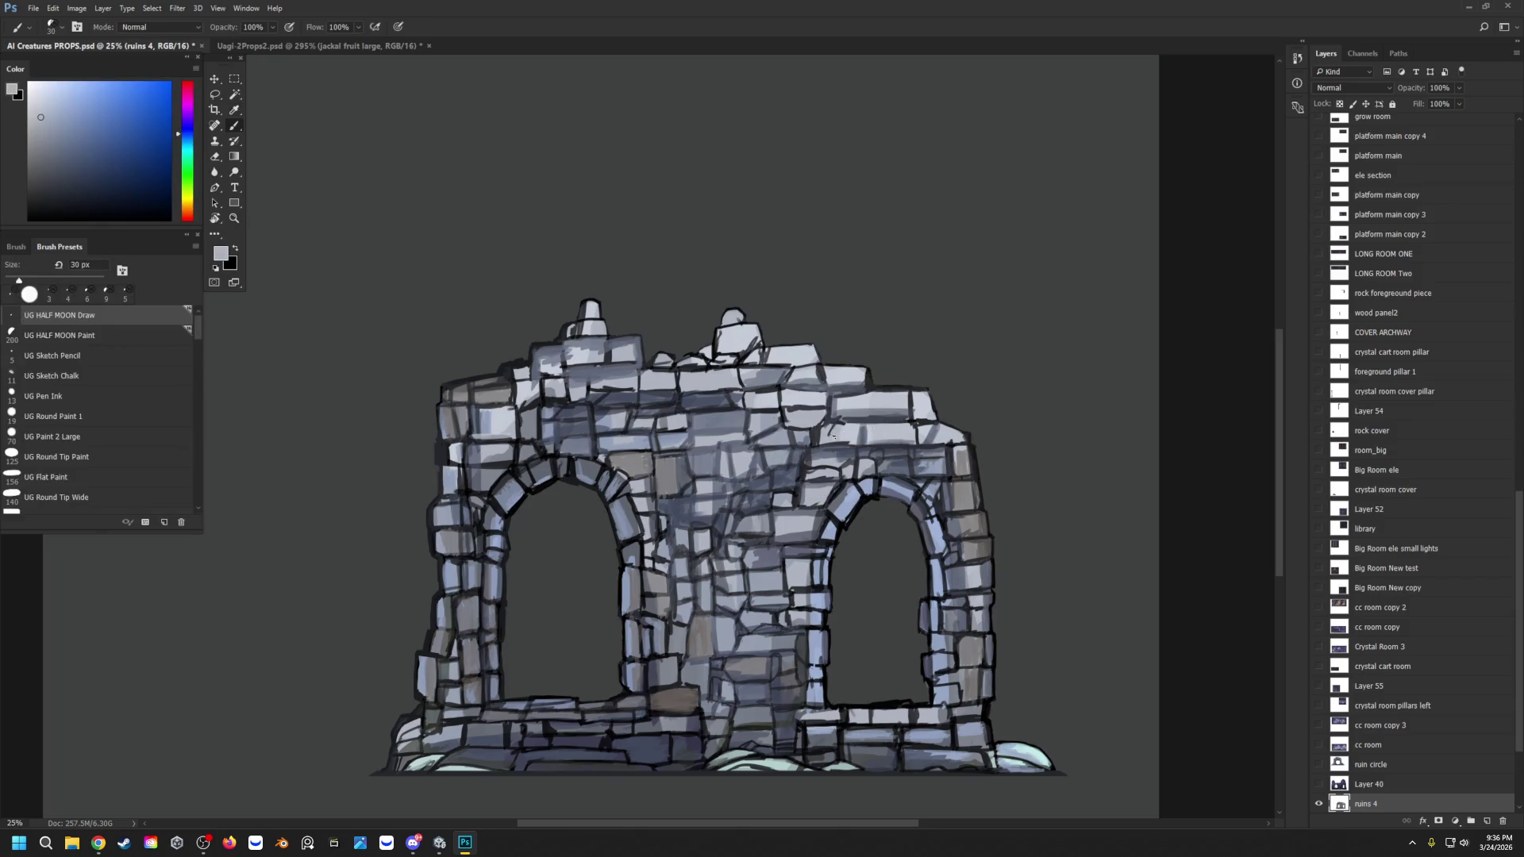
Step: With a 45 px brush, shade wall stones and darken the right arch's left edge and sill
key("bracketright")
left_click_drag(823, 431, 839, 426)
left_click(875, 419, "alt")
mouse_move(876, 441)
left_mouse_down()
mouse_move(912, 431)
mouse_move(872, 427)
left_mouse_up()
mouse_move(810, 565)
left_mouse_down()
mouse_move(786, 571)
mouse_move(771, 516)
mouse_move(810, 534)
mouse_move(806, 518)
mouse_move(778, 512)
mouse_move(806, 532)
mouse_move(781, 542)
left_mouse_up()
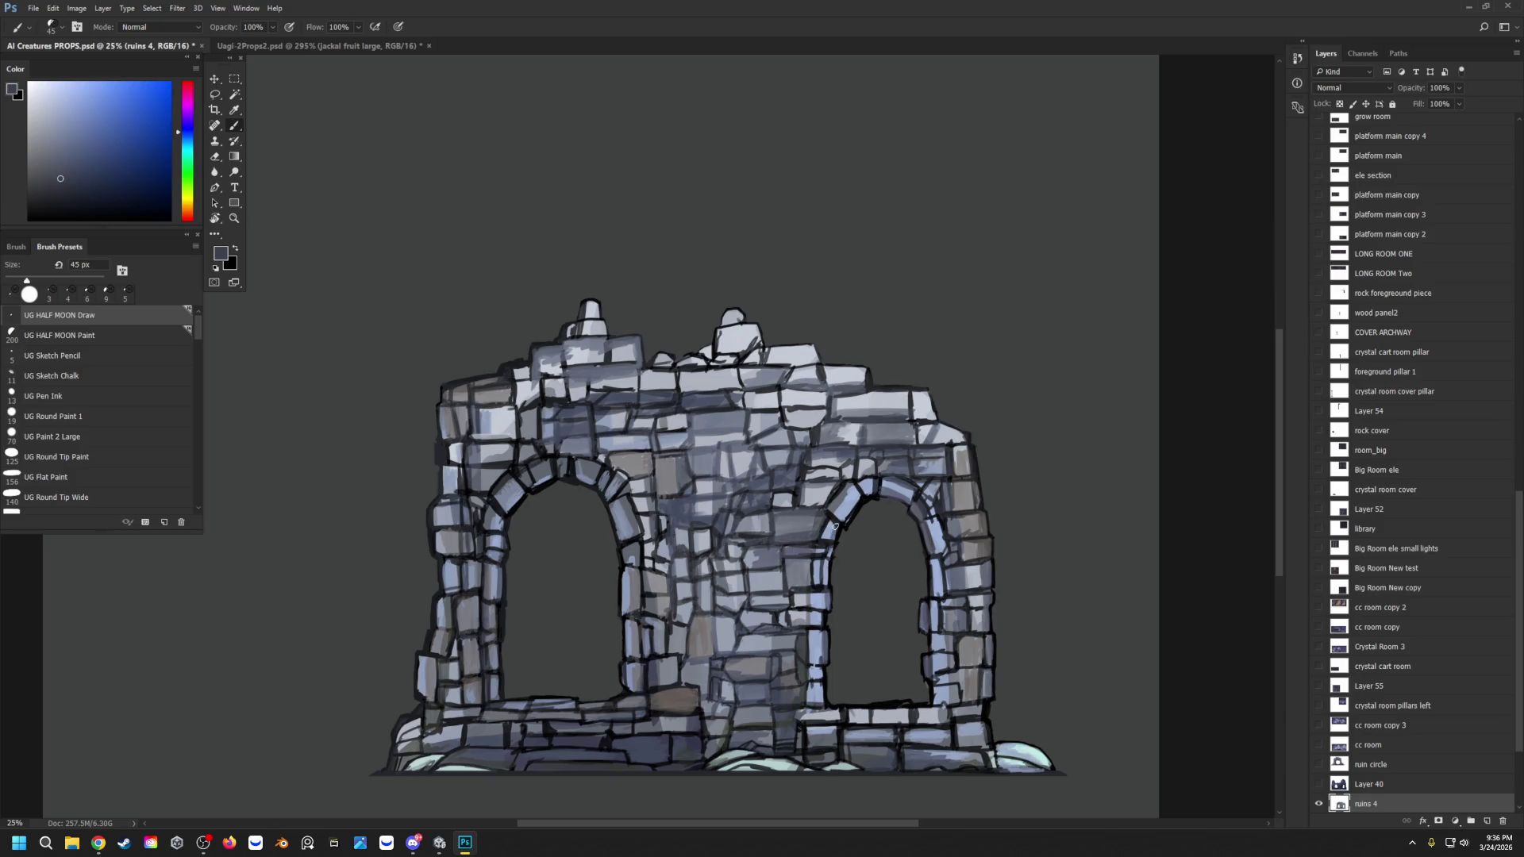
mouse_move(825, 660)
left_mouse_down()
mouse_move(822, 643)
mouse_move(818, 704)
left_mouse_up()
mouse_move(937, 709)
left_mouse_down()
mouse_move(843, 711)
mouse_move(930, 710)
mouse_move(918, 709)
left_mouse_up()
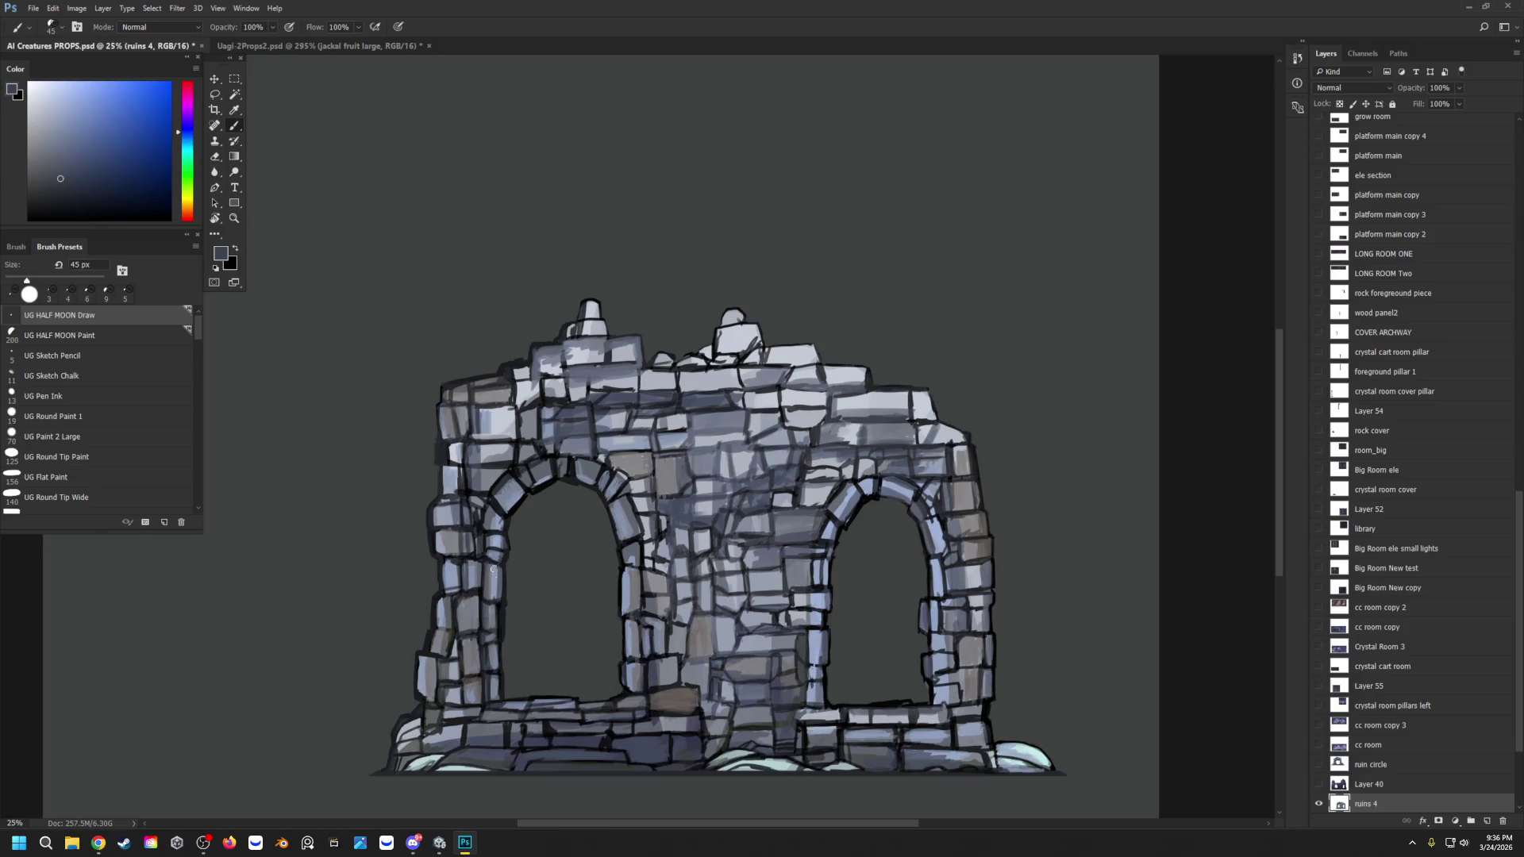
Step: Brighten upper-left wall stones and the lower-left wall edge with light blue-grey
left_click(497, 523, "alt")
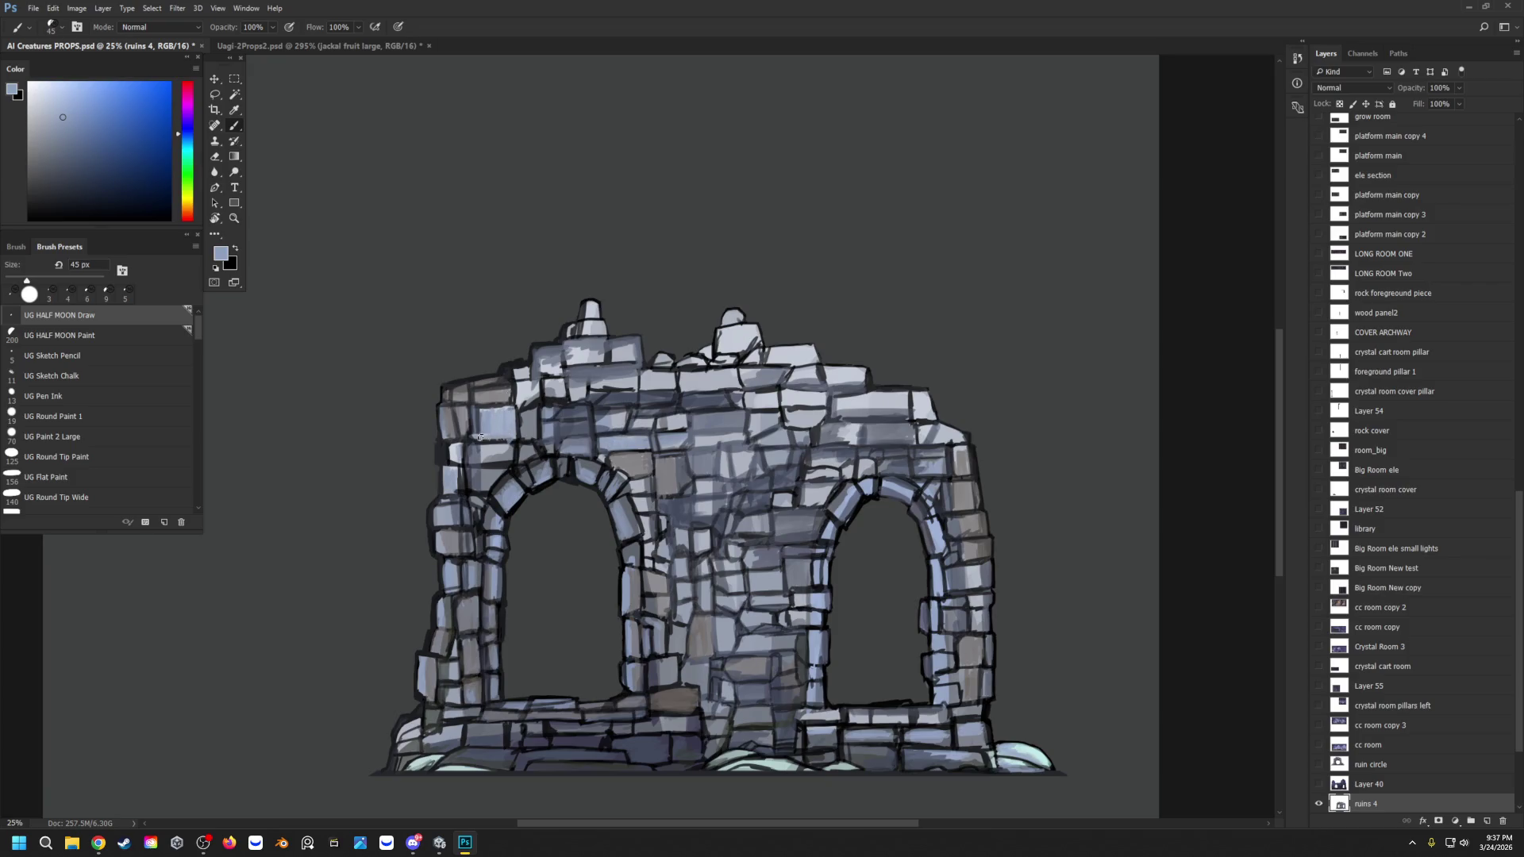
left_click_drag(492, 424, 522, 427)
left_click_drag(553, 379, 565, 398)
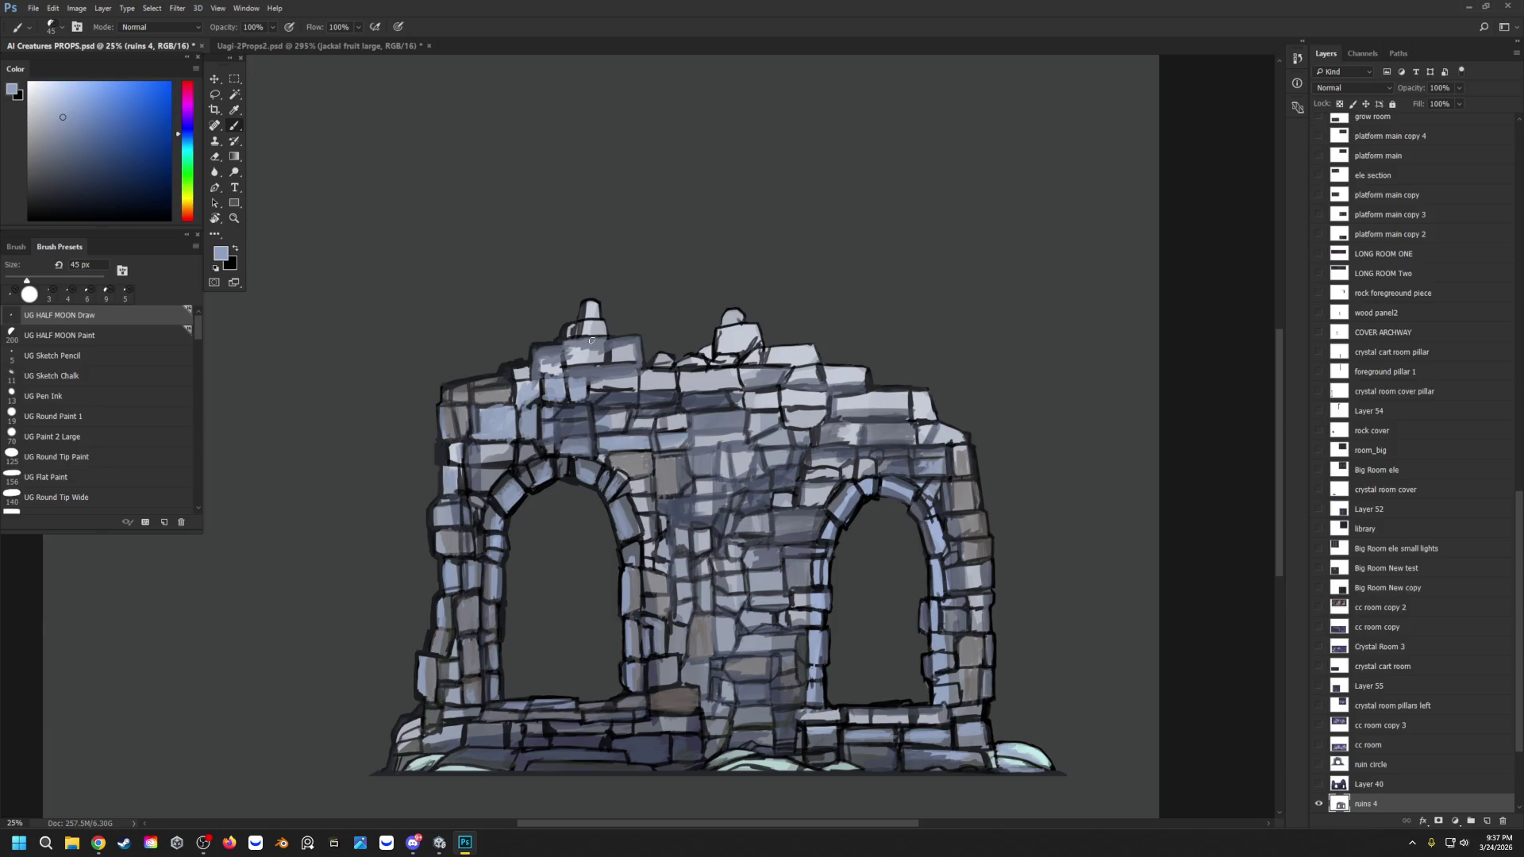
left_click_drag(421, 693, 428, 686)
left_click(422, 671, "alt")
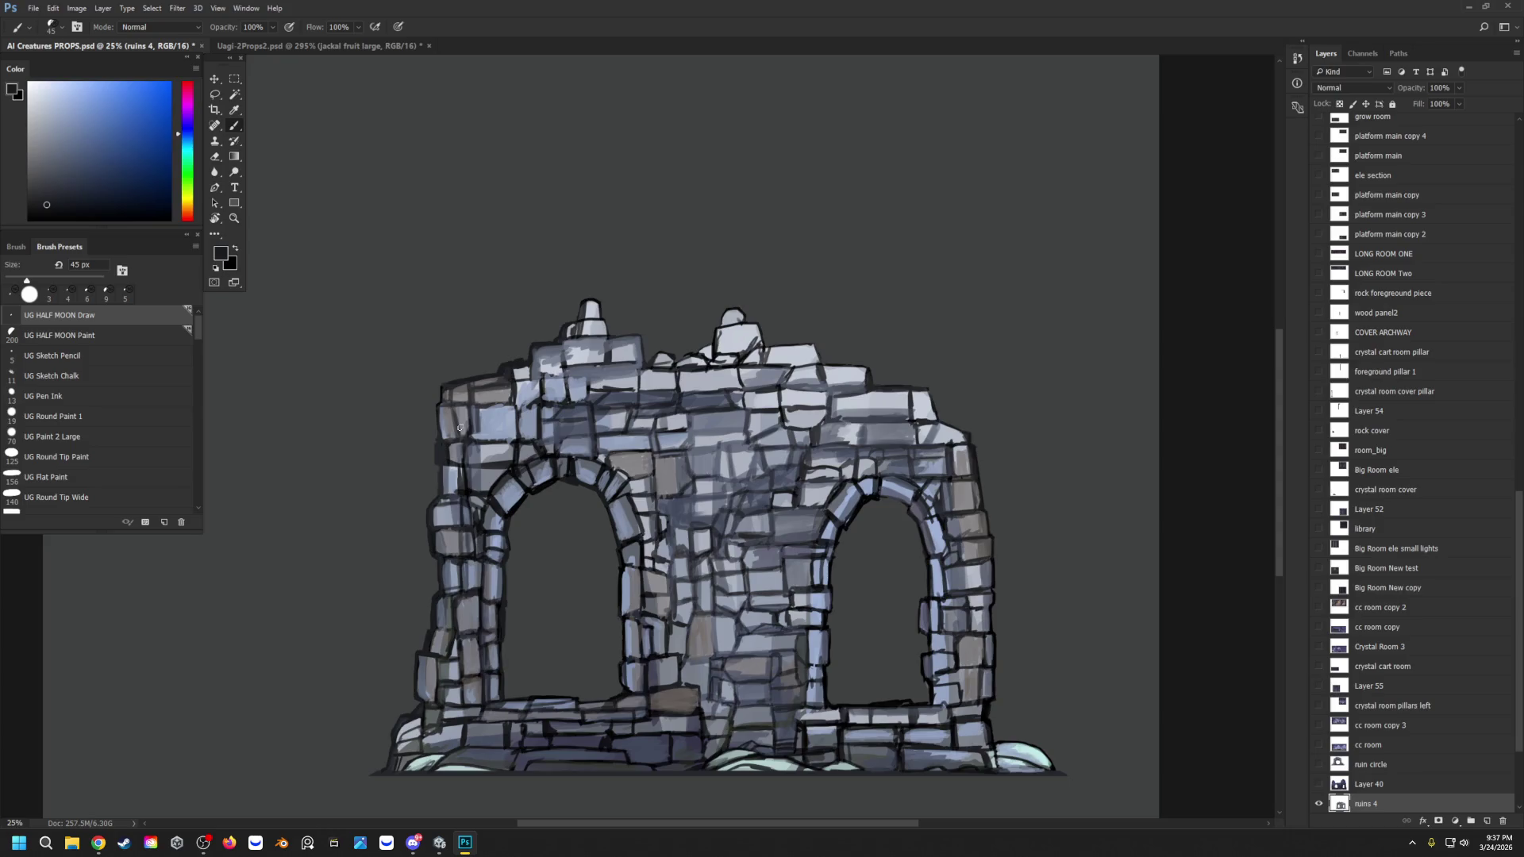
Step: Cover the dark joint above the right arch with lighter blue-grey stone paint
left_click(637, 508, "alt")
left_click(848, 498, "alt")
left_click_drag(825, 491, 818, 486)
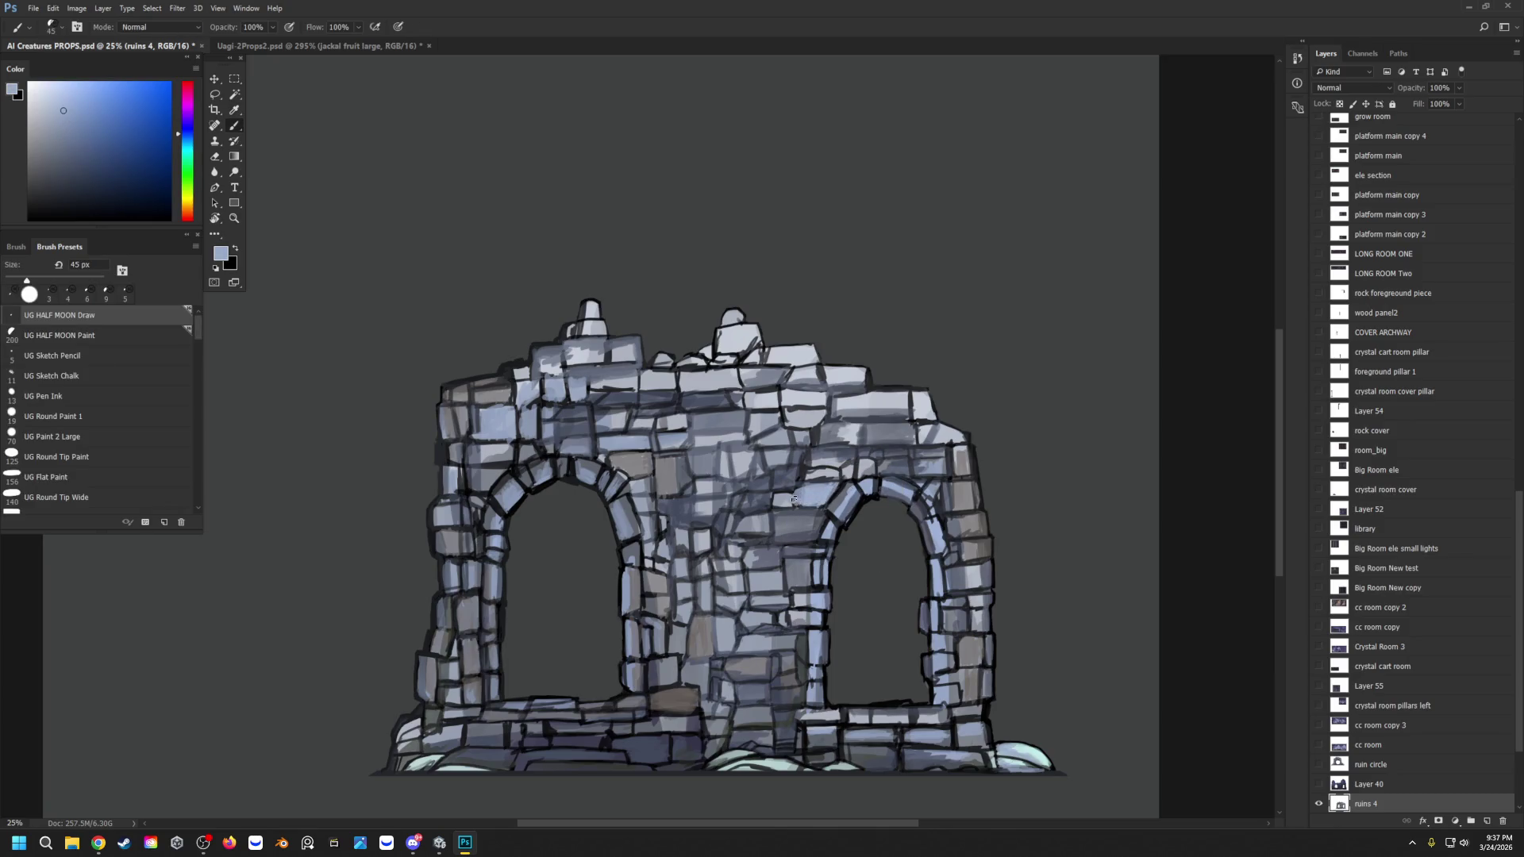
left_click_drag(833, 484, 800, 487)
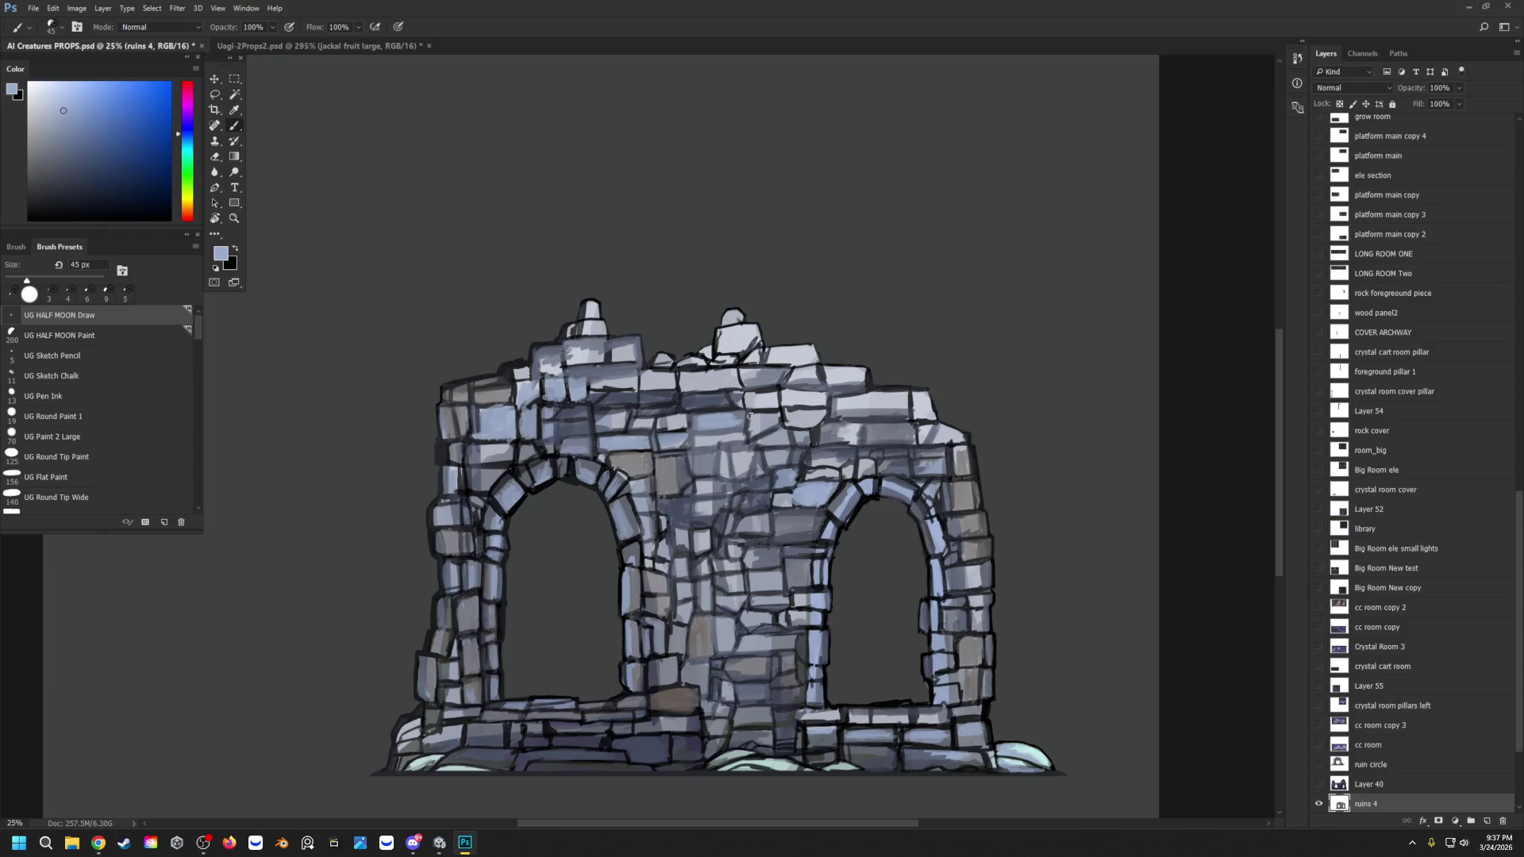
left_click(798, 481, "alt")
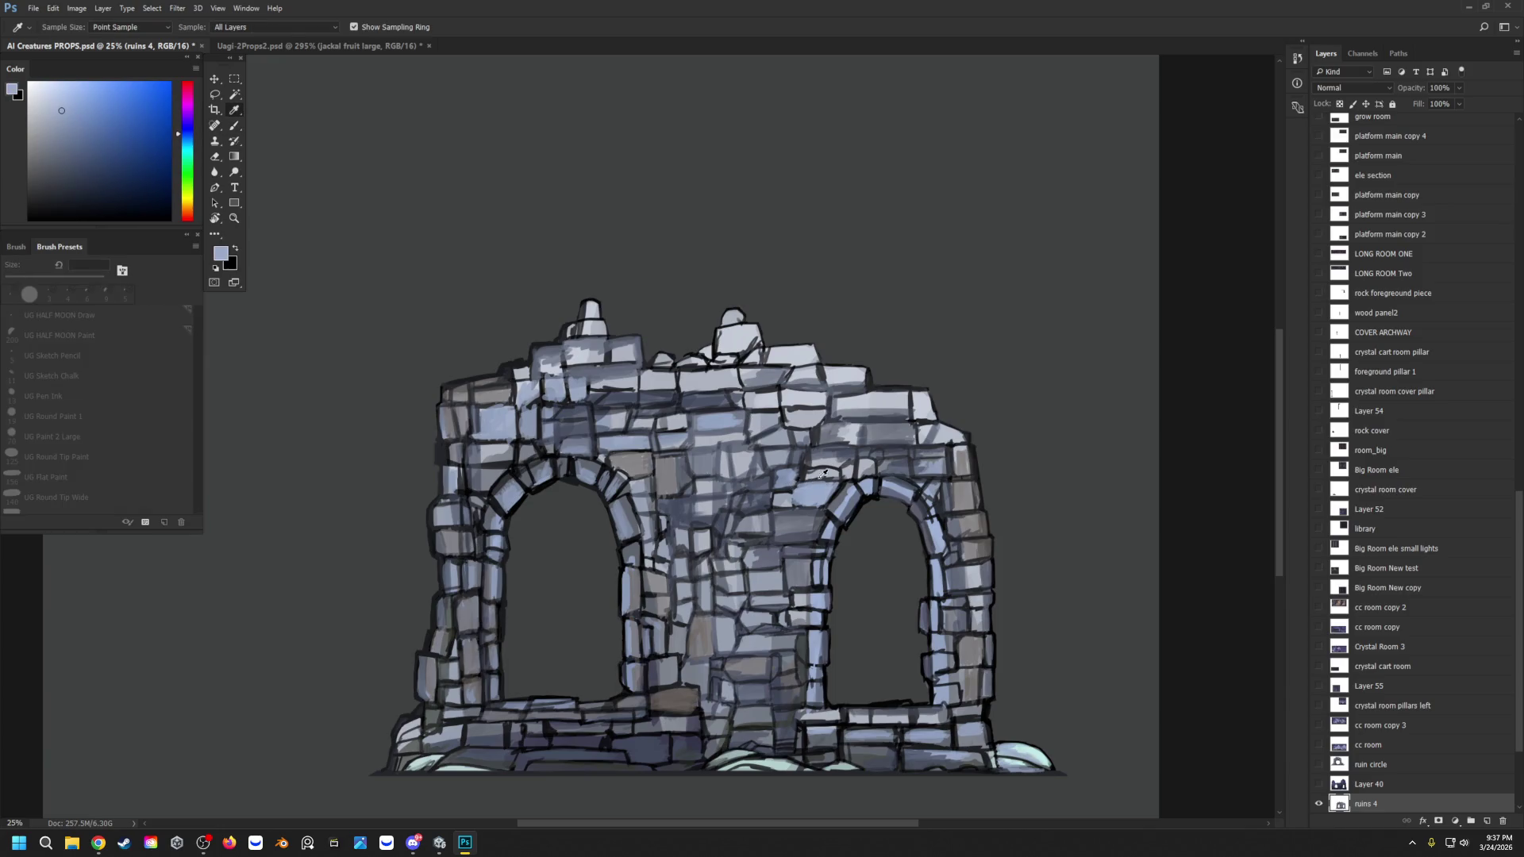
Step: In near-black, draw stone joints and darken the right arch, pillar and stone-edge outlines
left_click(774, 493, "alt")
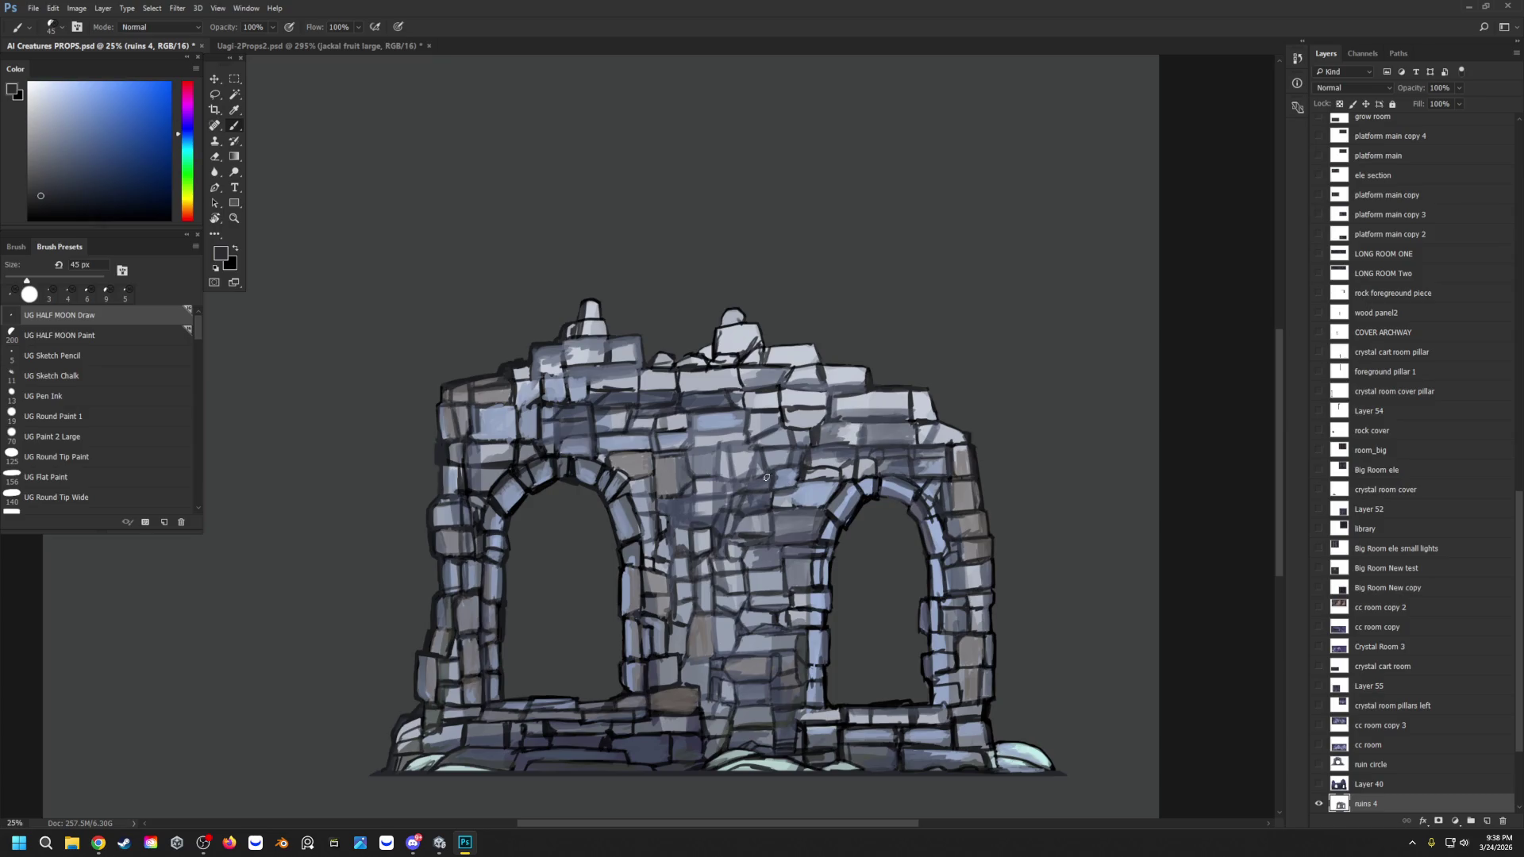
mouse_move(719, 445)
left_mouse_down()
mouse_move(714, 483)
mouse_move(691, 454)
mouse_move(741, 447)
left_mouse_up()
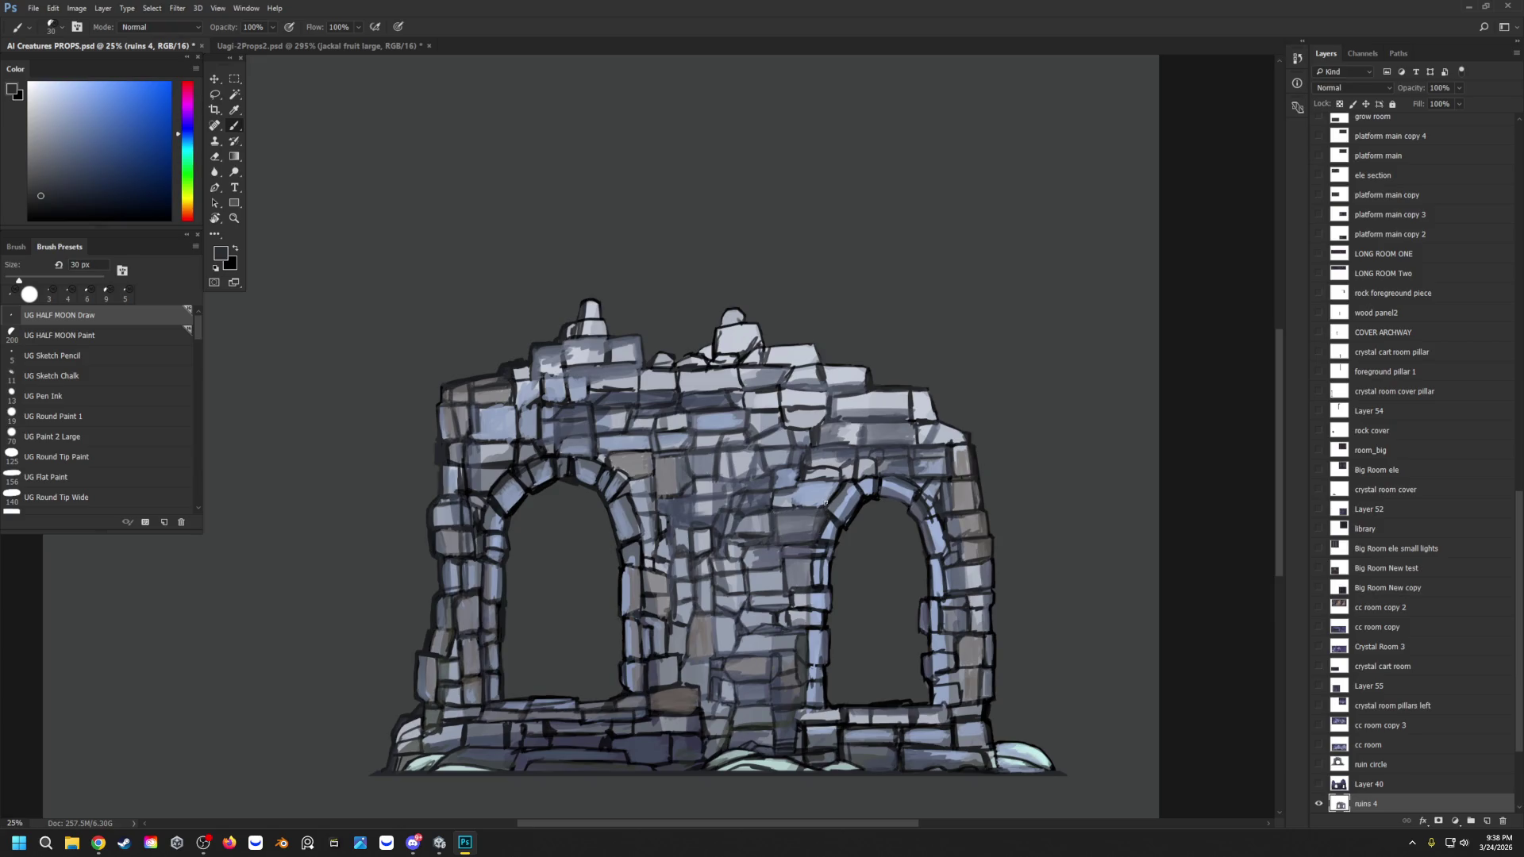
left_click_drag(854, 486, 834, 513)
mouse_move(807, 650)
left_mouse_down()
mouse_move(714, 619)
mouse_move(713, 648)
left_mouse_up()
left_click_drag(757, 565, 760, 551)
mouse_move(673, 456)
left_mouse_down()
mouse_move(616, 457)
mouse_move(650, 458)
left_mouse_up()
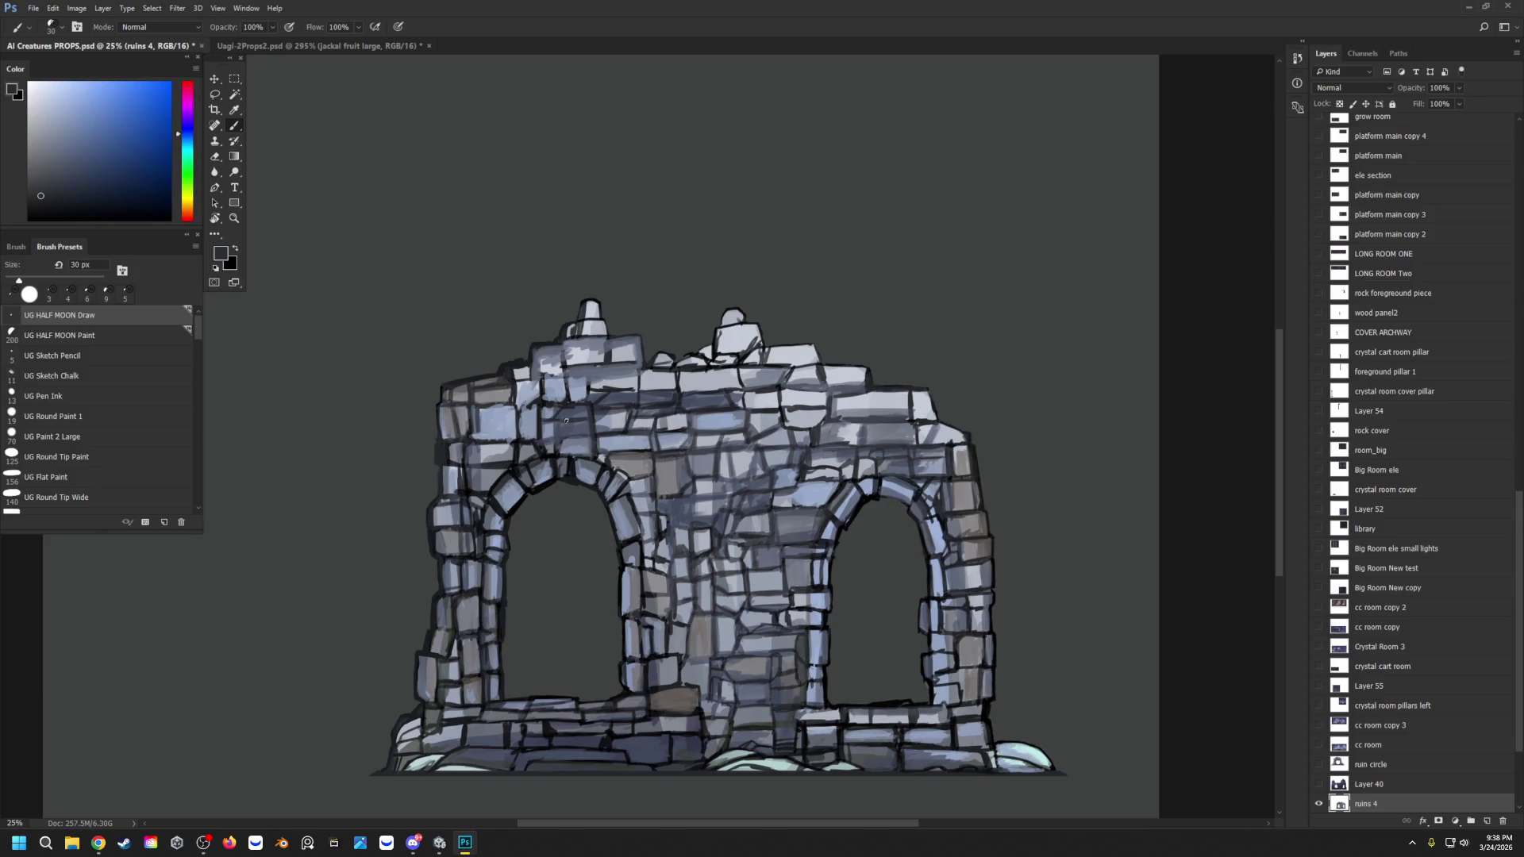
Step: Sample black from the arch outline and trace a dark line along the top stone course
left_click(609, 459, "alt")
left_click(612, 468, "alt")
left_click(602, 456, "alt")
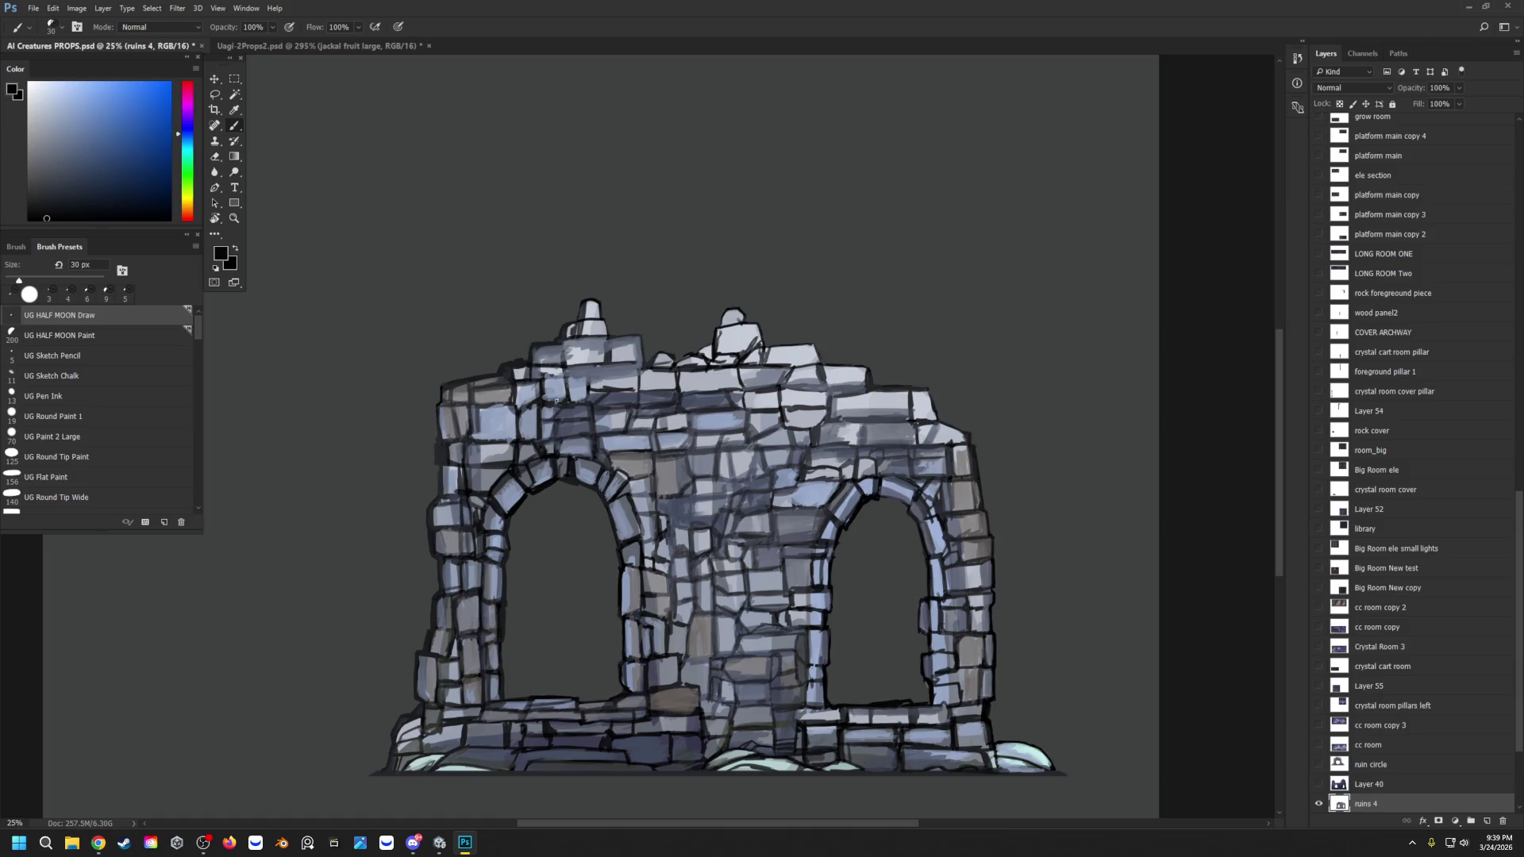
mouse_move(620, 389)
left_mouse_down()
mouse_move(595, 391)
mouse_move(643, 381)
left_mouse_up()
Step: Paint sampled grey-blue over the top stone course of the ruins
left_click(643, 383, "alt")
mouse_move(658, 386)
left_mouse_down()
mouse_move(658, 373)
mouse_move(738, 378)
left_mouse_up()
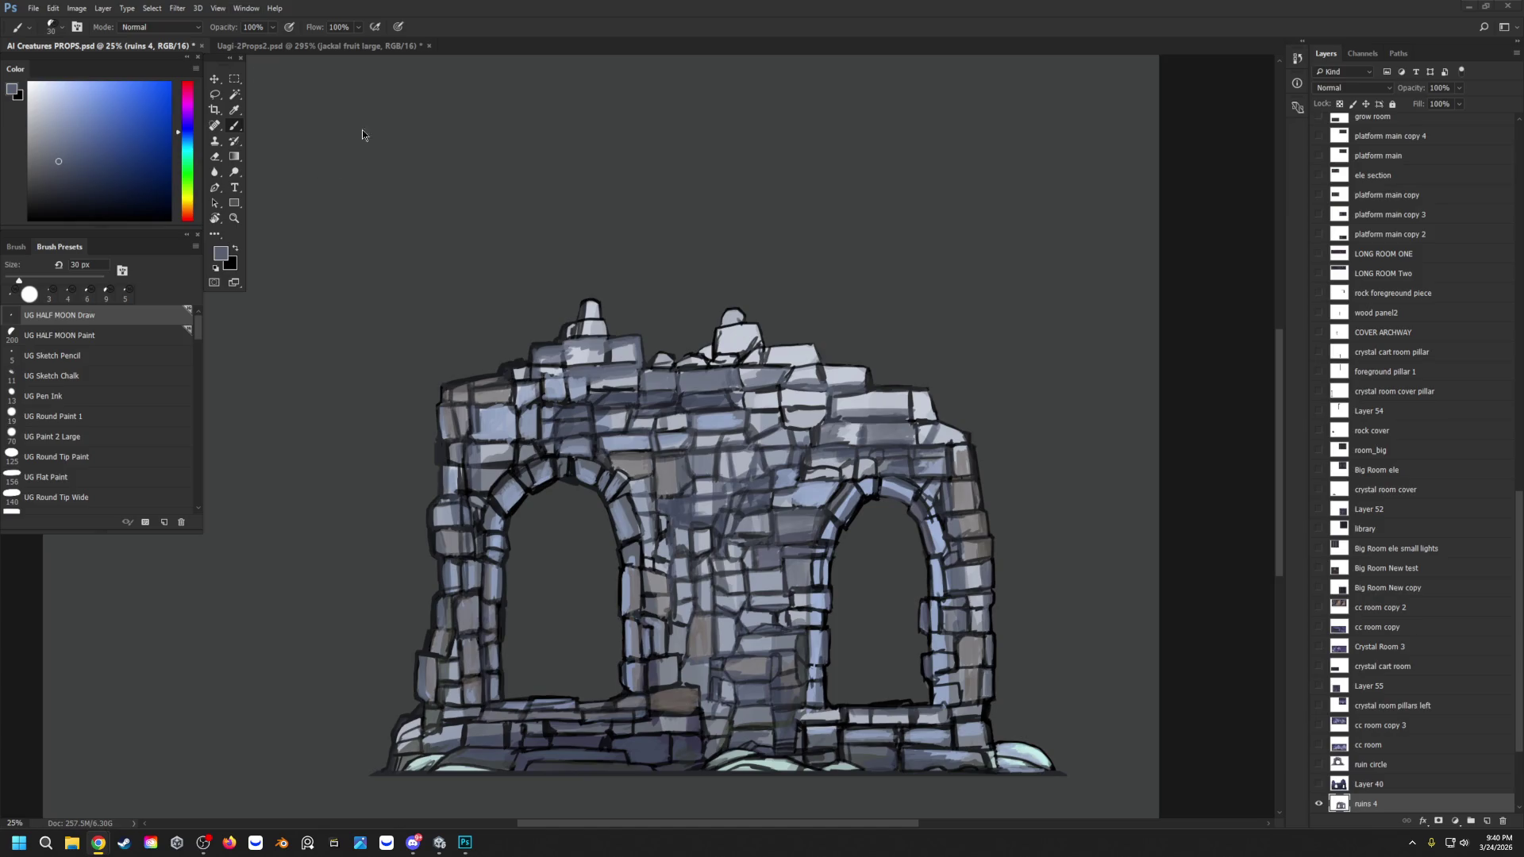
key("alt+Tab")
scroll(1399, 628, "down", 3)
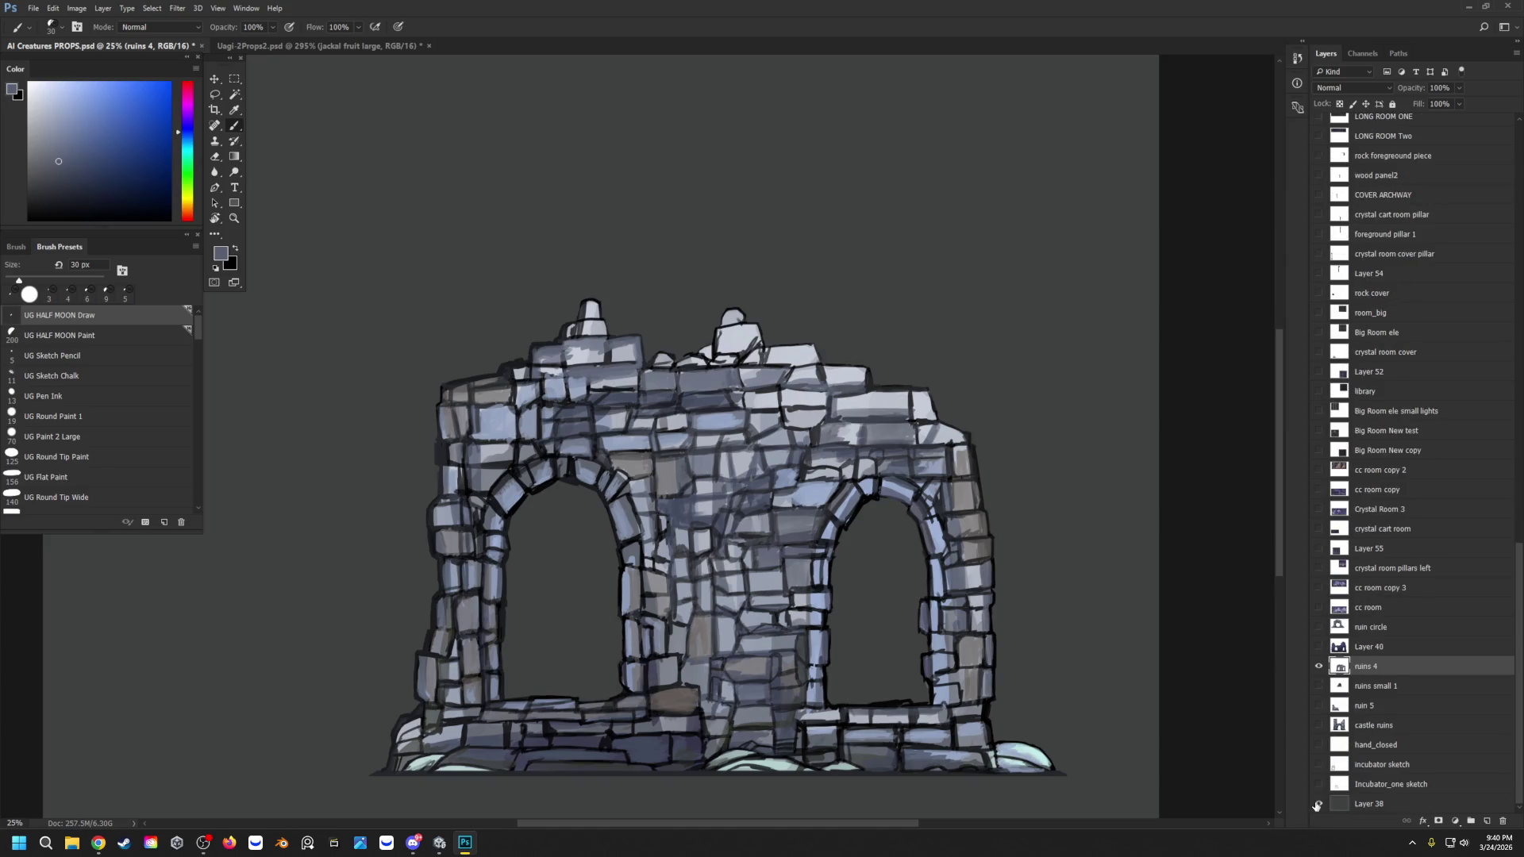
Step: Hide background Layer 38 and place a new Layer 56 beneath ruins 4
left_click(1318, 805)
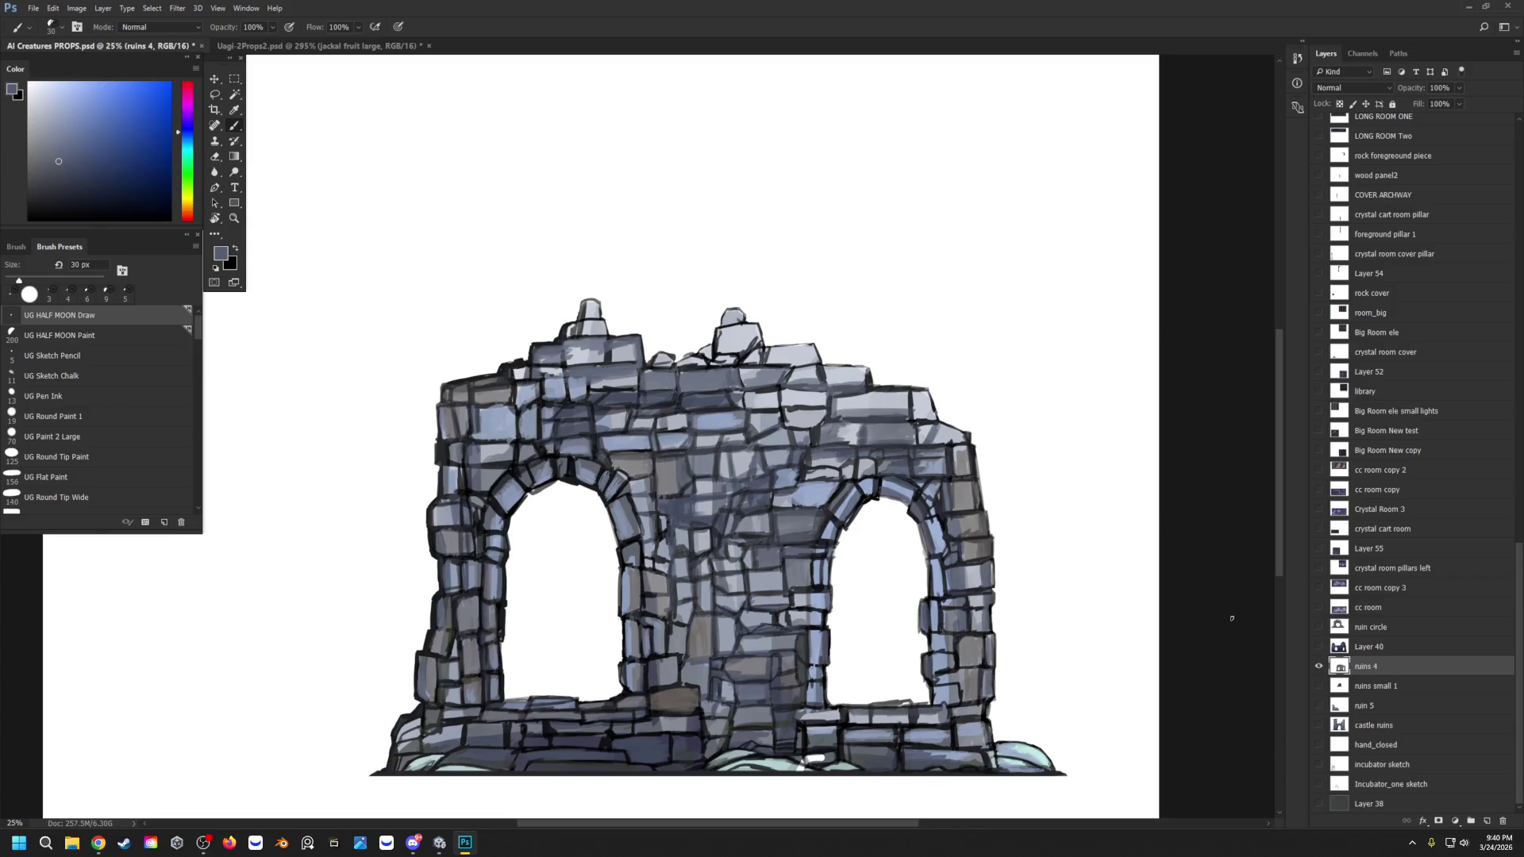
left_click(1487, 821)
left_click_drag(1391, 669, 1385, 703)
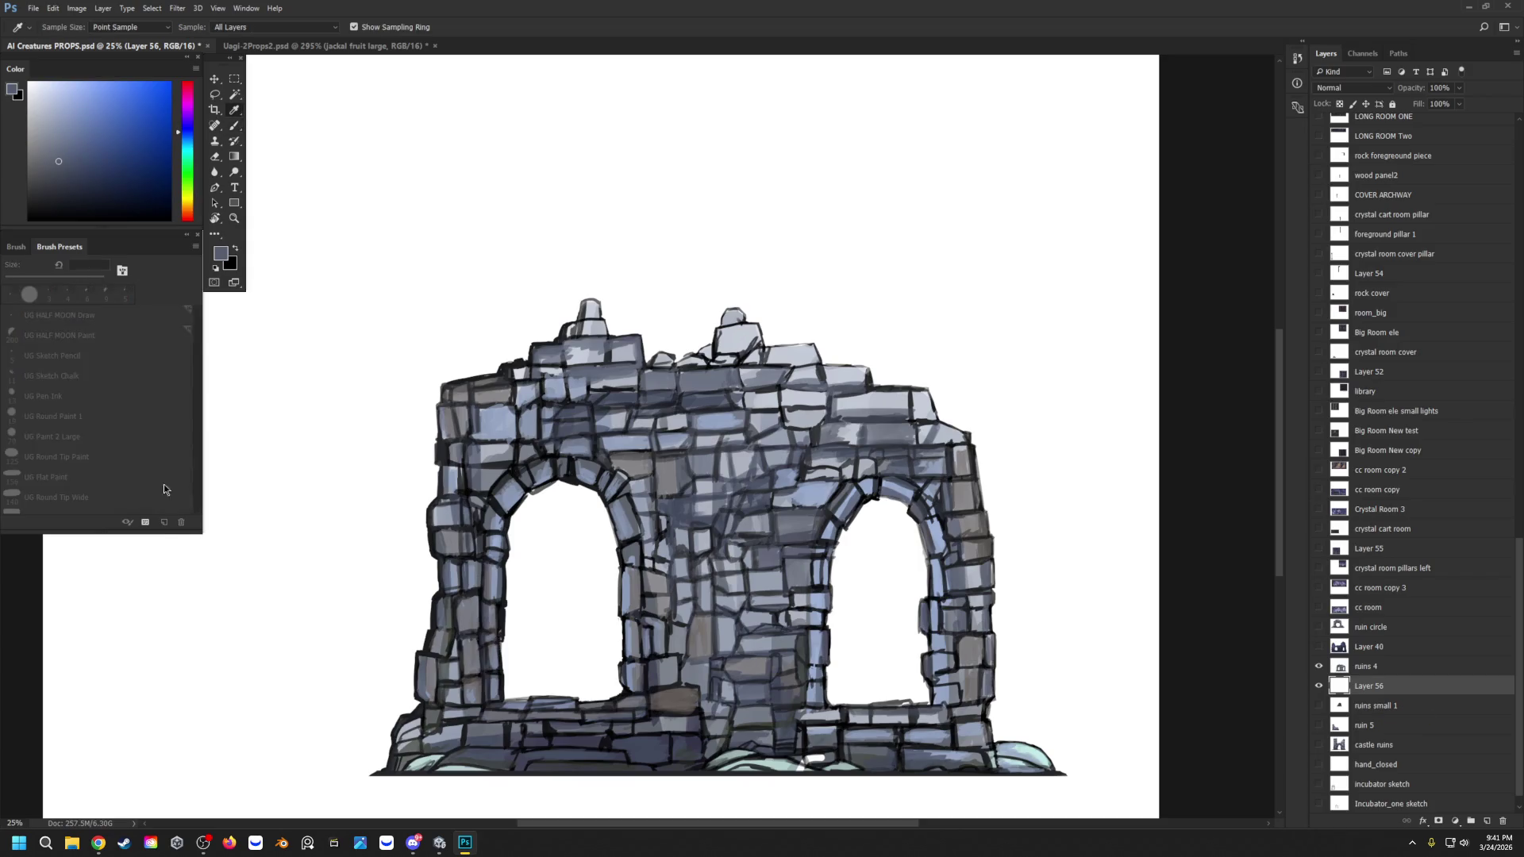
Step: Select the UG HALF MOON Paint brush and sample a stone colour from the canvas
left_click(60, 335)
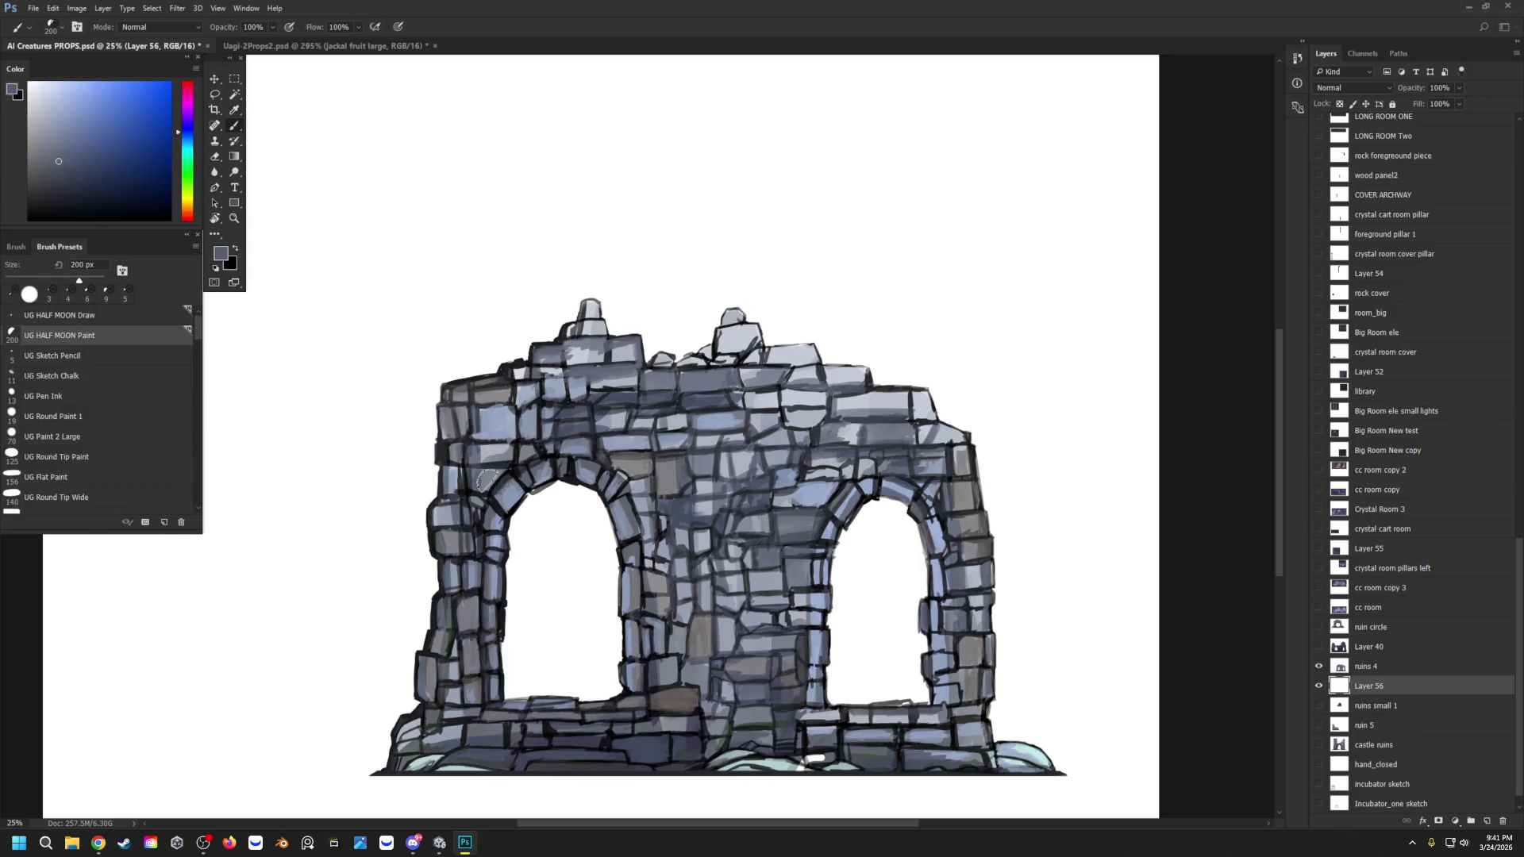
key("i")
left_click(526, 463)
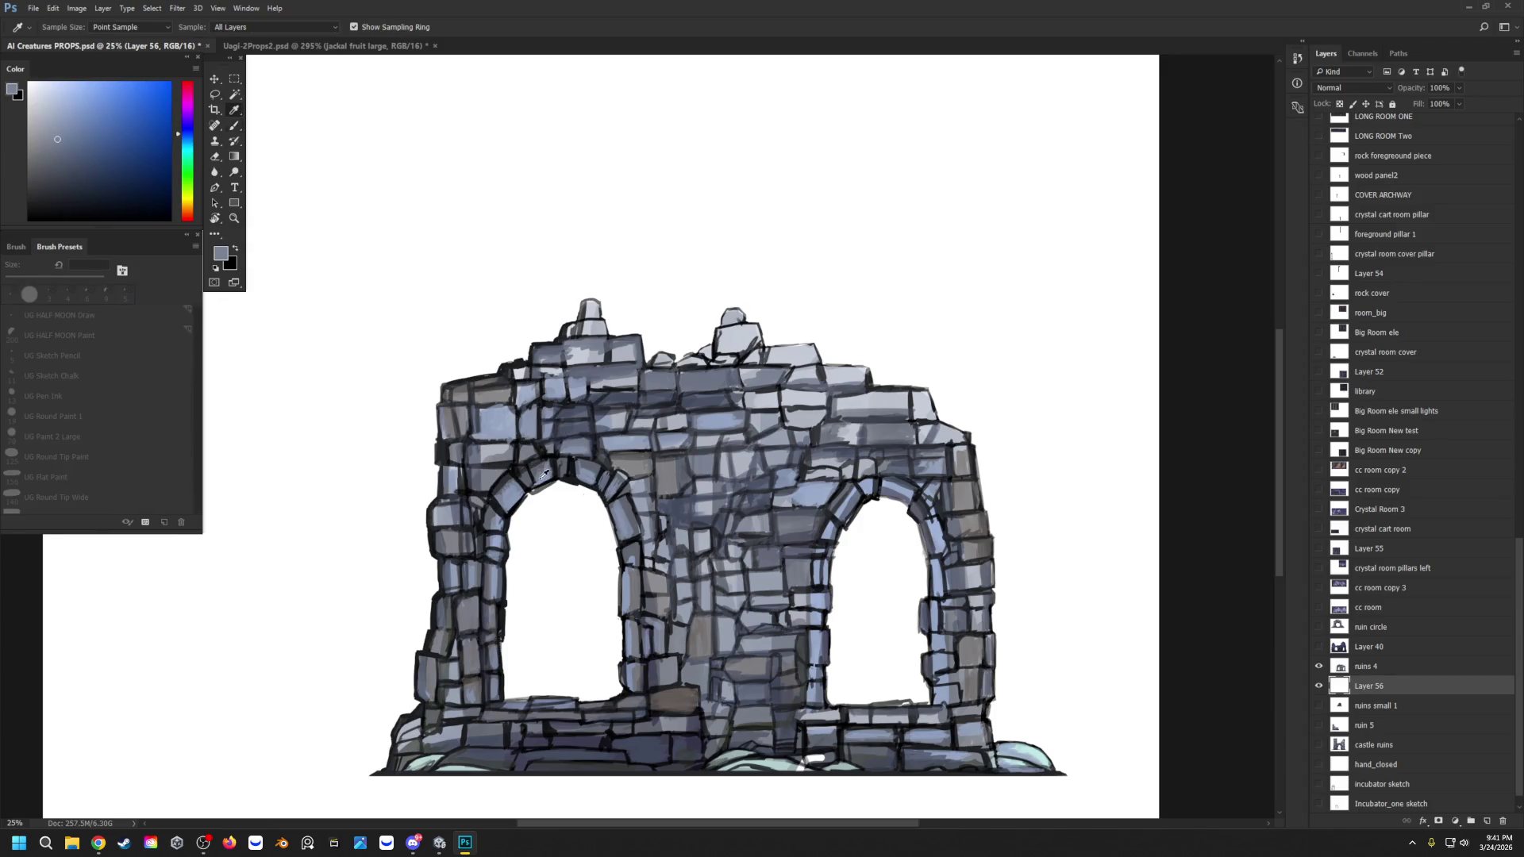
Step: On Layer 56, dab the sampled stone colour onto the arch, then enlarge the brush to 100 px
key("b")
key("bracketleft")
key("bracketleft")
key("bracketleft")
key("bracketleft")
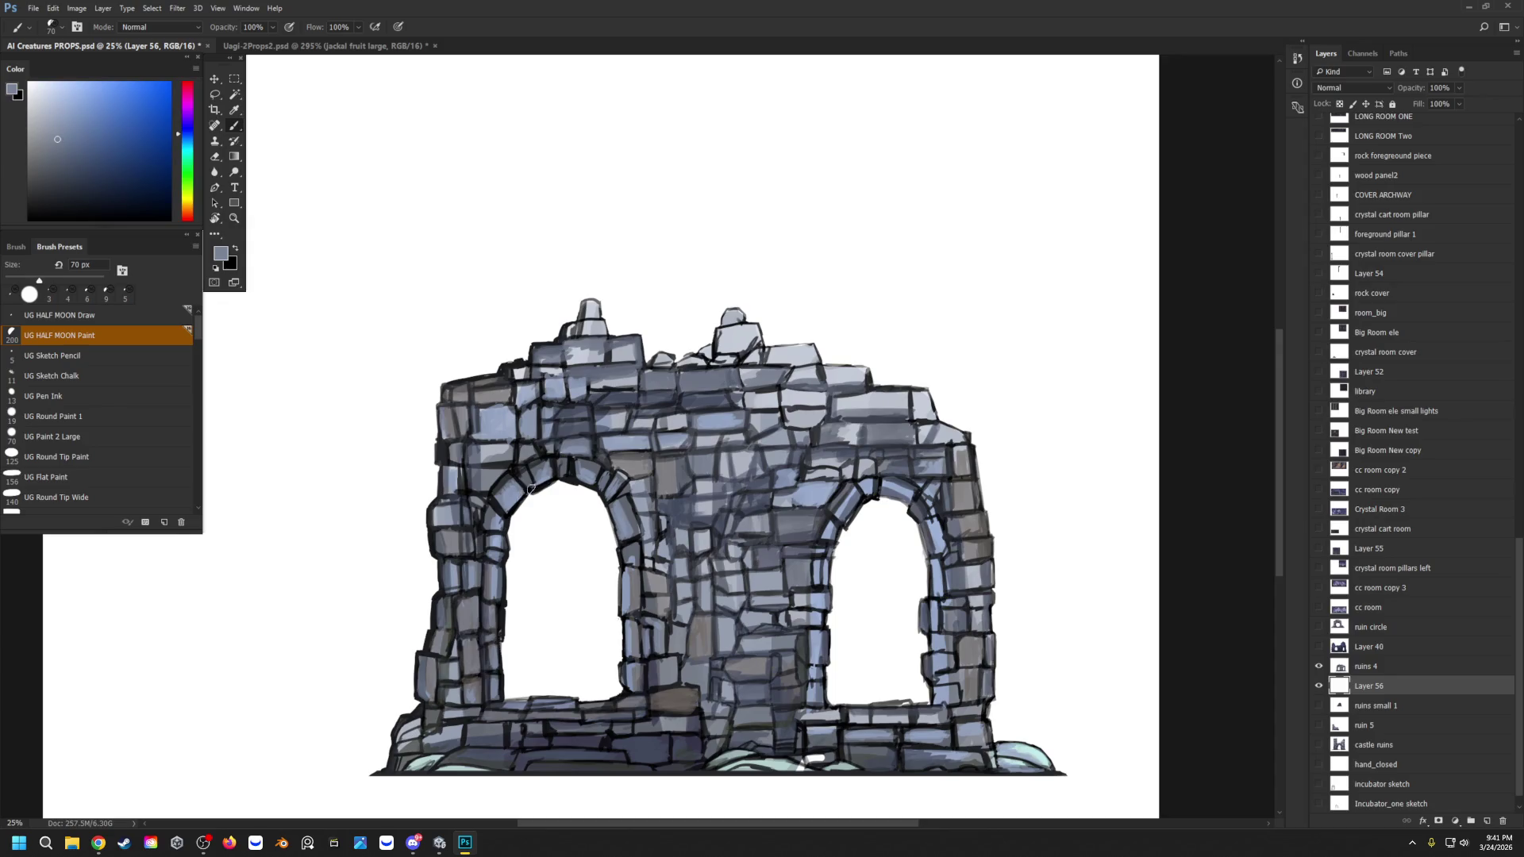
left_click(555, 472)
key("bracketright")
key("bracketright")
key("bracketright")
key("bracketright")
key("bracketright")
Step: With the UG HALF MOON brush at 90 px, add a dab and a dark base-stone outline
key("shift+period")
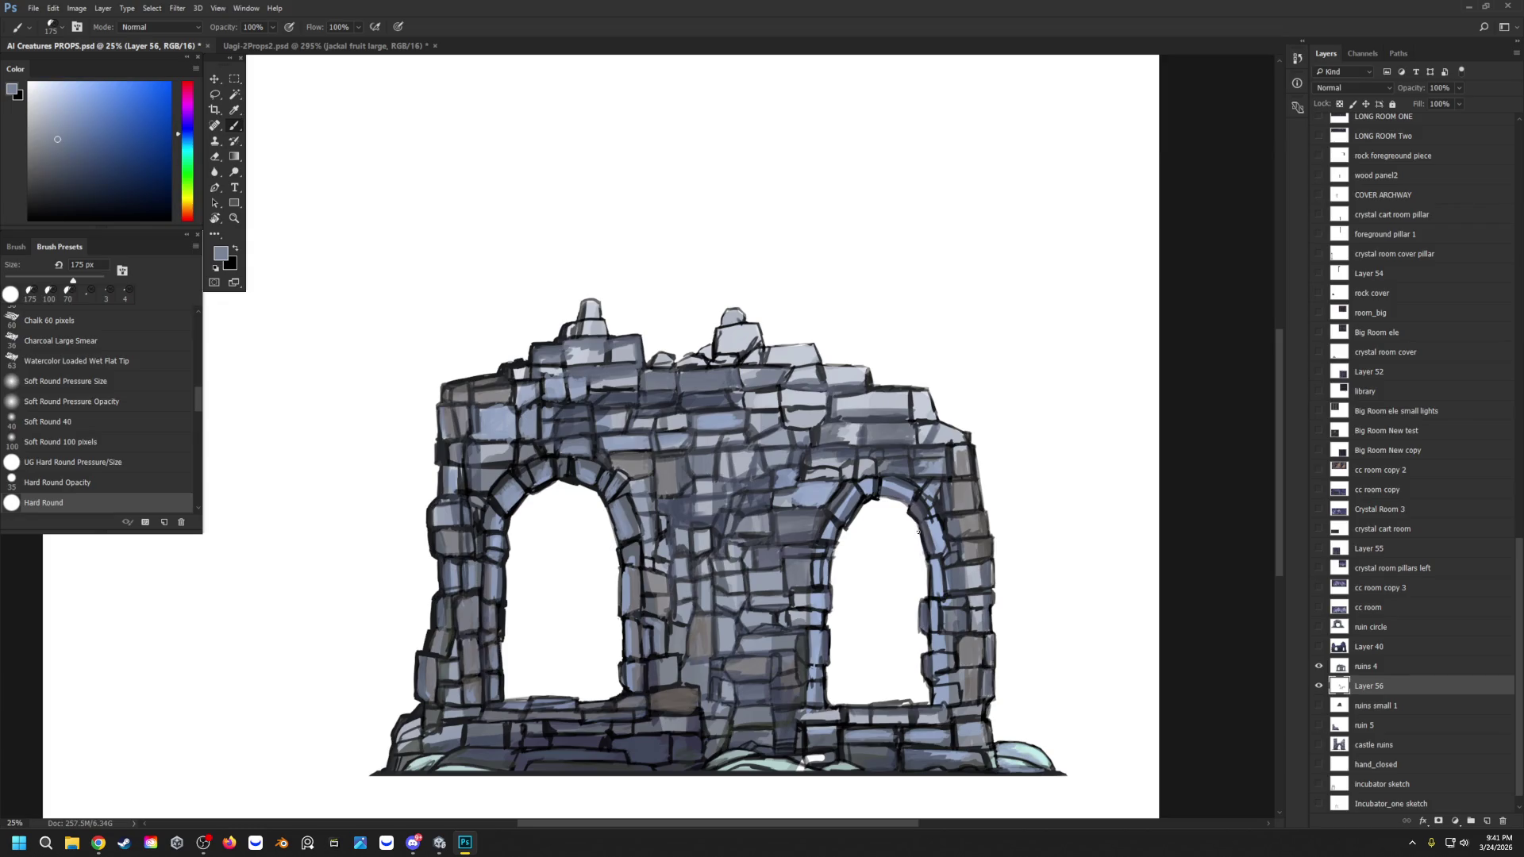
key("period")
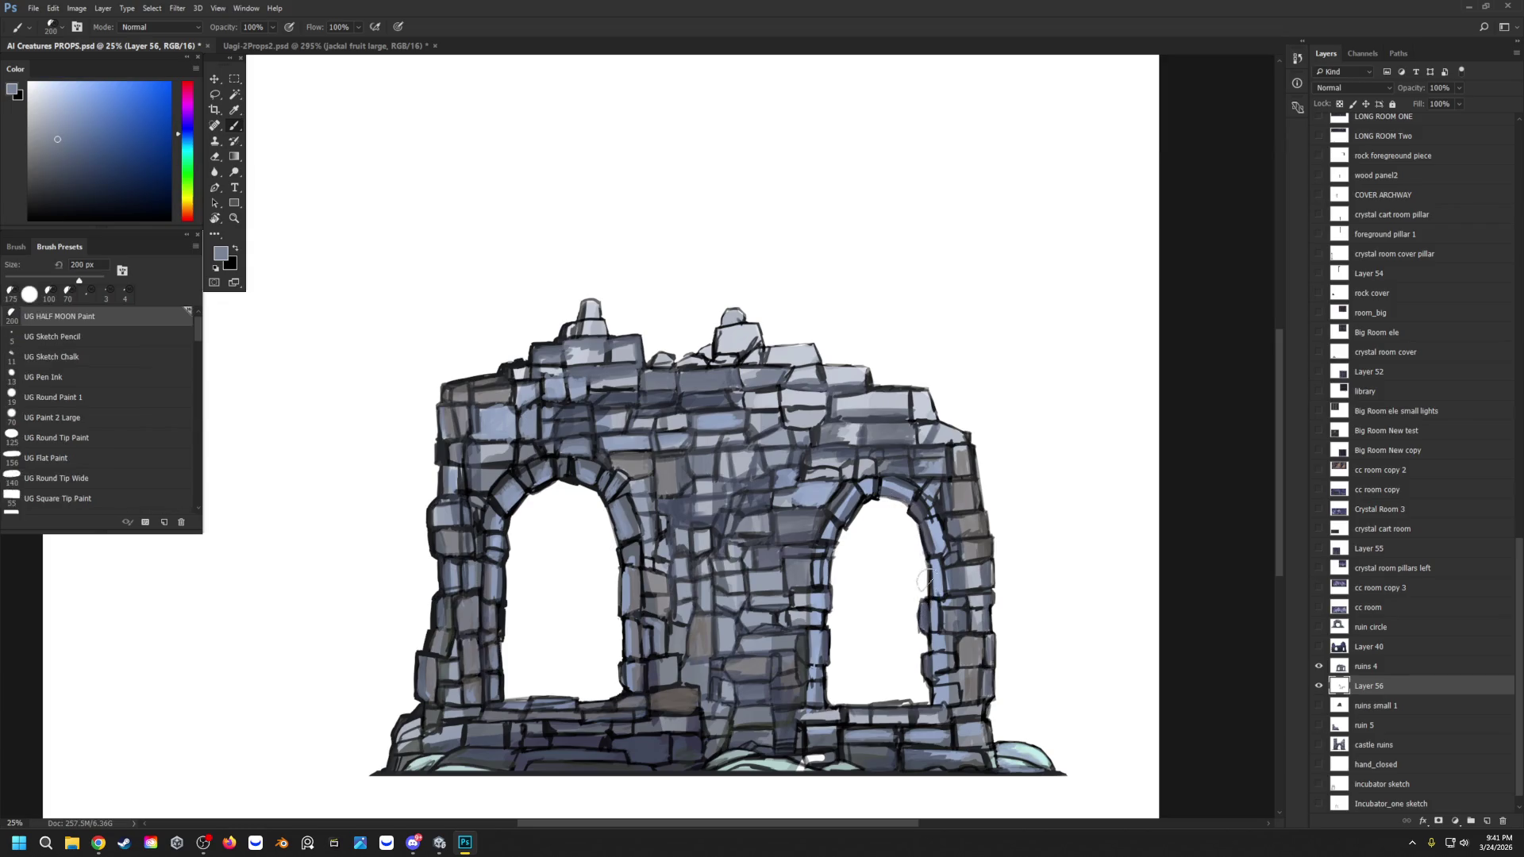
key("bracketleft")
key("bracketleft")
key("bracketleft")
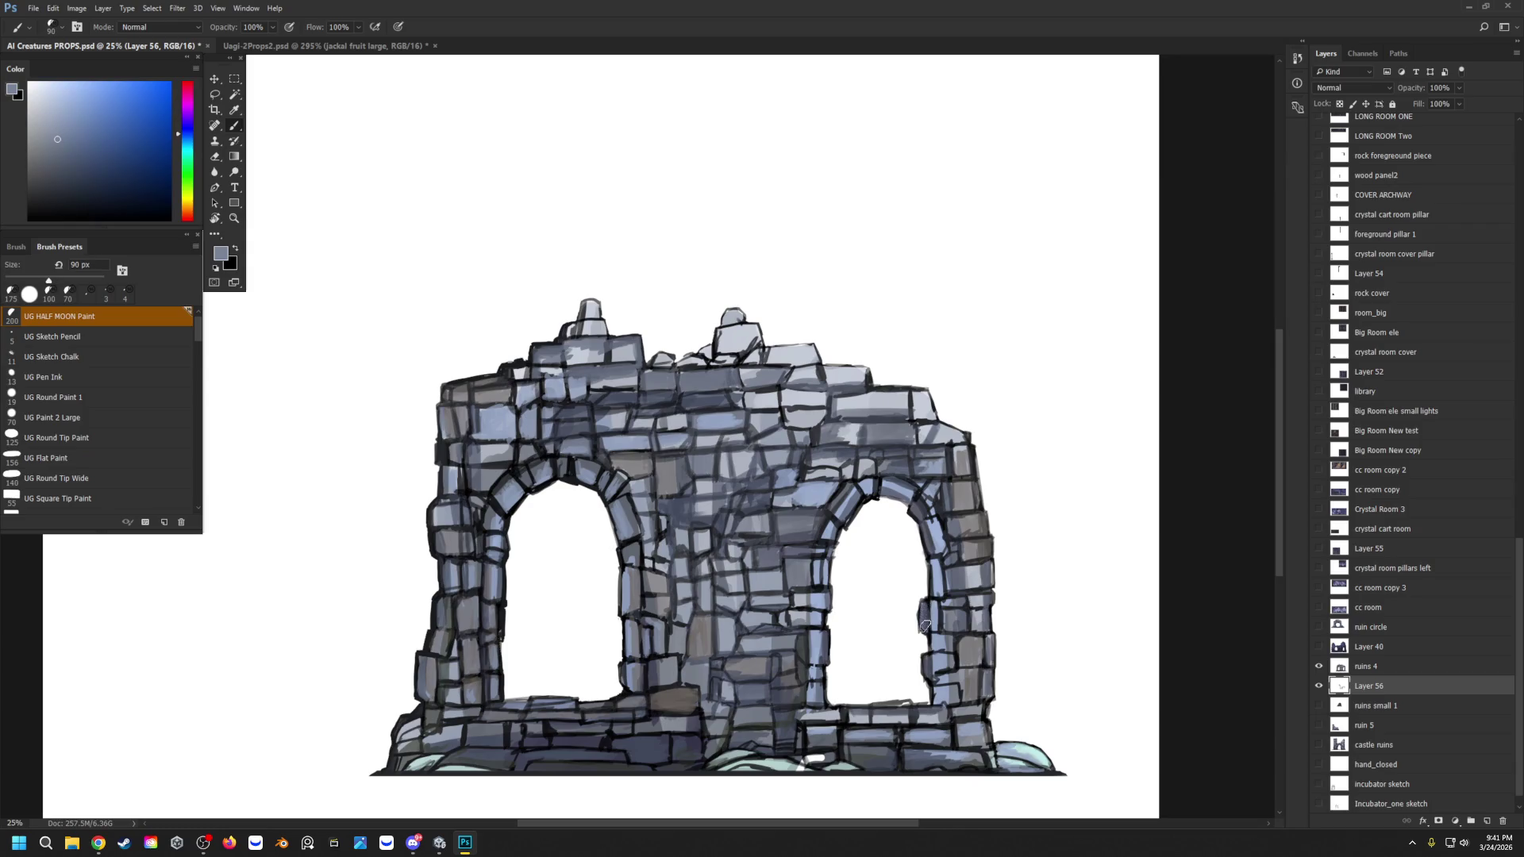
left_click(933, 624)
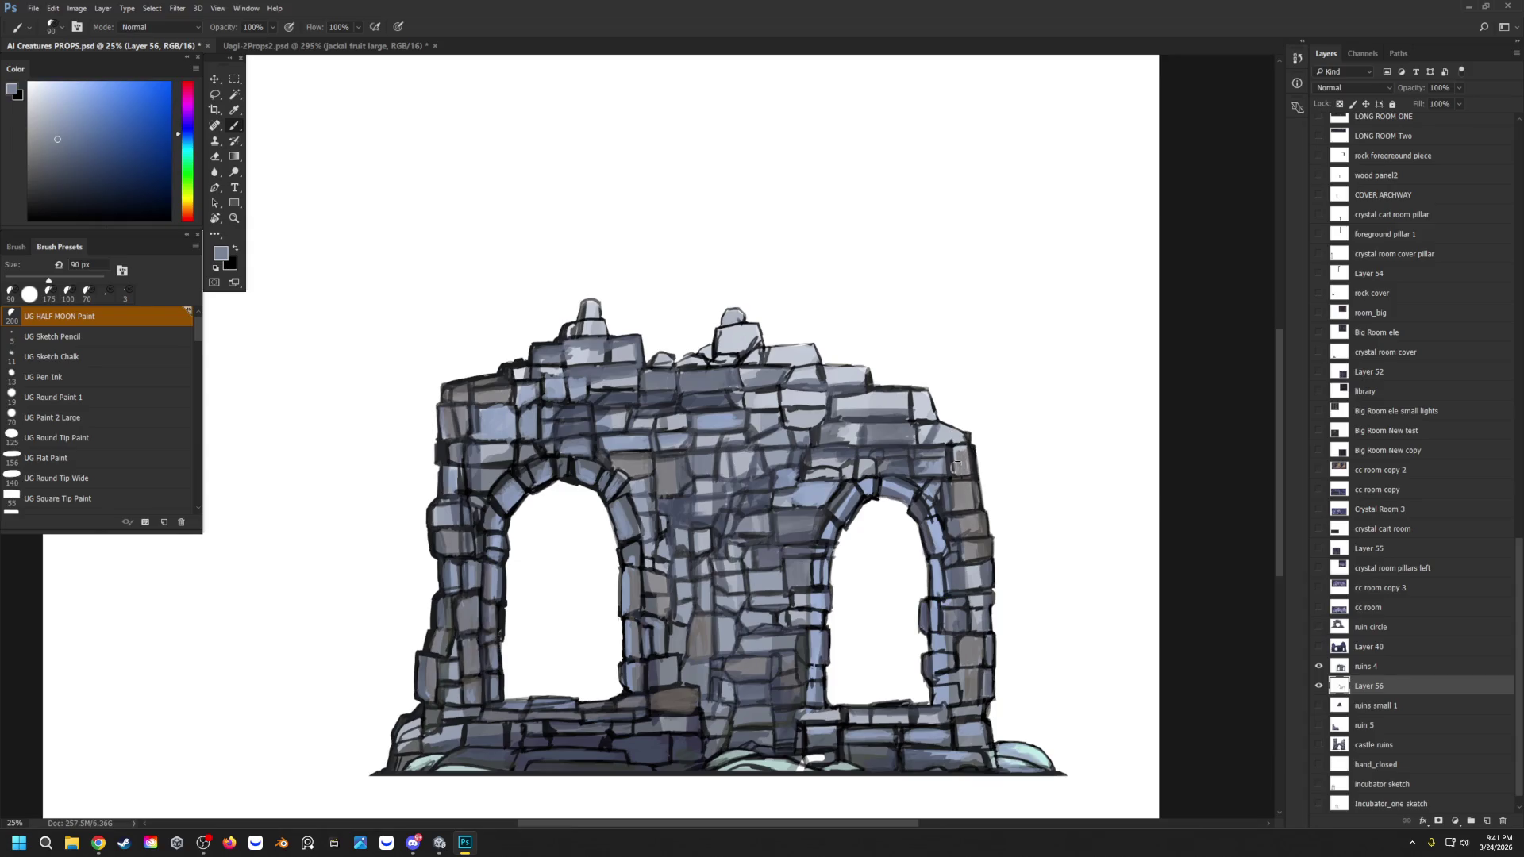
mouse_move(799, 724)
left_mouse_down()
mouse_move(802, 760)
mouse_move(830, 759)
mouse_move(801, 762)
mouse_move(821, 755)
left_mouse_up()
left_click(439, 845)
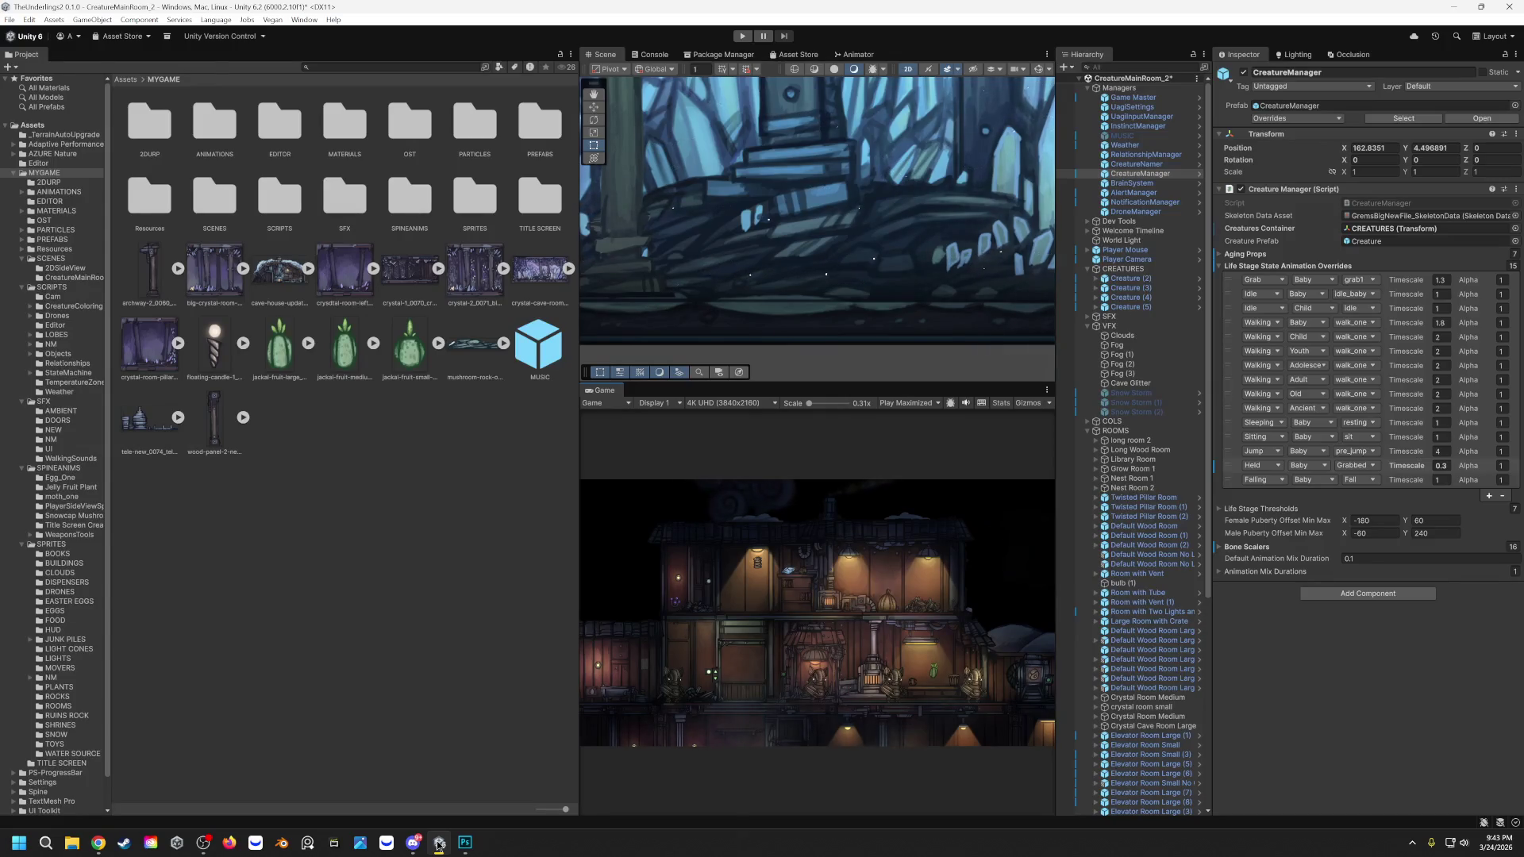
Step: Acknowledge the Export Layers To Files success alert and return to the Unity editor
left_click(439, 844)
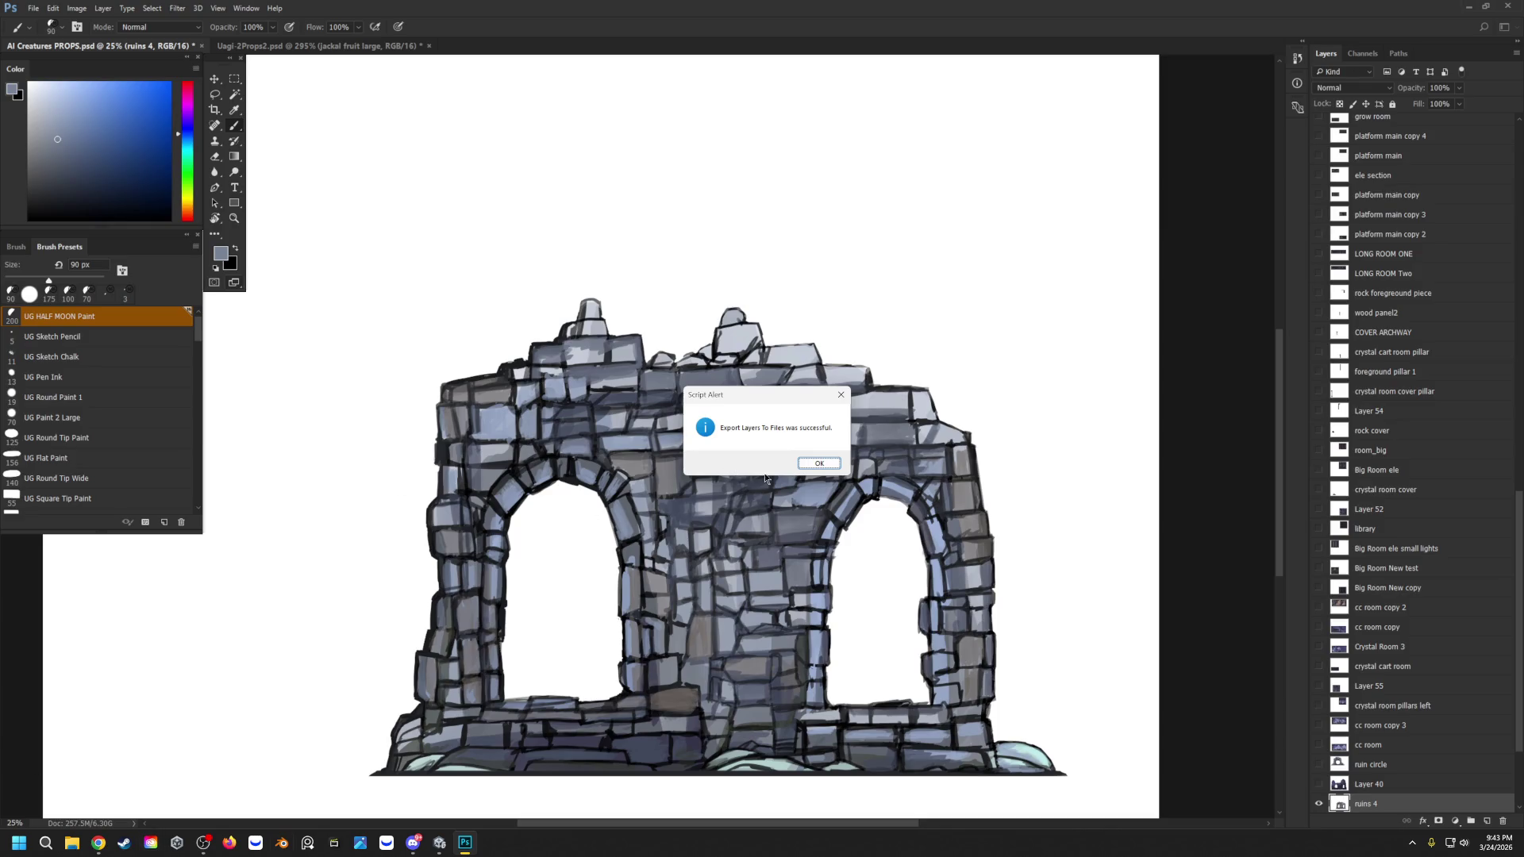
left_click(814, 464)
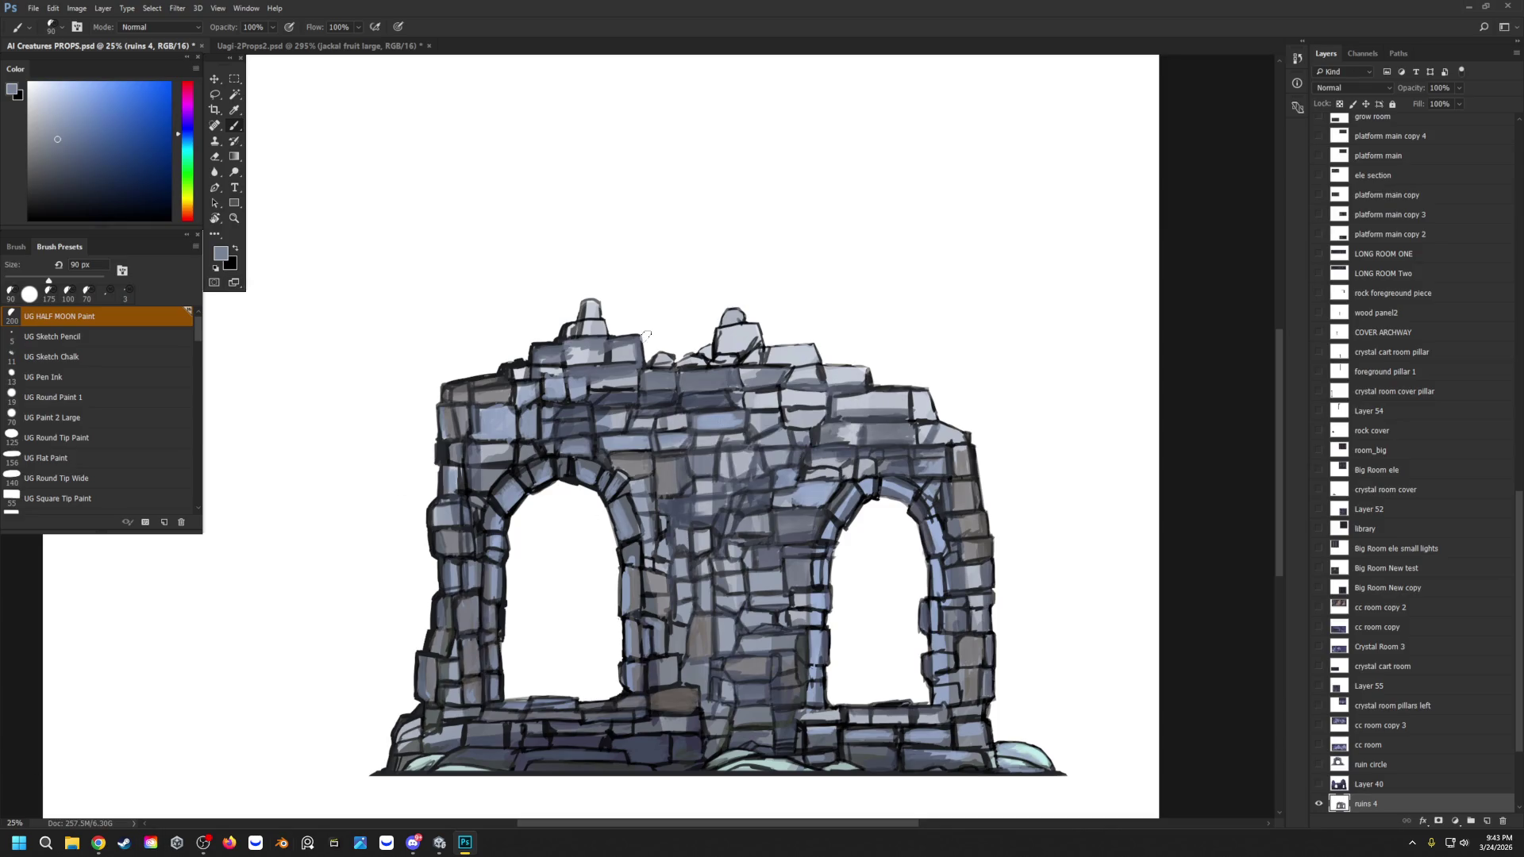
left_click(441, 844)
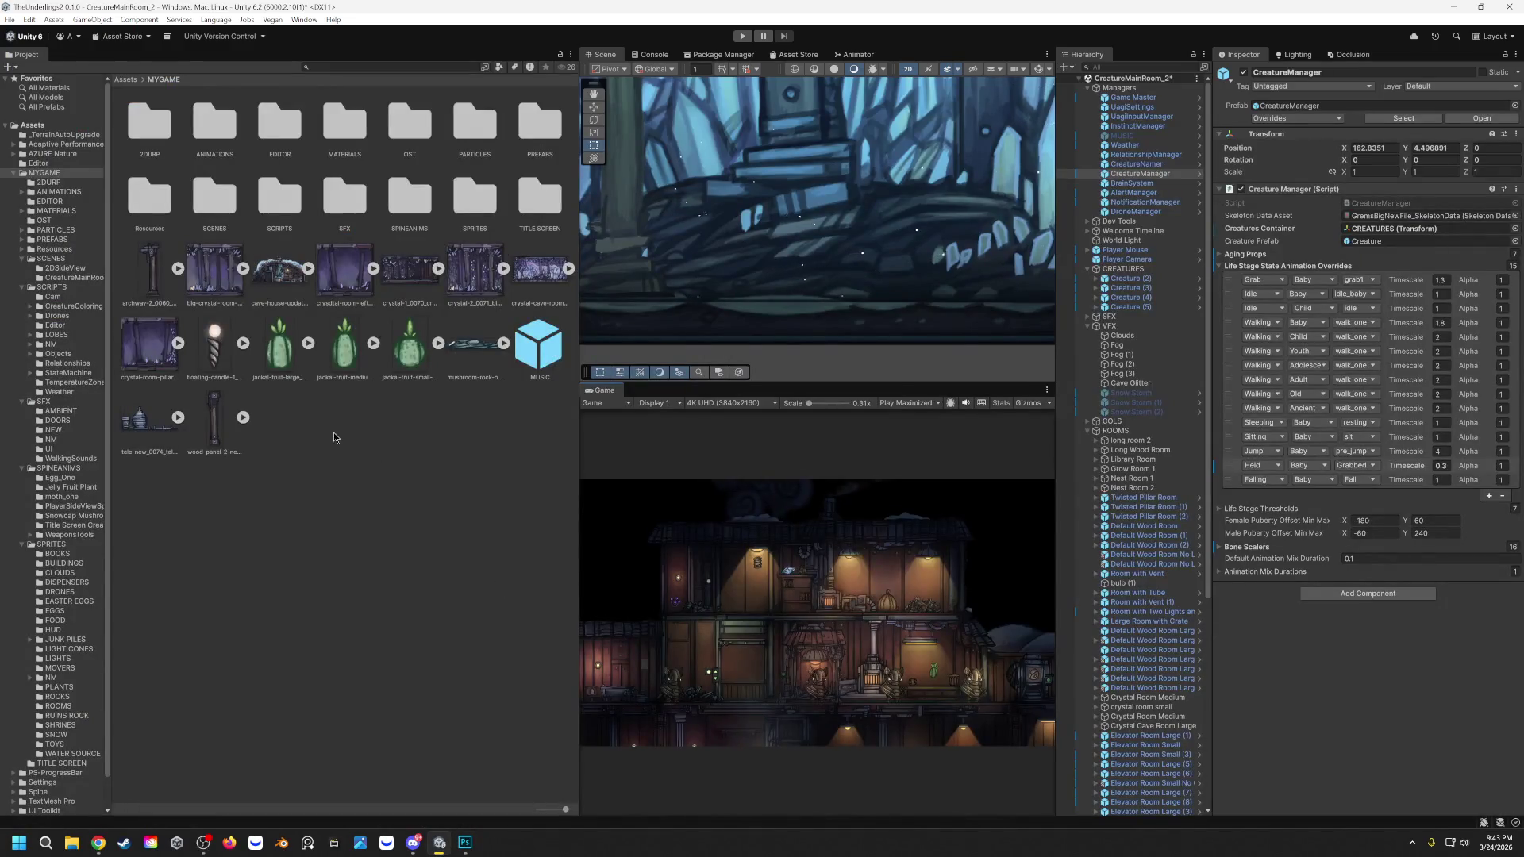
Step: Move the large, medium and small jackal-fruit sprites into SPRITES, then into its FOOD folder
left_click(409, 358)
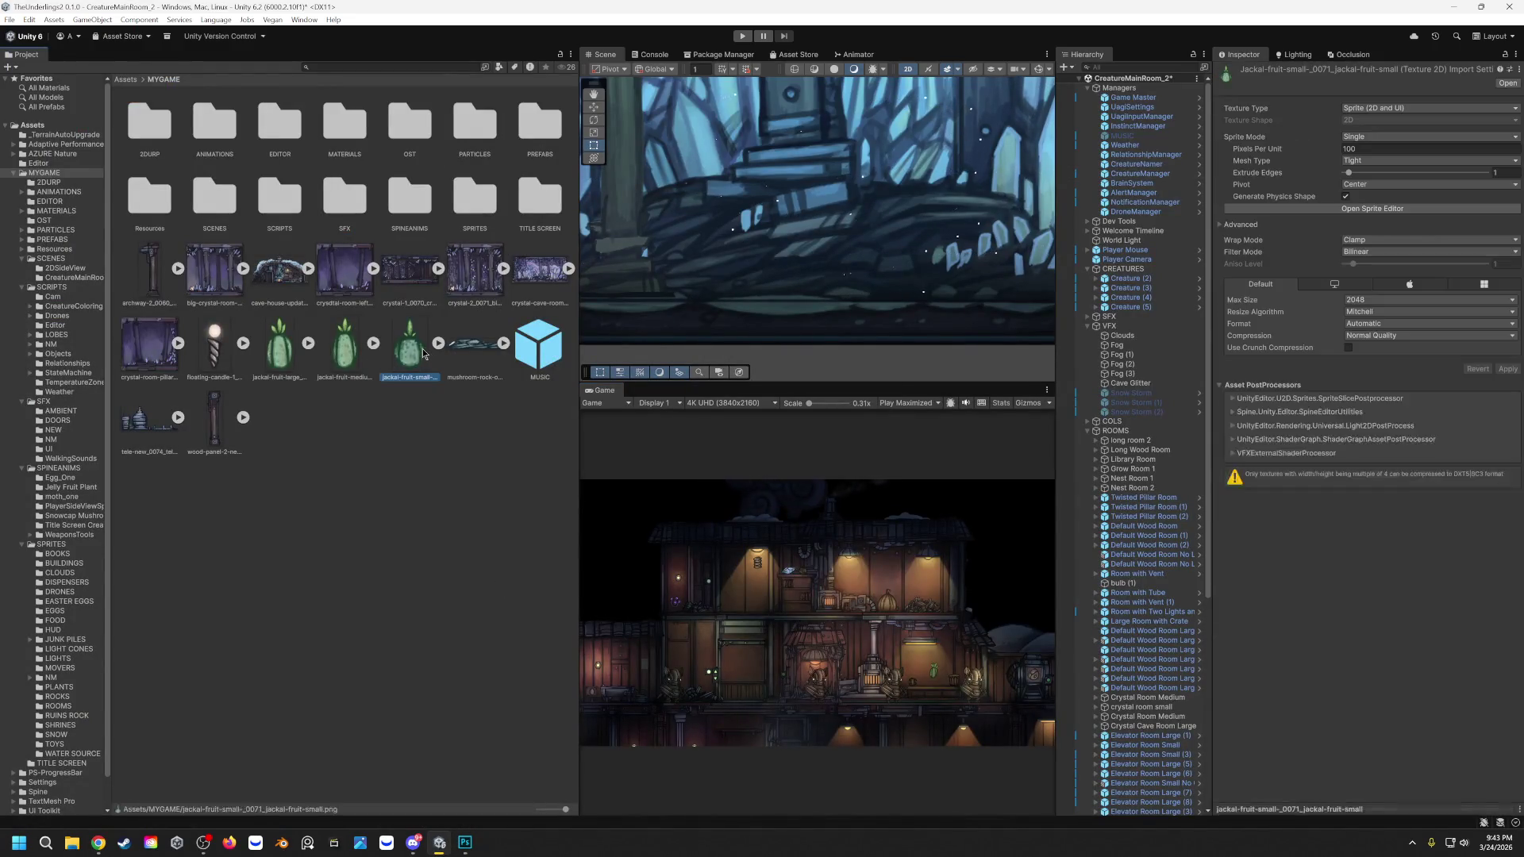
left_click(288, 341, "shift")
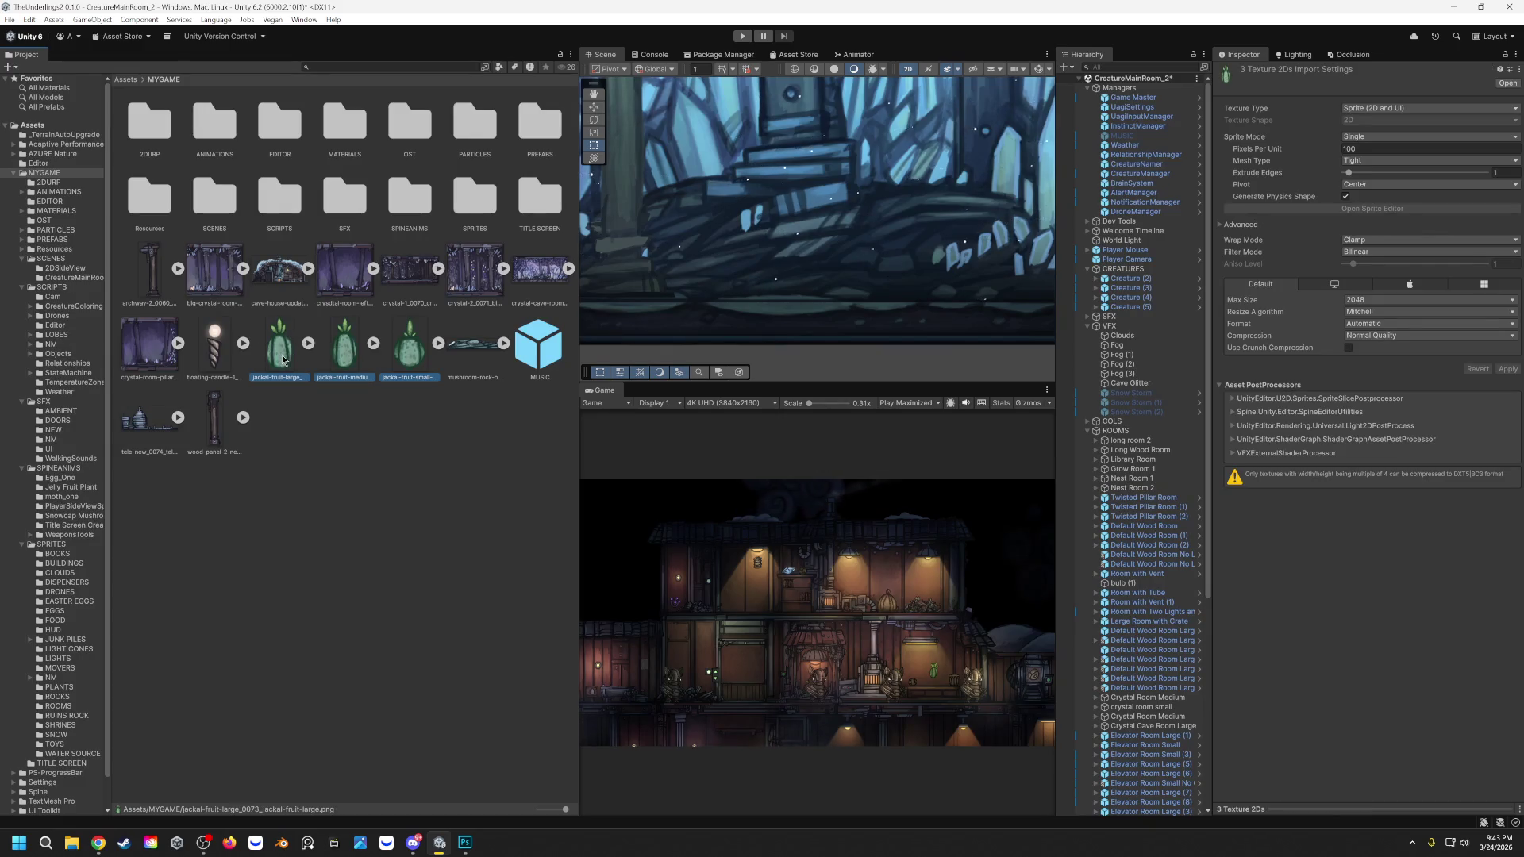
left_click_drag(283, 360, 479, 205)
double_click(477, 203)
left_click(245, 657)
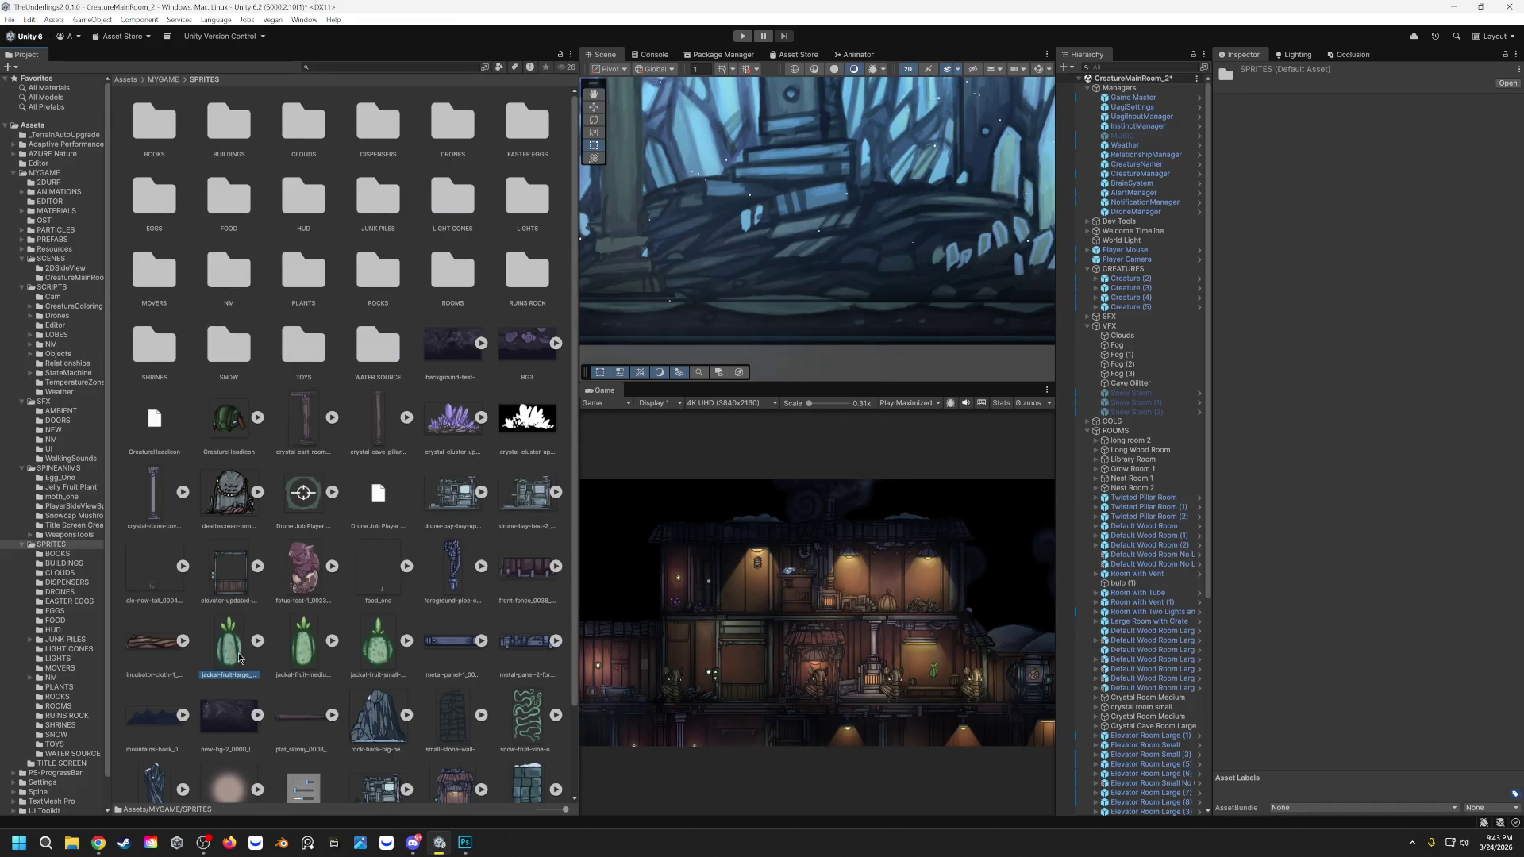
left_click(379, 657, "shift")
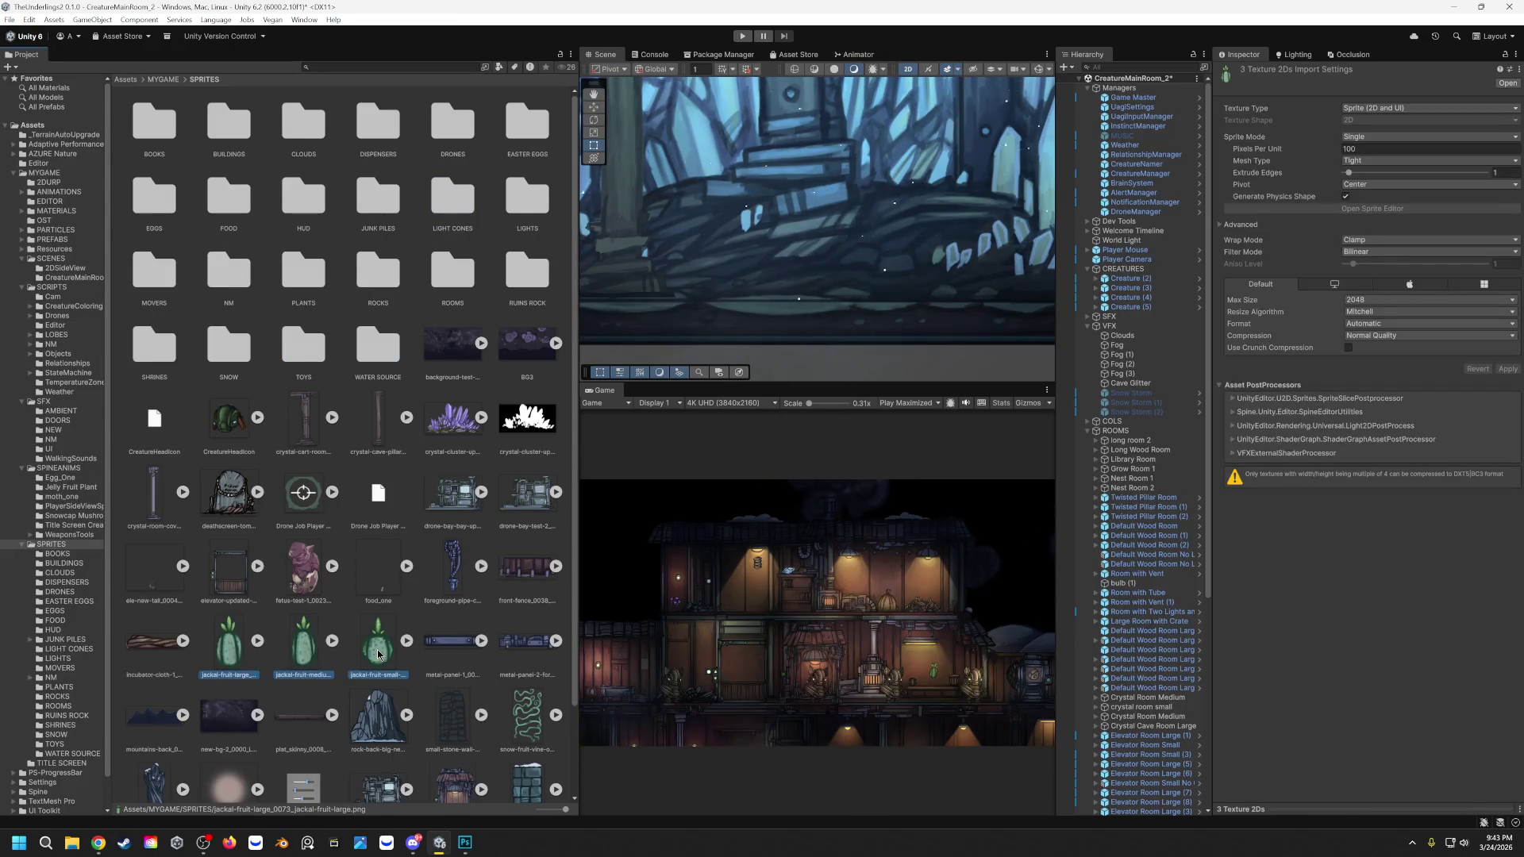
left_click_drag(378, 655, 228, 208)
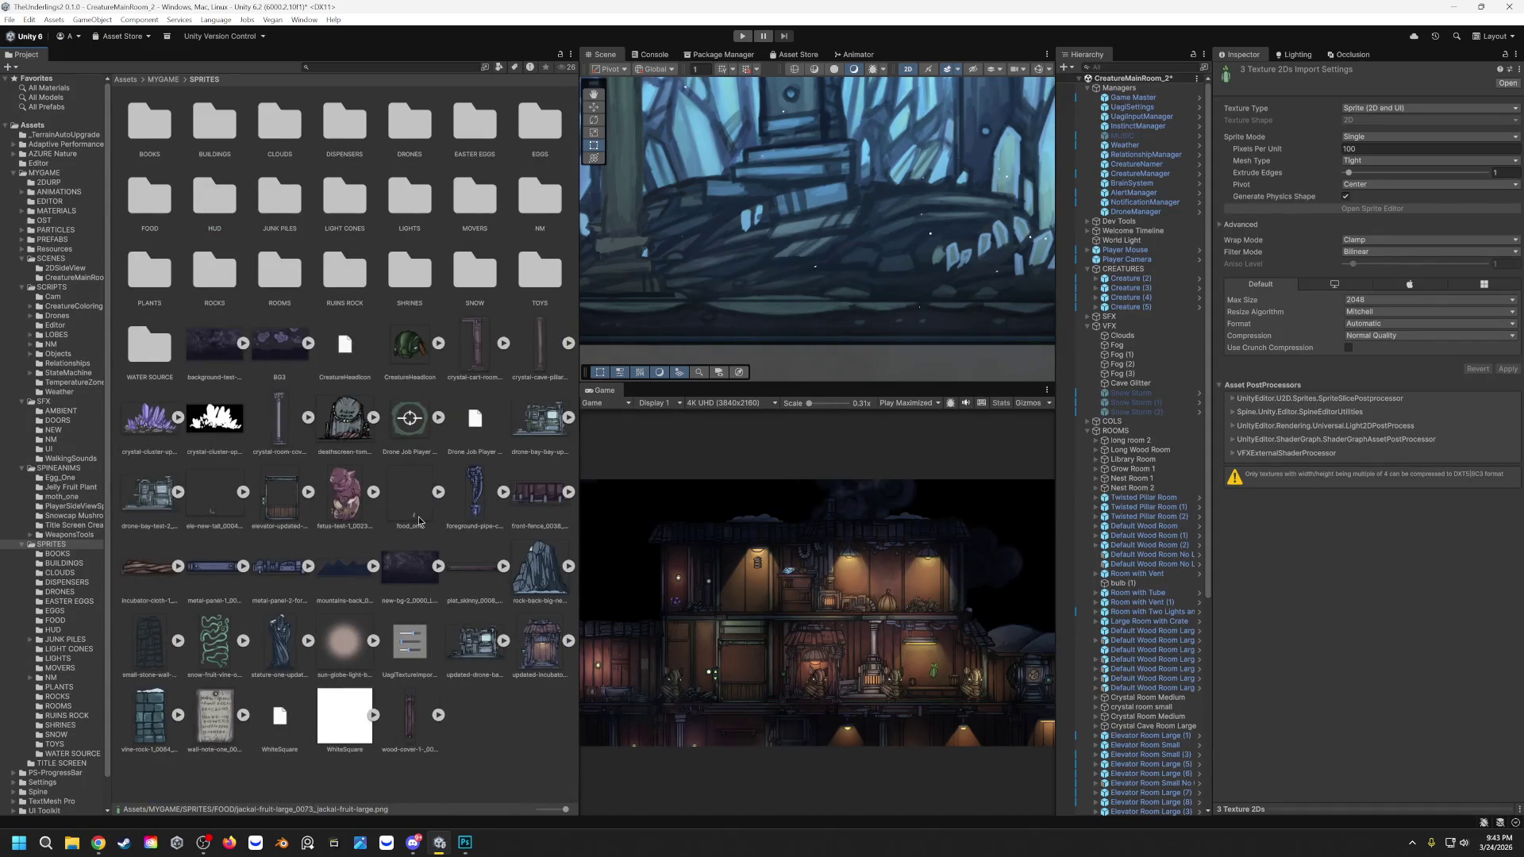
Step: Select the HATCHERY object in the wooden creature house in the Scene
left_click(550, 643)
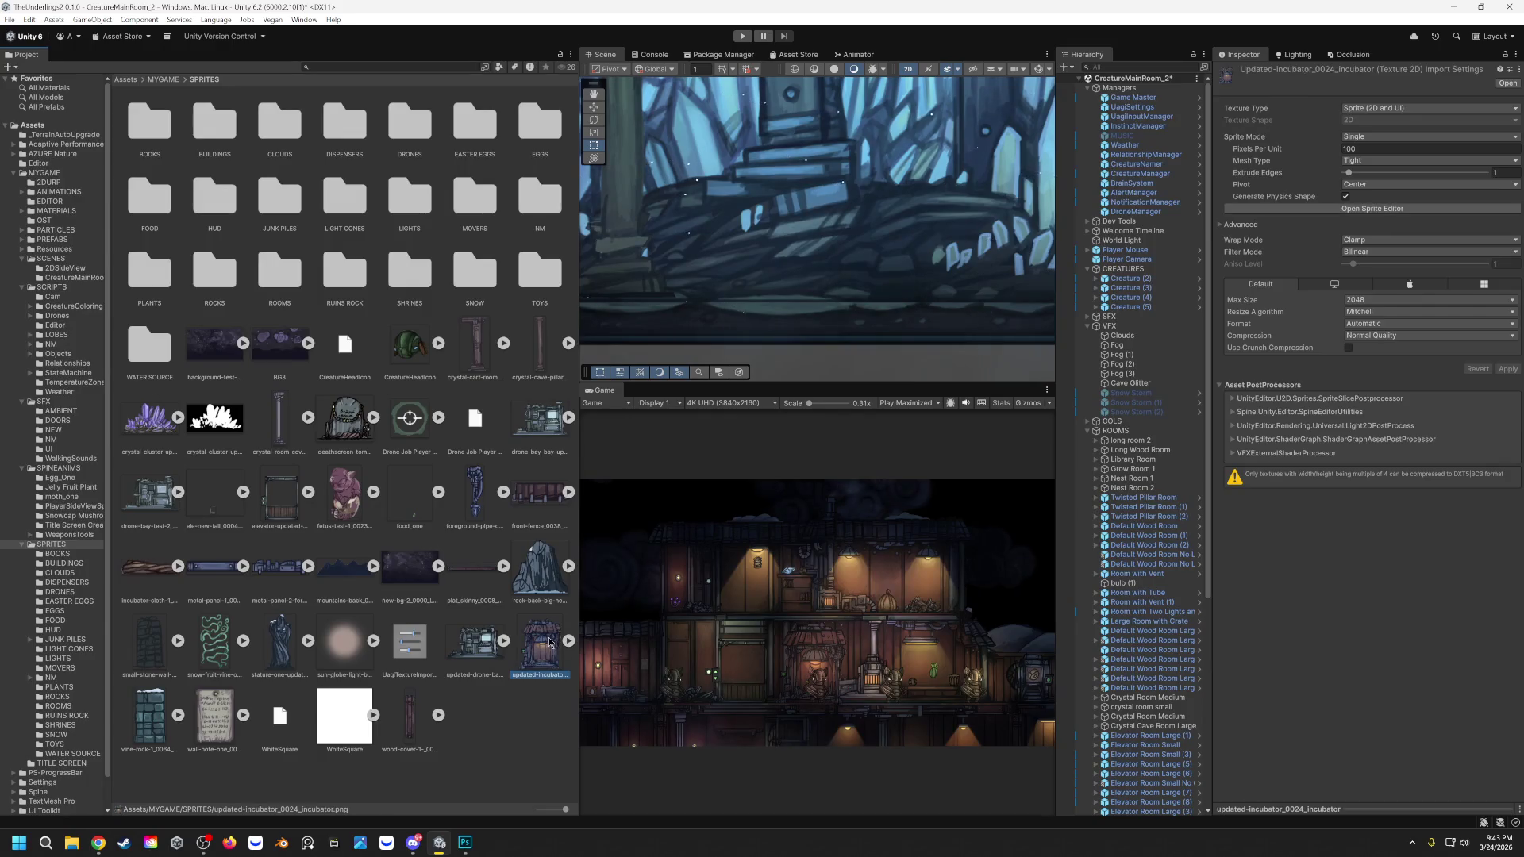
left_click(808, 658)
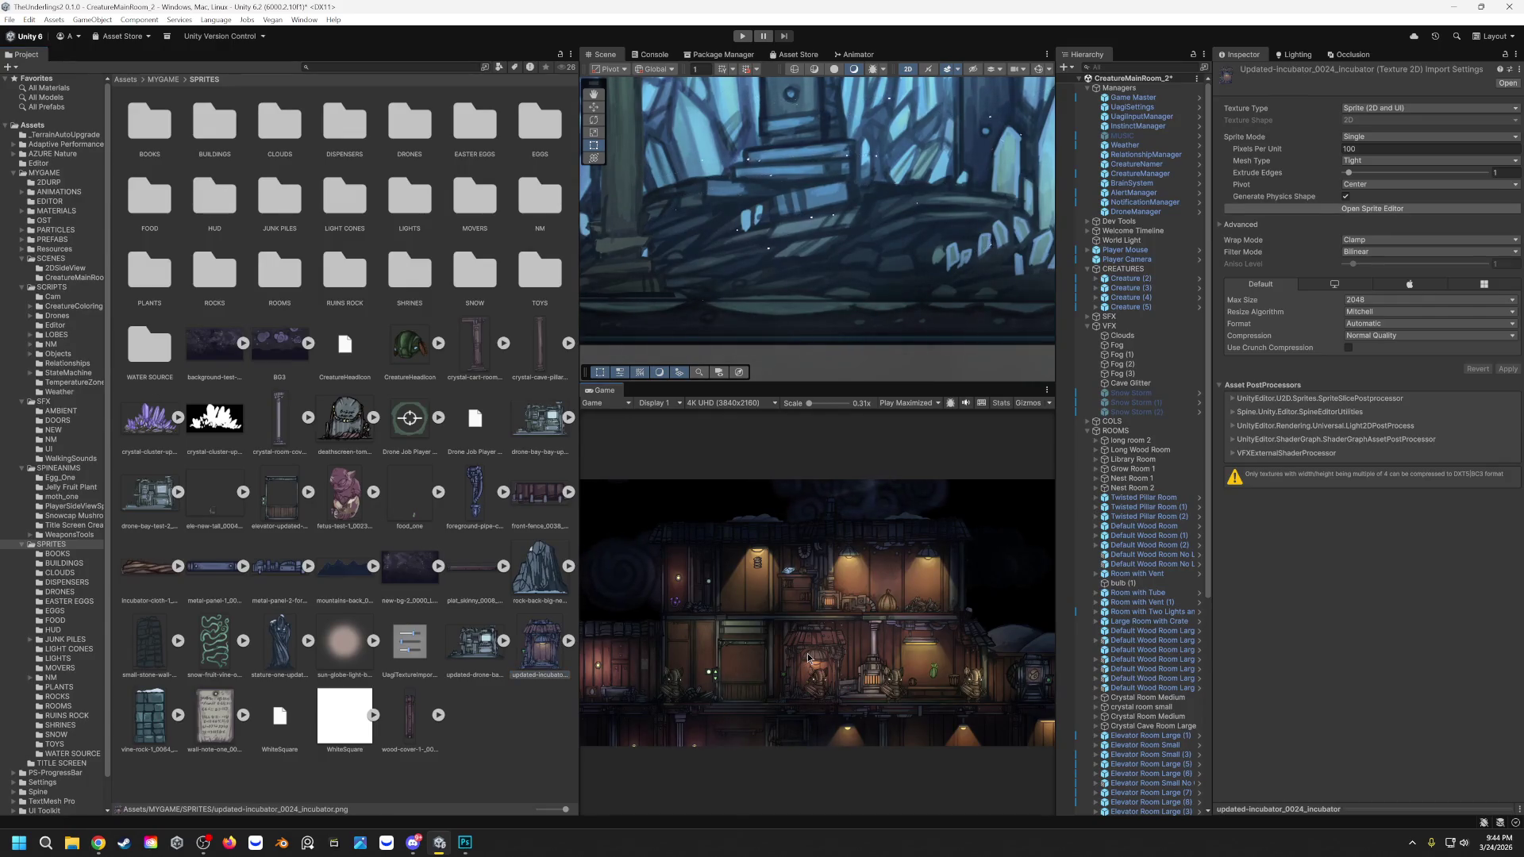
scroll(847, 230, "down", 5)
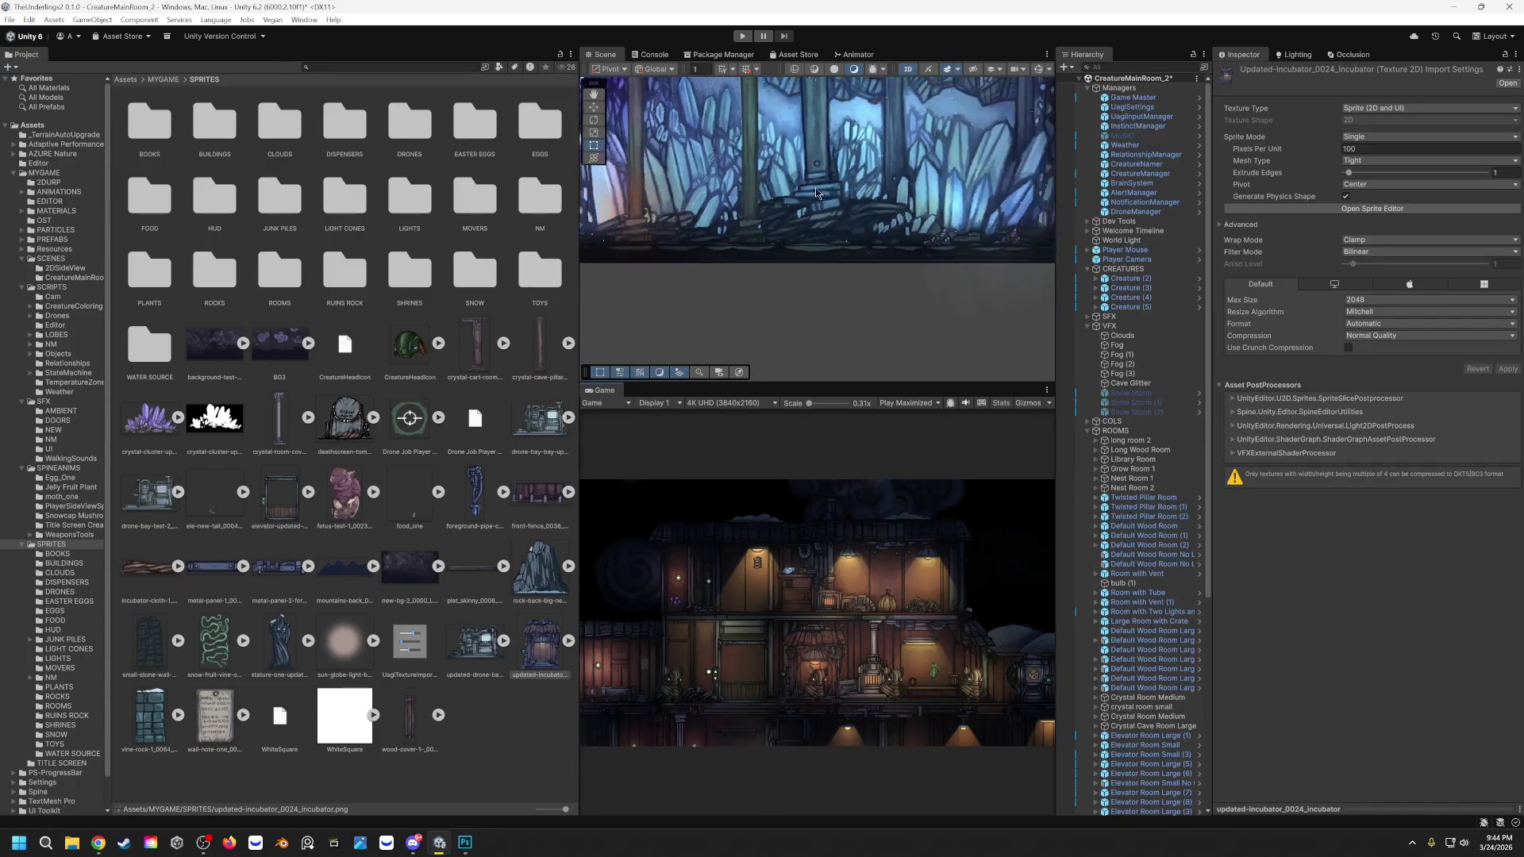
left_click_drag(778, 212, 767, 359)
left_click_drag(841, 238, 856, 239)
scroll(826, 266, "up", 5)
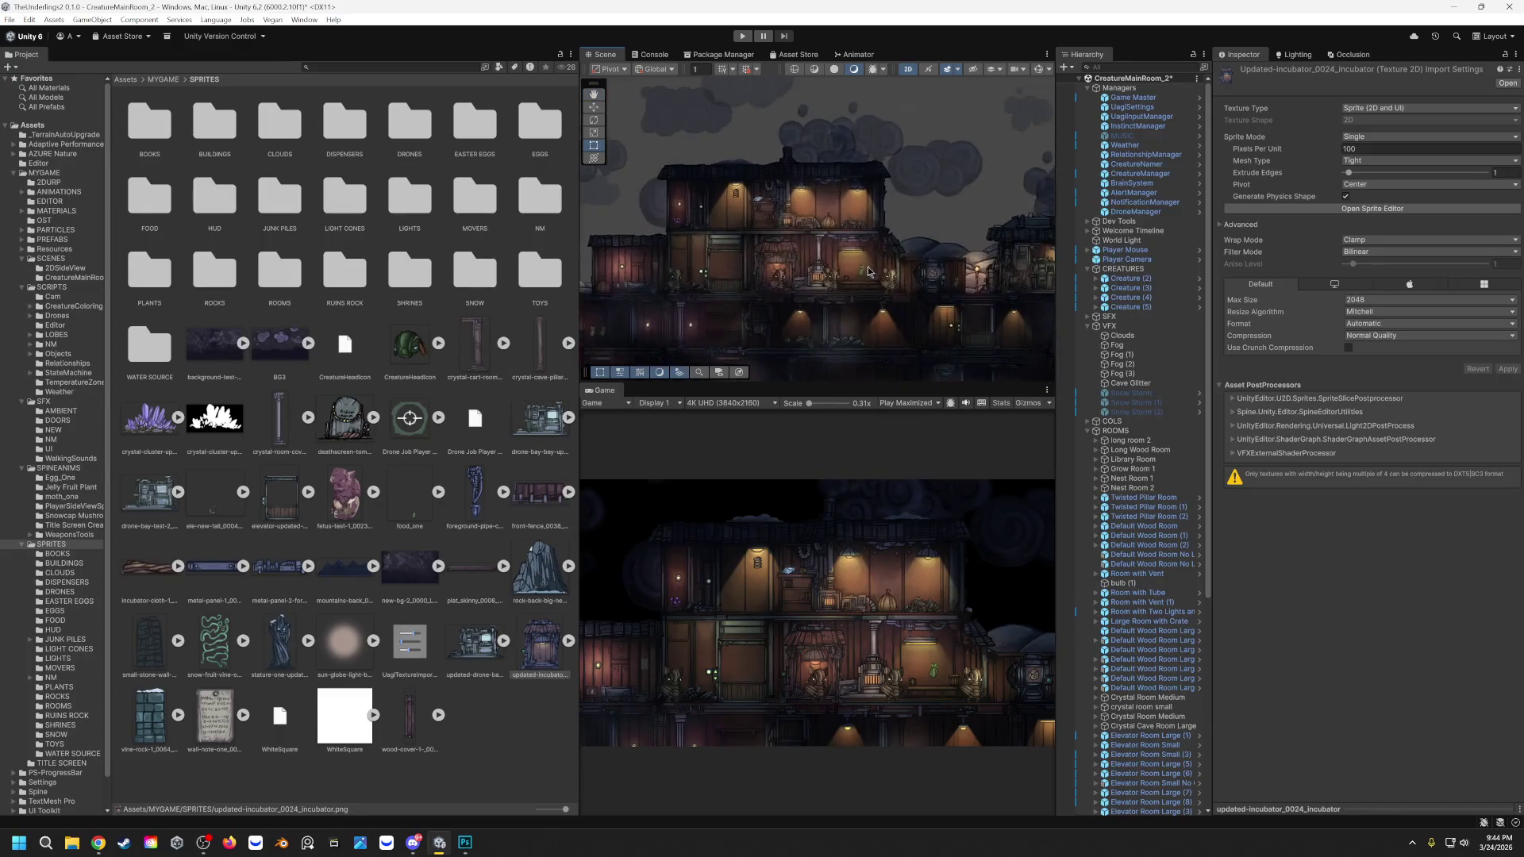
left_click(820, 272)
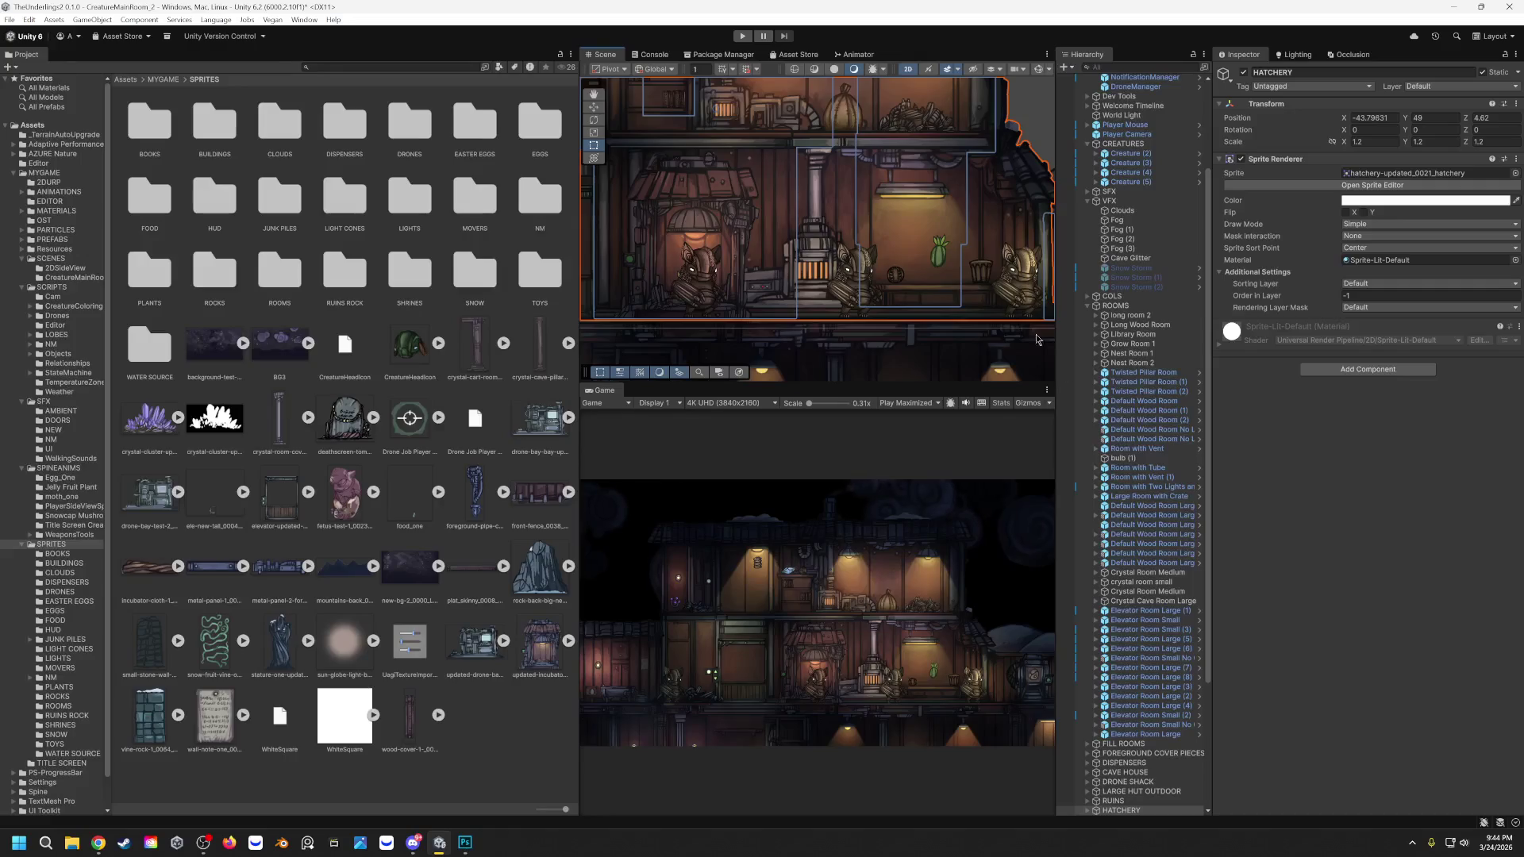
Step: Inspect the Hatch Light Adjuster 2 and INCUBATOR objects and locate the incubator's sprite asset
left_click(693, 196)
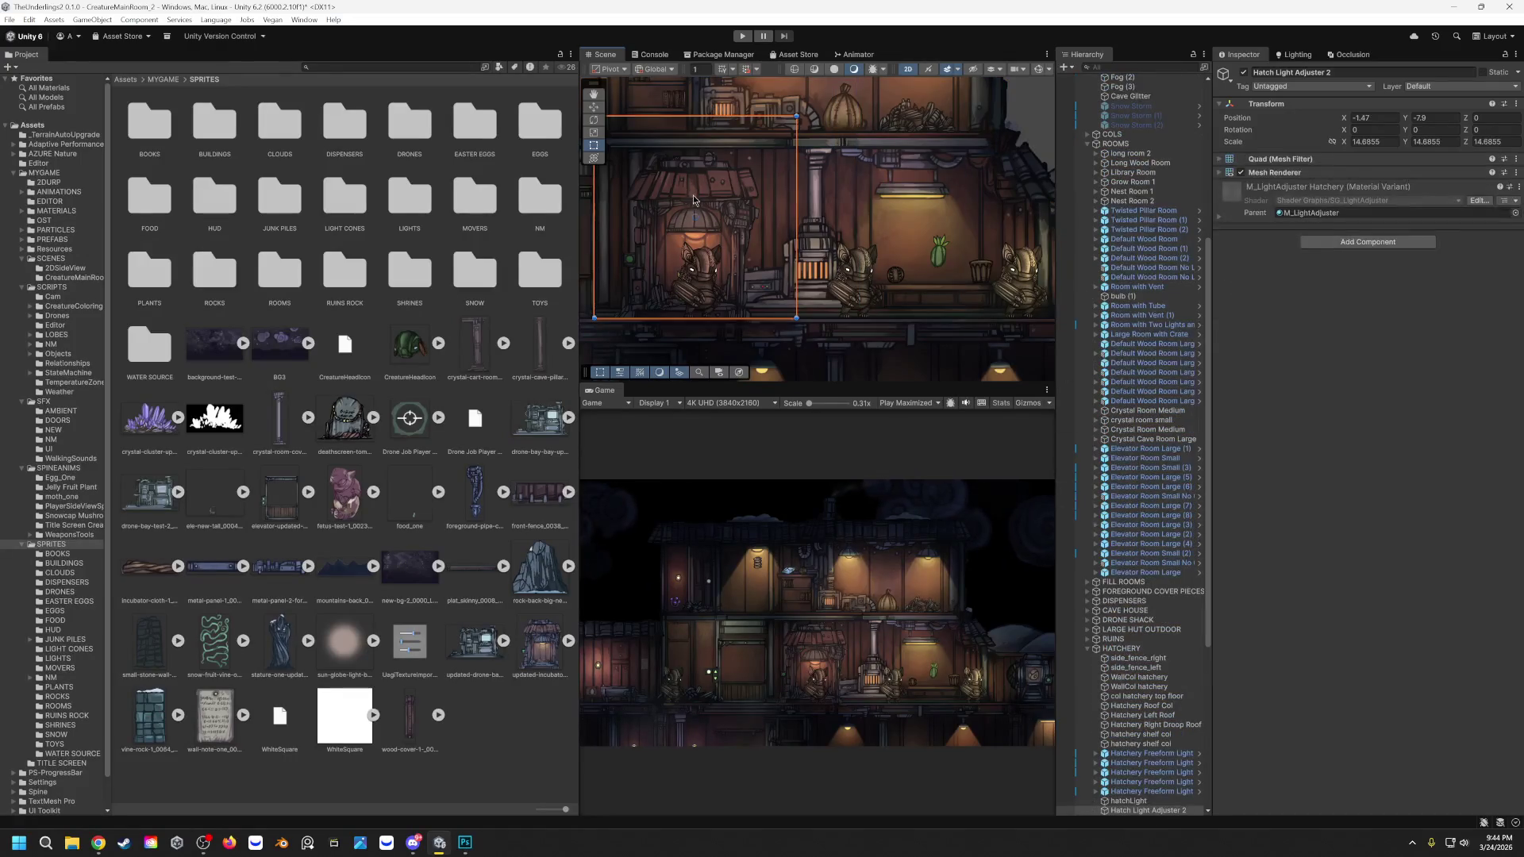
scroll(1204, 588, "down", 4)
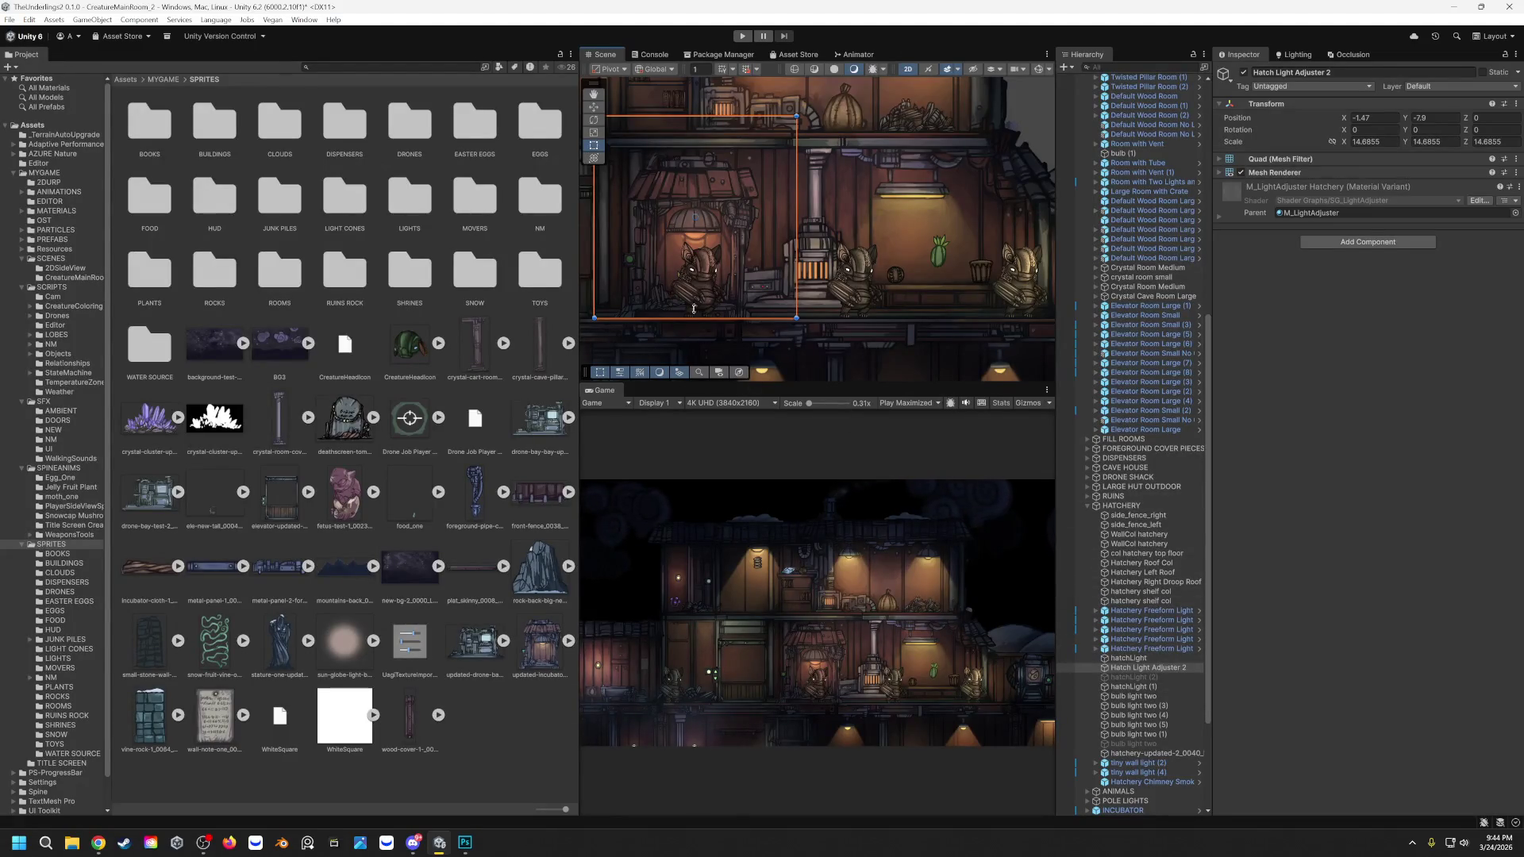
left_click(705, 209)
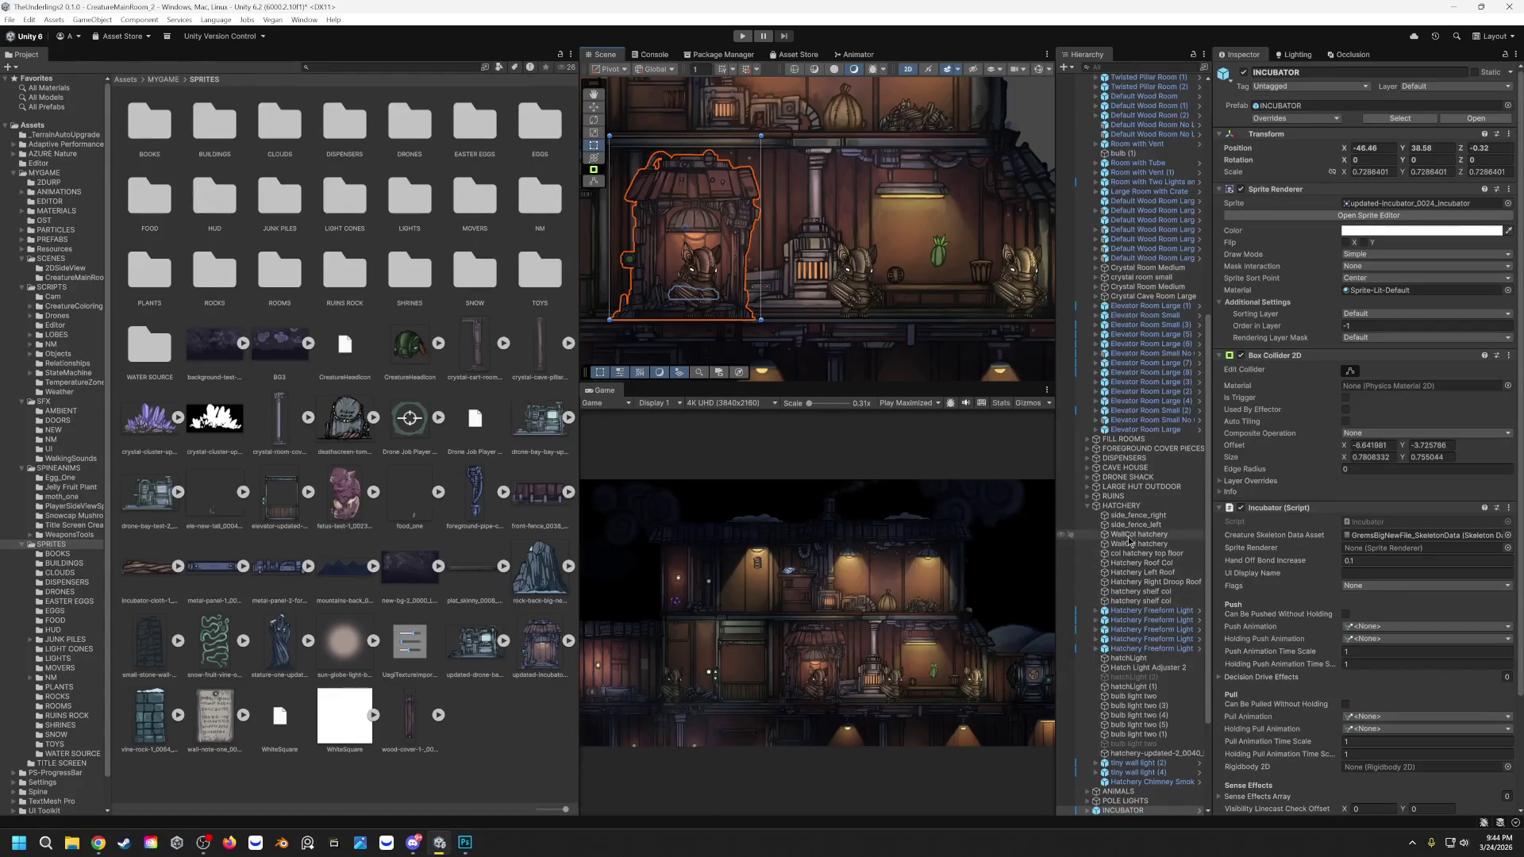
scroll(1071, 524, "down", 3)
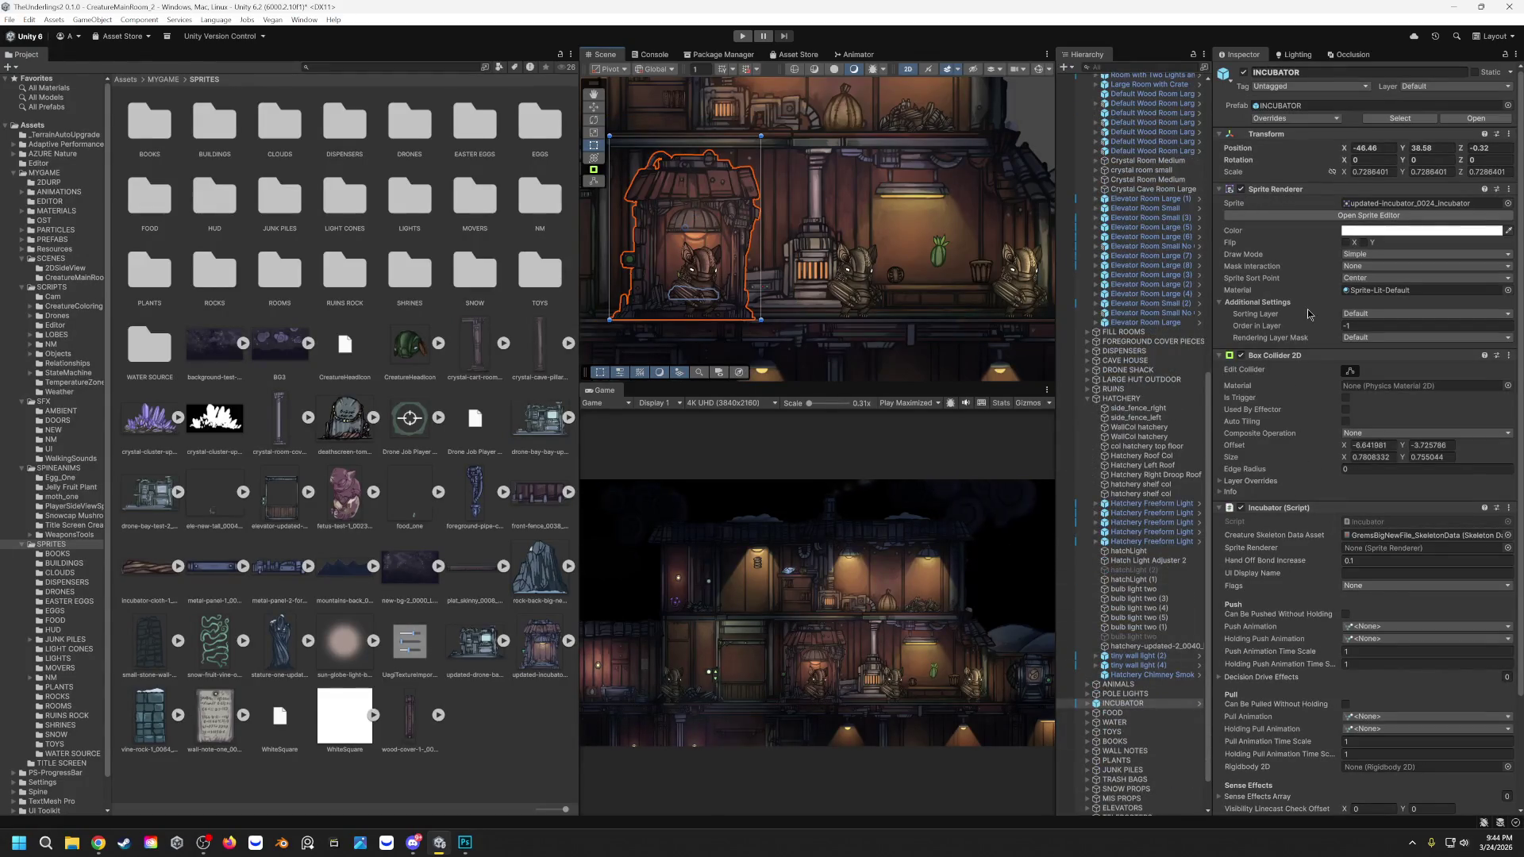
left_click(1375, 208)
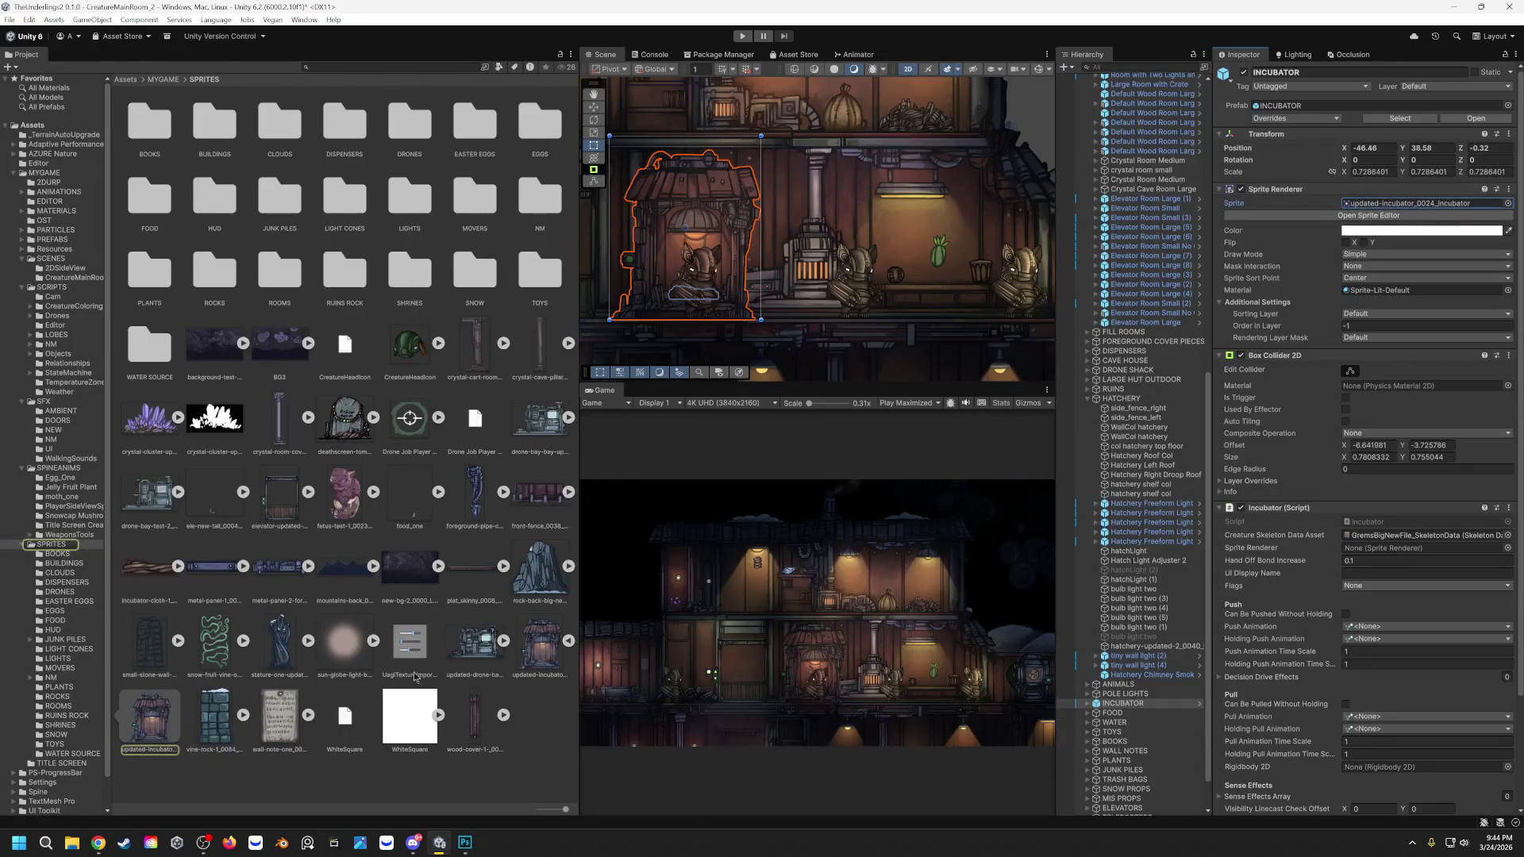
left_click(568, 641)
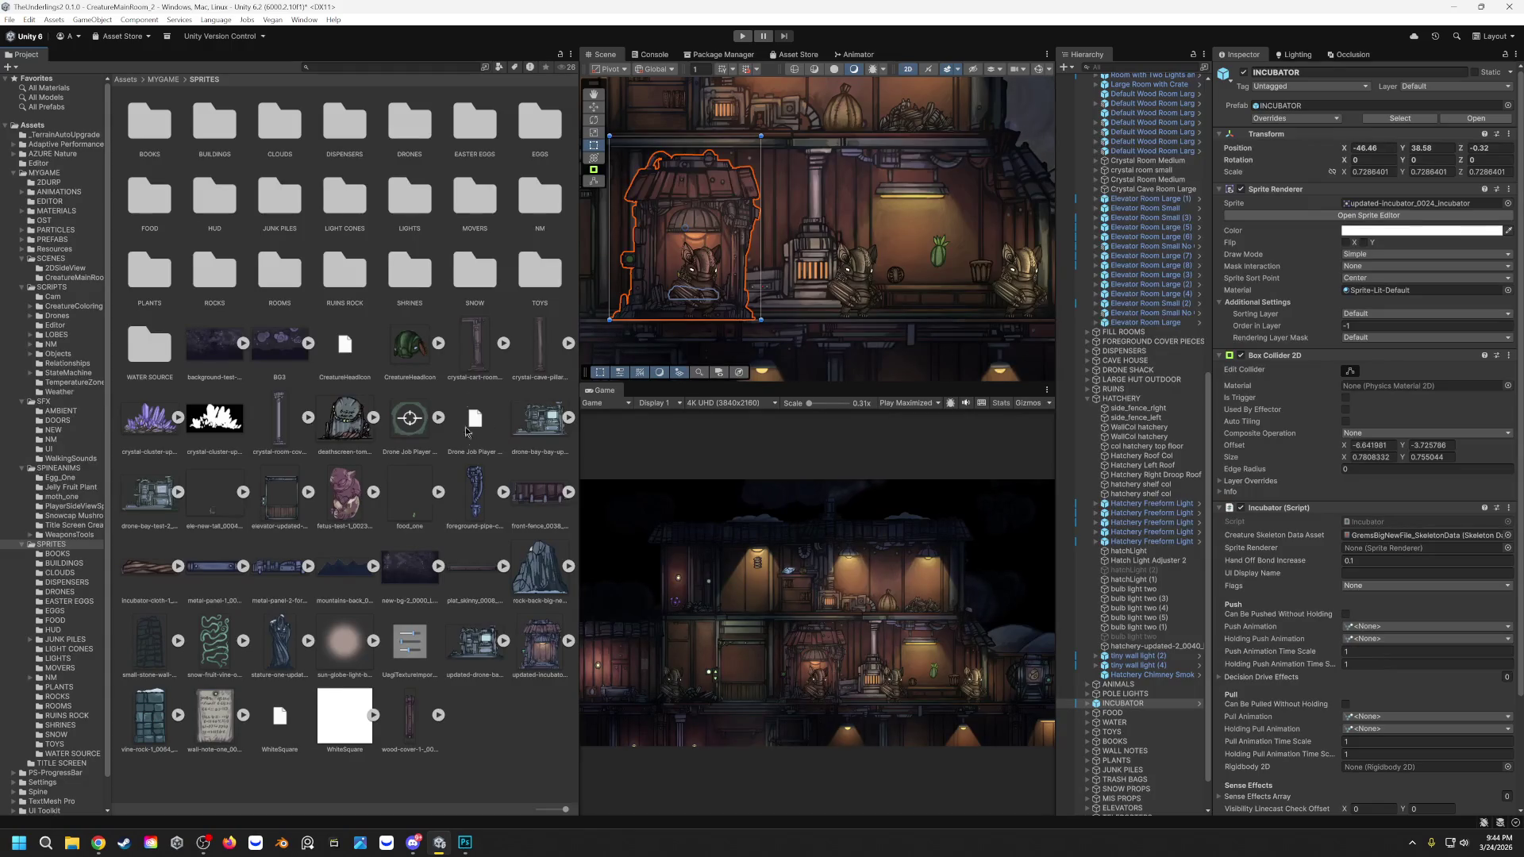
Step: Drag the ruins-4 PNG from the desktop into Unity's SPRITES folder
mouse_move(546, 14)
left_mouse_down()
mouse_move(819, 47)
mouse_move(546, 148)
left_mouse_up()
left_click(1469, 6)
mouse_move(379, 143)
left_mouse_down()
mouse_move(614, 48)
mouse_move(583, 52)
left_mouse_up()
mouse_move(21, 458)
left_mouse_down()
mouse_move(670, 778)
mouse_move(721, 764)
left_mouse_up()
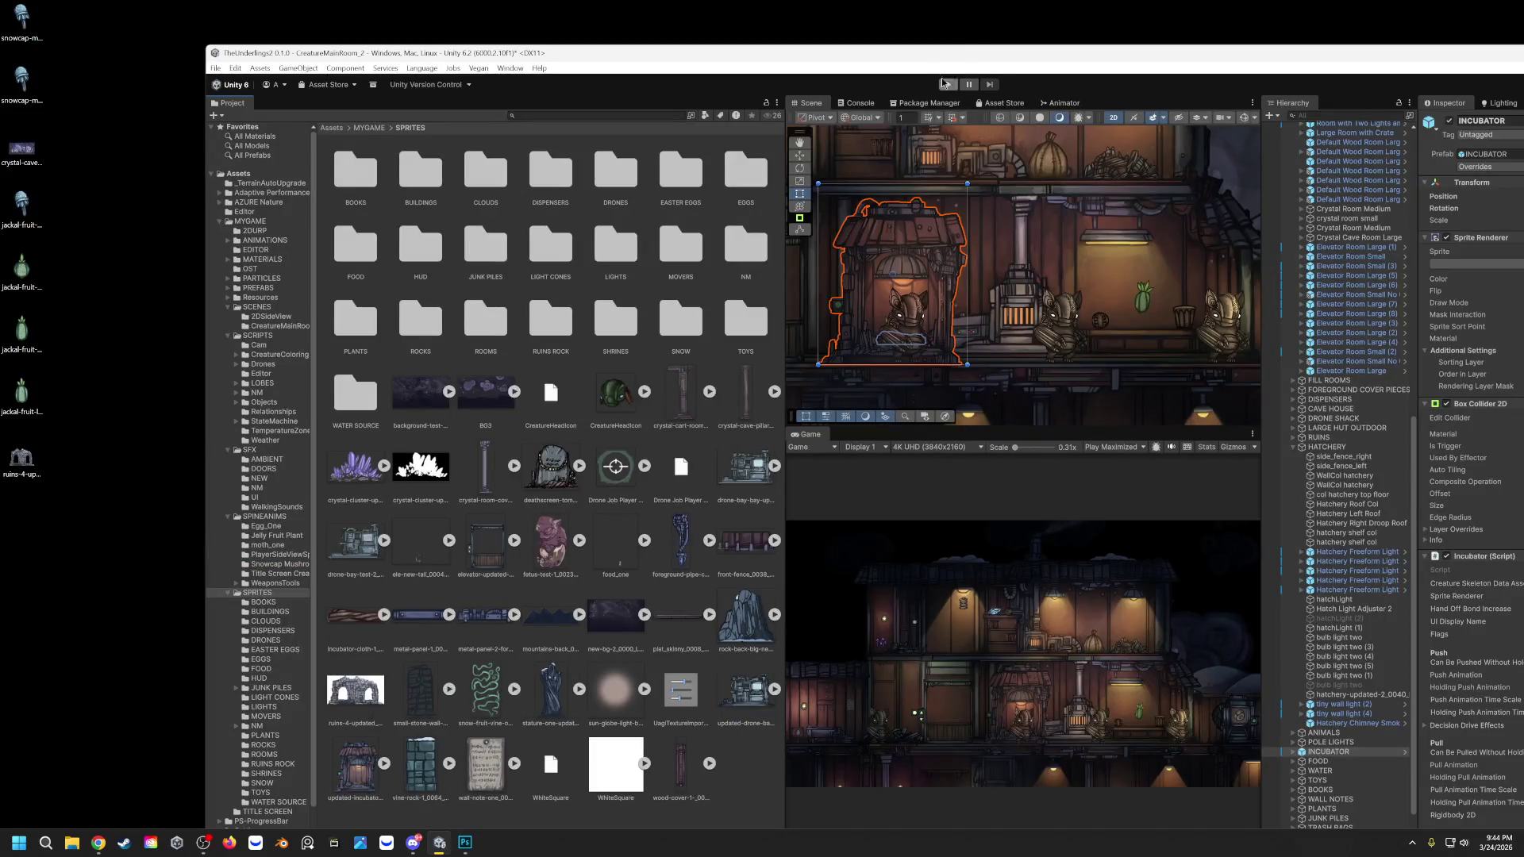
Step: Set the ruins-4 image to Sprite (2D and UI) texture type, Single sprite mode, and apply
left_click_drag(958, 60, 1222, 85)
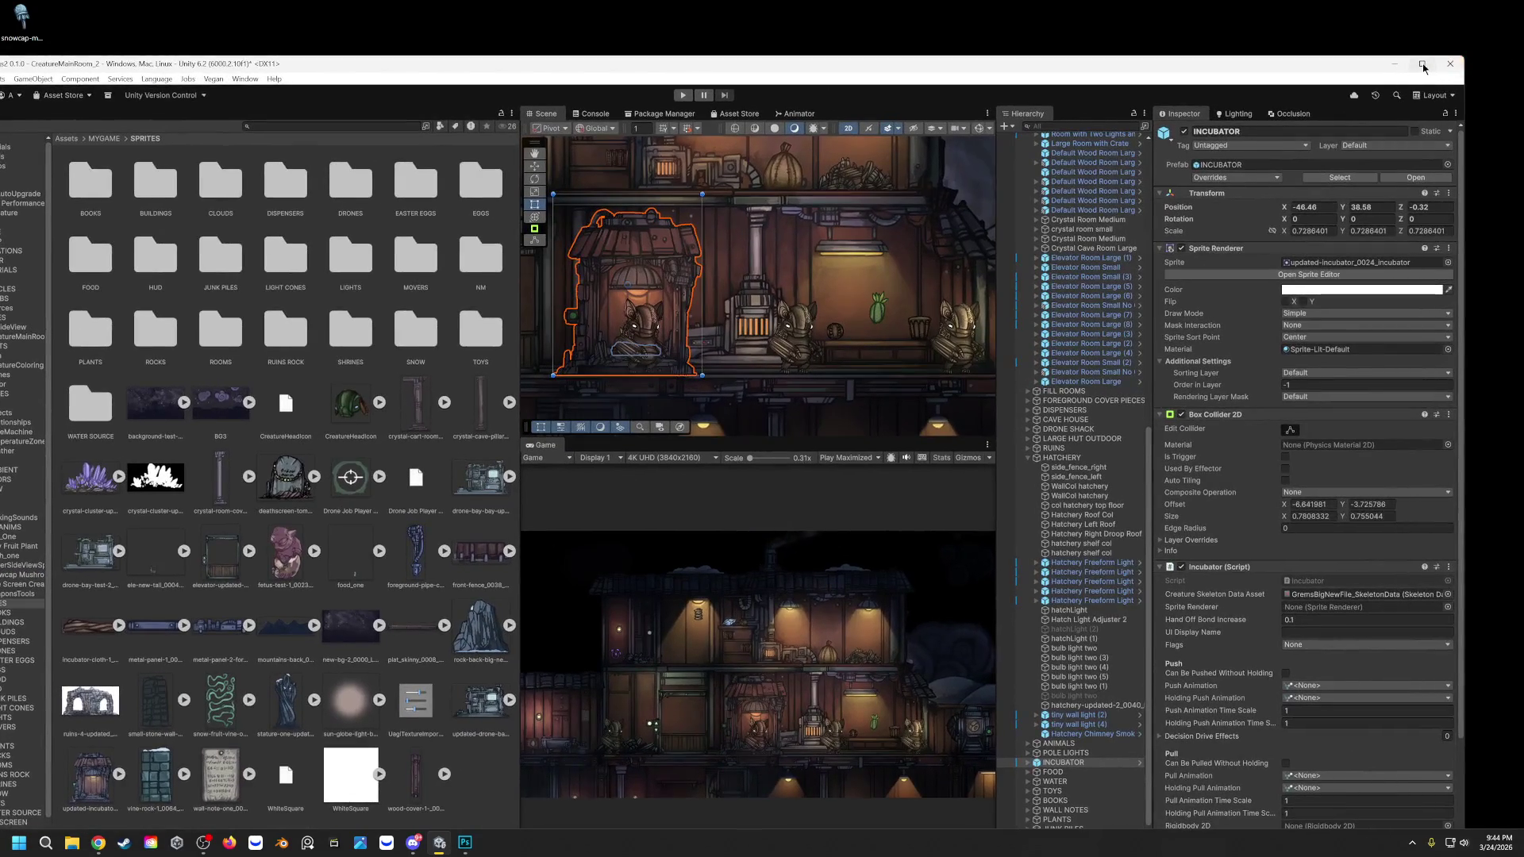
left_click(1422, 64)
left_click(147, 643)
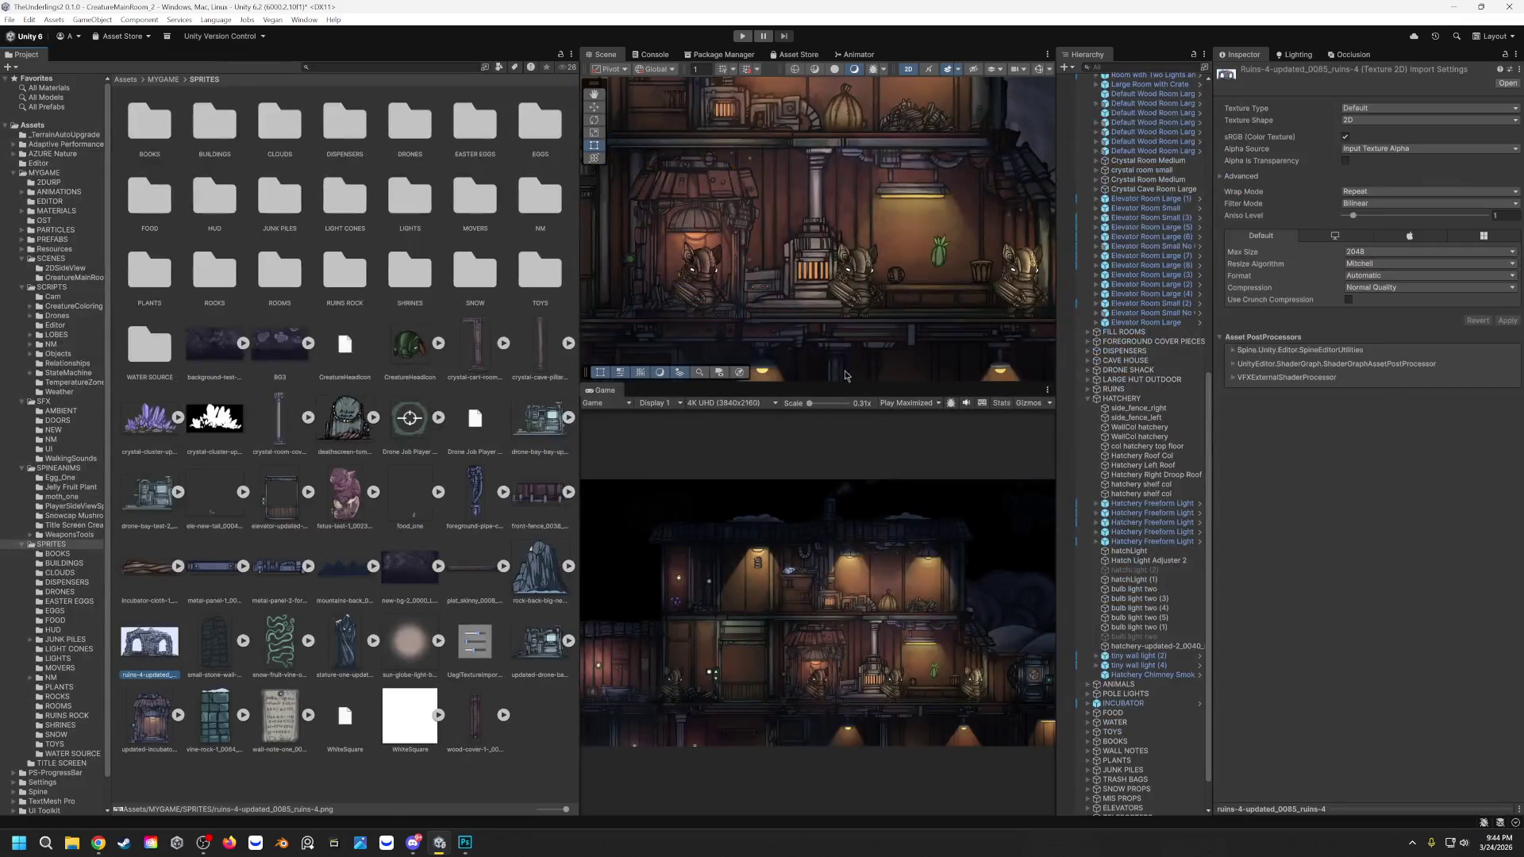
left_click(1402, 108)
left_click(1390, 163)
left_click(1382, 138)
left_click(1376, 151)
left_click(1506, 370)
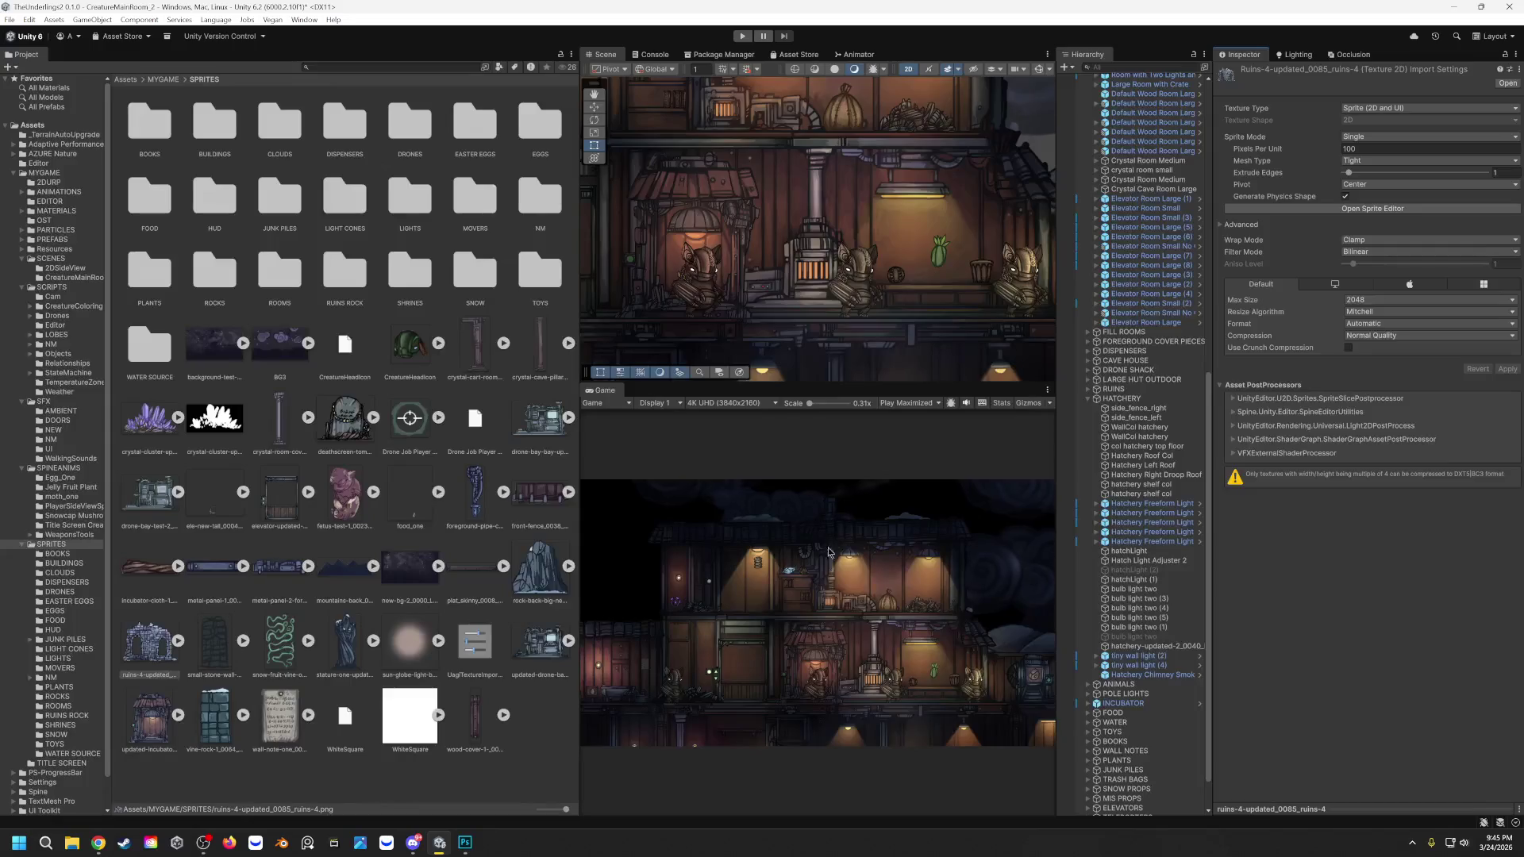
Step: Assign the ruins-4-updated sprite to the stone arch Ruins object's Sprite Renderer and enter Play mode
scroll(835, 230, "down", 3)
scroll(835, 230, "down", 3)
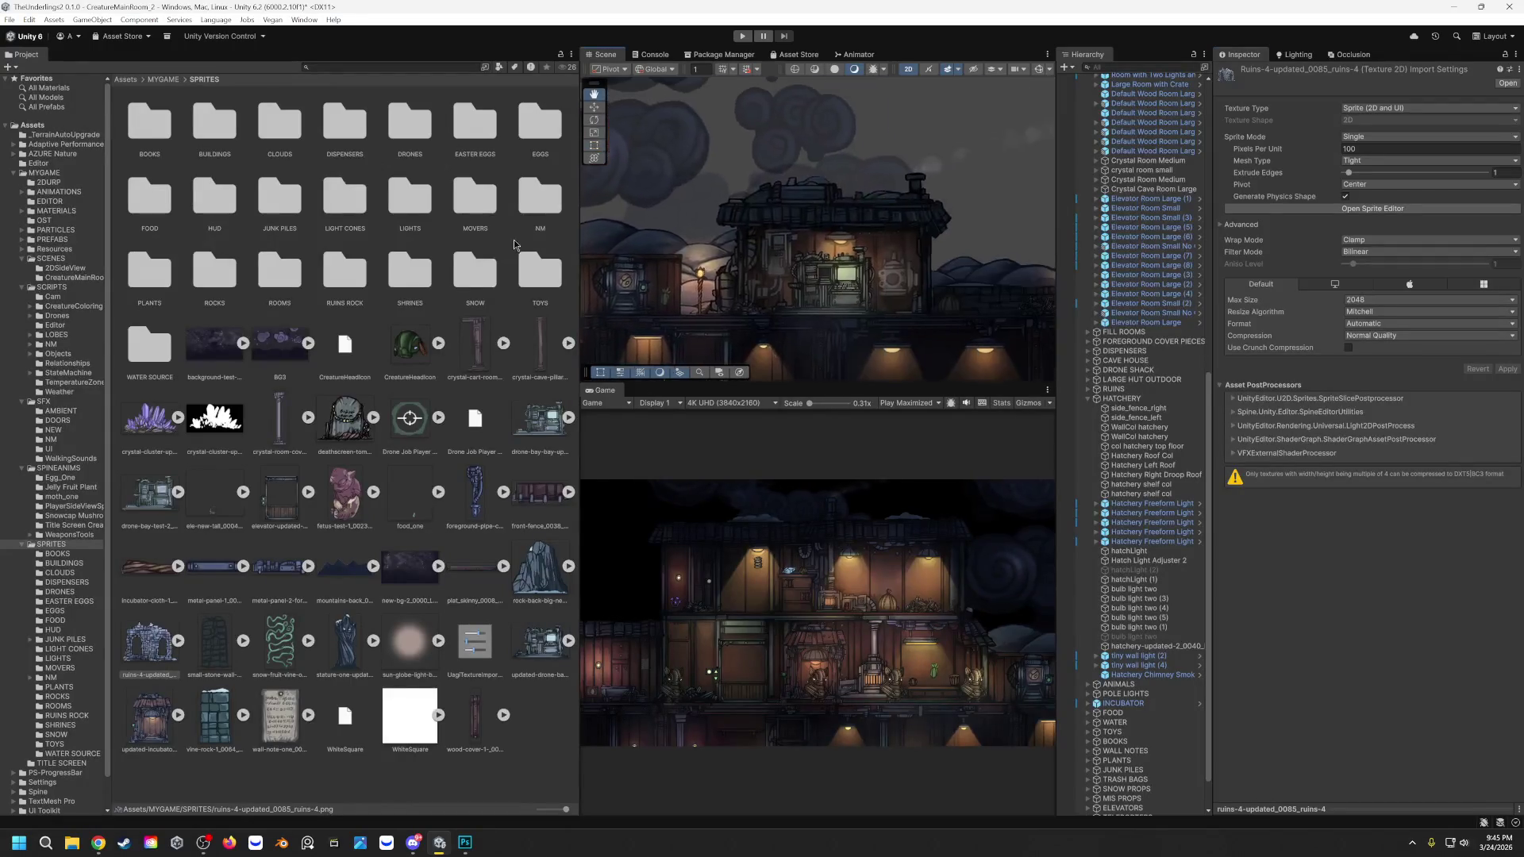
scroll(808, 227, "up", 3)
scroll(808, 228, "up", 3)
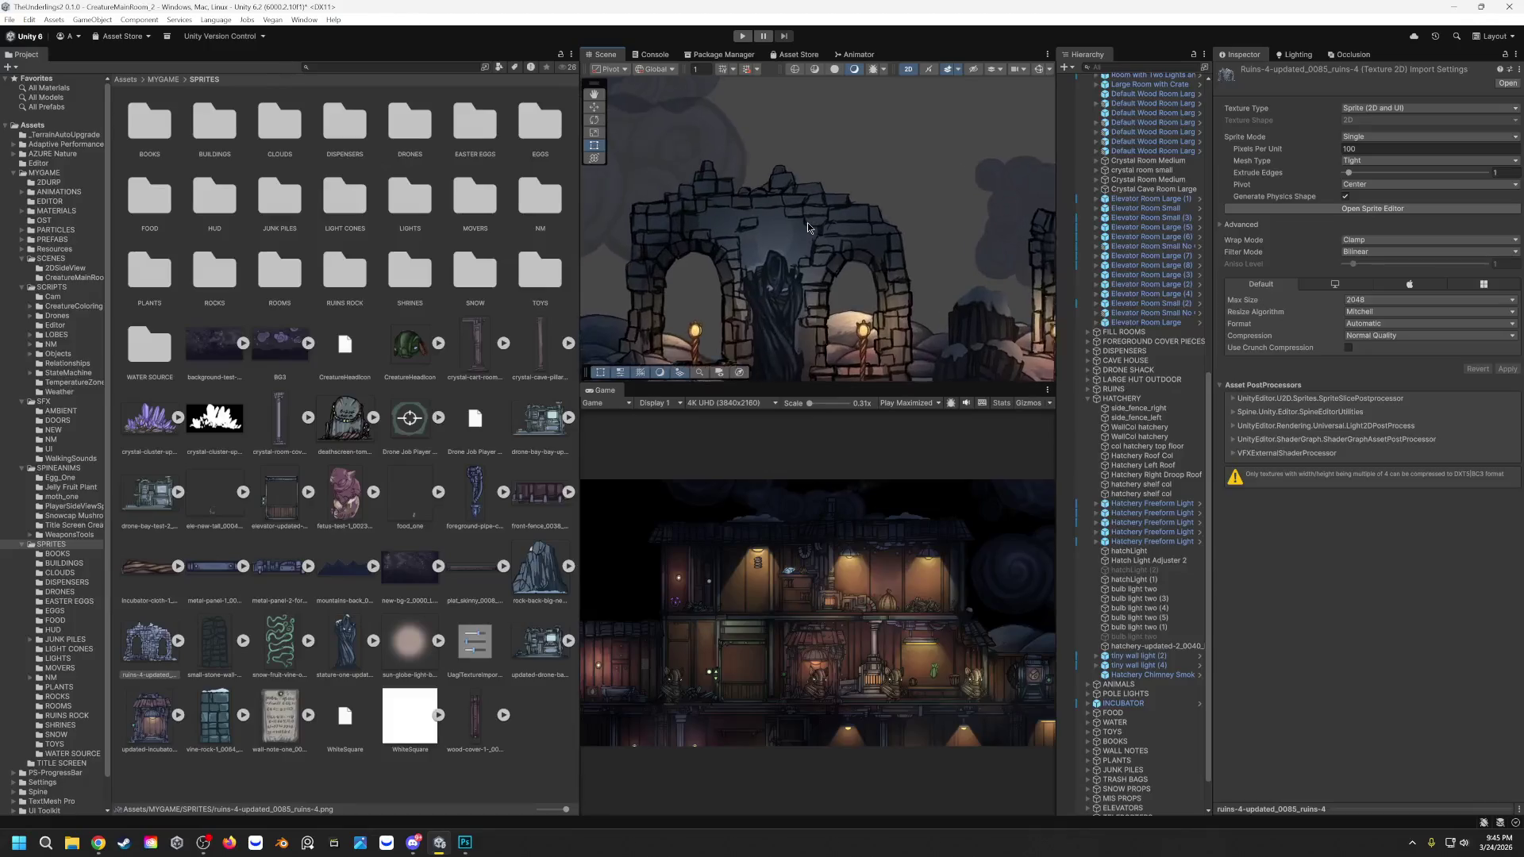
left_click(992, 231)
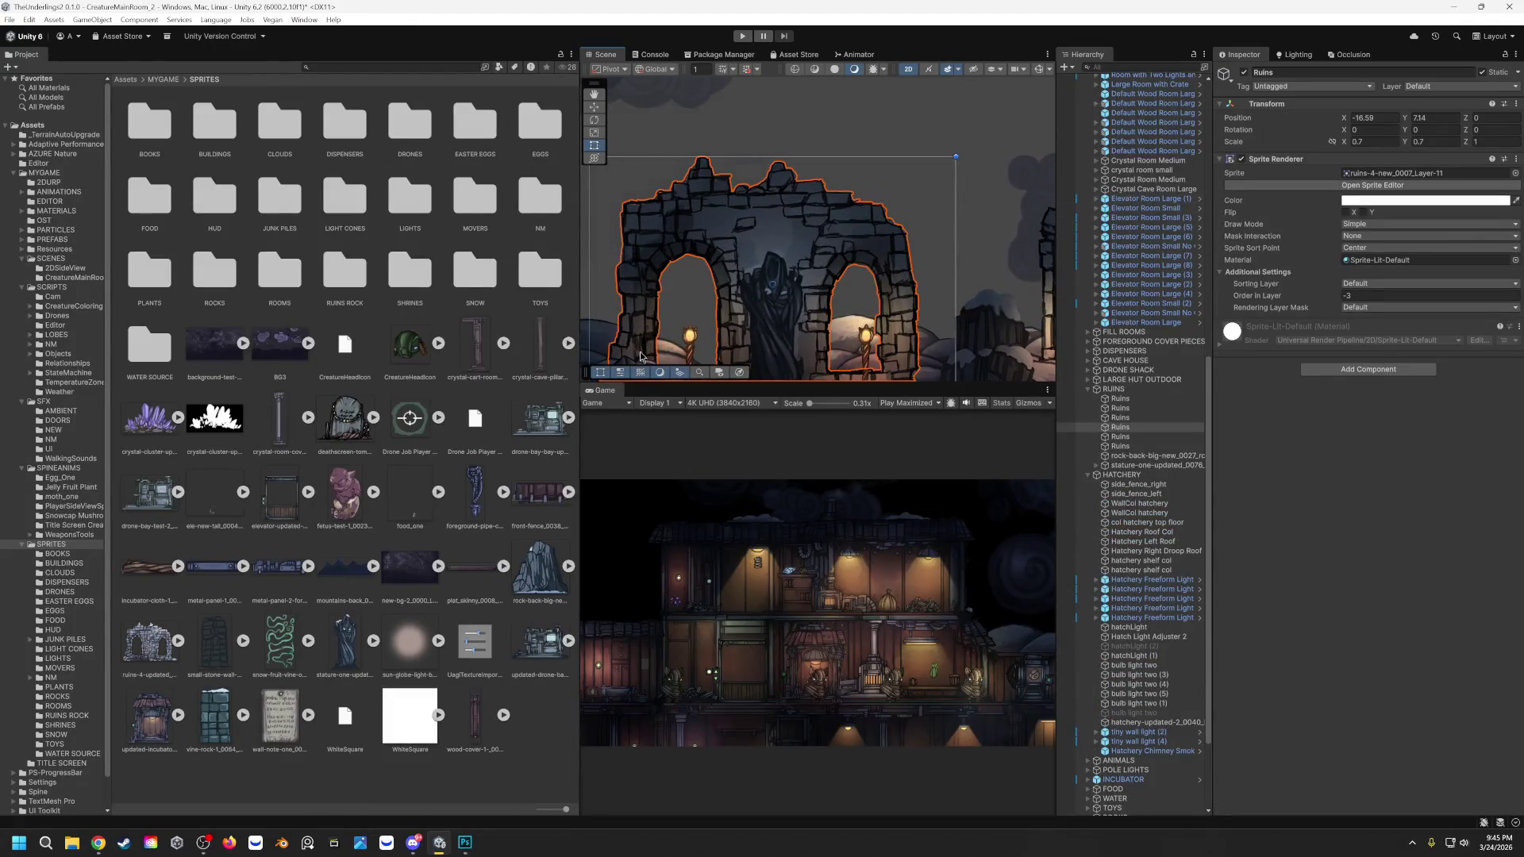
mouse_move(153, 648)
left_mouse_down()
mouse_move(1175, 332)
mouse_move(1302, 159)
mouse_move(1354, 177)
mouse_move(1341, 184)
left_mouse_up()
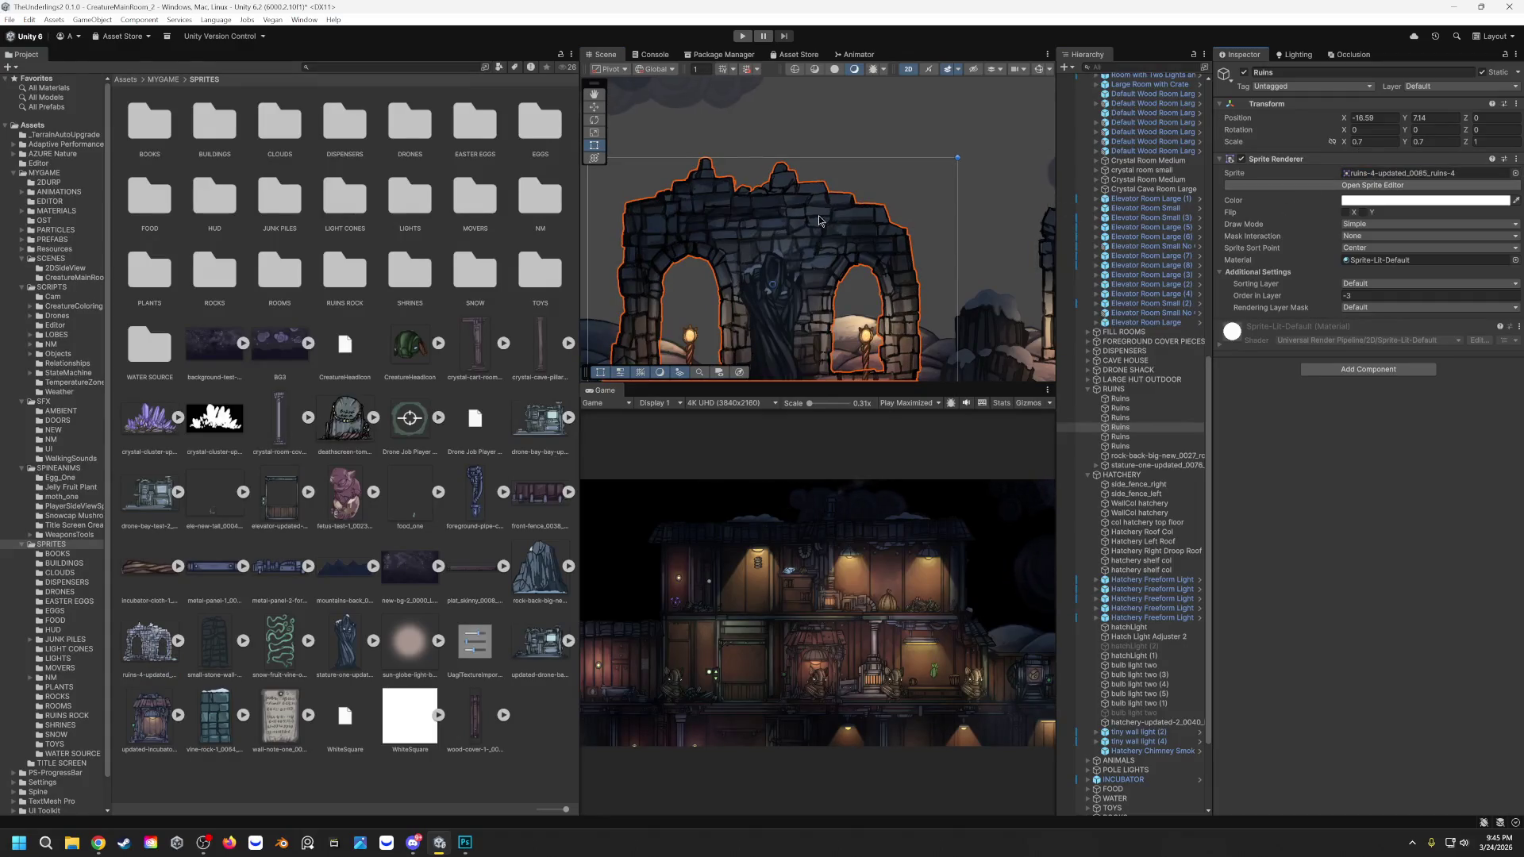
left_click_drag(743, 131, 752, 81)
left_click(745, 35)
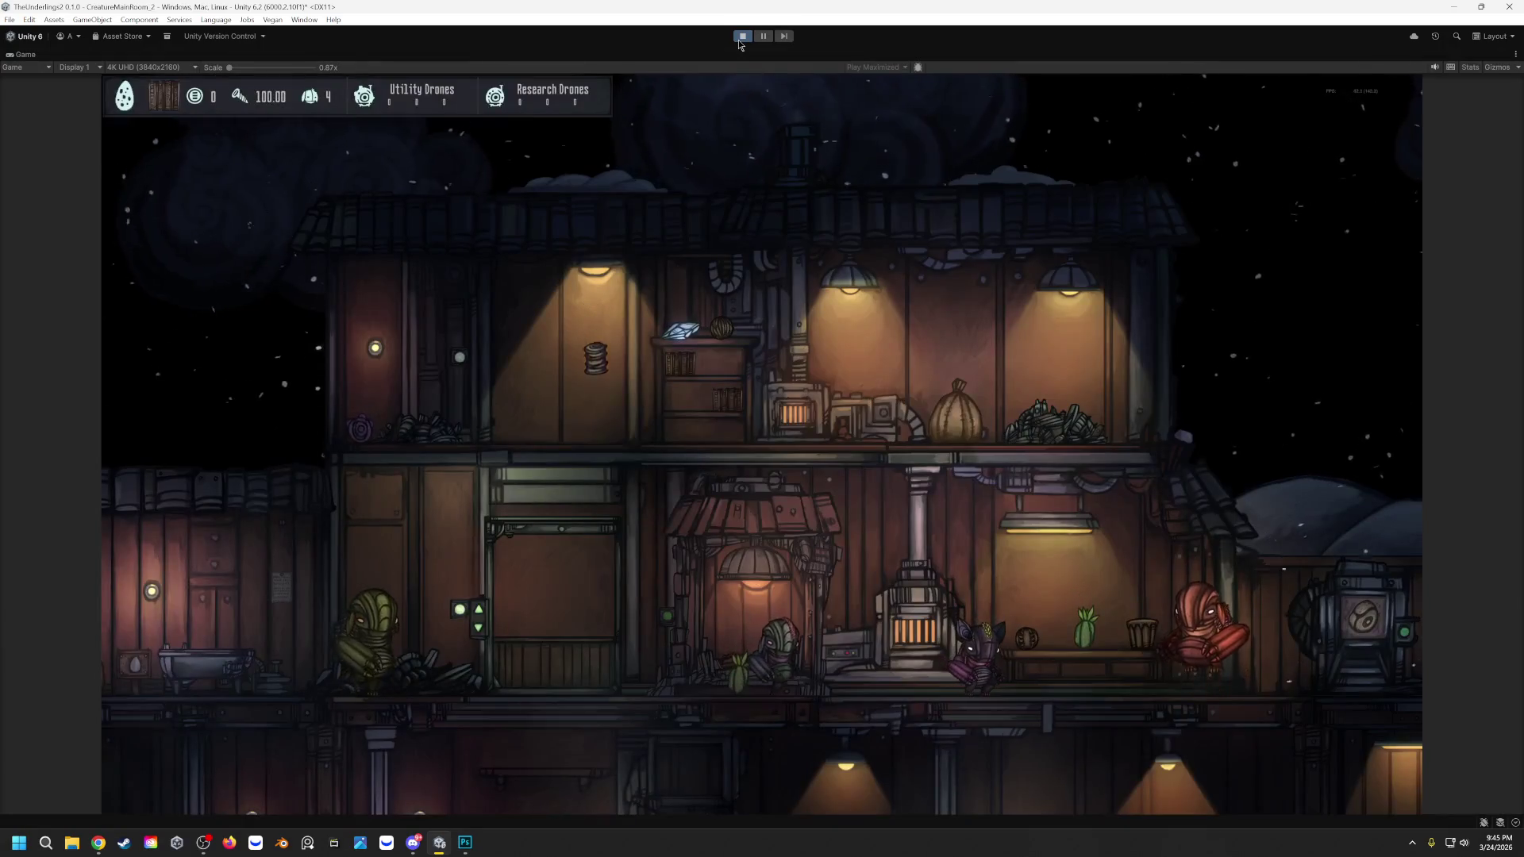
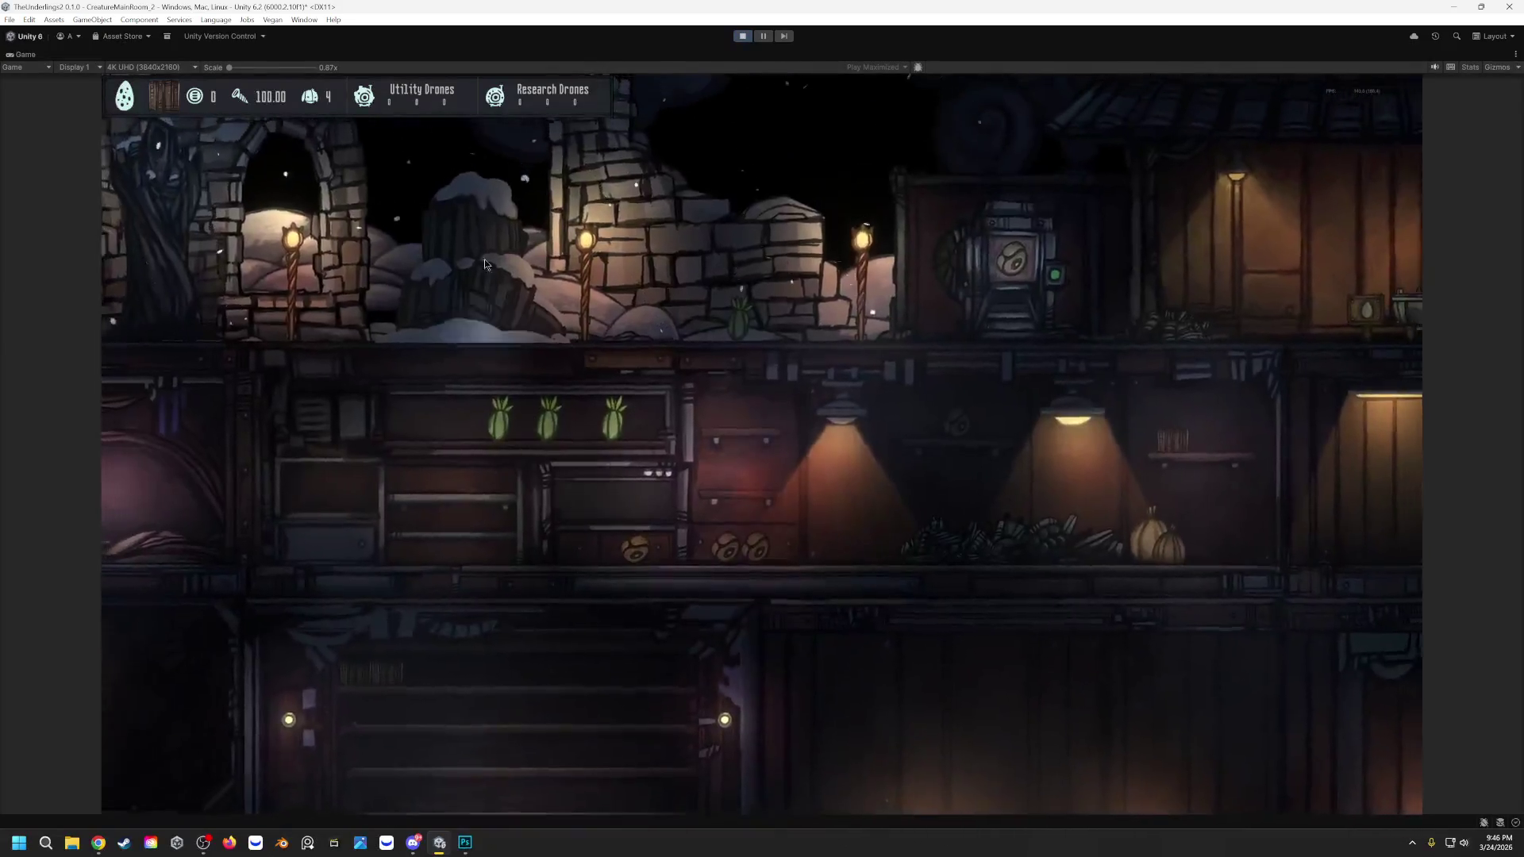
Step: Stop Unity's Play mode and bring up the Photoshop ruins artwork
left_click(743, 35)
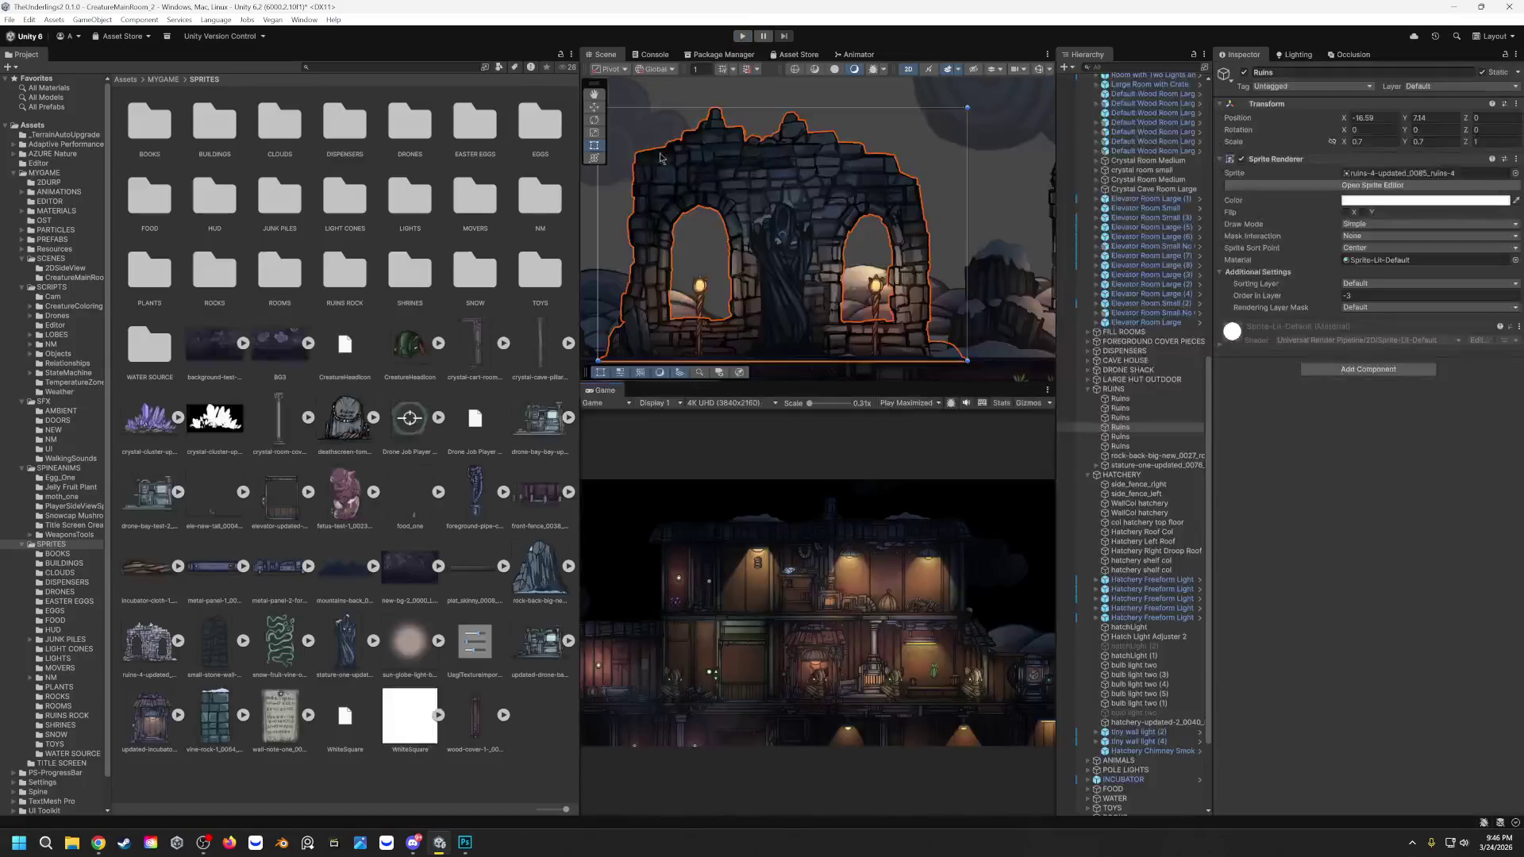
left_click(465, 842)
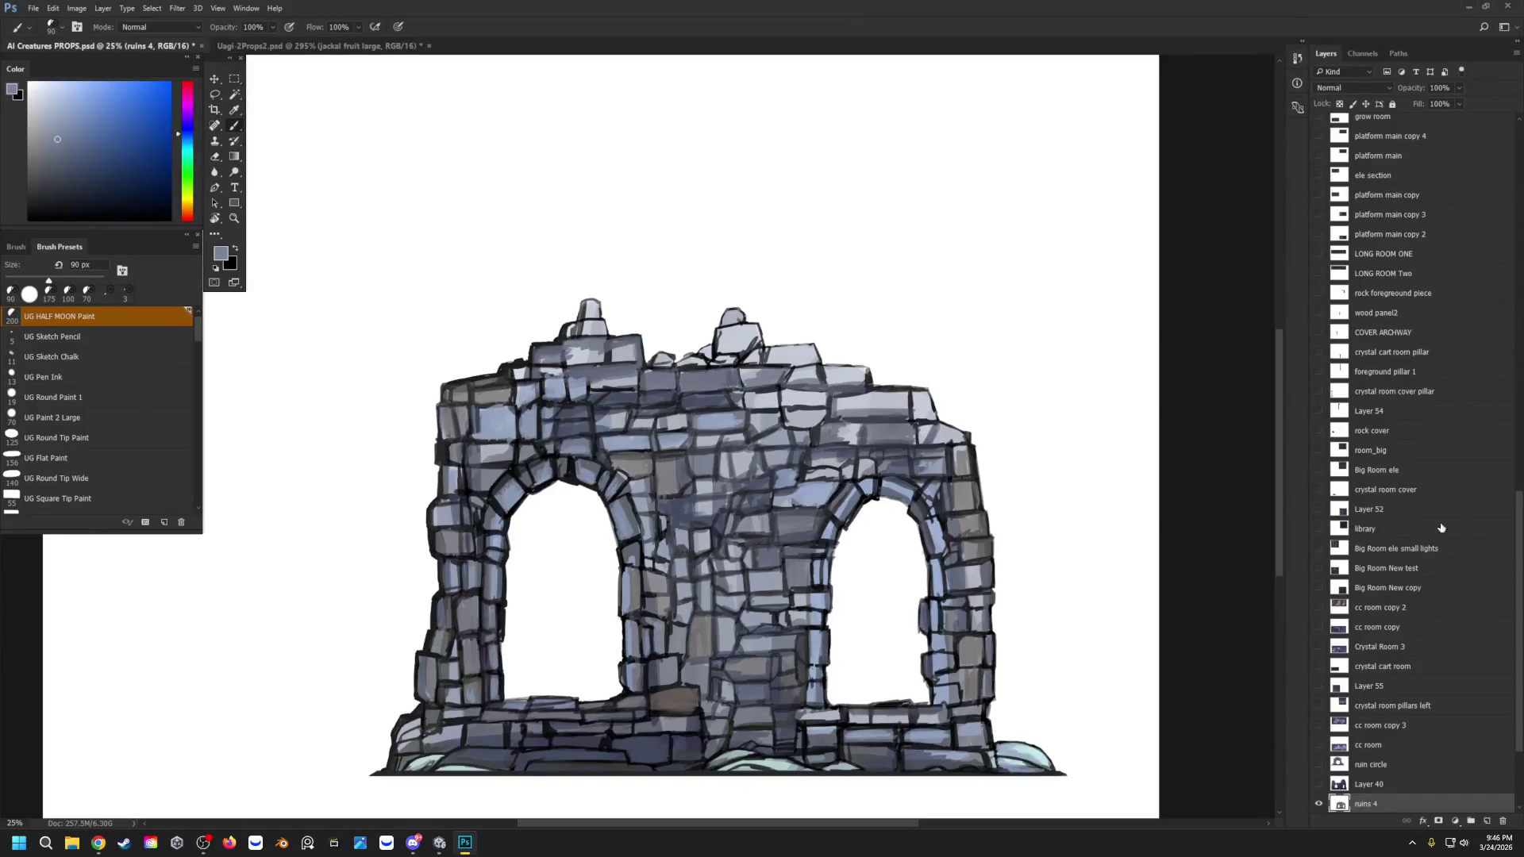
Step: Show the foreground pillar 1 and Layer 54 layers and hide the ruins 4 stone arch
scroll(1404, 525, "down", 2)
scroll(1404, 525, "up", 5)
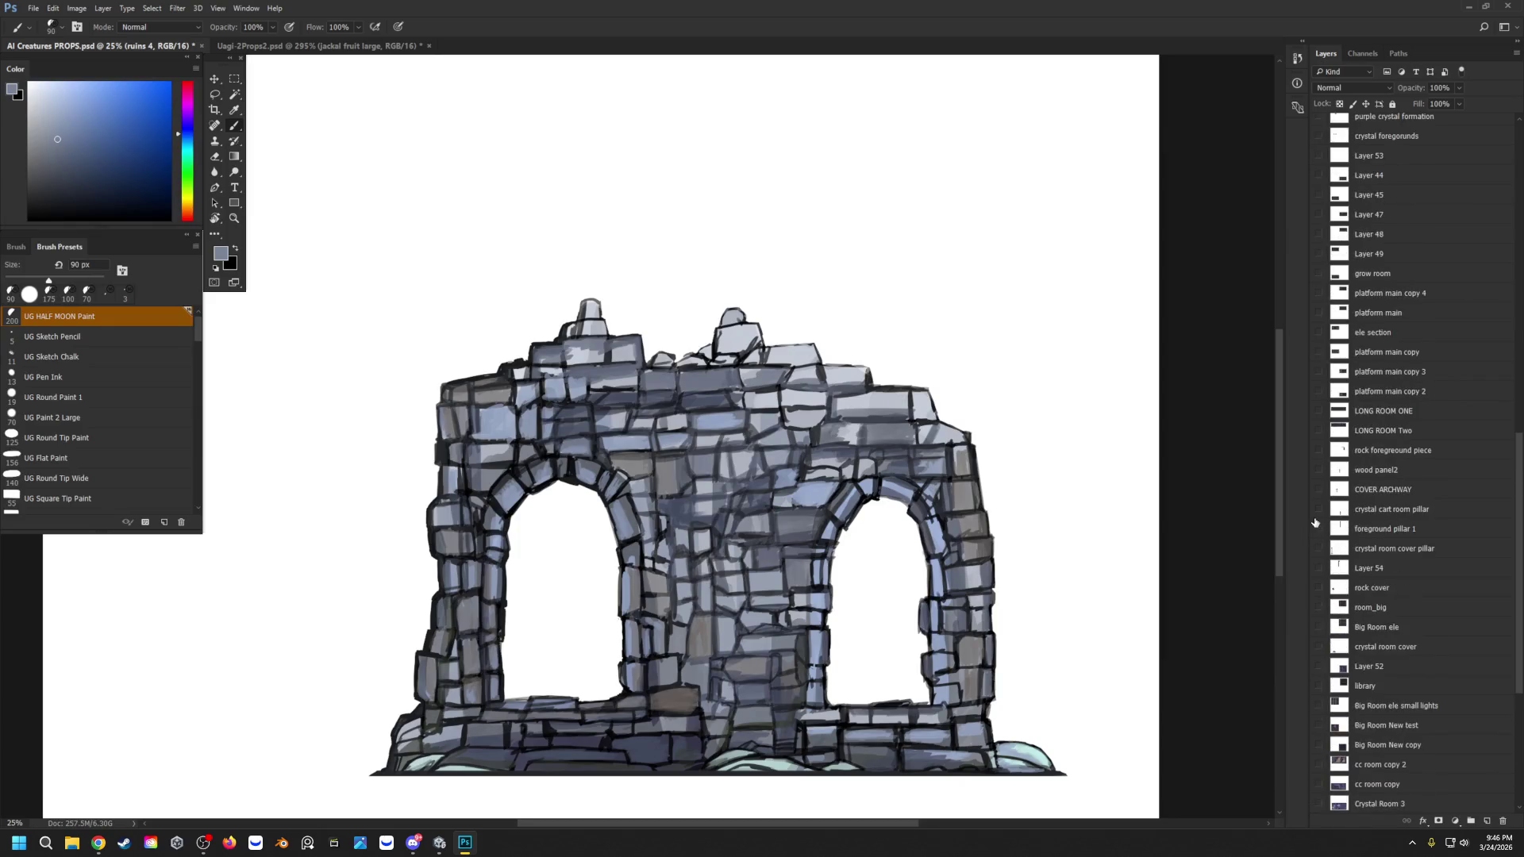
left_click(1319, 530)
scroll(1317, 548, "down", 3)
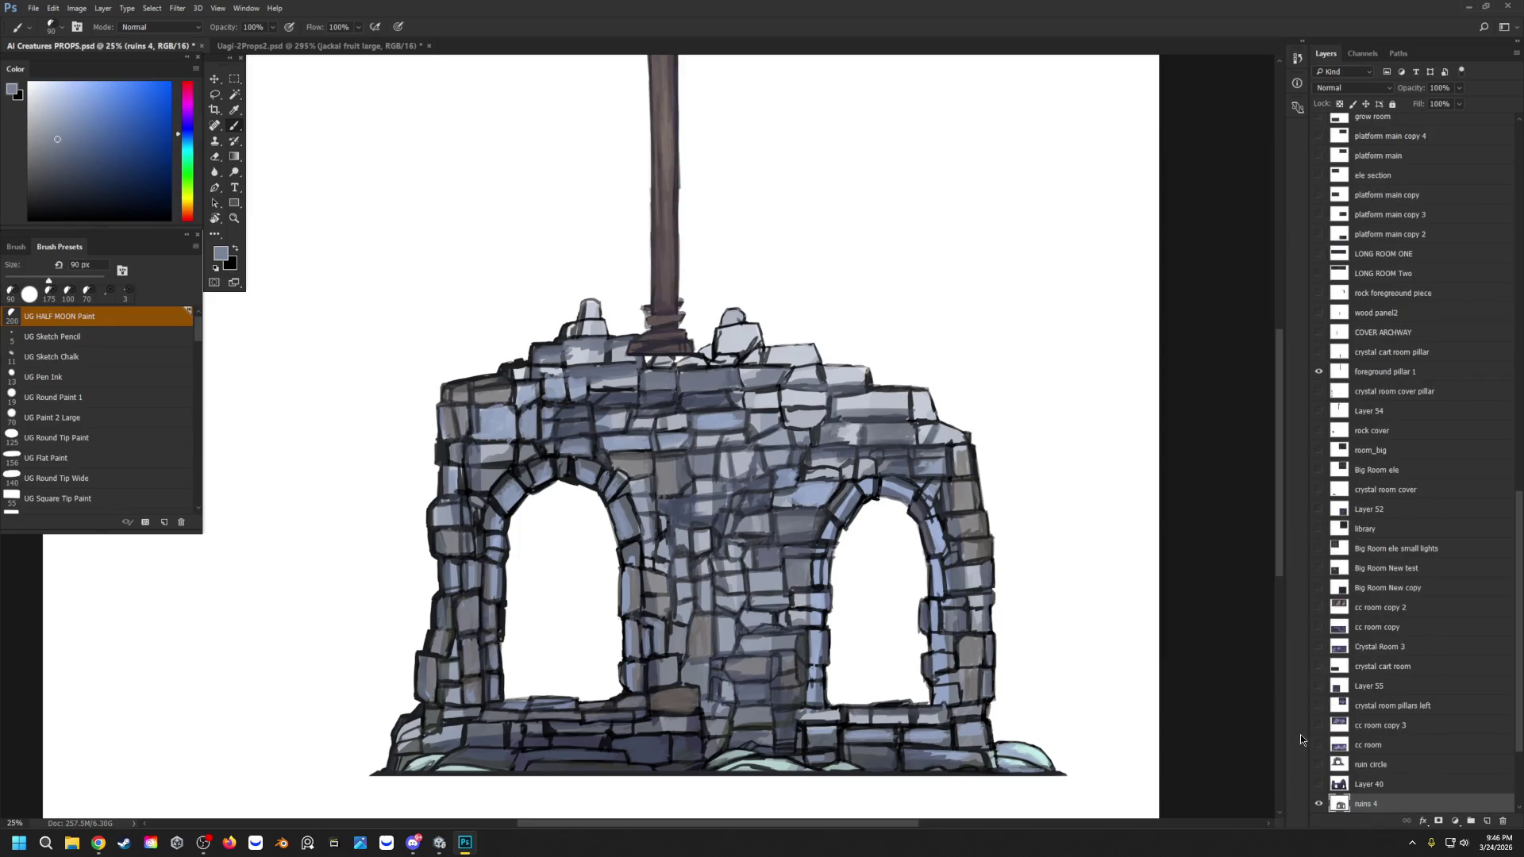
scroll(1319, 715, "down", 2)
left_click(1318, 687)
scroll(1358, 588, "up", 5)
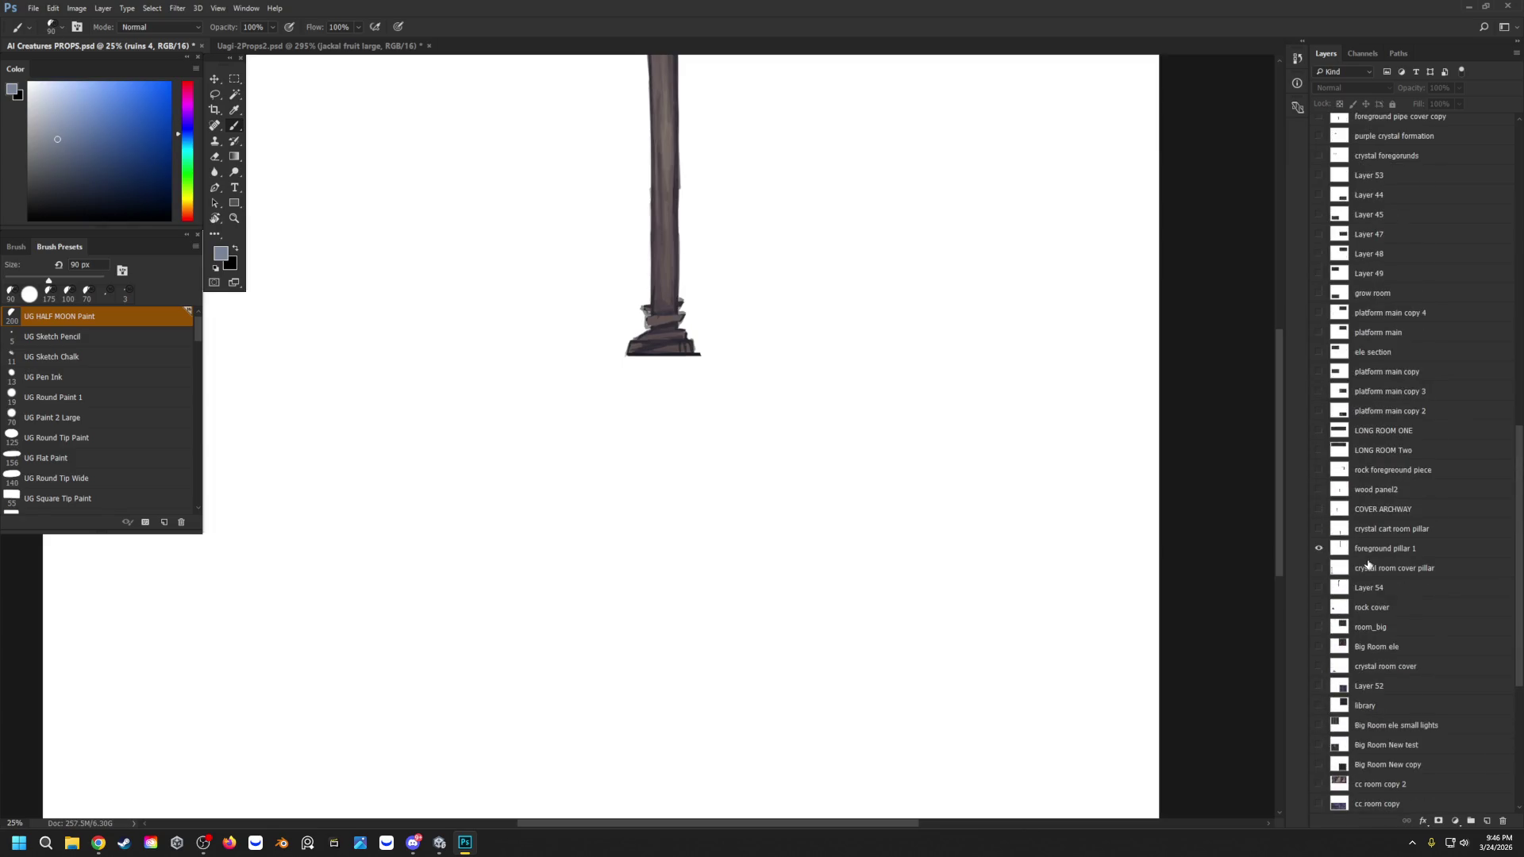
left_click(1319, 588)
scroll(548, 421, "up", 3)
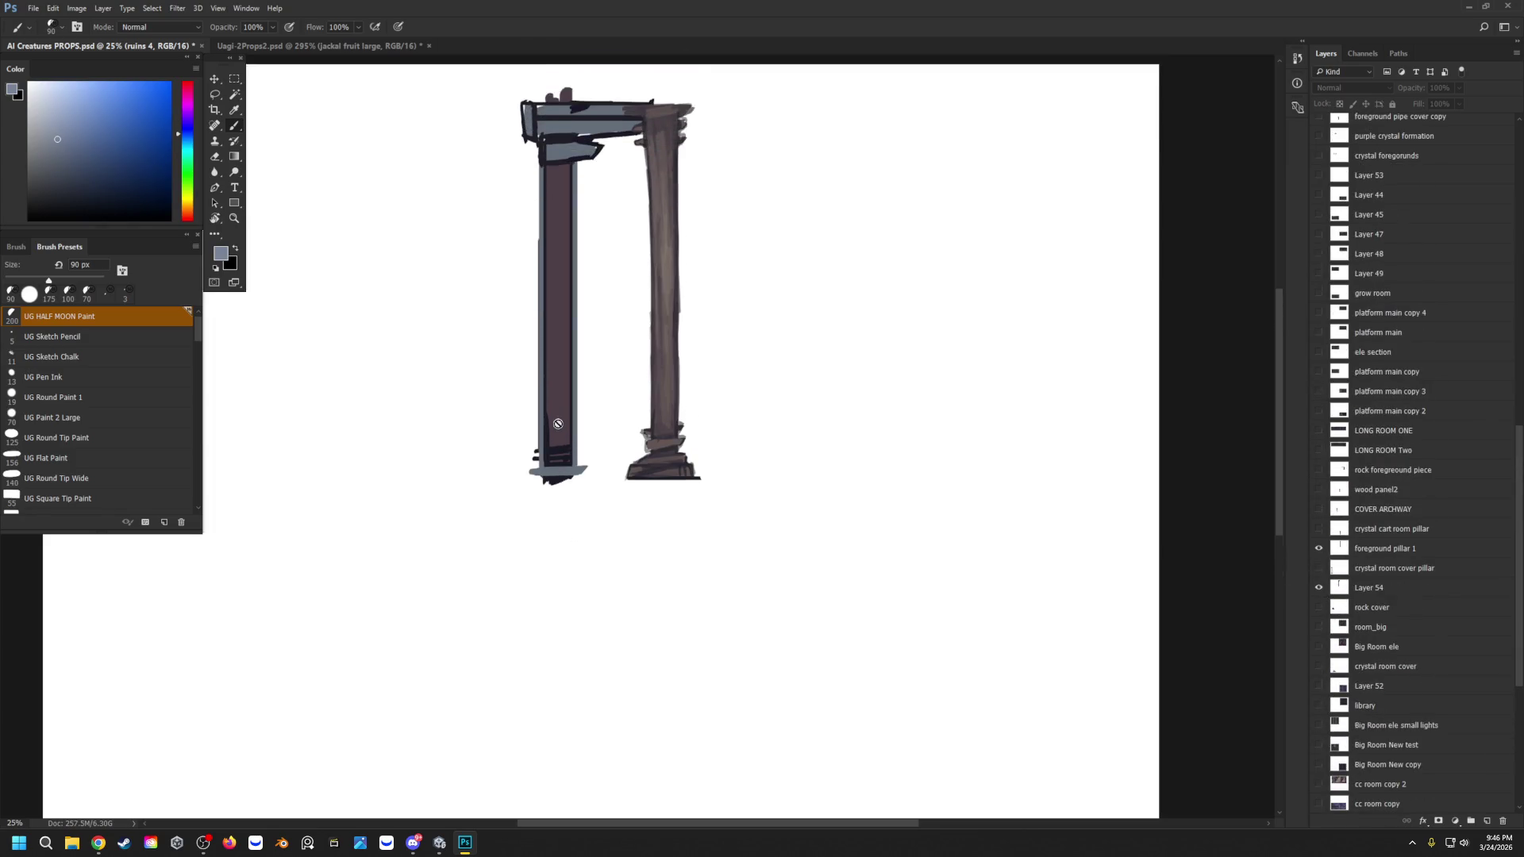
Step: Move Layer 54's lintel pillar further left with the Move tool
left_click(213, 78)
scroll(1359, 608, "down", 3)
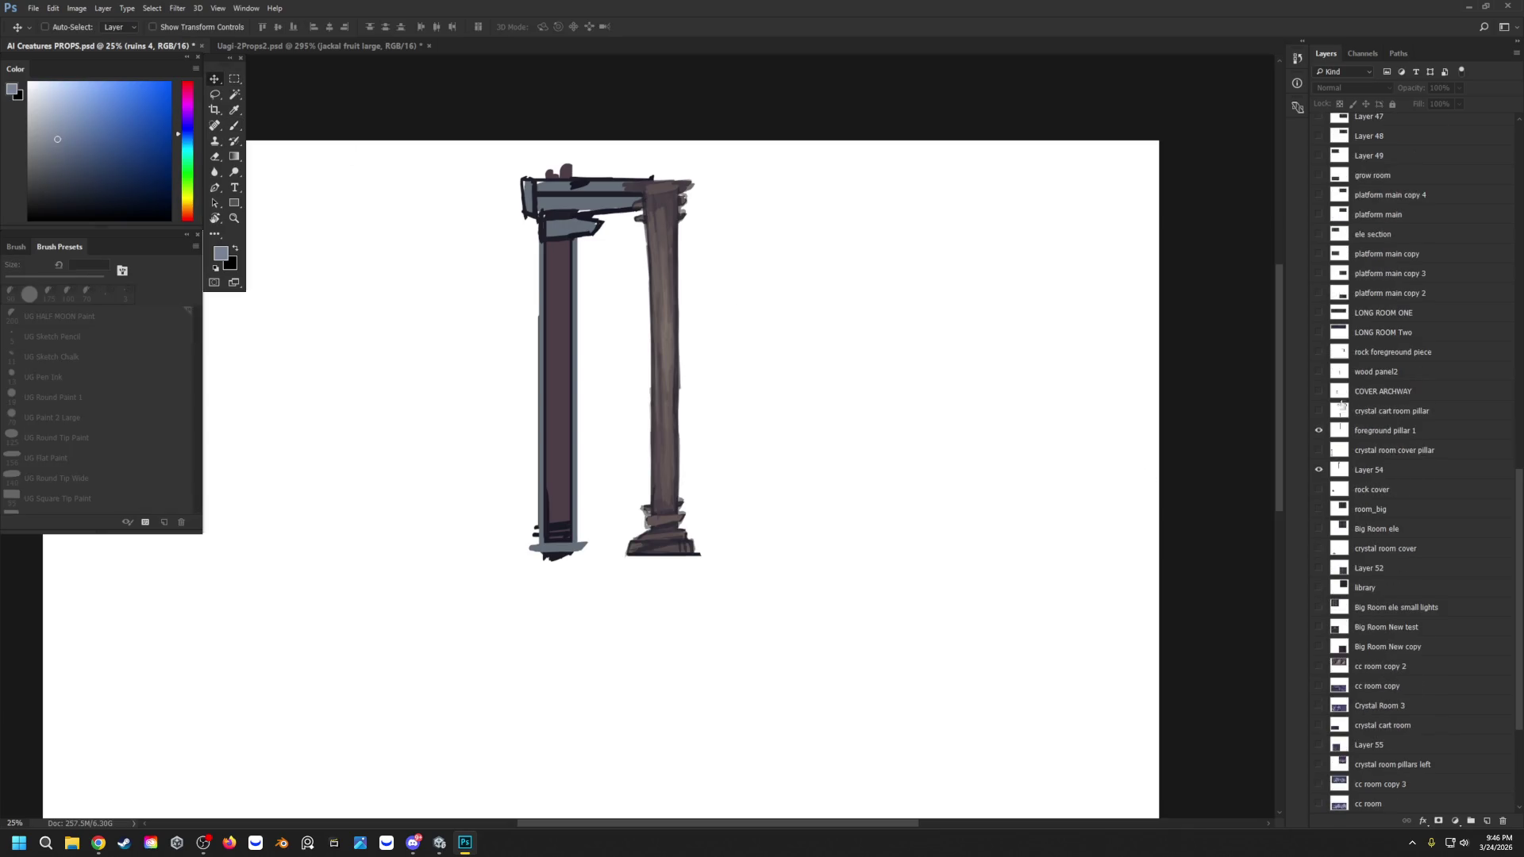
left_click(1369, 475)
left_click_drag(556, 329, 432, 330)
Step: Show the crystal room cover and crystal cart room pillar layers, then go to Unity
left_click(1320, 450)
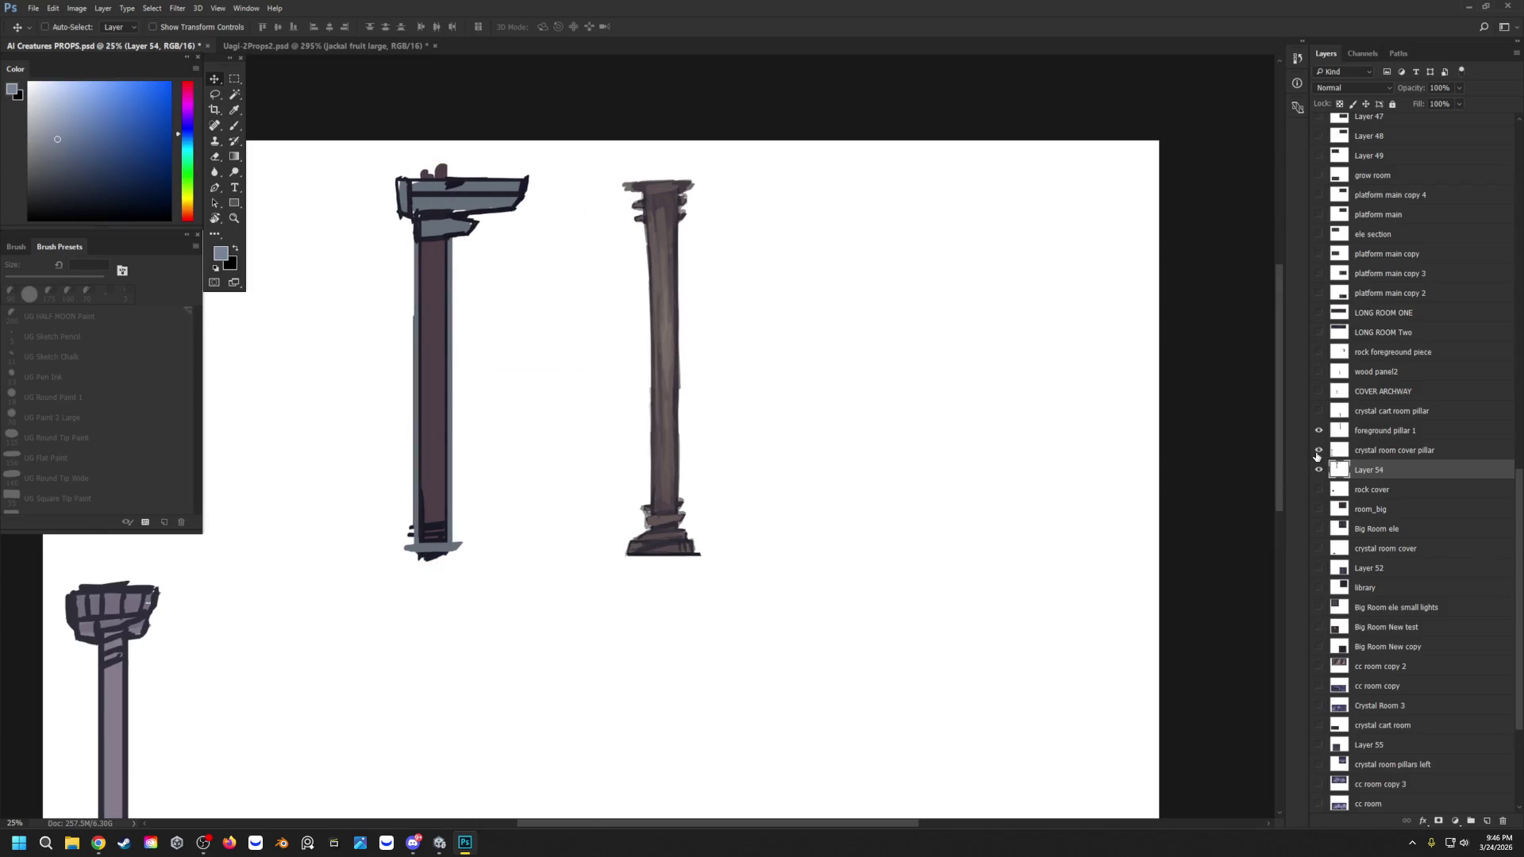
scroll(445, 436, "down", 3)
scroll(440, 434, "down", 2)
scroll(476, 445, "up", 4)
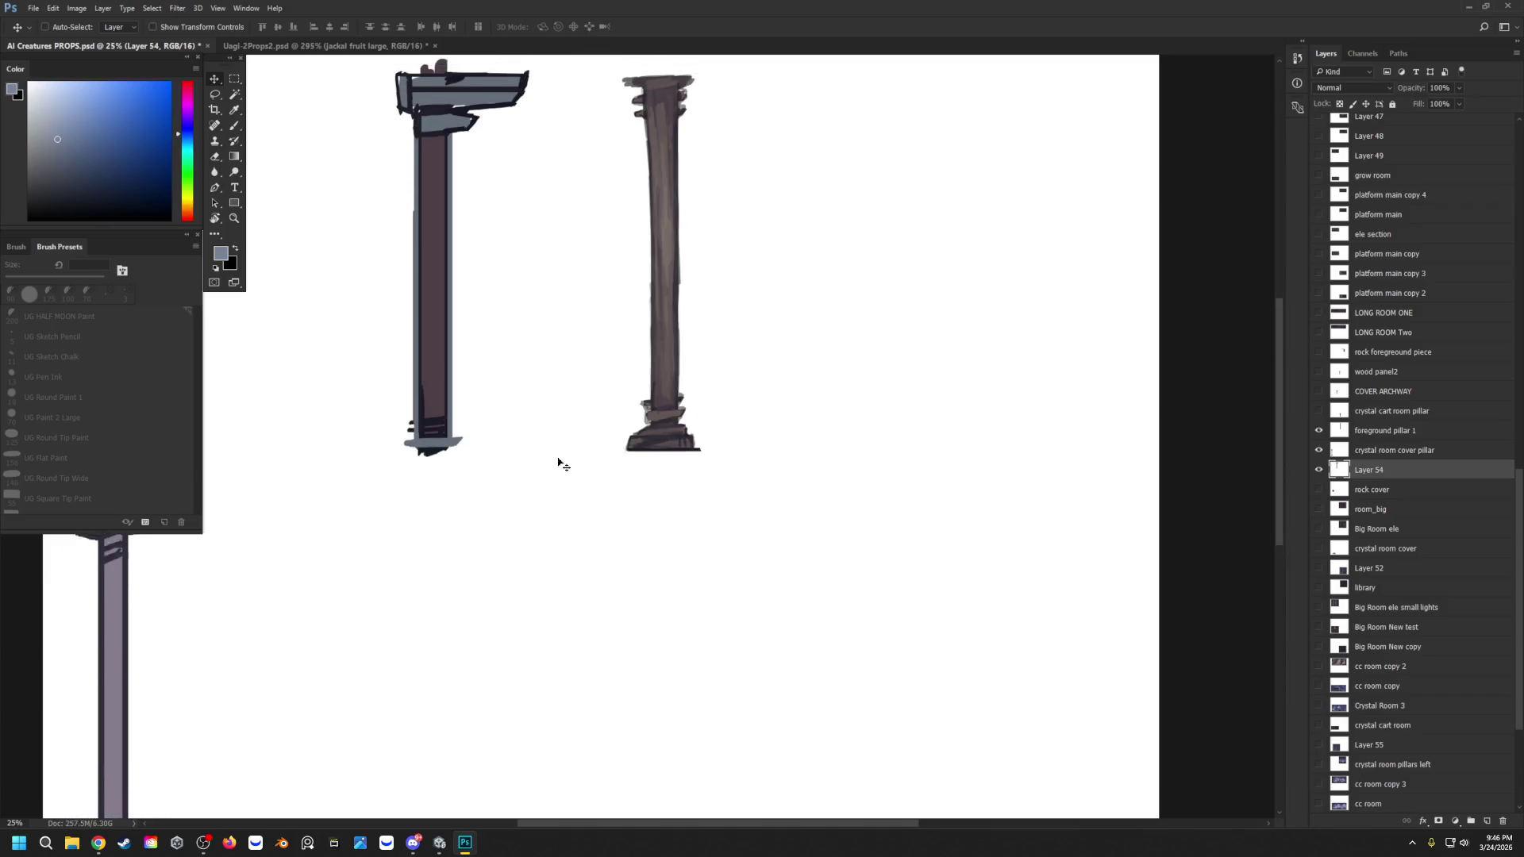
left_click(1317, 411)
scroll(623, 390, "down", 5)
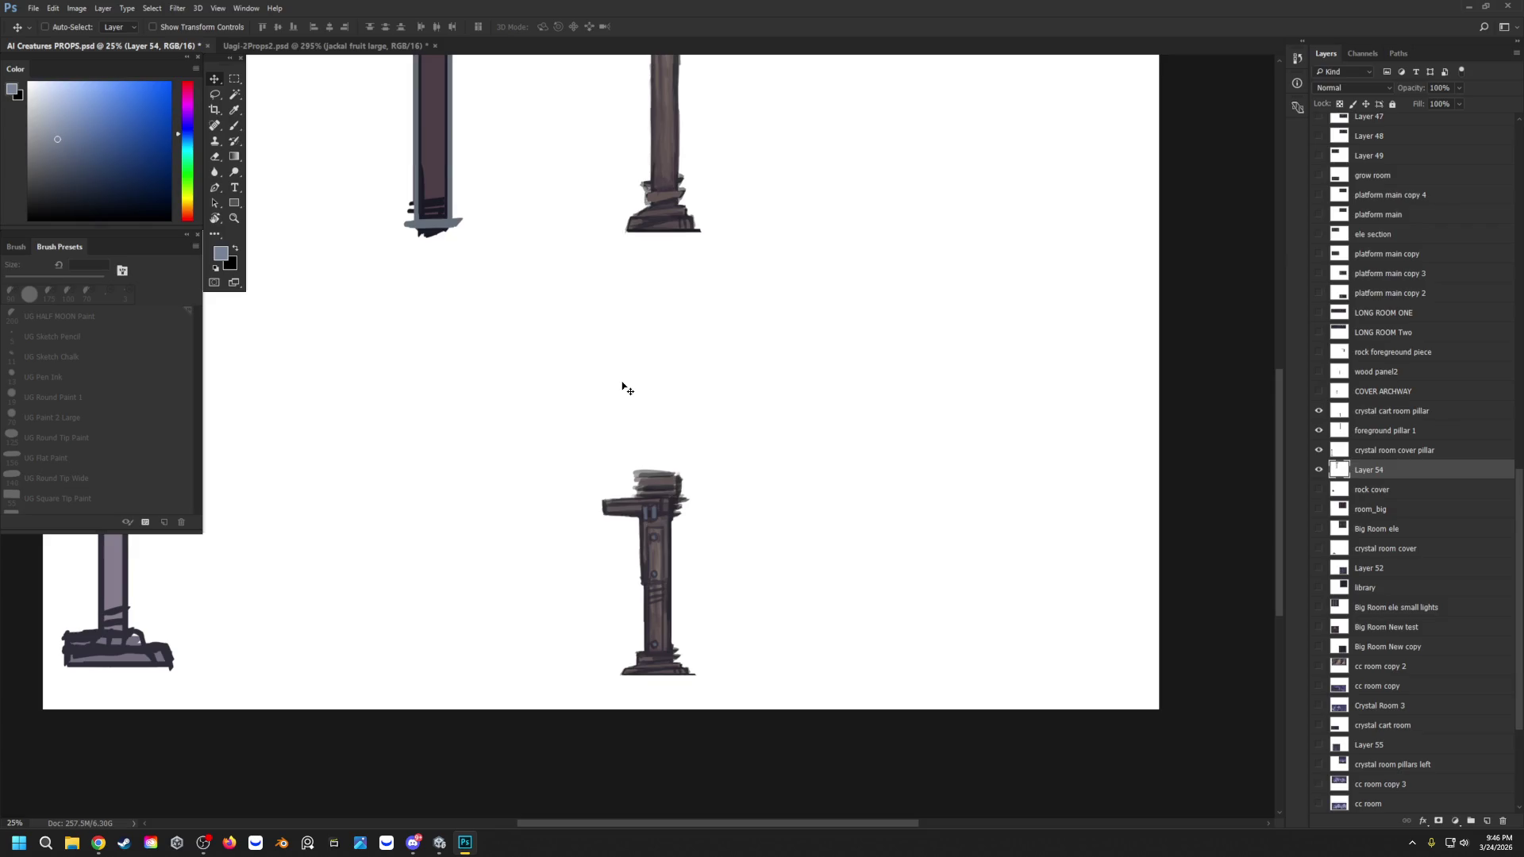
left_click(440, 843)
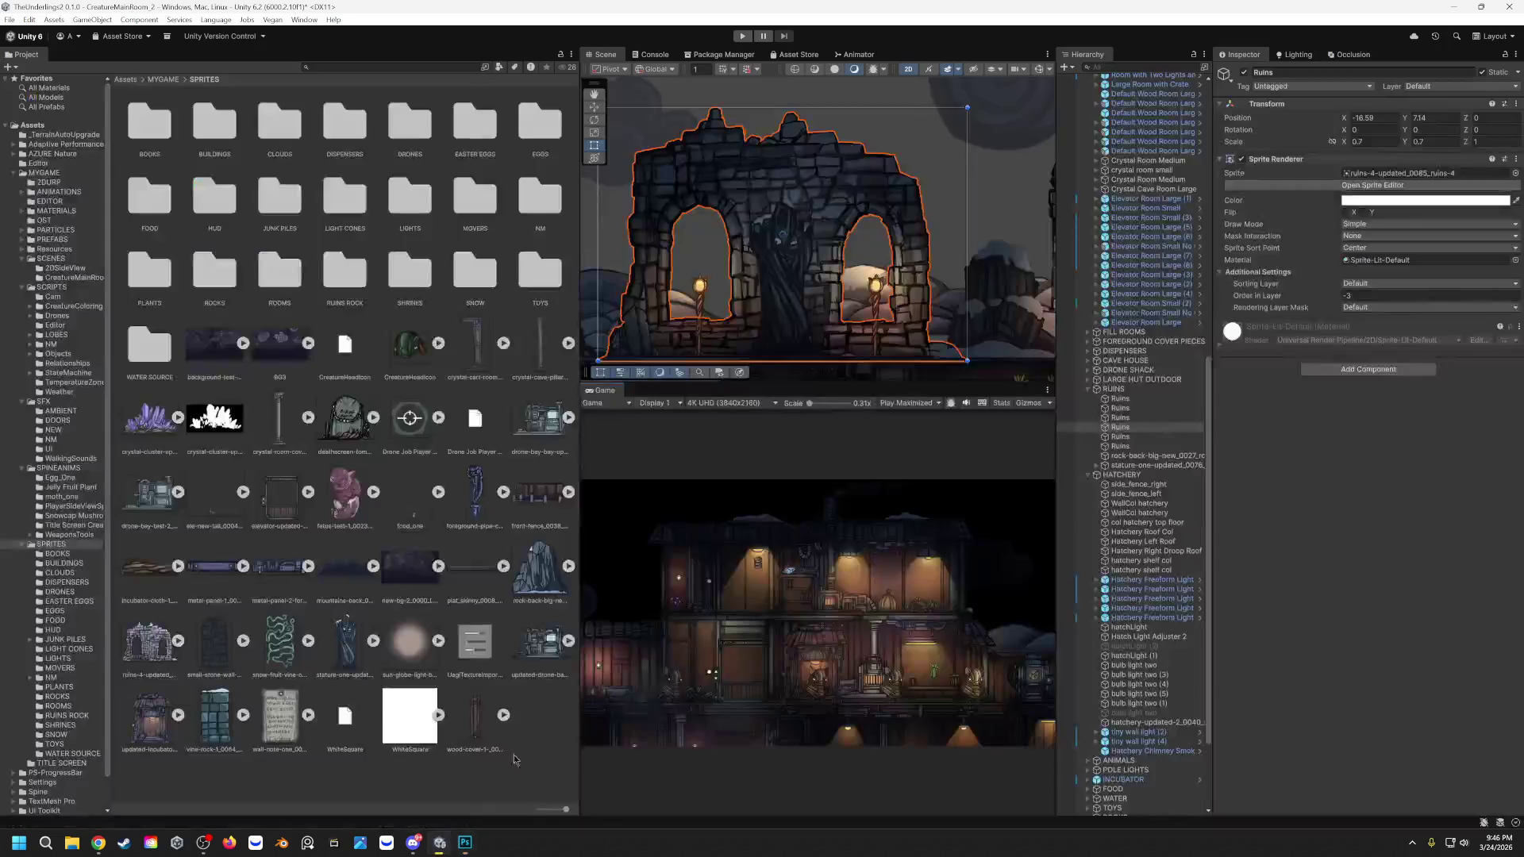
Step: Pan and zoom Unity's Scene view onto the blue crystal ruins pillars, then return to Photoshop
scroll(773, 207, "down", 5)
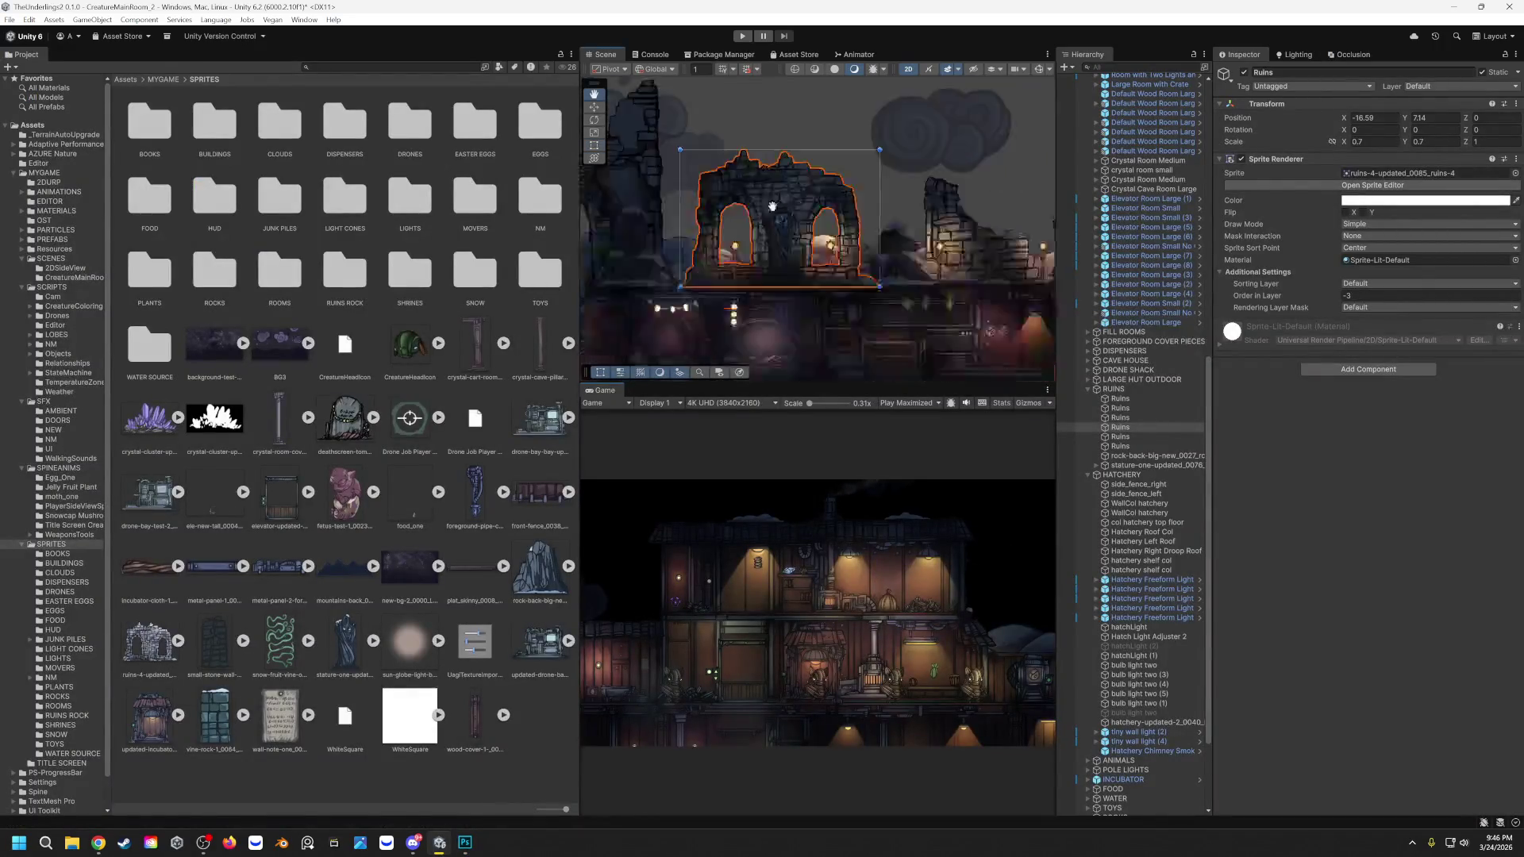
scroll(772, 206, "up", 10)
mouse_move(1000, 132)
left_mouse_down()
mouse_move(891, 122)
mouse_move(759, 204)
mouse_move(698, 209)
left_mouse_up()
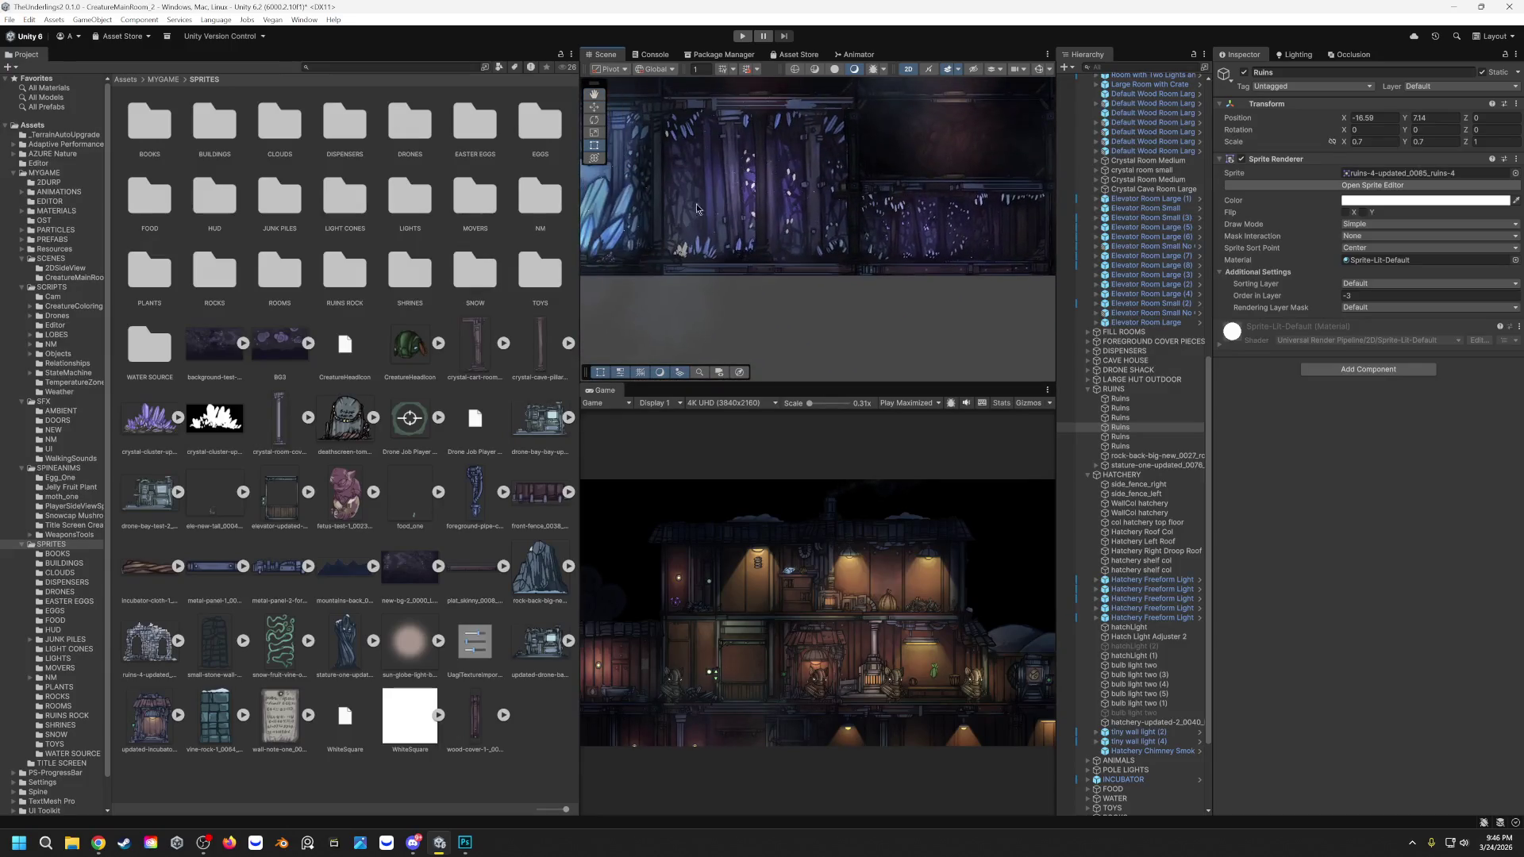
scroll(697, 209, "up", 6)
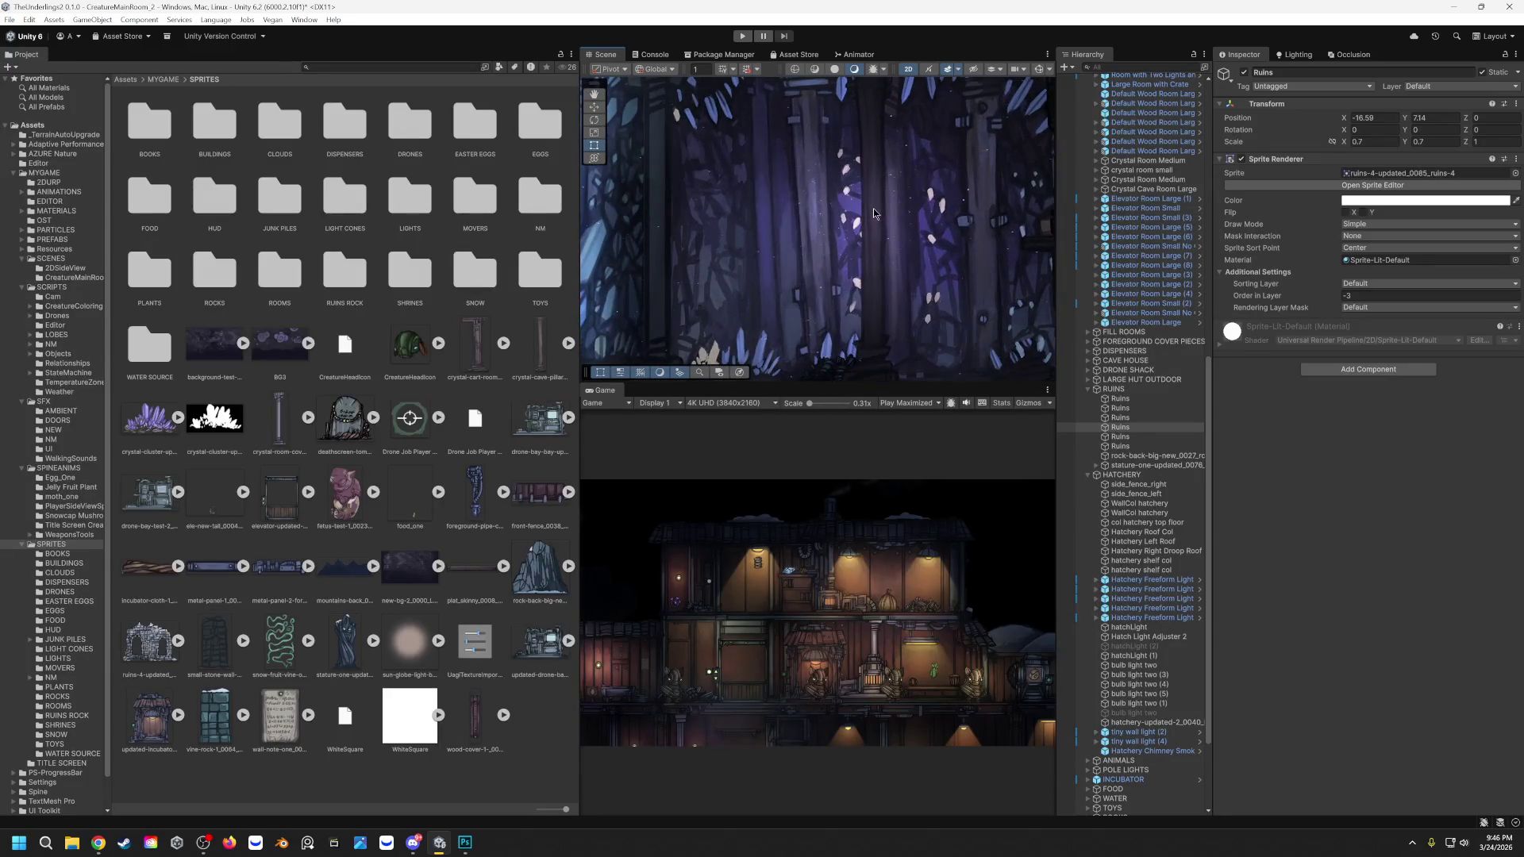
scroll(688, 209, "up", 5)
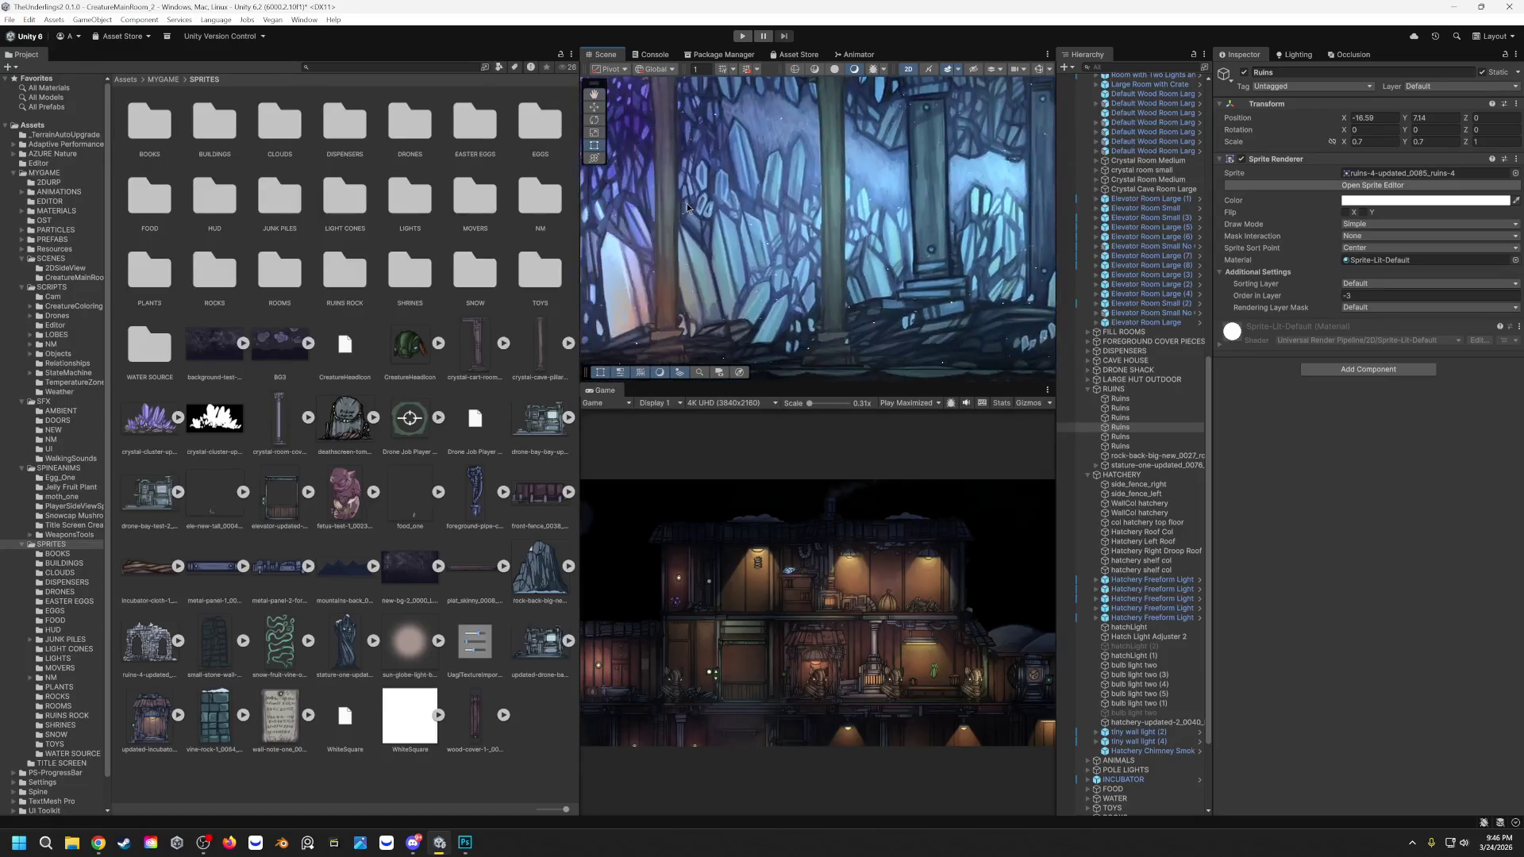
scroll(756, 183, "down", 4)
scroll(716, 188, "up", 5)
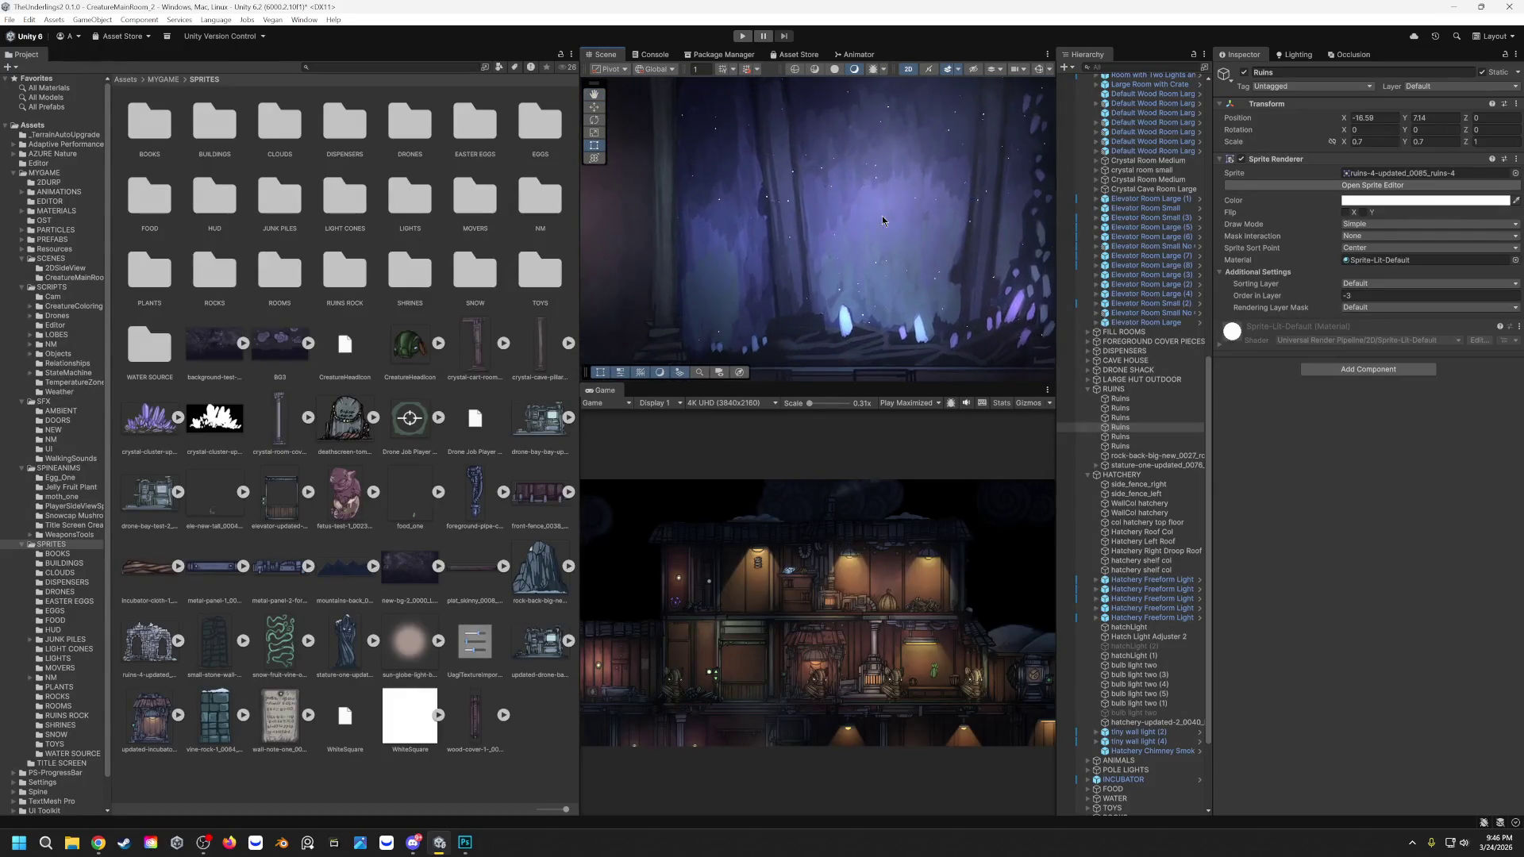
scroll(594, 297, "up", 5)
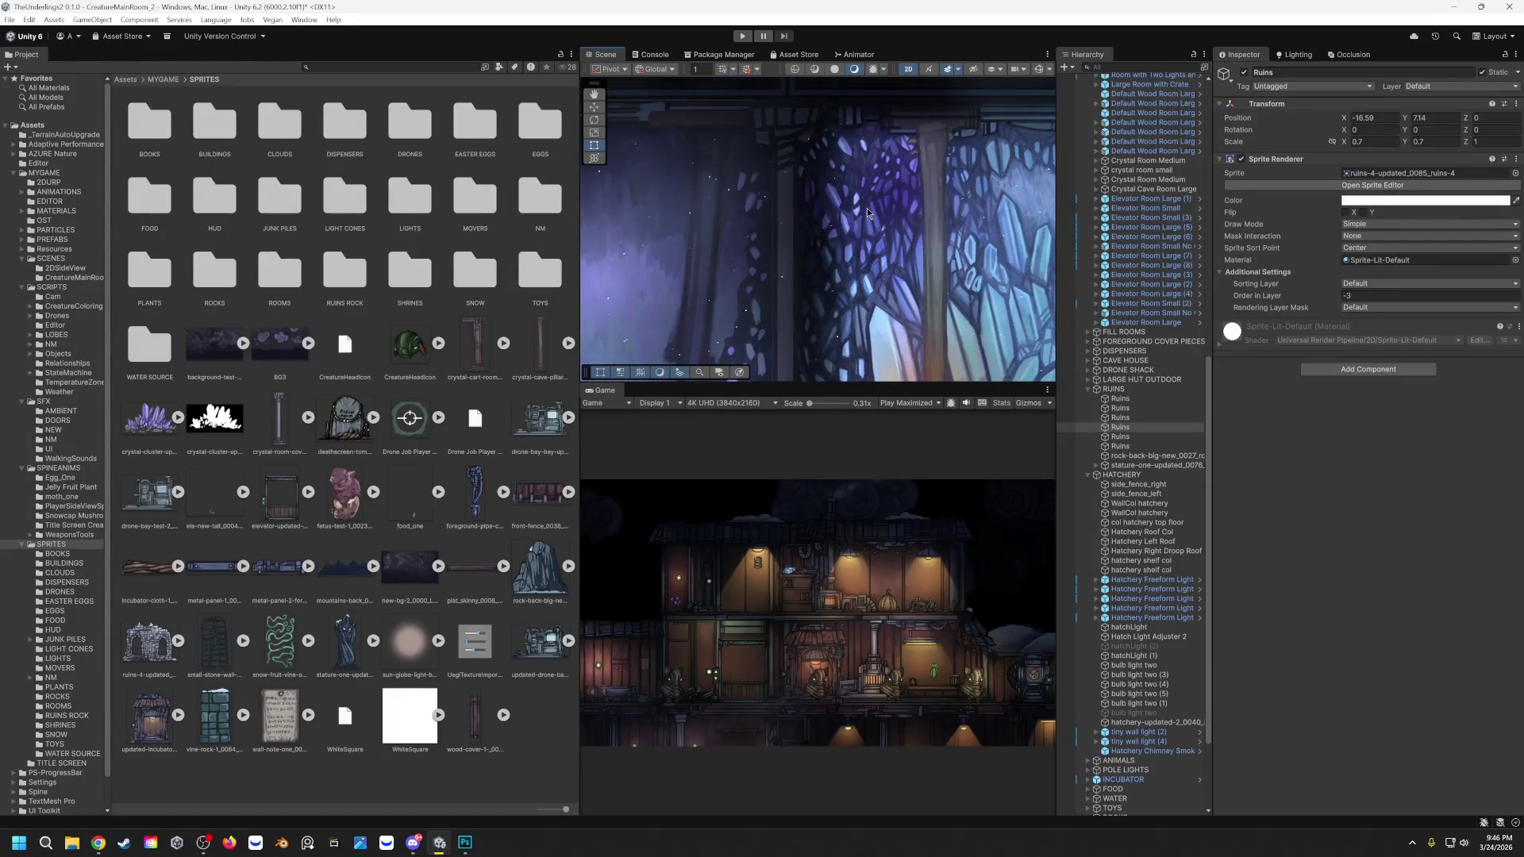
scroll(866, 208, "down", 2)
left_click(465, 842)
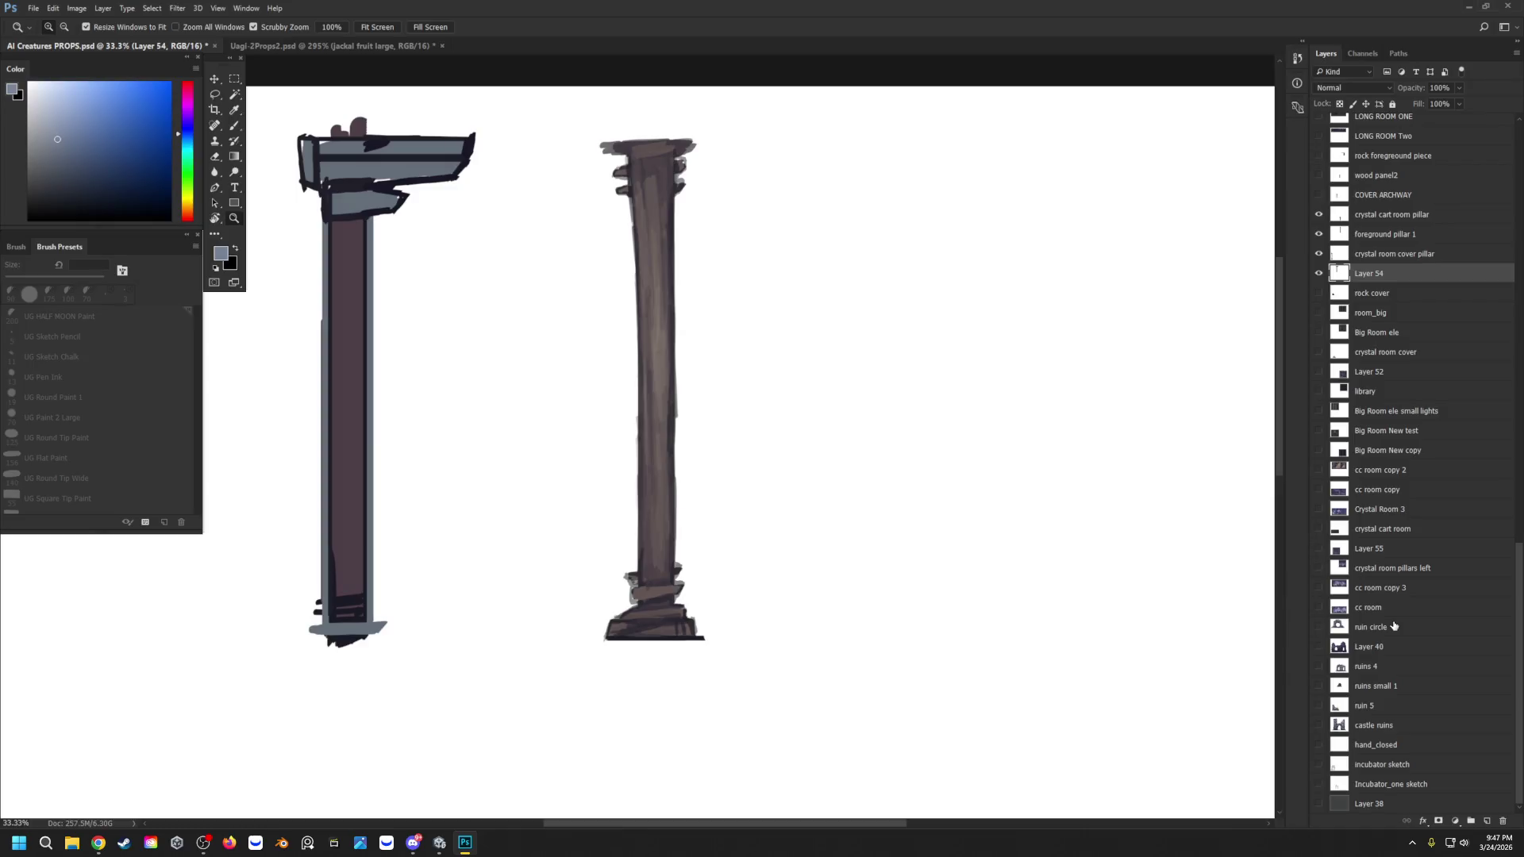
Step: Toggle Layer 38, Layer 54 and foreground pillar 1 to compare, then select foreground pillar 1
left_click(1320, 804)
left_click(1321, 804)
left_click(1320, 273)
left_click(1319, 273)
left_click(1319, 234)
left_click(1319, 234)
left_click(1378, 238)
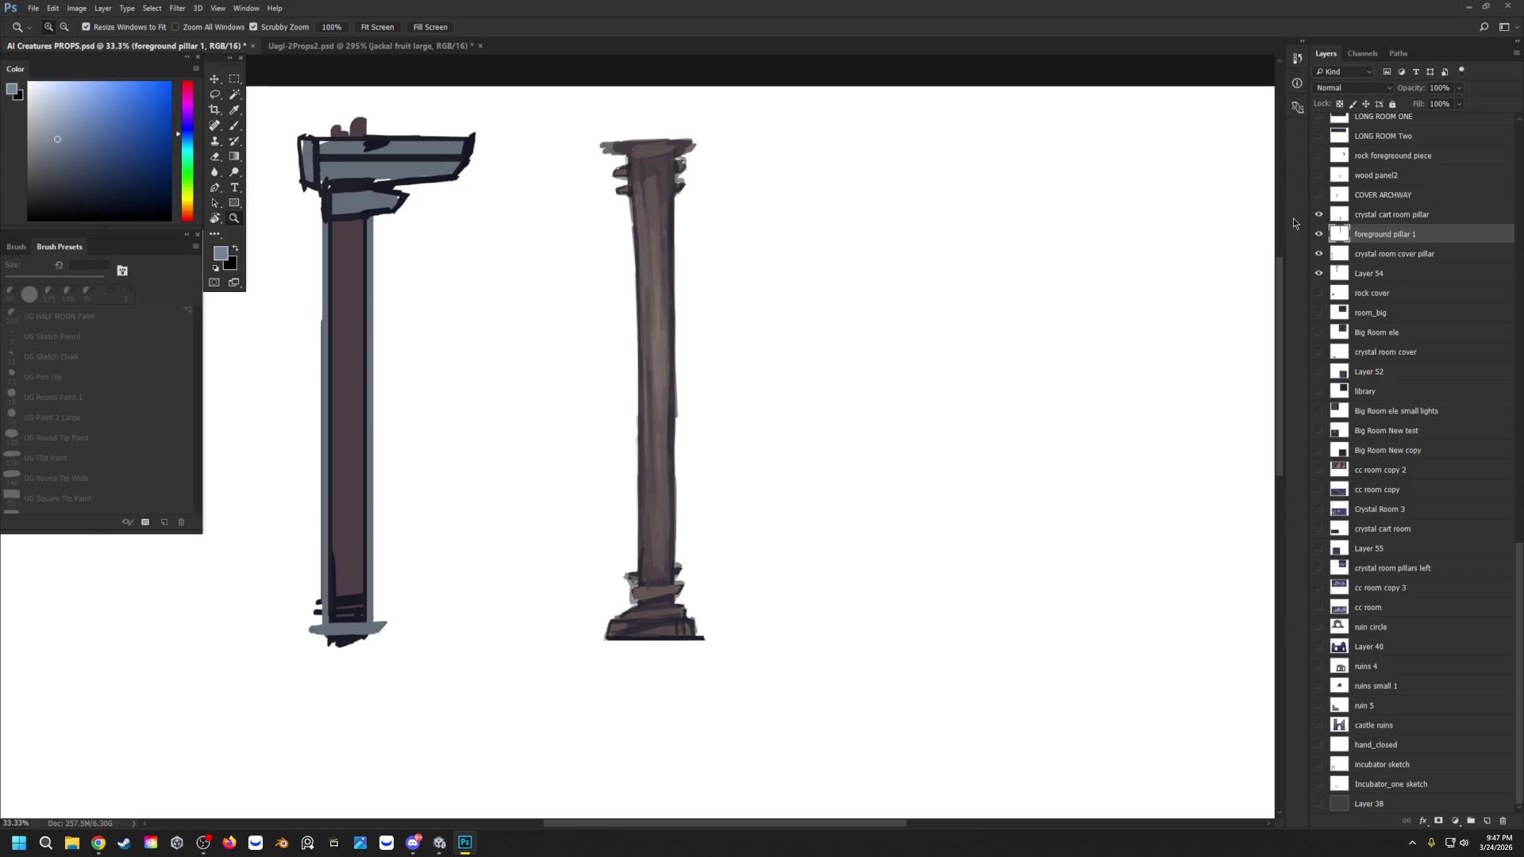
Step: Paint dark purple-brown outline strokes down the right pillar's left edge with a smaller brush
key("i")
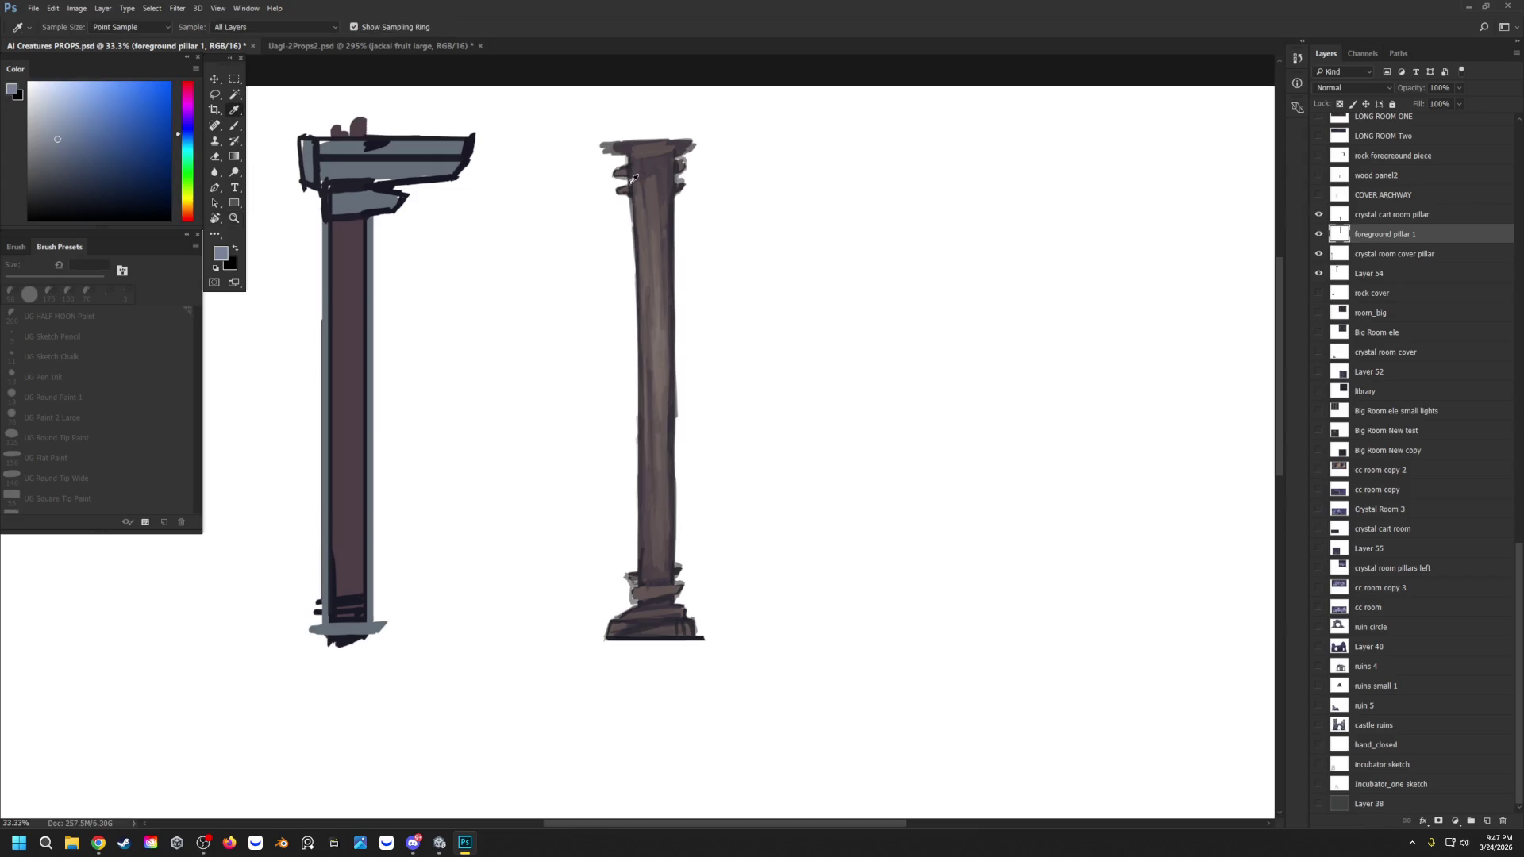
left_click(632, 179)
key("b")
key("bracketleft")
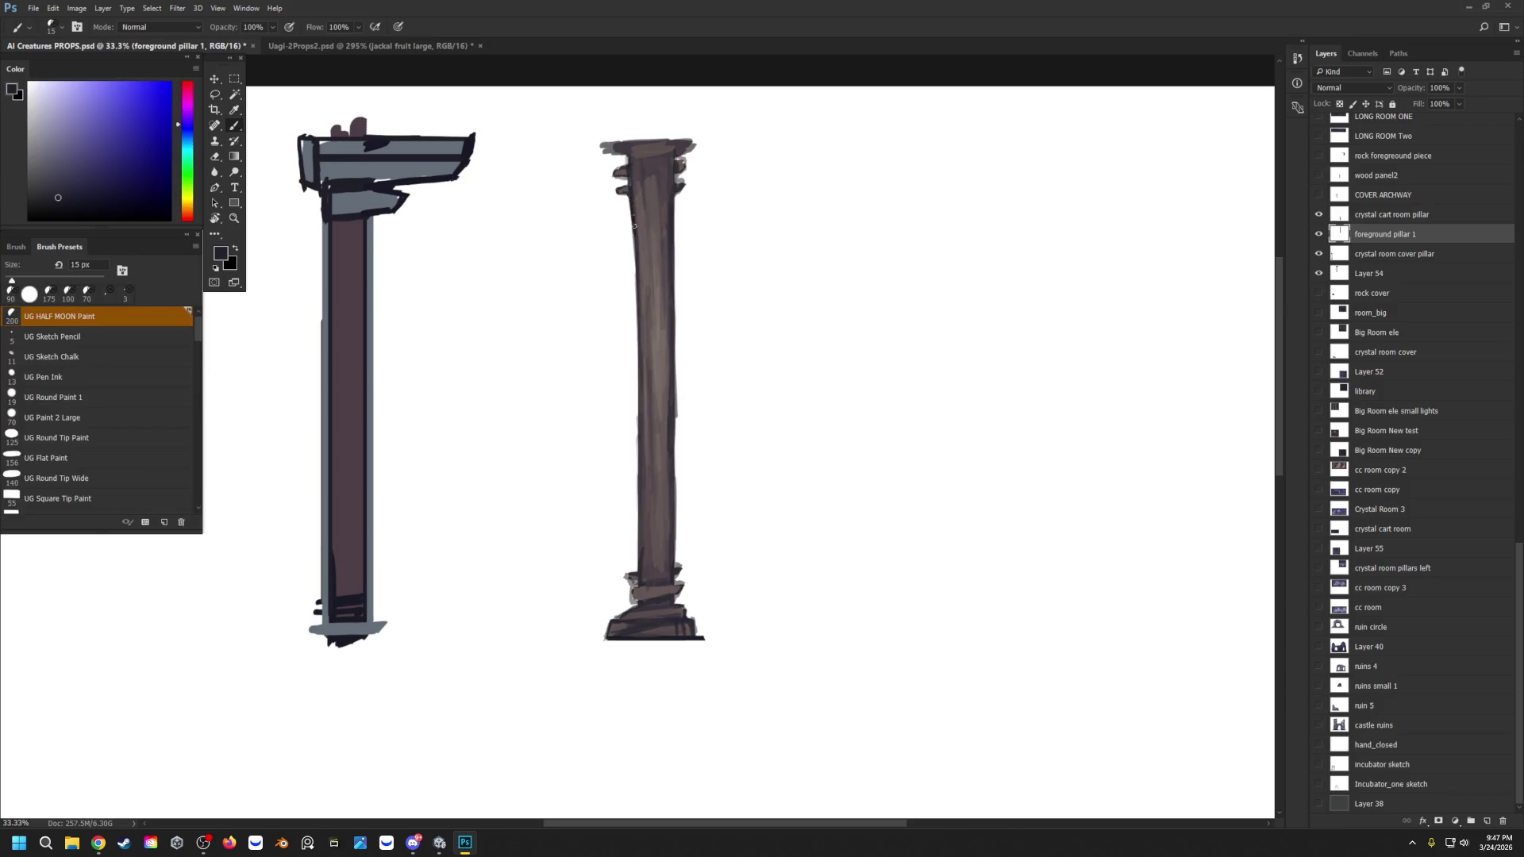
left_click_drag(636, 258, 639, 428)
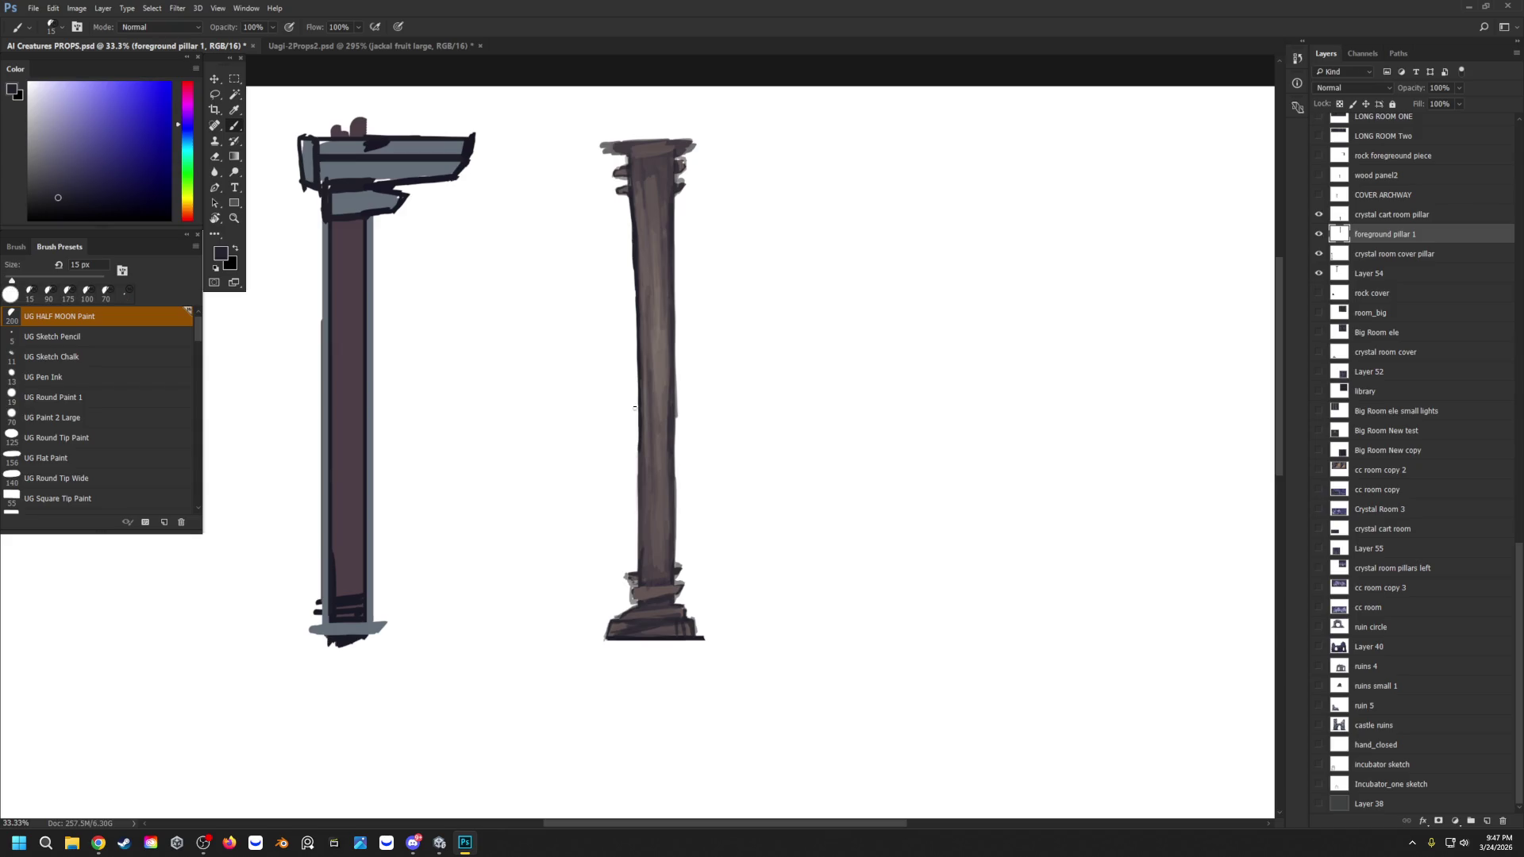
left_click_drag(636, 254, 641, 543)
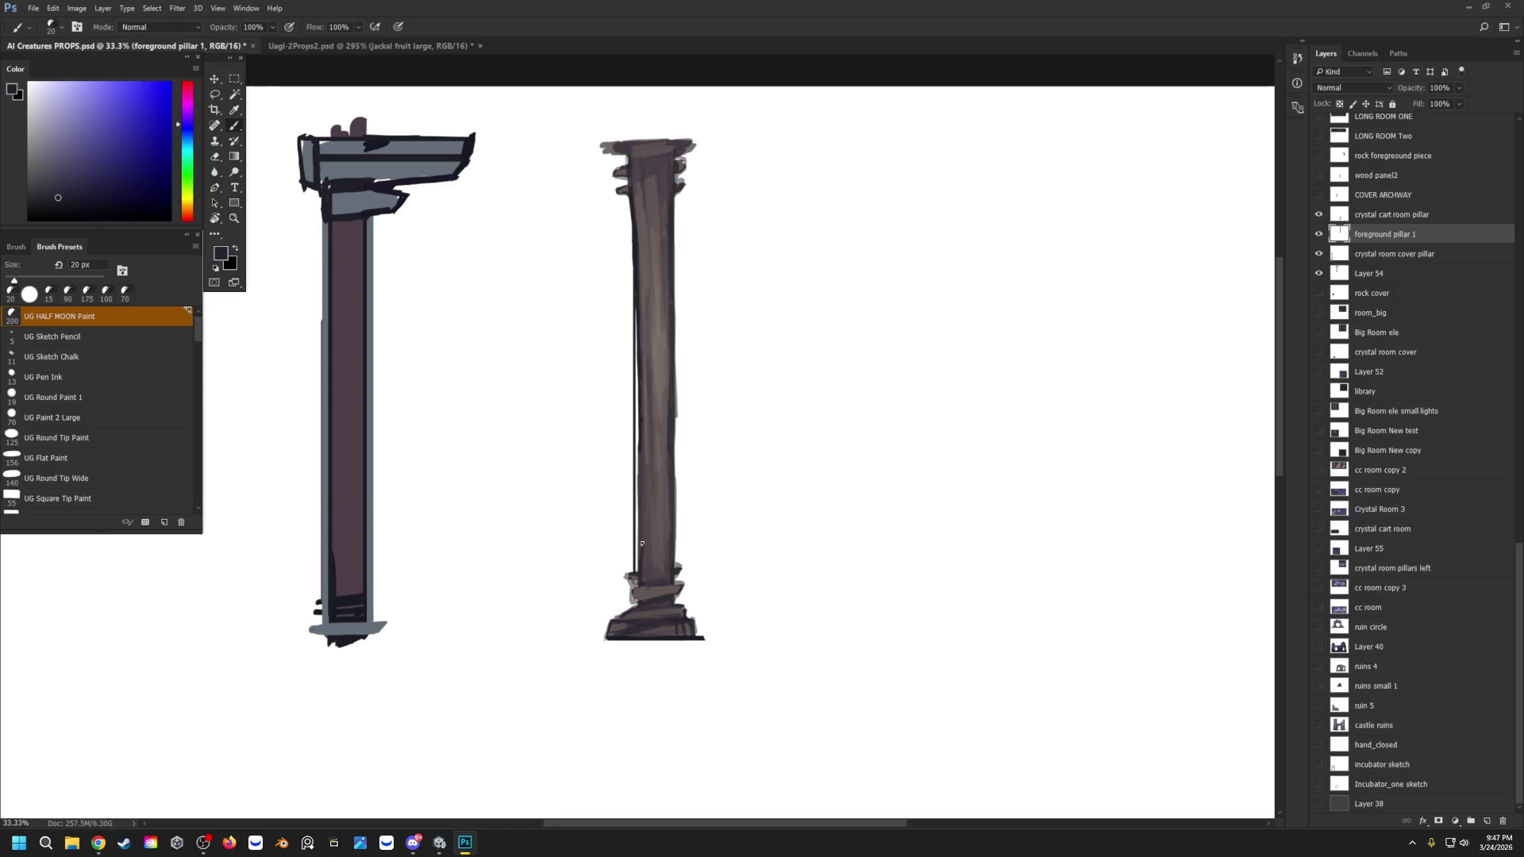
left_click(640, 314, "alt")
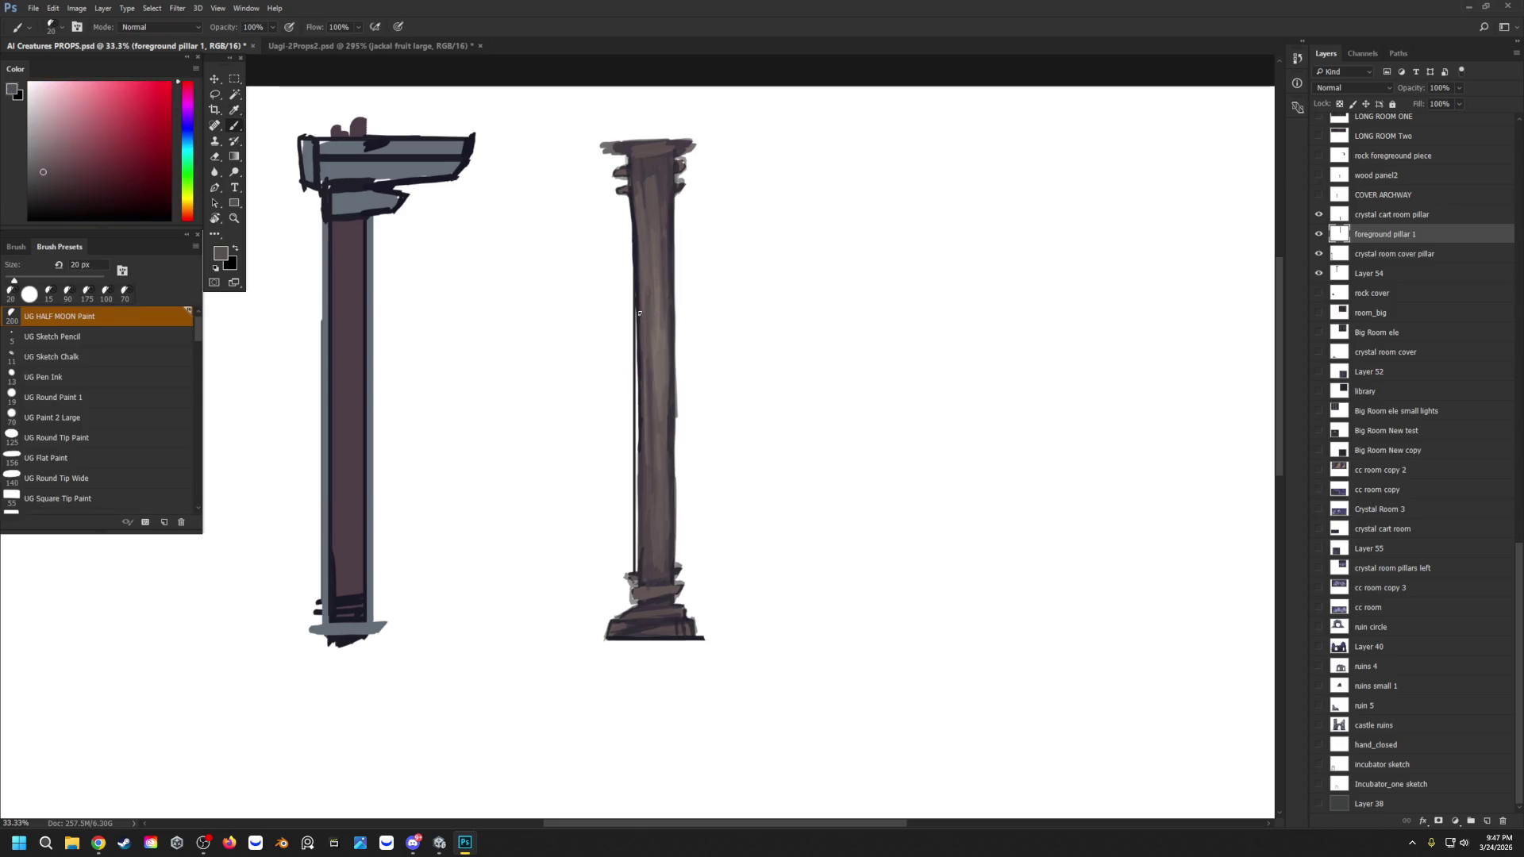
left_click_drag(640, 337, 637, 316)
mouse_move(638, 377)
left_mouse_down()
mouse_move(636, 334)
mouse_move(636, 567)
left_mouse_up()
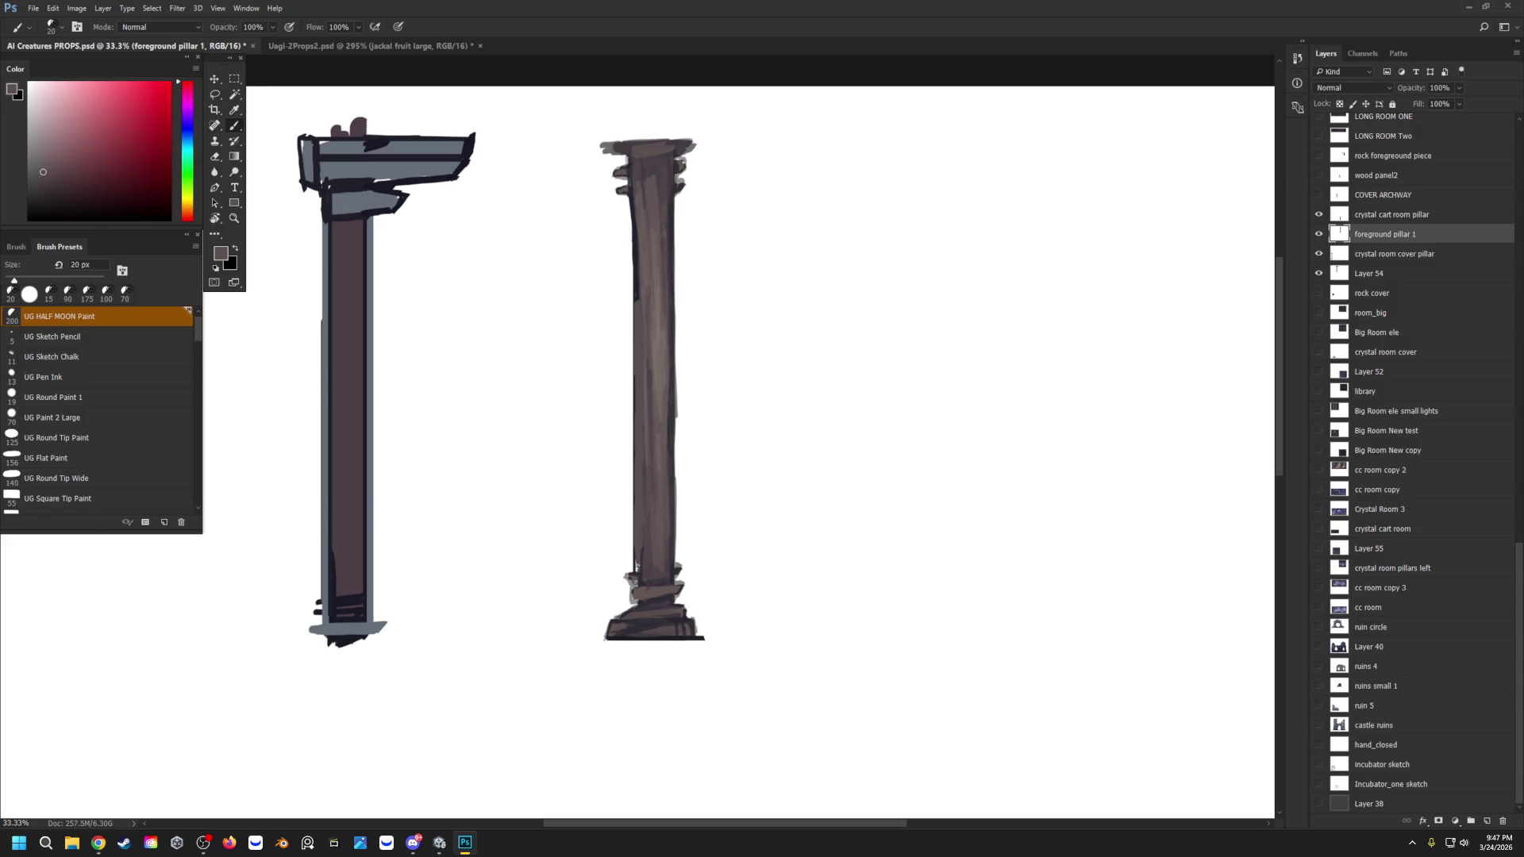
left_click(631, 208, "alt")
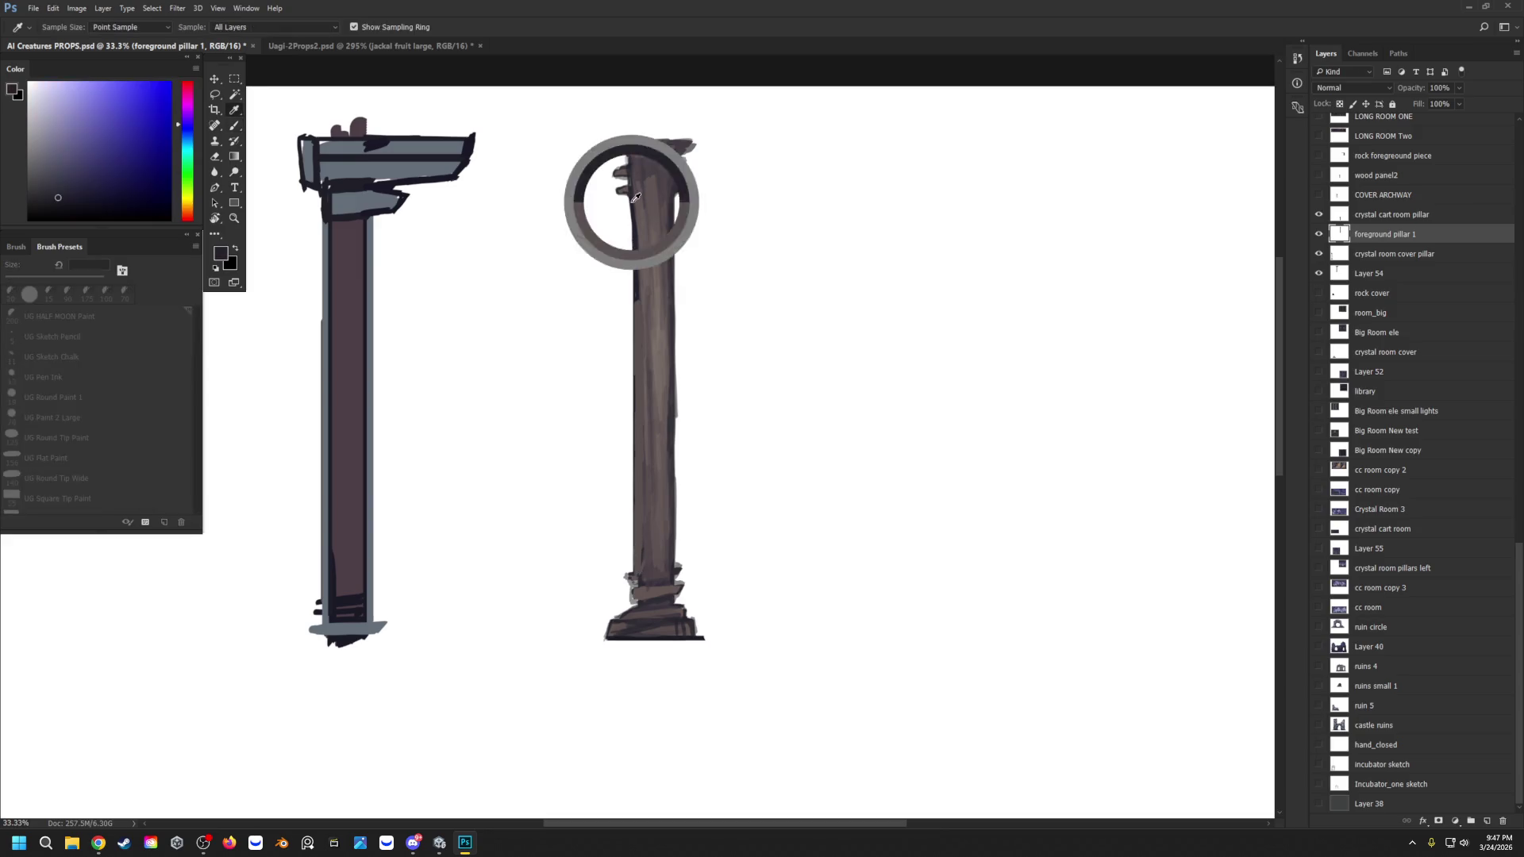
left_click_drag(633, 218, 634, 574)
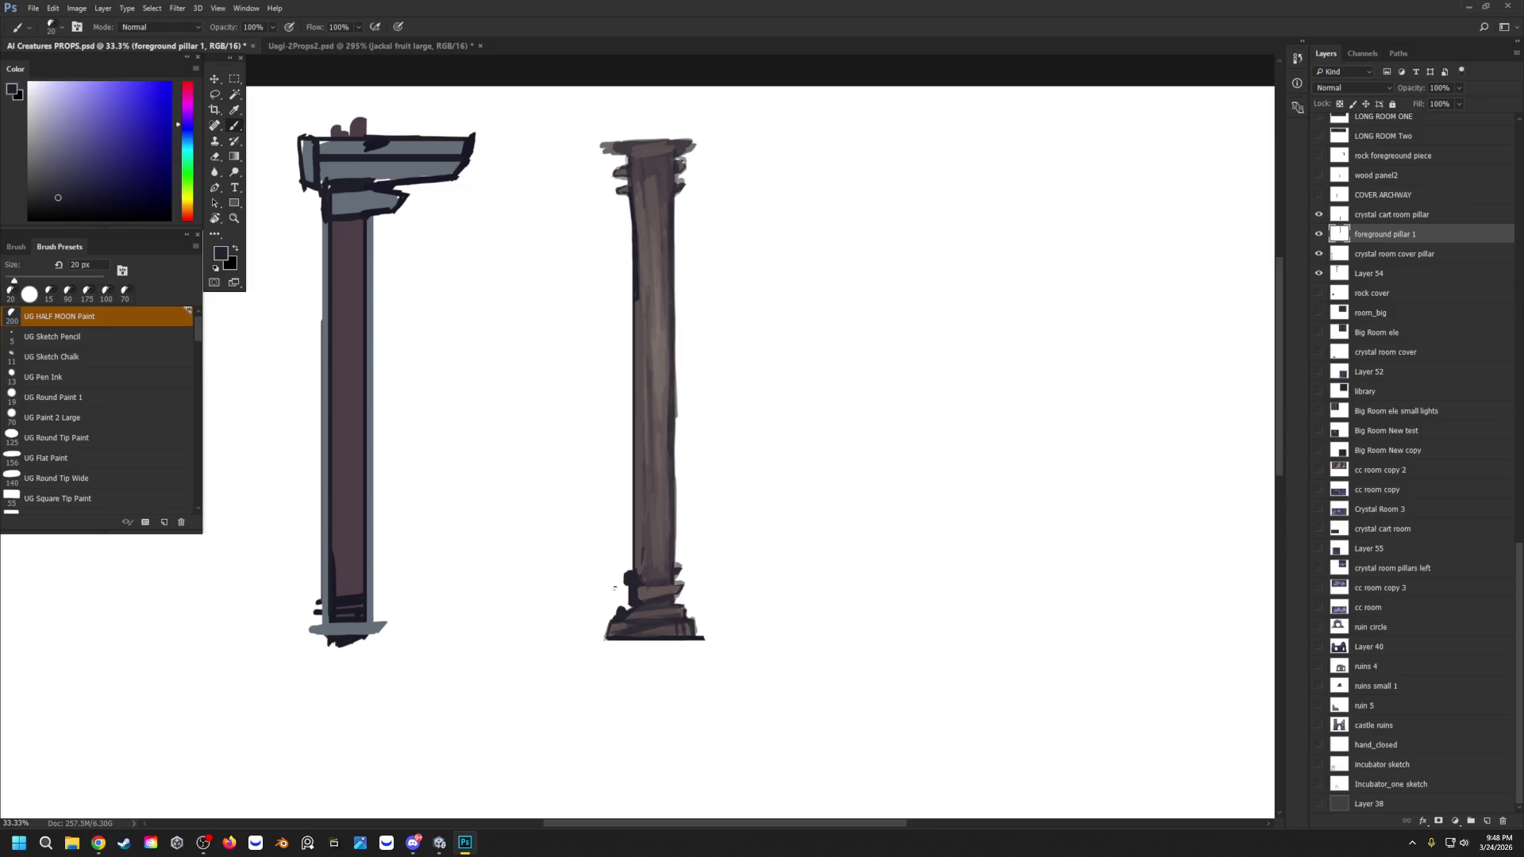
Step: Outline the capital's top edge and upper ledges with dark purple strokes
scroll(615, 588, "up", 1)
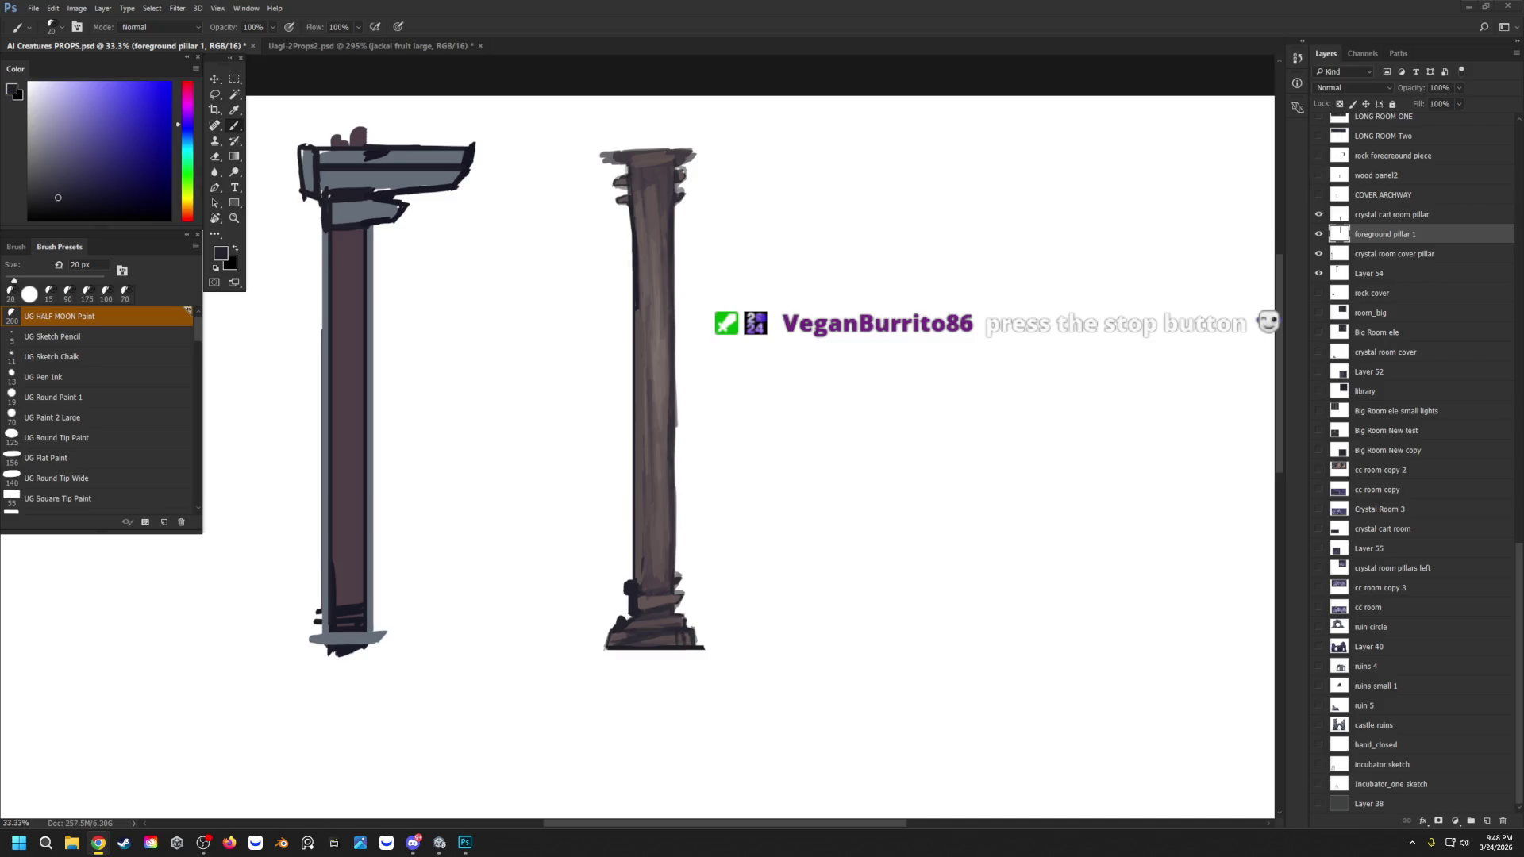
left_click(676, 170, "alt")
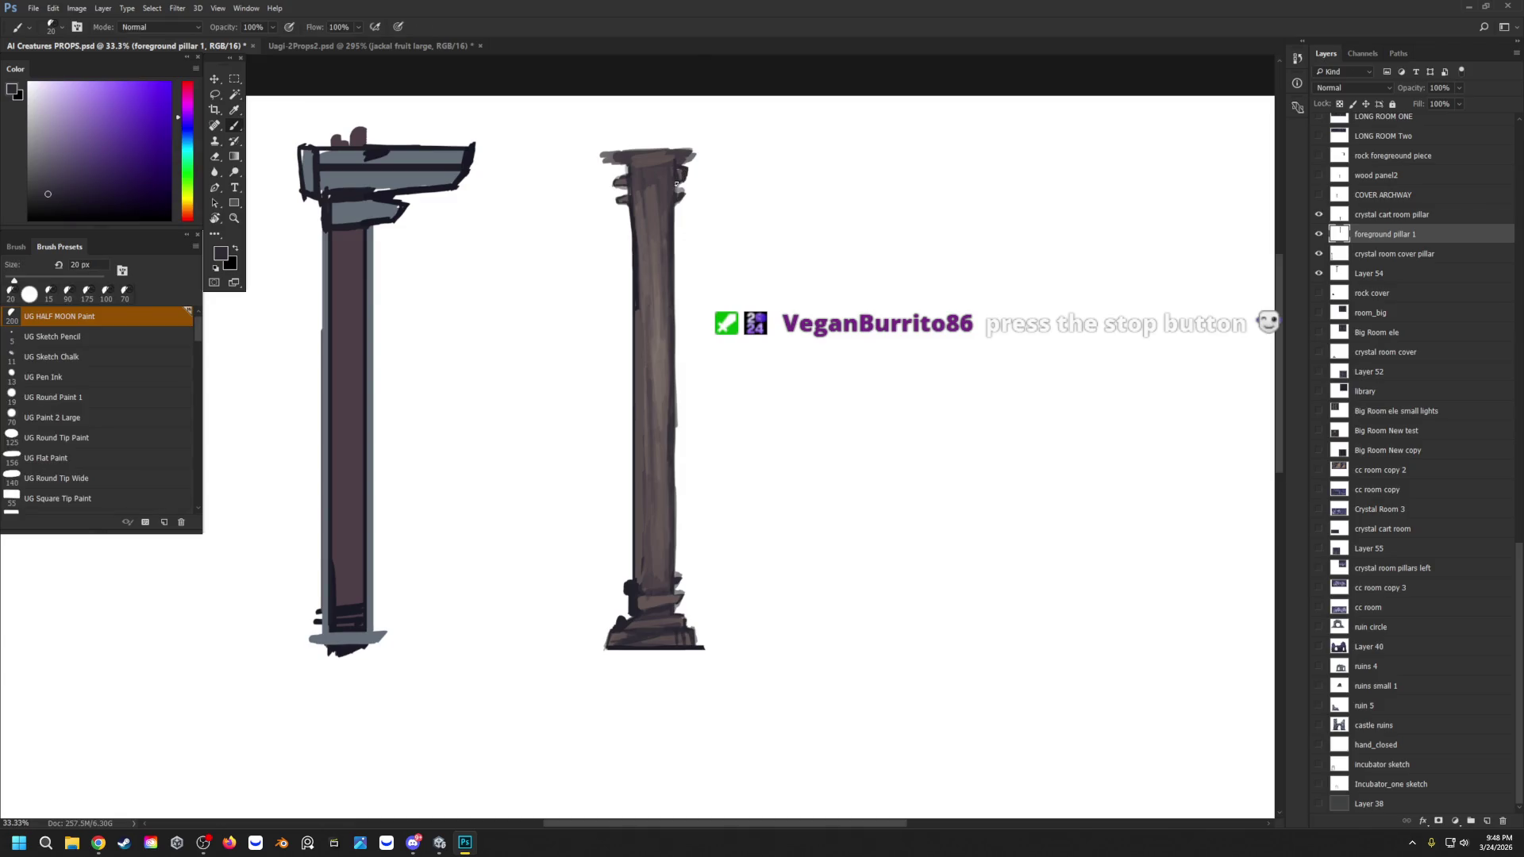
mouse_move(674, 184)
left_mouse_down()
mouse_move(674, 204)
mouse_move(694, 151)
mouse_move(607, 159)
left_mouse_up()
key("bracketright")
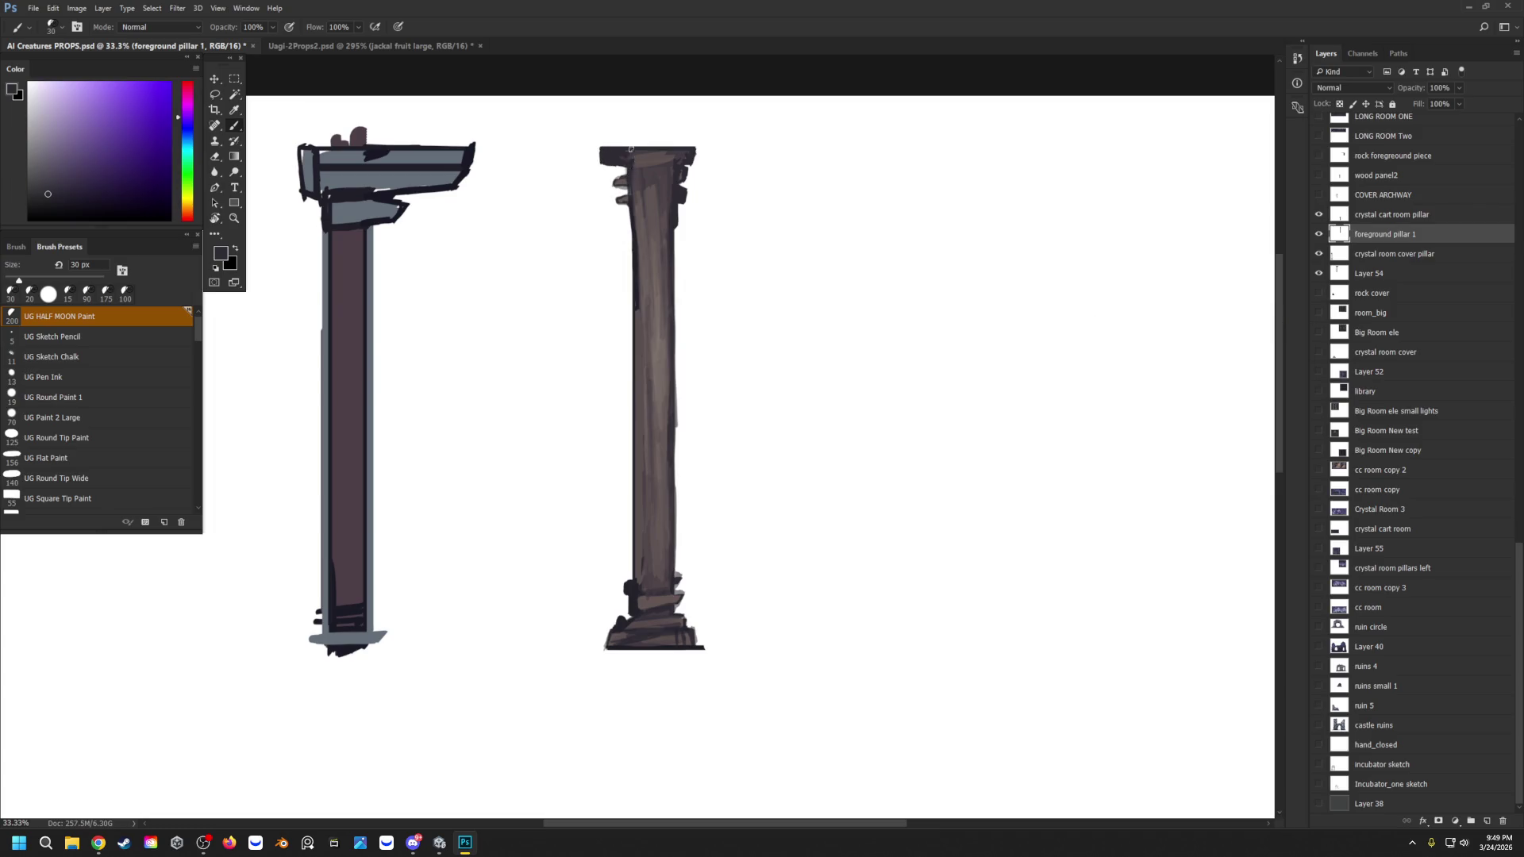
left_click_drag(632, 173, 613, 185)
key("bracketleft")
key("bracketleft")
key("bracketleft")
left_click_drag(617, 195, 629, 208)
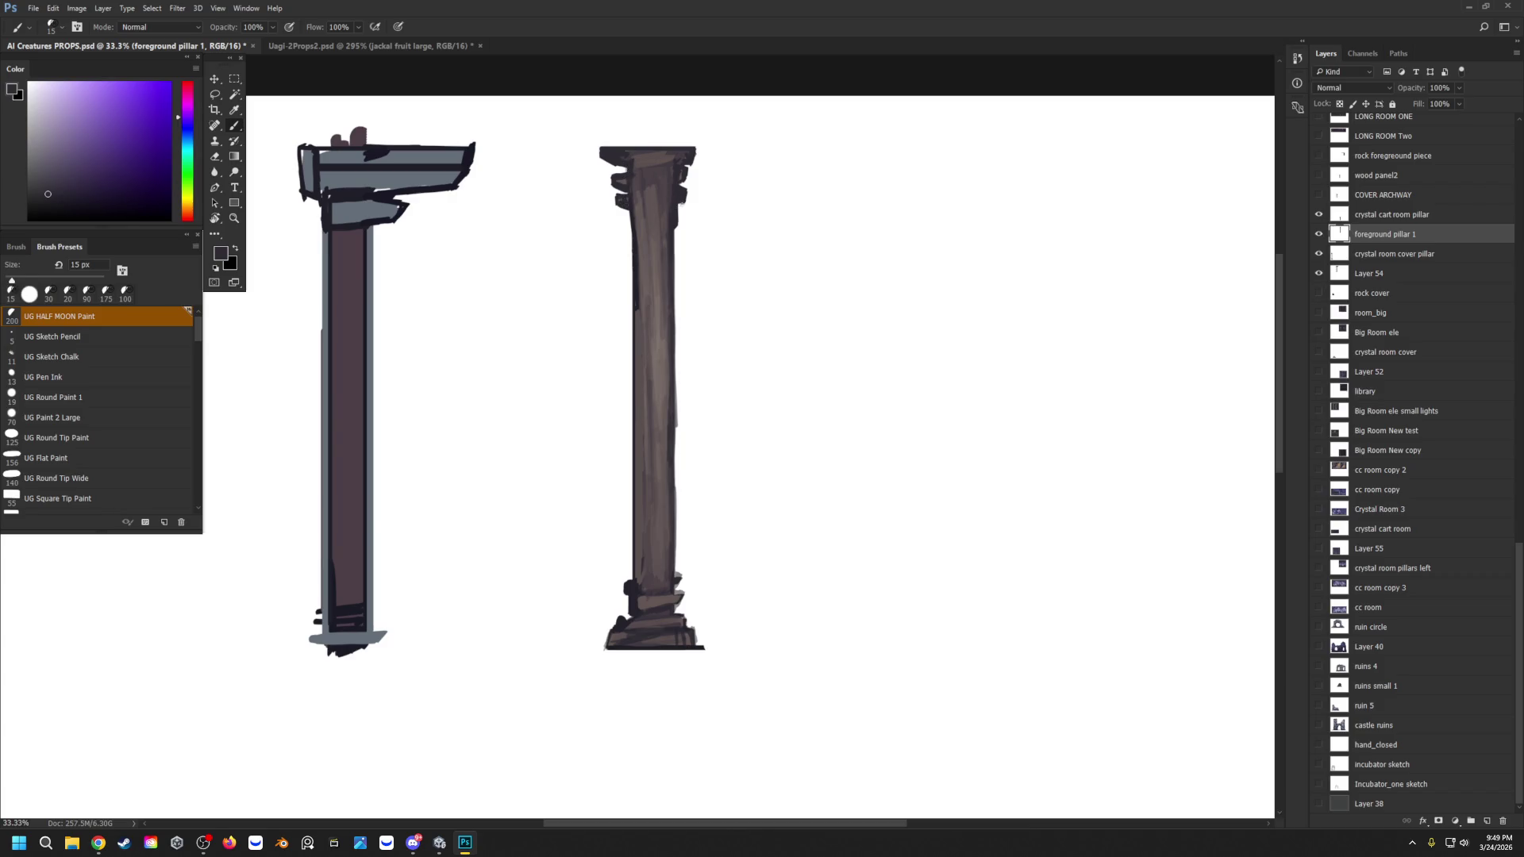
left_click(681, 205)
left_click(98, 844)
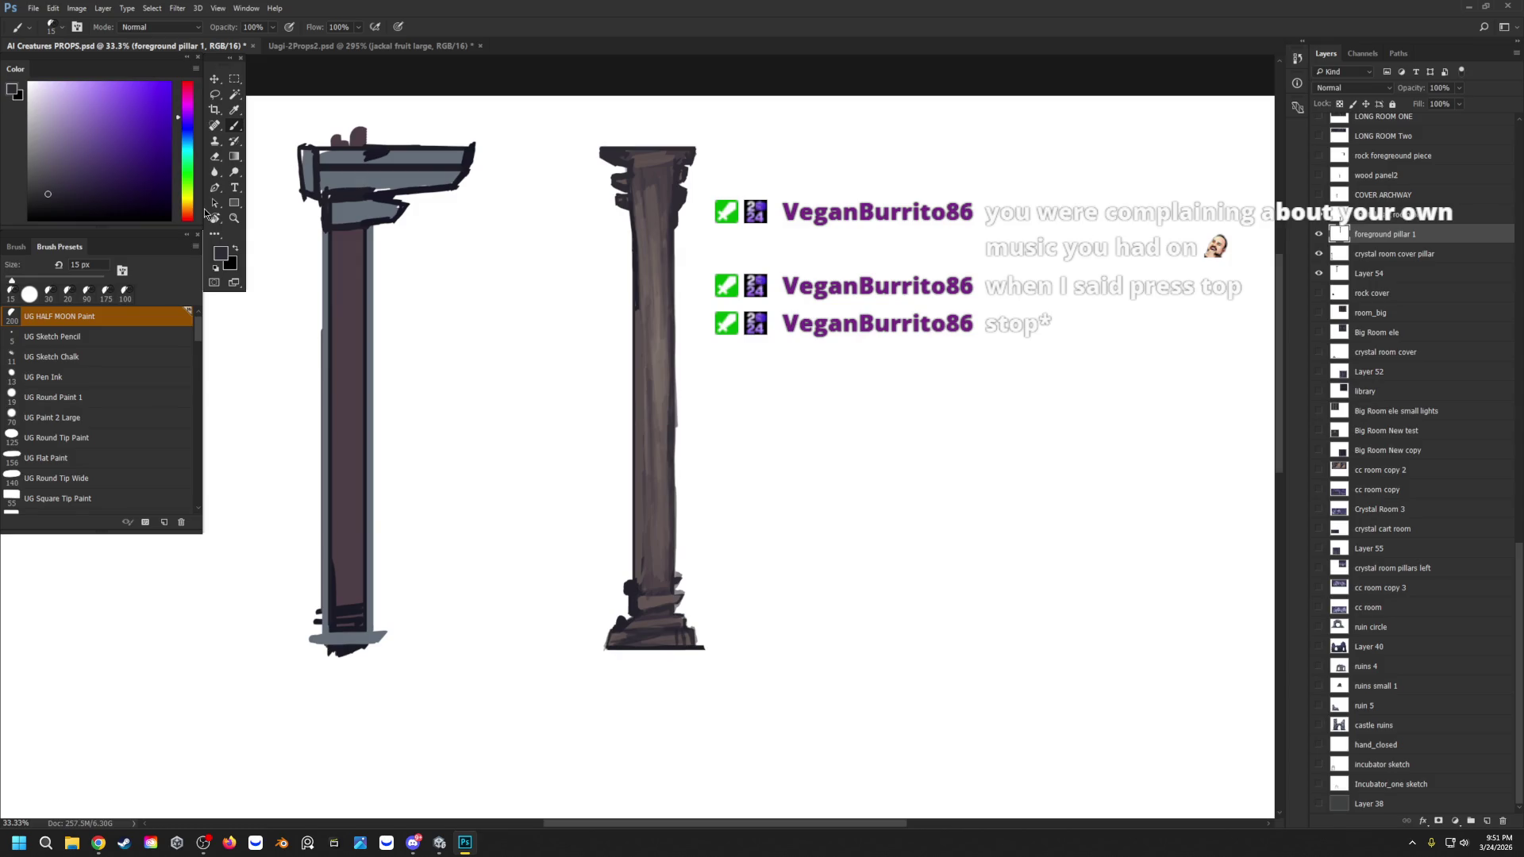
Step: Paint grey-blue highlights on the capital, broken by a dark purple line
key("i")
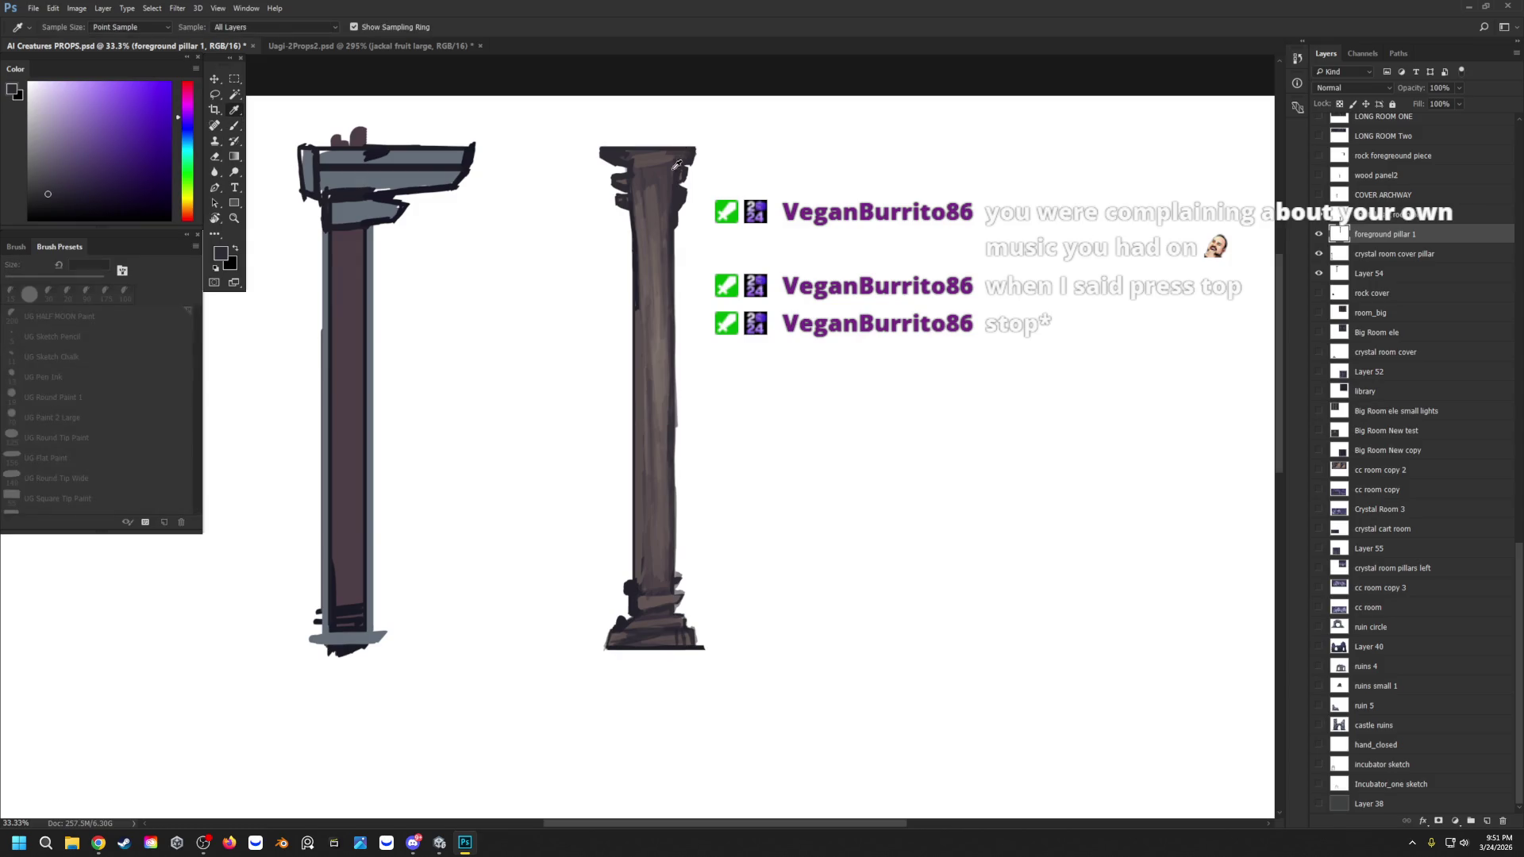
left_click(389, 176)
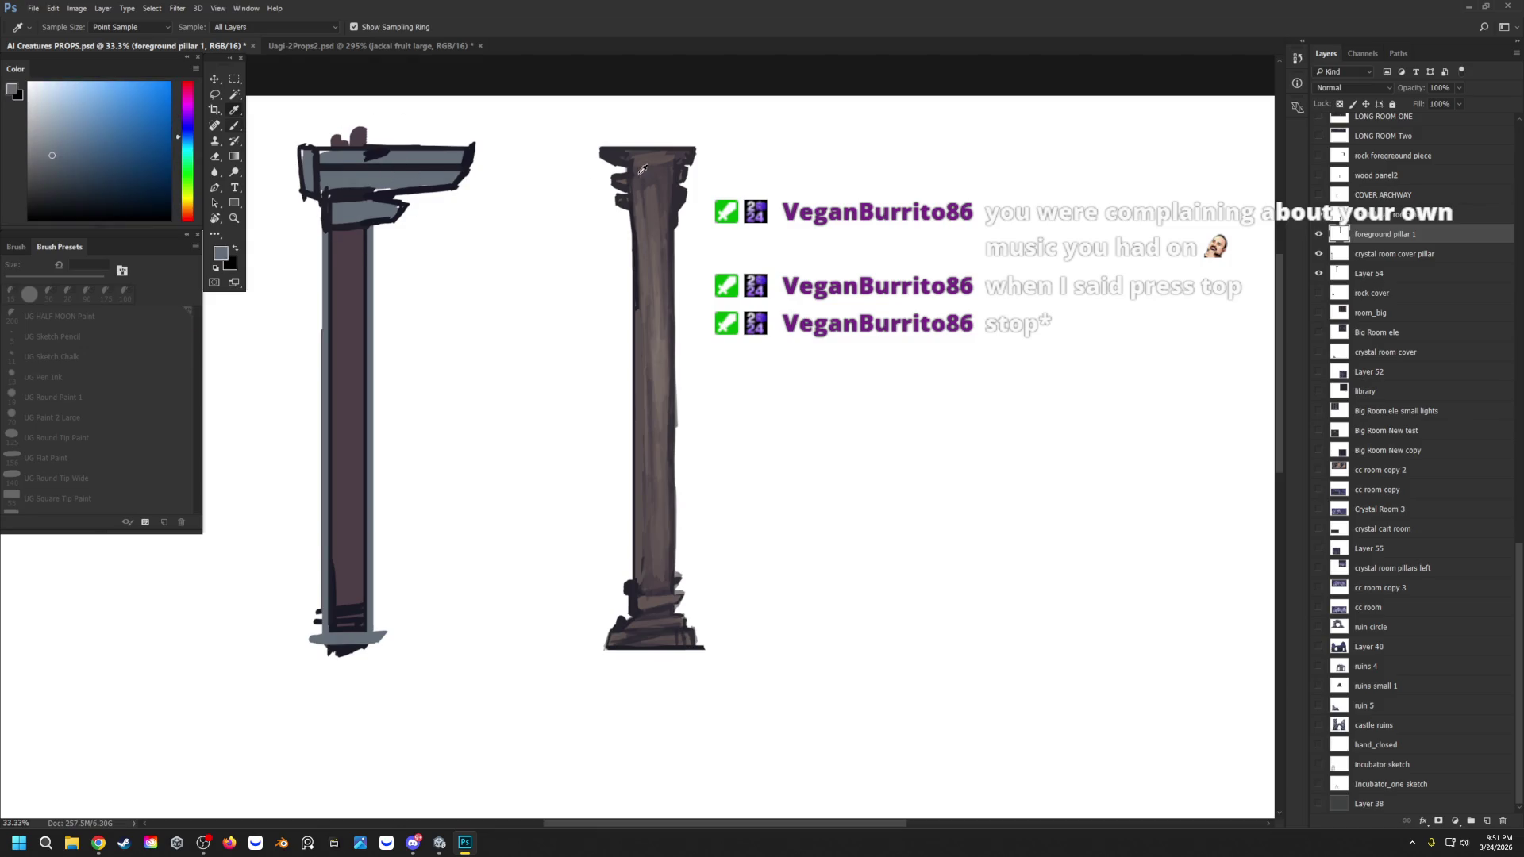
key("b")
mouse_move(655, 163)
left_mouse_down()
mouse_move(659, 200)
mouse_move(663, 154)
mouse_move(649, 153)
left_mouse_up()
key("bracketright")
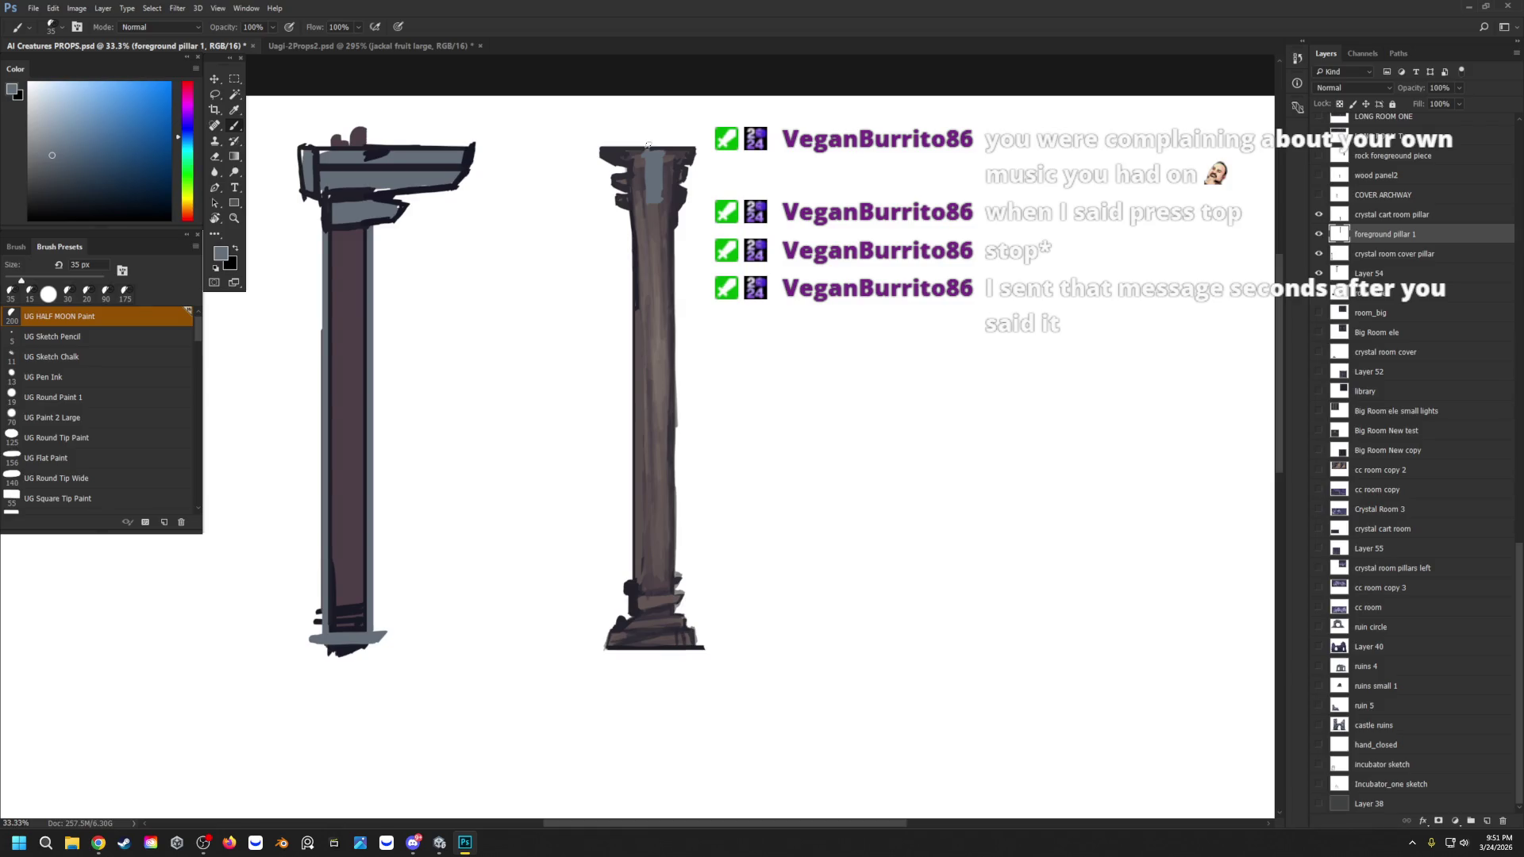
left_click(666, 160, "alt")
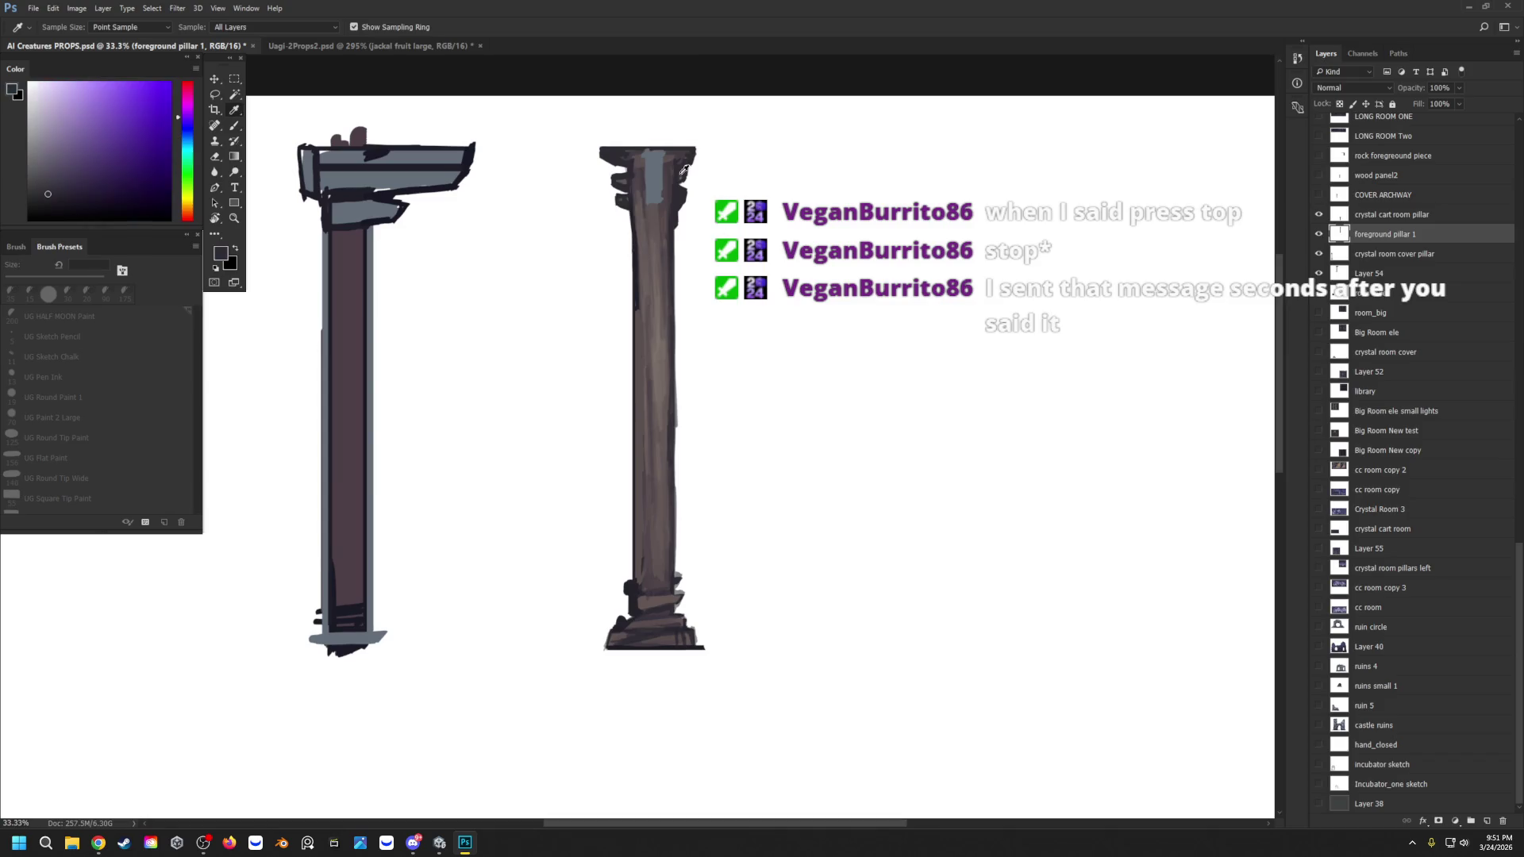
mouse_move(666, 158)
left_mouse_down()
mouse_move(665, 200)
mouse_move(650, 203)
mouse_move(643, 162)
left_mouse_up()
key("[")
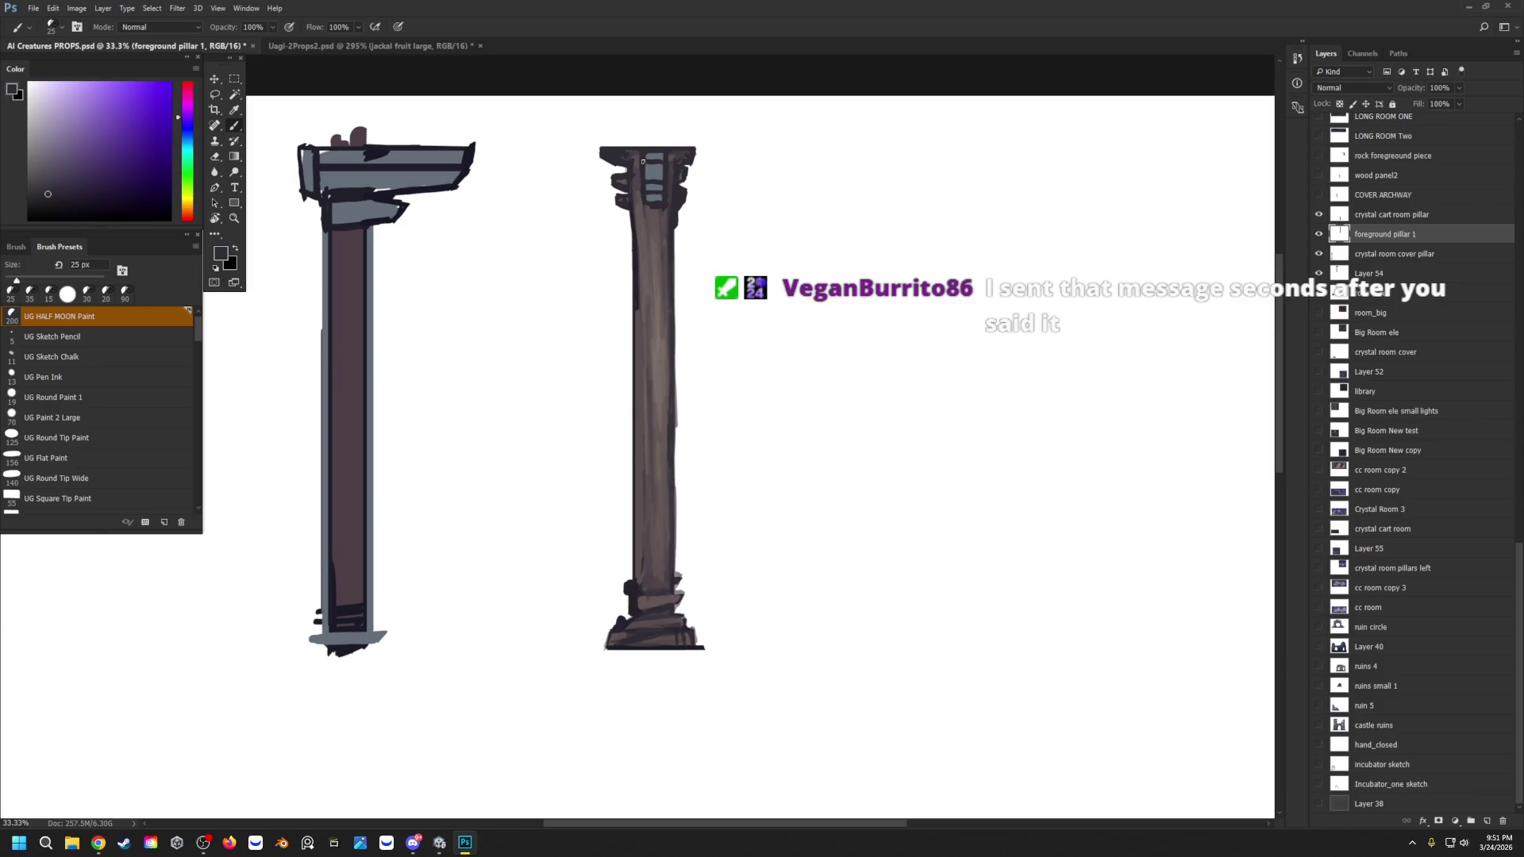
Step: Lighten the capital's lower right with grey-brown and resample the blue-grey
left_click(664, 208, "alt")
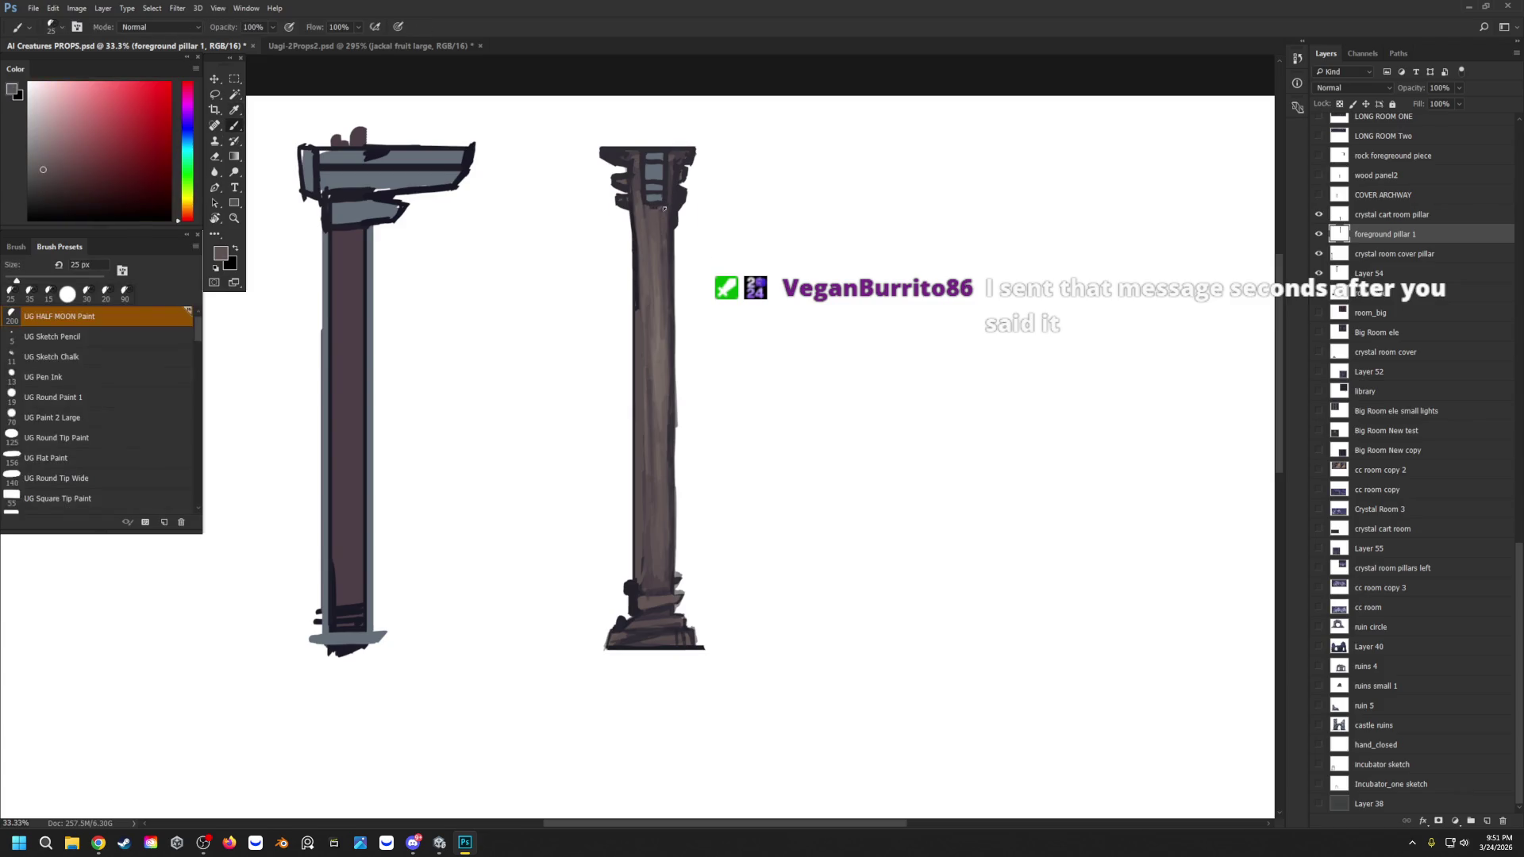
left_click_drag(652, 209, 674, 189)
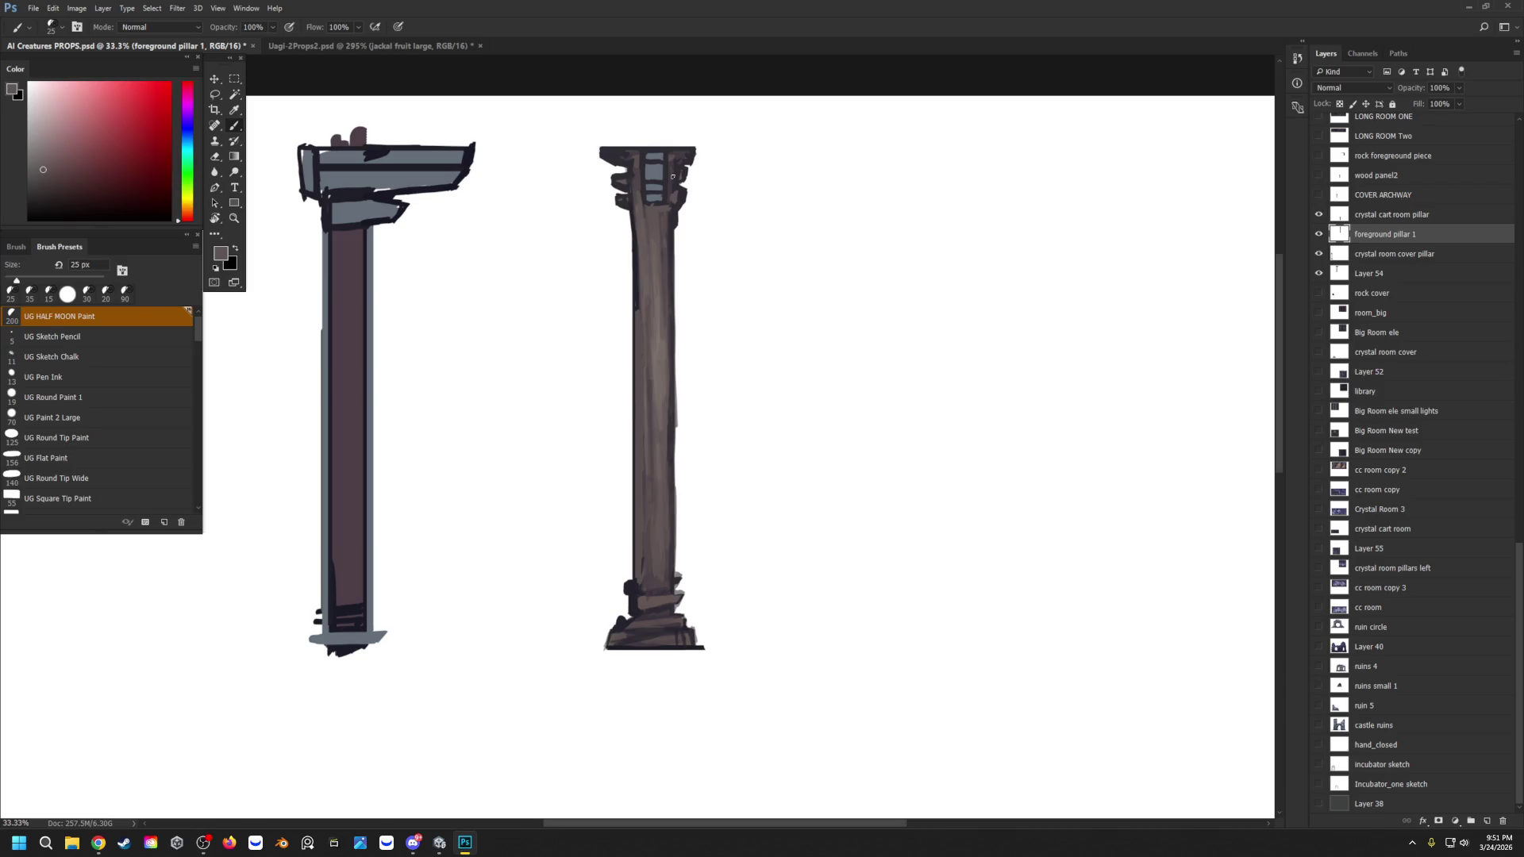
left_click(662, 200, "alt")
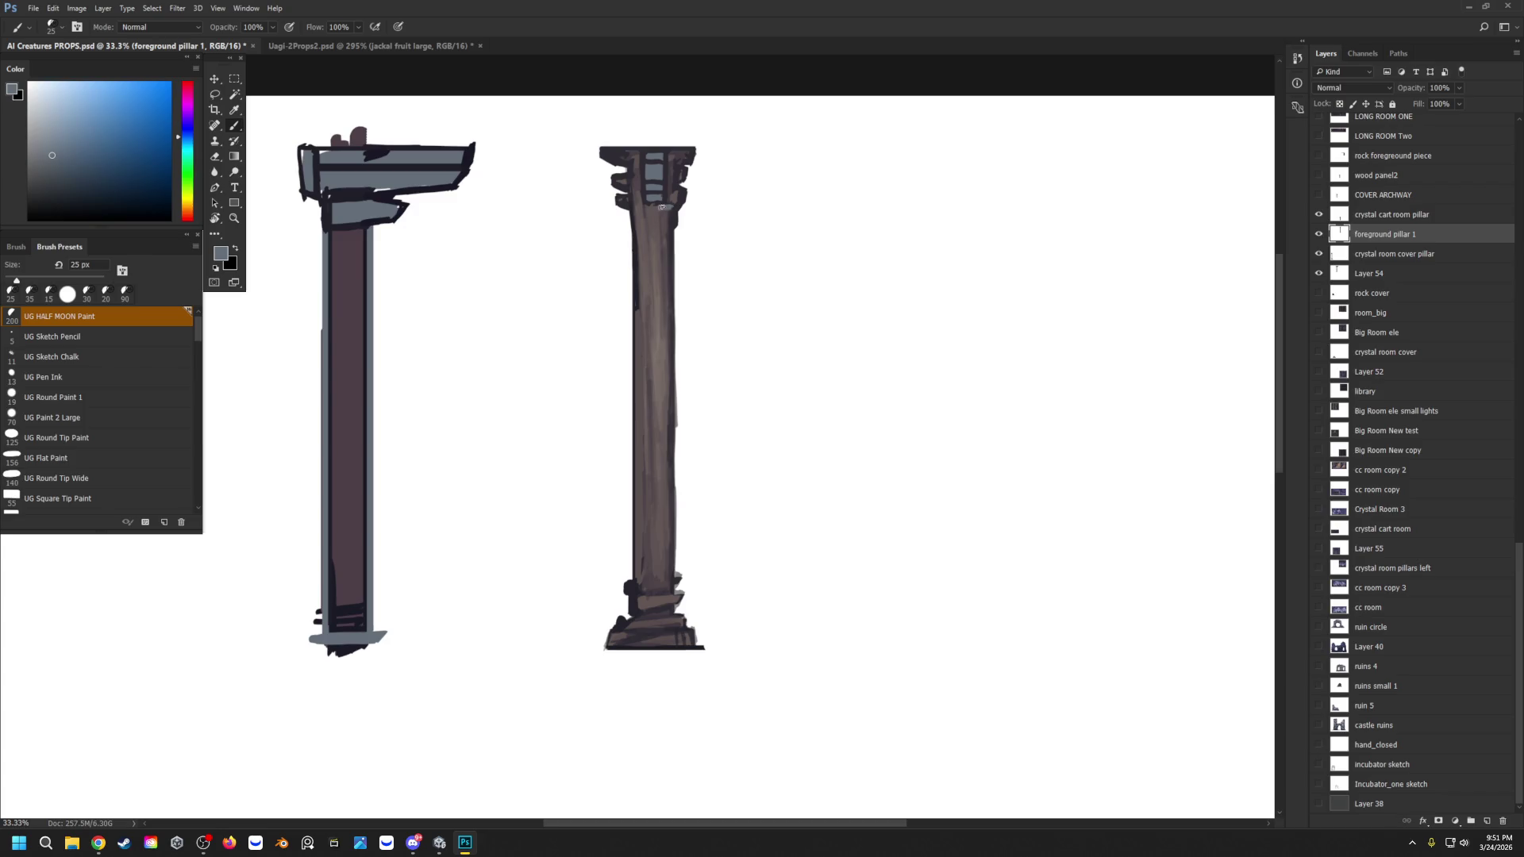
left_click(671, 203, "alt")
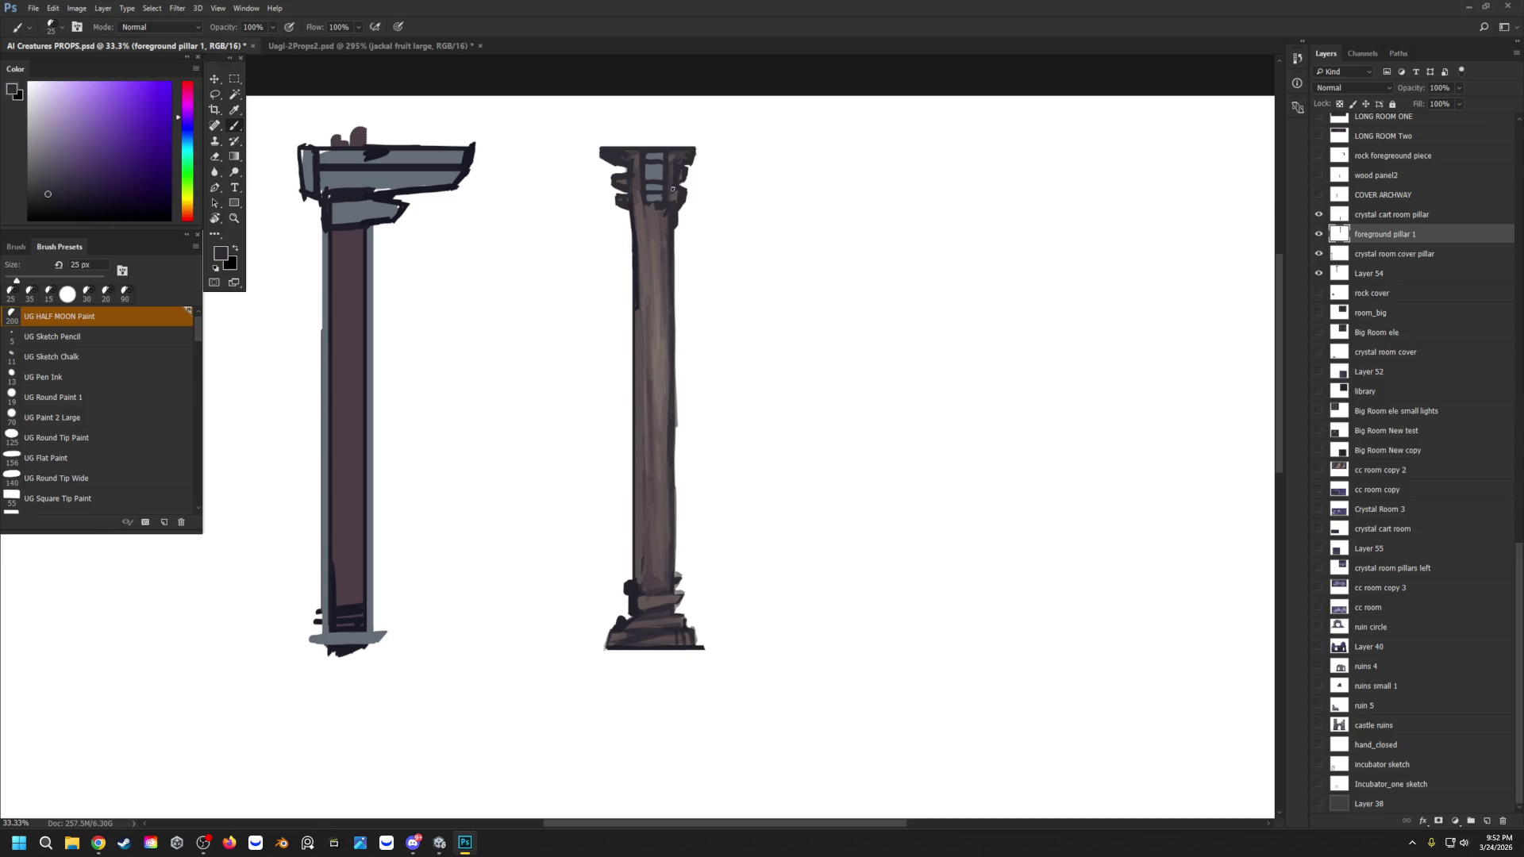
left_click(662, 193, "alt")
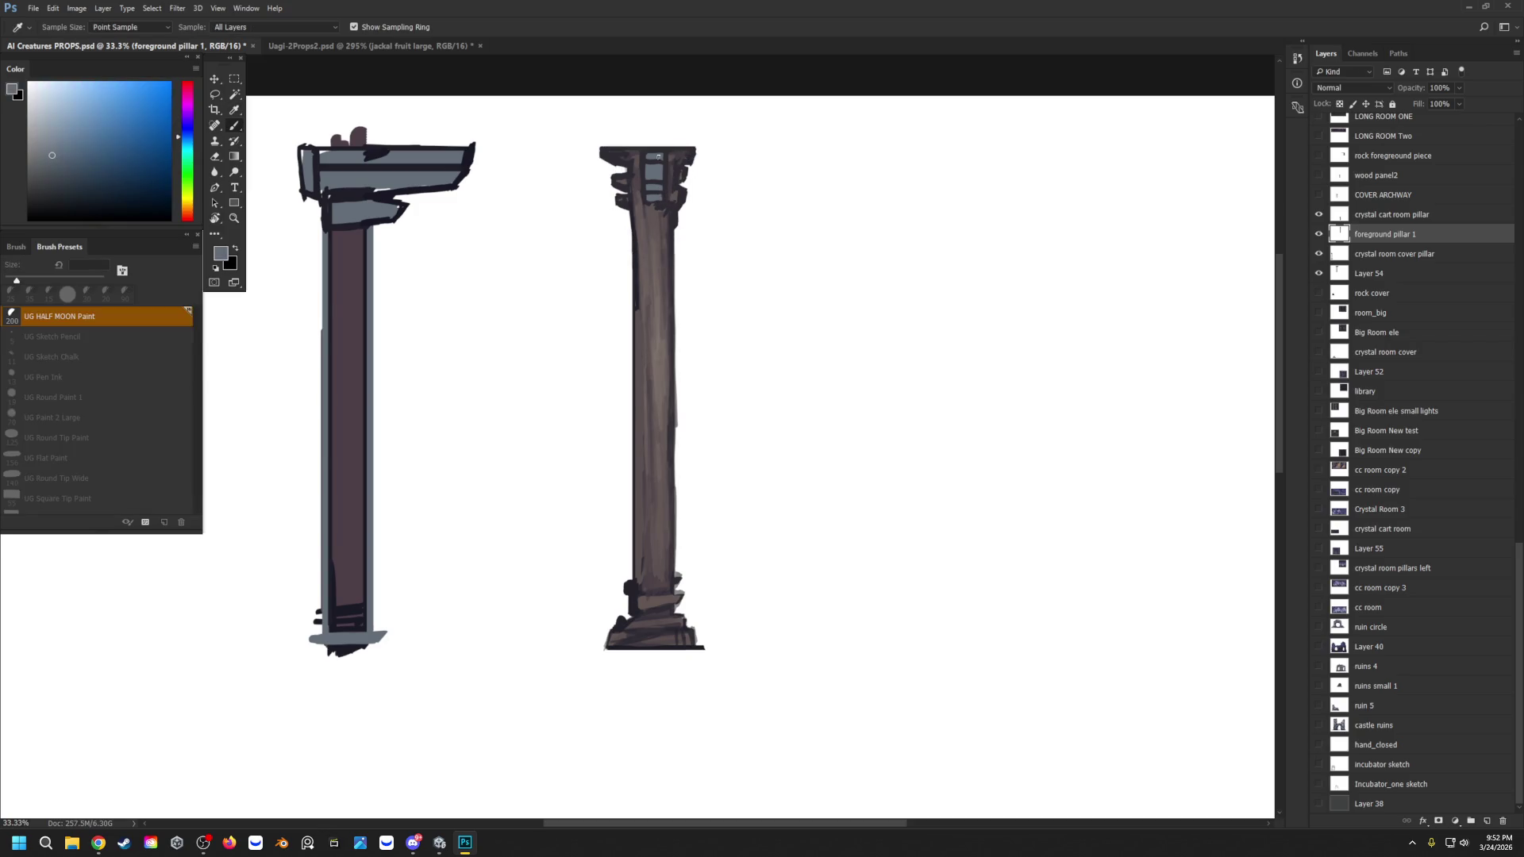
Step: Paint blue-grey across the capital top with dark purple and shaft-brown accents
mouse_move(652, 157)
left_mouse_down()
mouse_move(623, 158)
mouse_move(687, 158)
mouse_move(608, 155)
left_mouse_up()
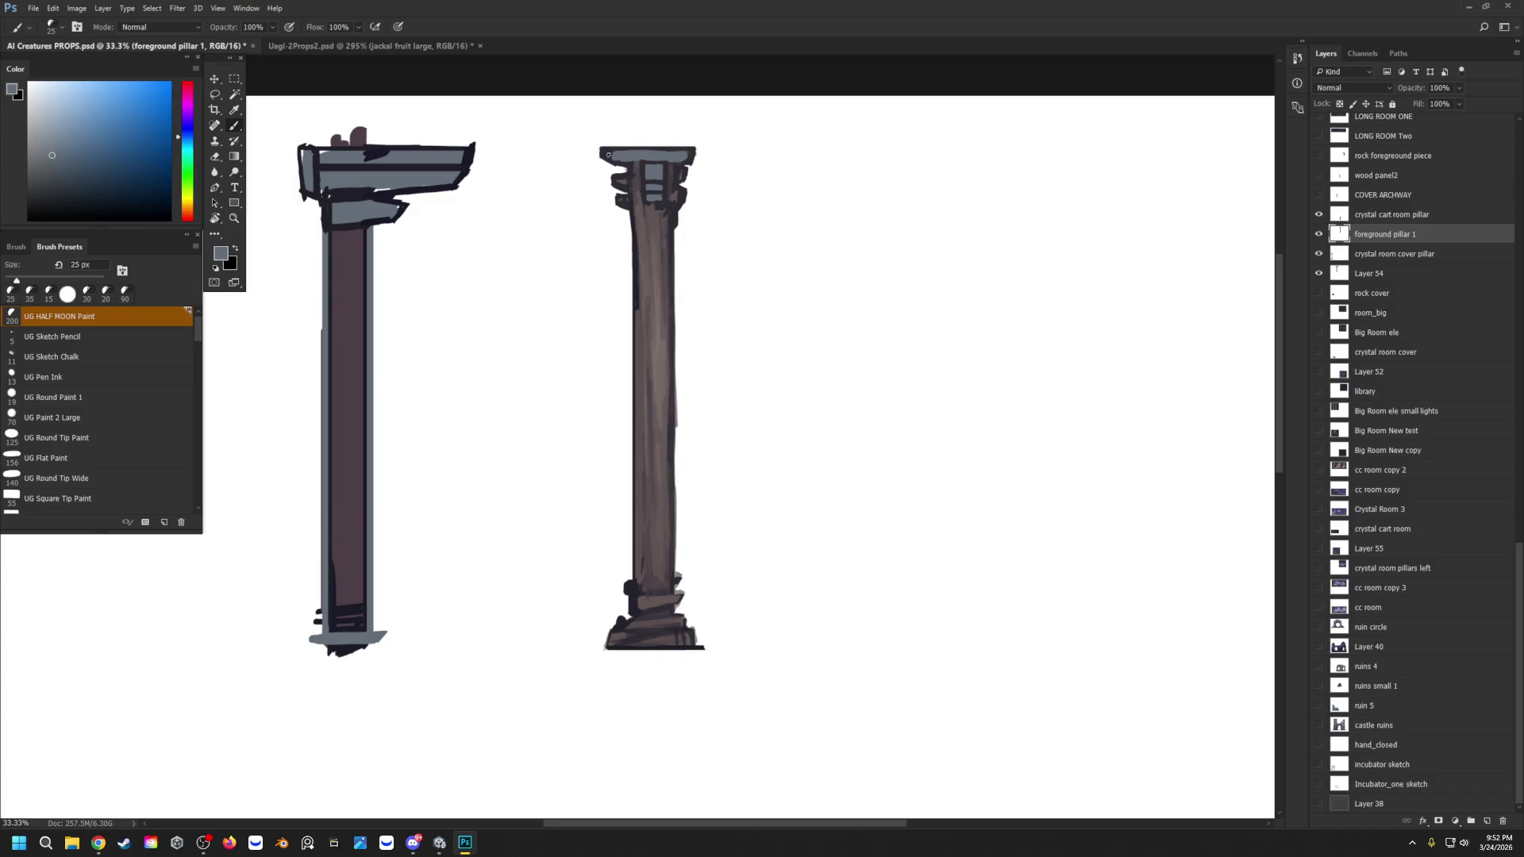
left_click(688, 162, "alt")
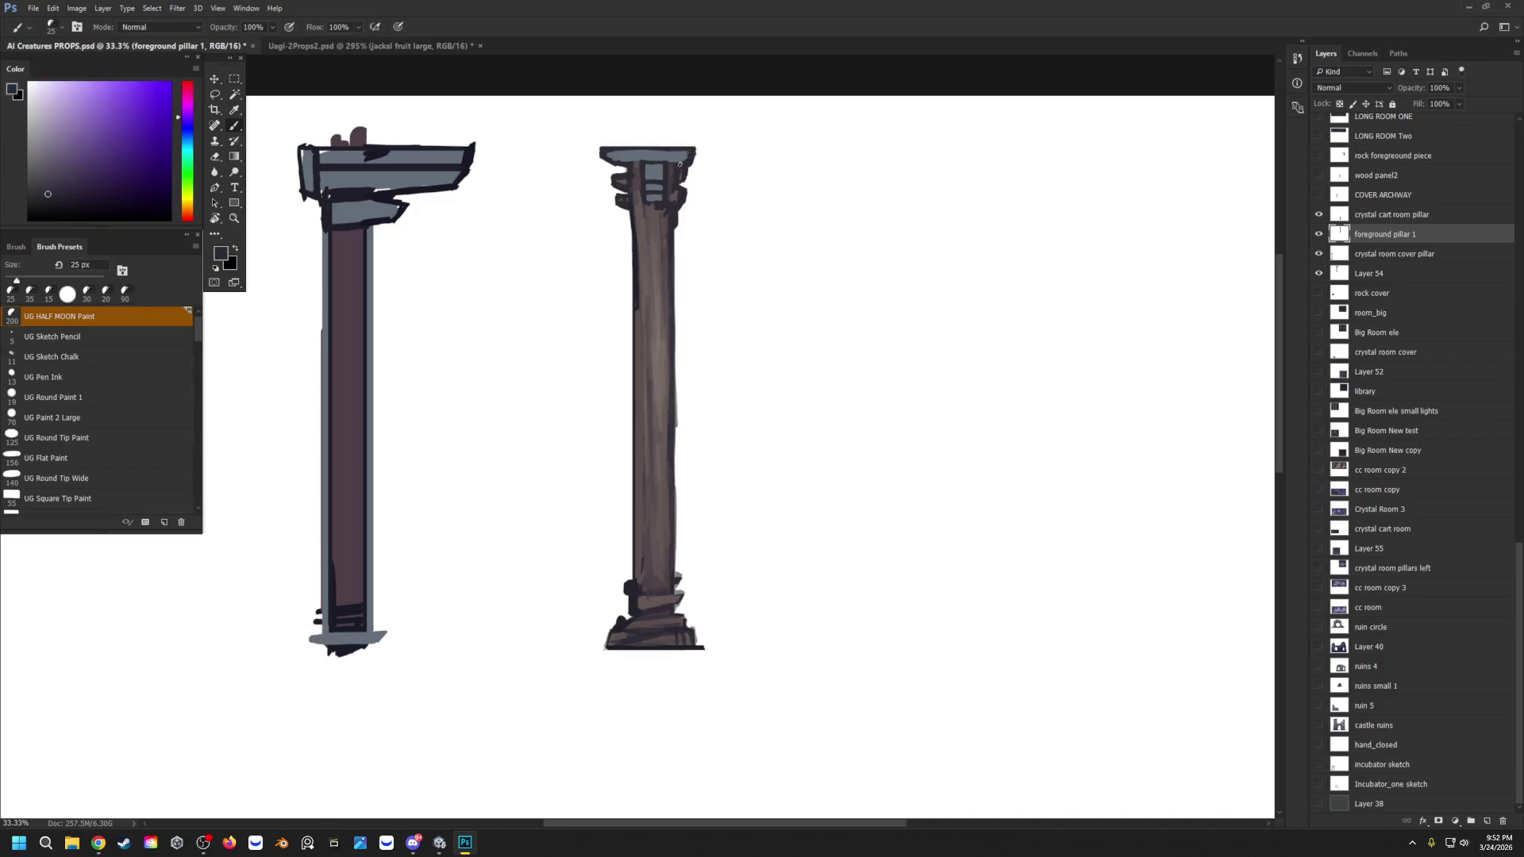
left_click_drag(679, 152, 614, 164)
left_click(636, 195, "alt")
left_click_drag(636, 181, 637, 207)
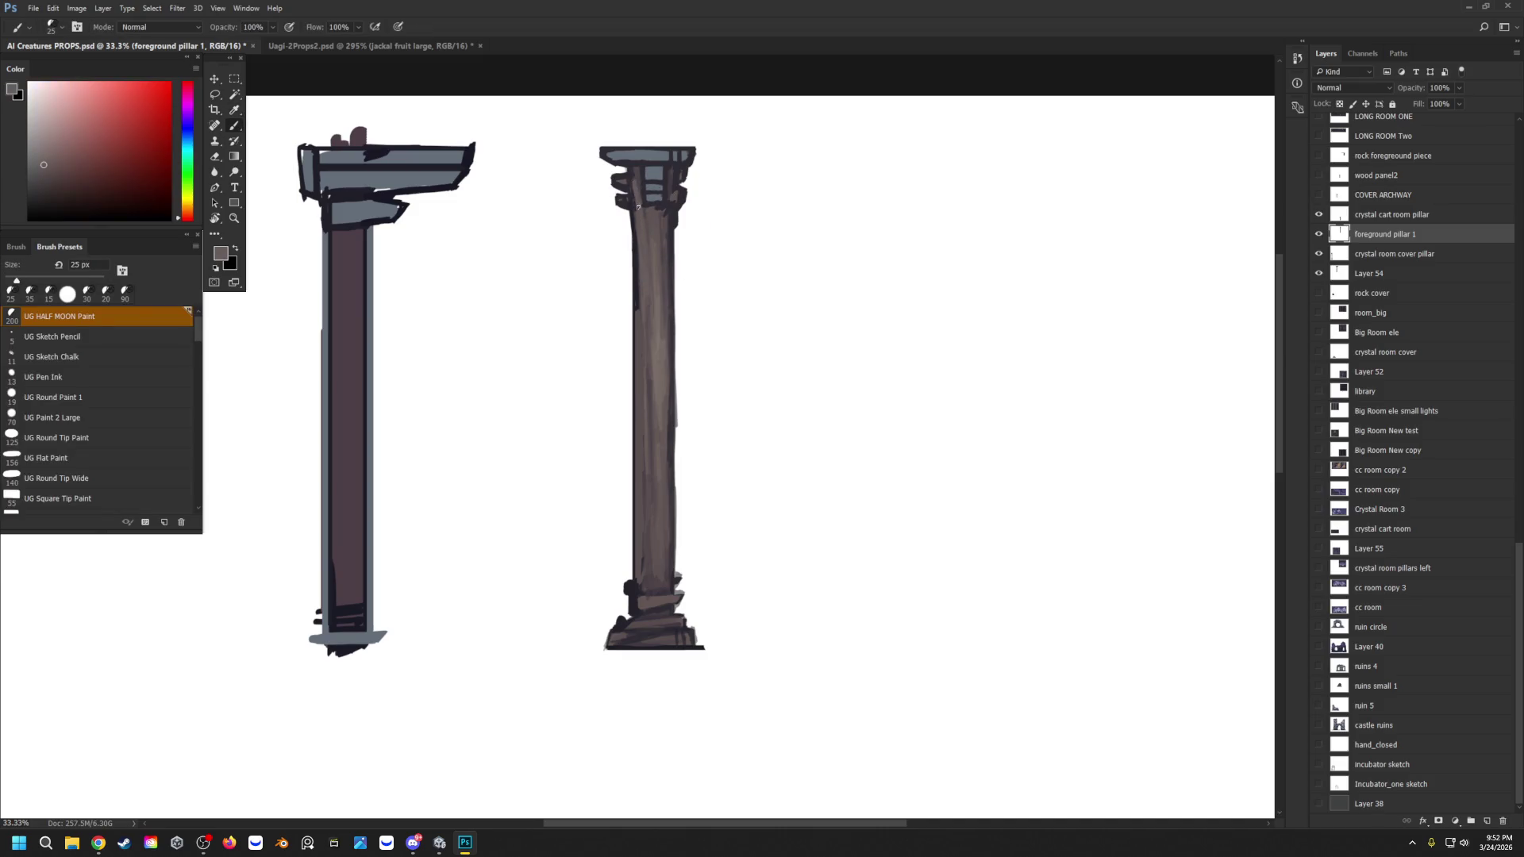
left_click(635, 176, "alt")
left_click_drag(636, 192, 633, 183)
Step: Paint a grey-blue band around the pillar's base
left_click(664, 209, "alt")
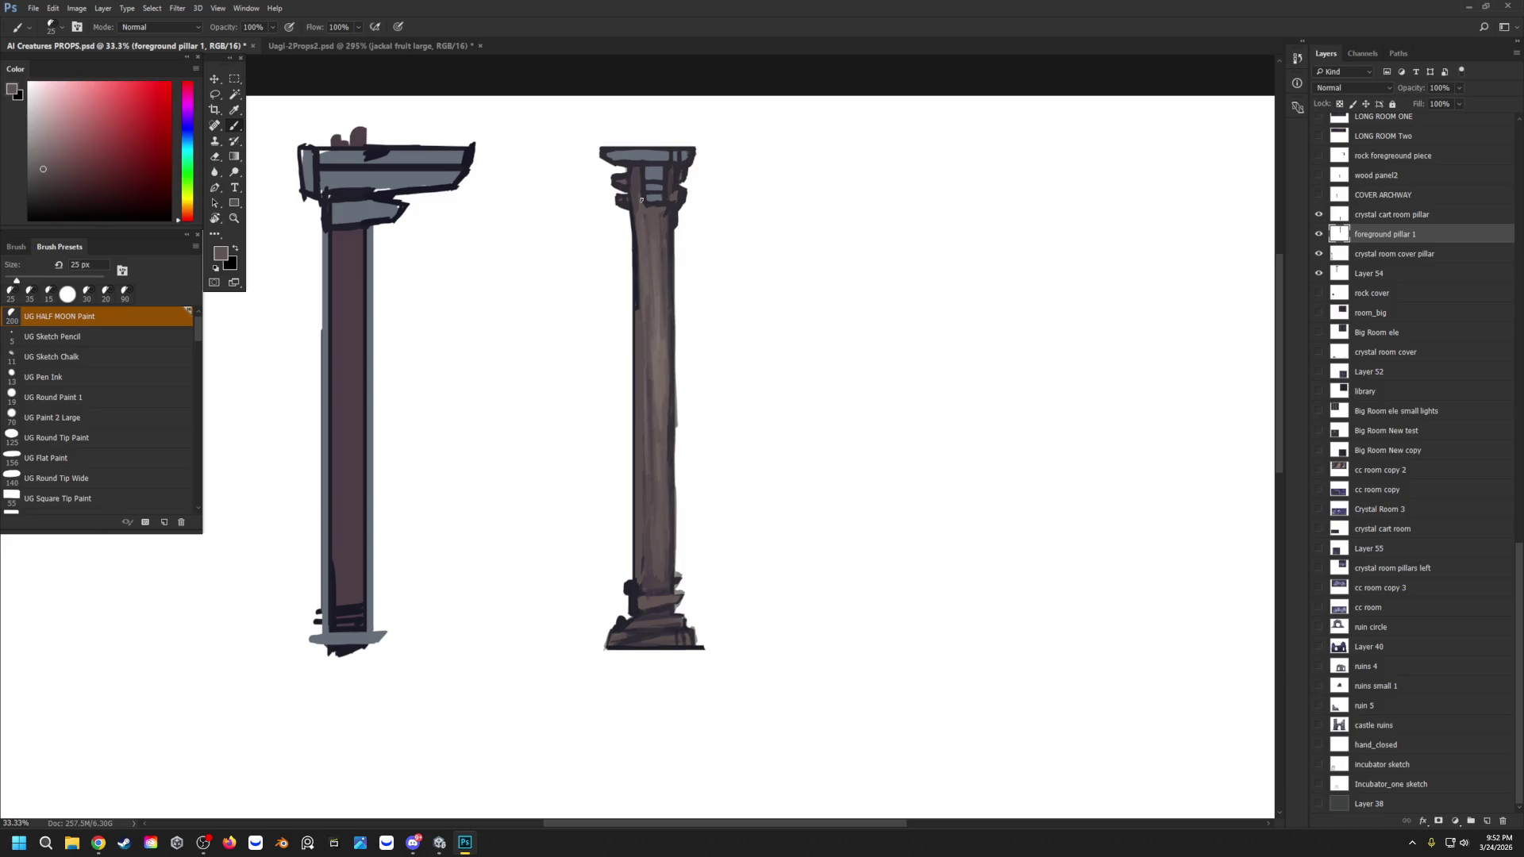
left_click(633, 206, "alt")
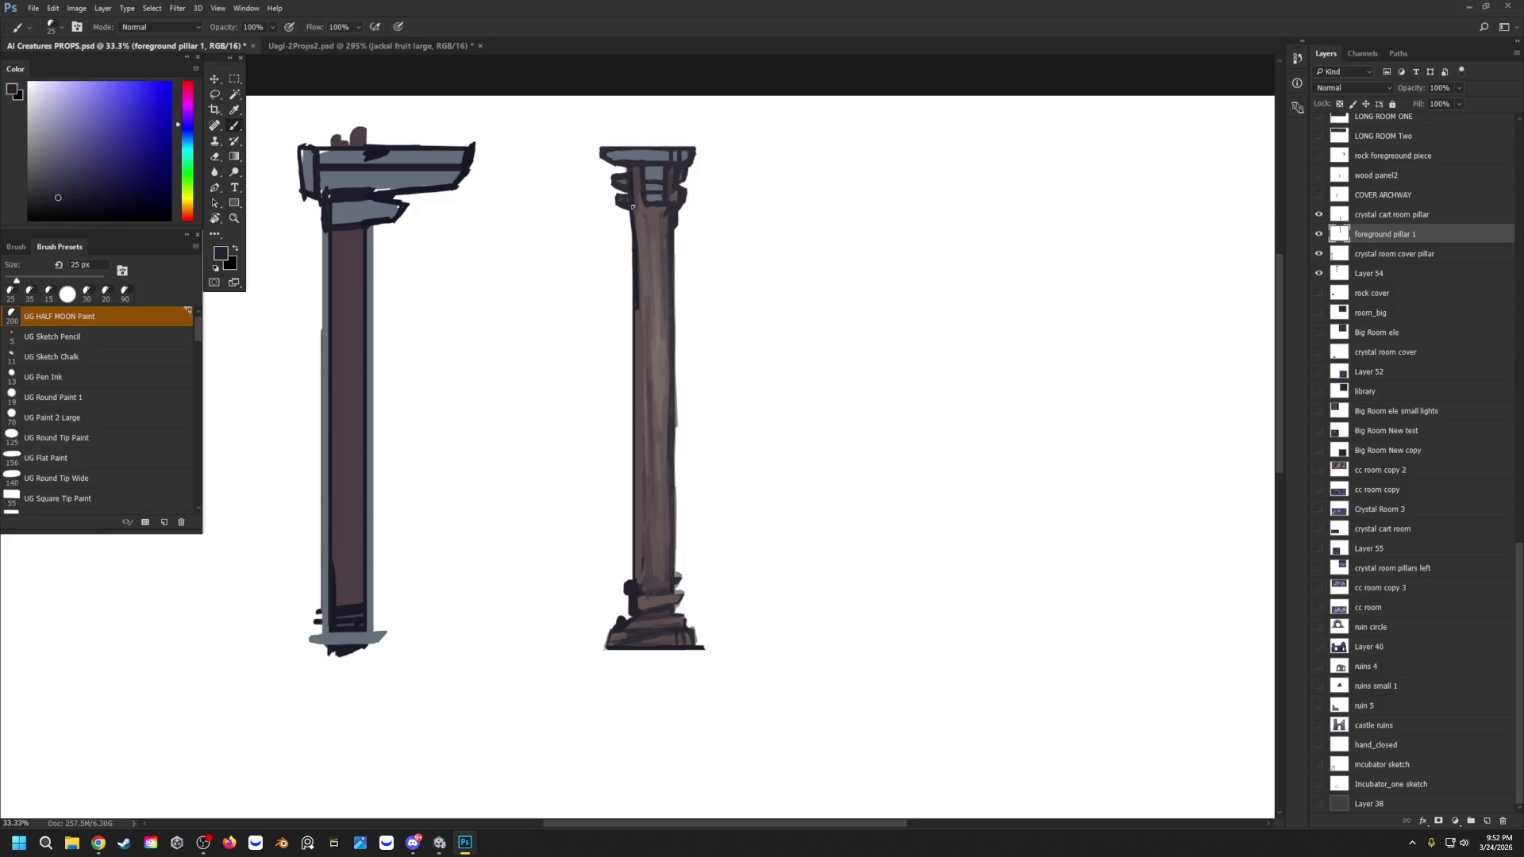
left_click(624, 178, "alt")
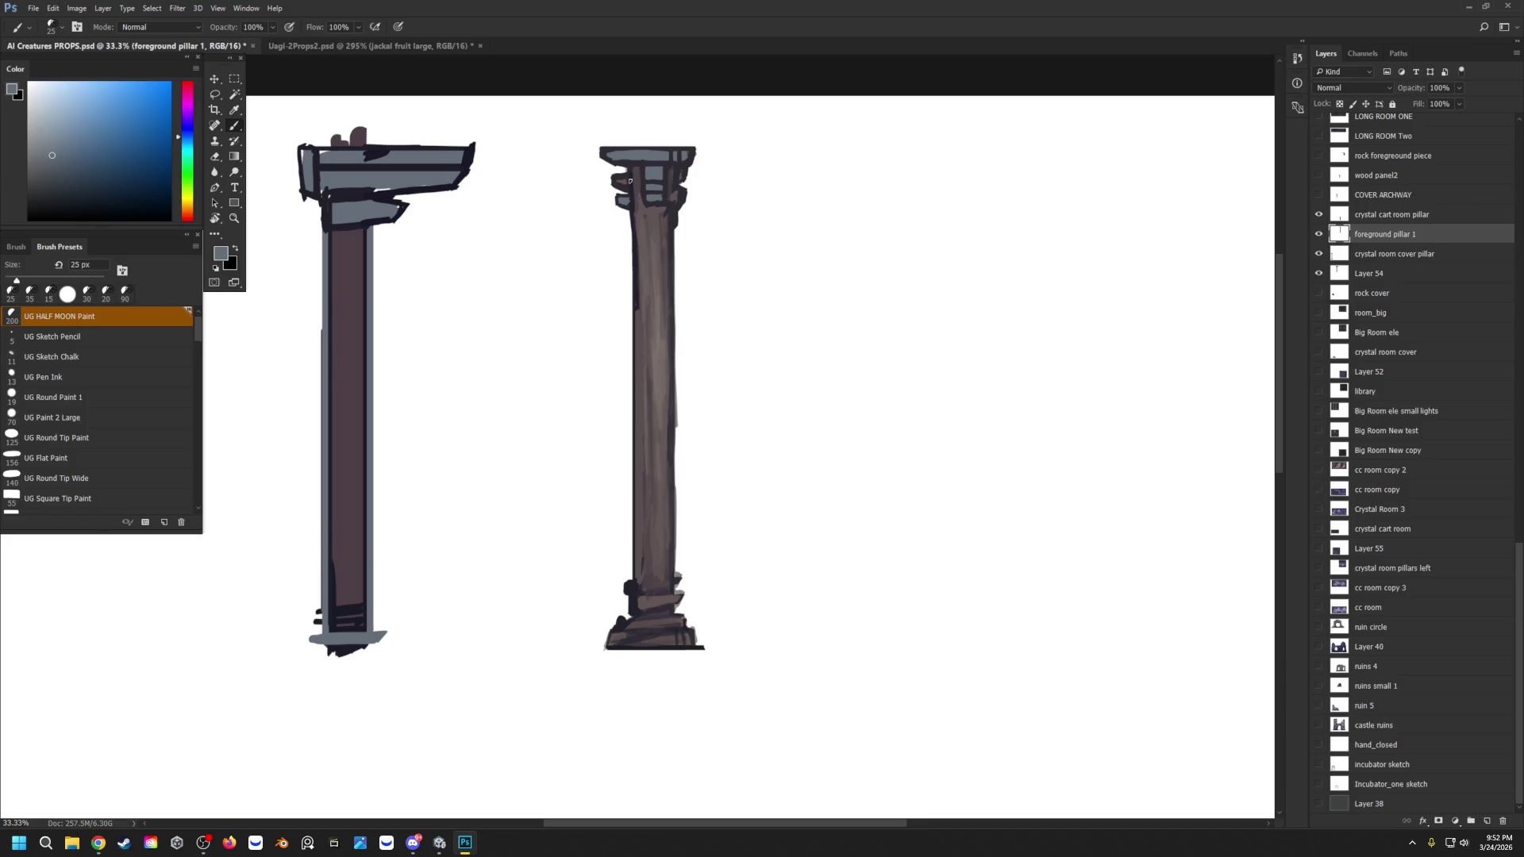
mouse_move(659, 586)
left_mouse_down()
mouse_move(633, 589)
mouse_move(677, 583)
mouse_move(628, 586)
mouse_move(683, 581)
mouse_move(678, 622)
mouse_move(628, 625)
mouse_move(680, 623)
left_mouse_up()
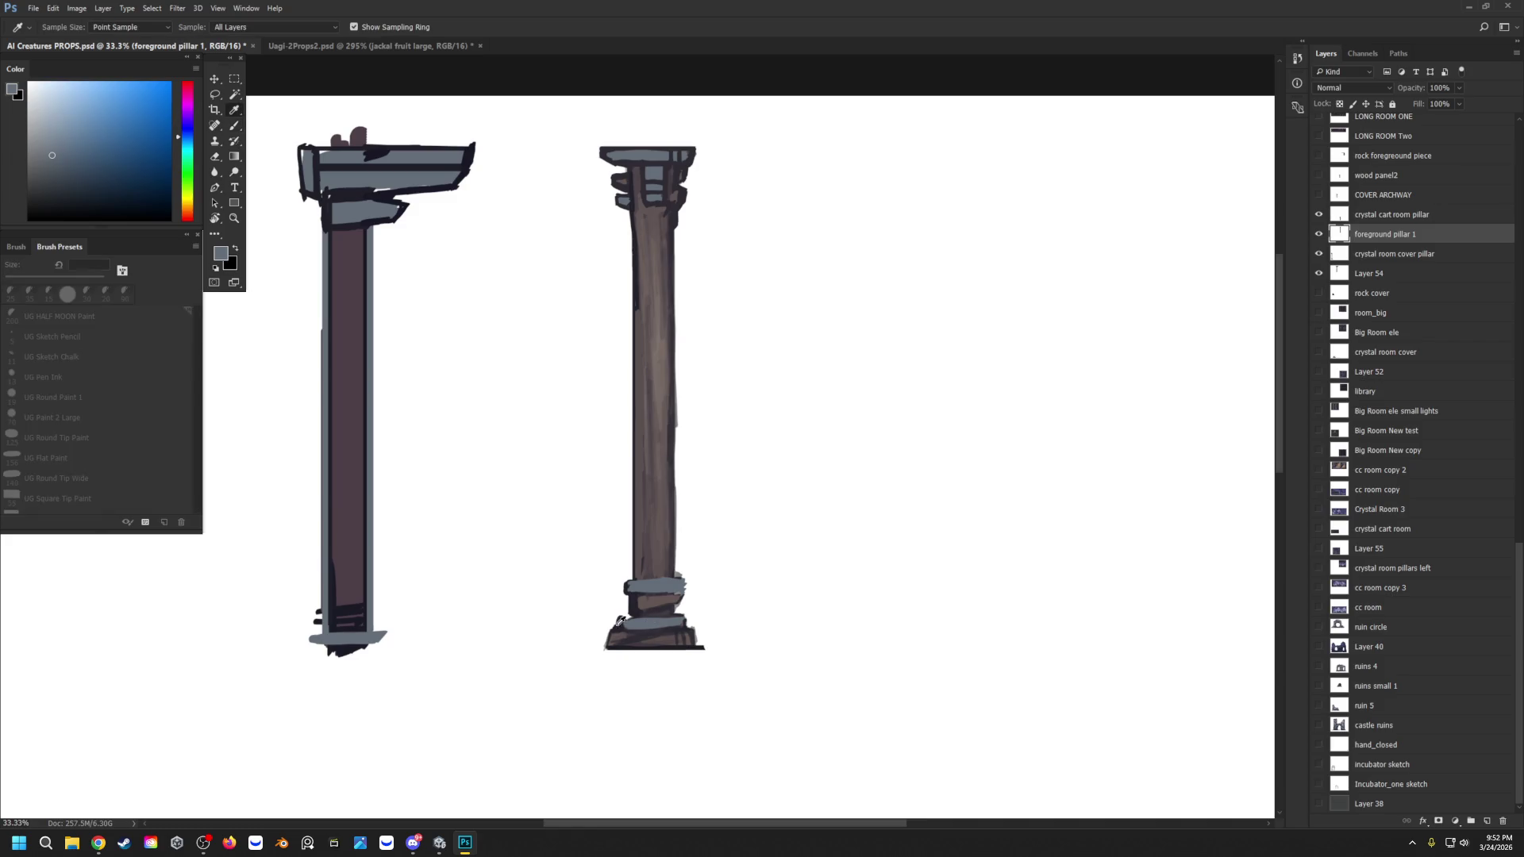
Step: Outline the base band with dark navy strokes, redoing one stroke
left_click(663, 617, "alt")
mouse_move(664, 615)
left_mouse_down()
mouse_move(684, 621)
mouse_move(627, 630)
mouse_move(643, 598)
mouse_move(686, 580)
mouse_move(648, 582)
left_mouse_up()
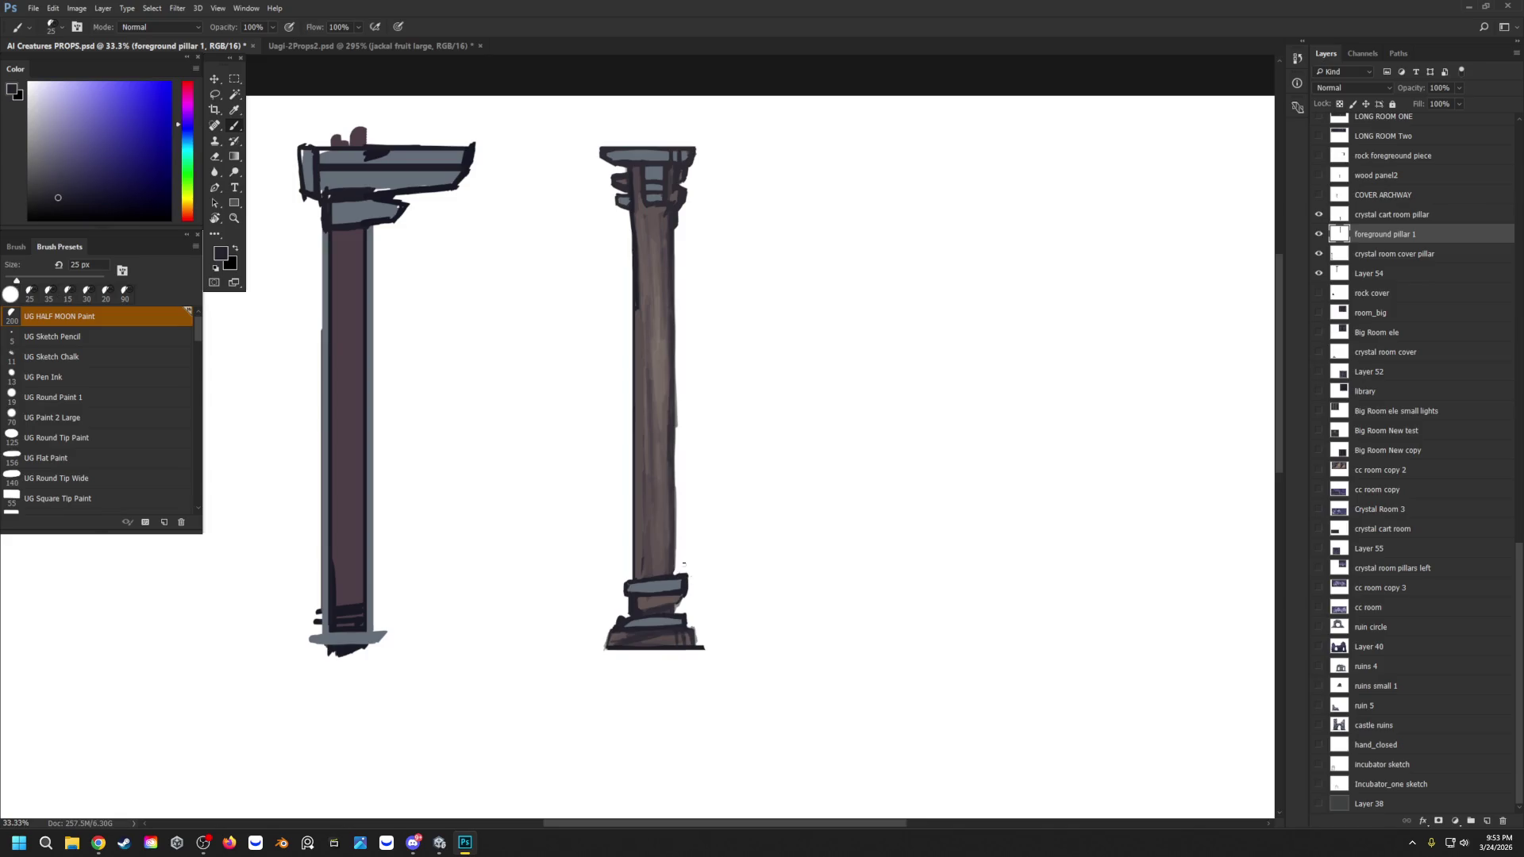
key("ctrl+z")
mouse_move(682, 588)
left_mouse_down()
mouse_move(694, 646)
mouse_move(686, 623)
left_mouse_up()
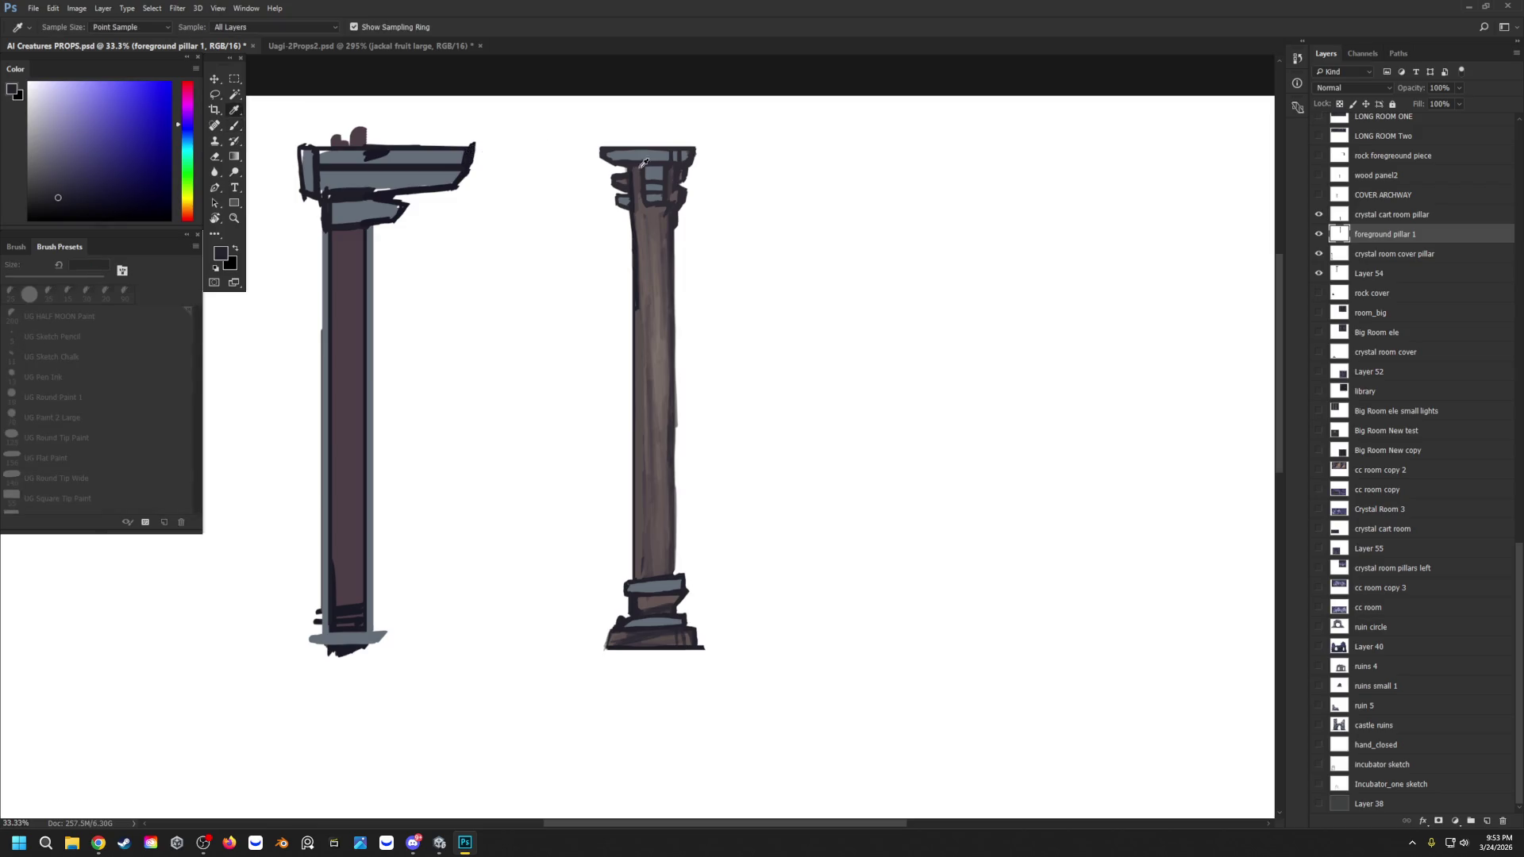
Step: Darken the right pillar's right edge with several dark purple lines
left_click(685, 192, "alt")
left_click_drag(674, 229, 674, 558)
left_click_drag(674, 228, 677, 571)
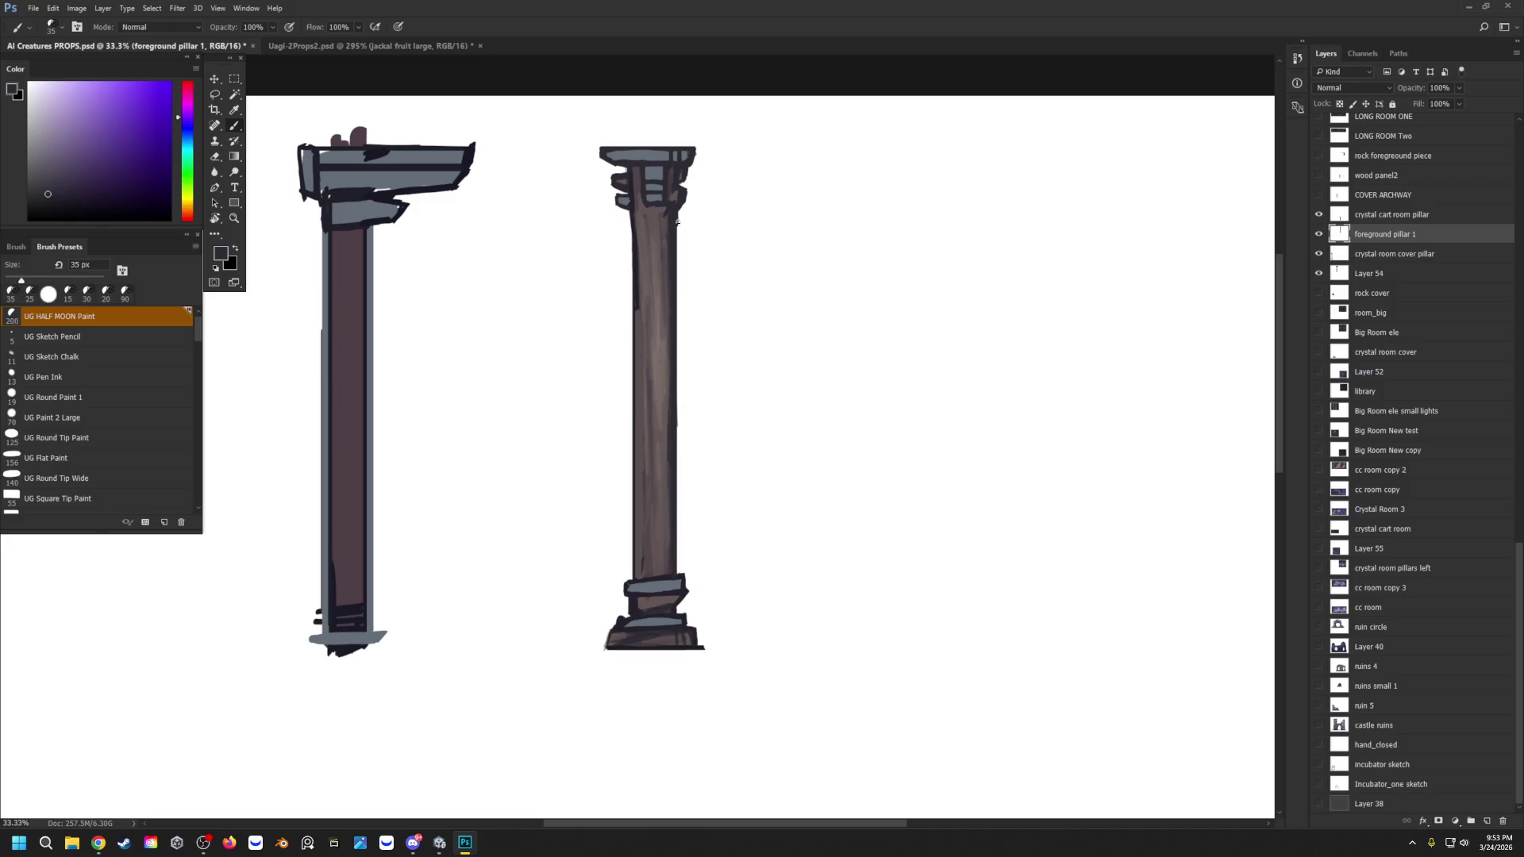
left_click_drag(678, 224, 682, 561)
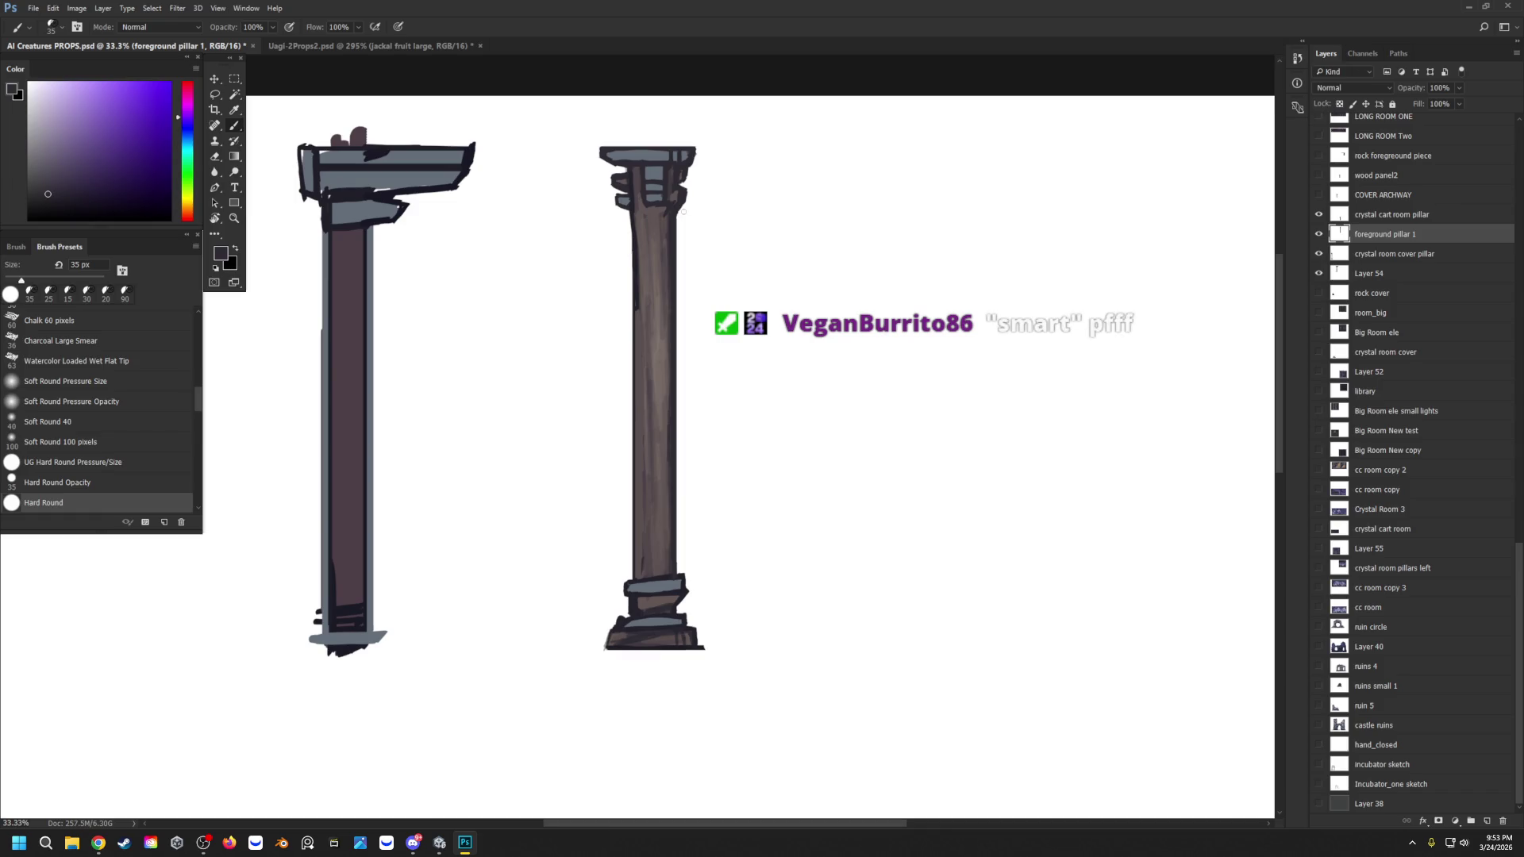
Step: With the UG HALF MOON Draw brush, clean up the shaft's left outline and darken the capital edge
left_click(636, 296, "alt")
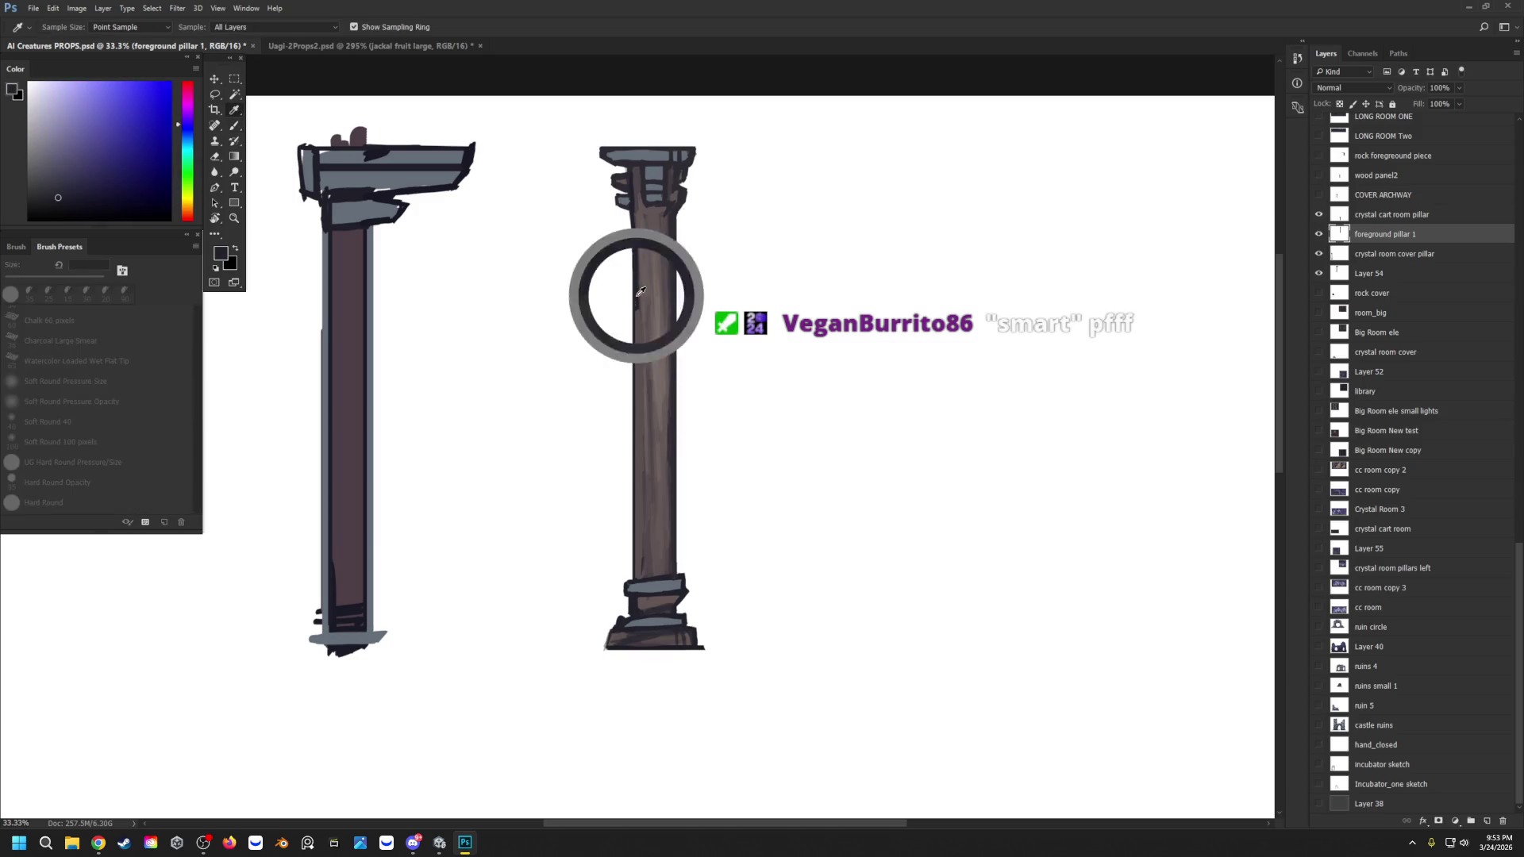
key(".")
mouse_move(642, 251)
left_mouse_down()
mouse_move(636, 211)
mouse_move(640, 227)
left_mouse_up()
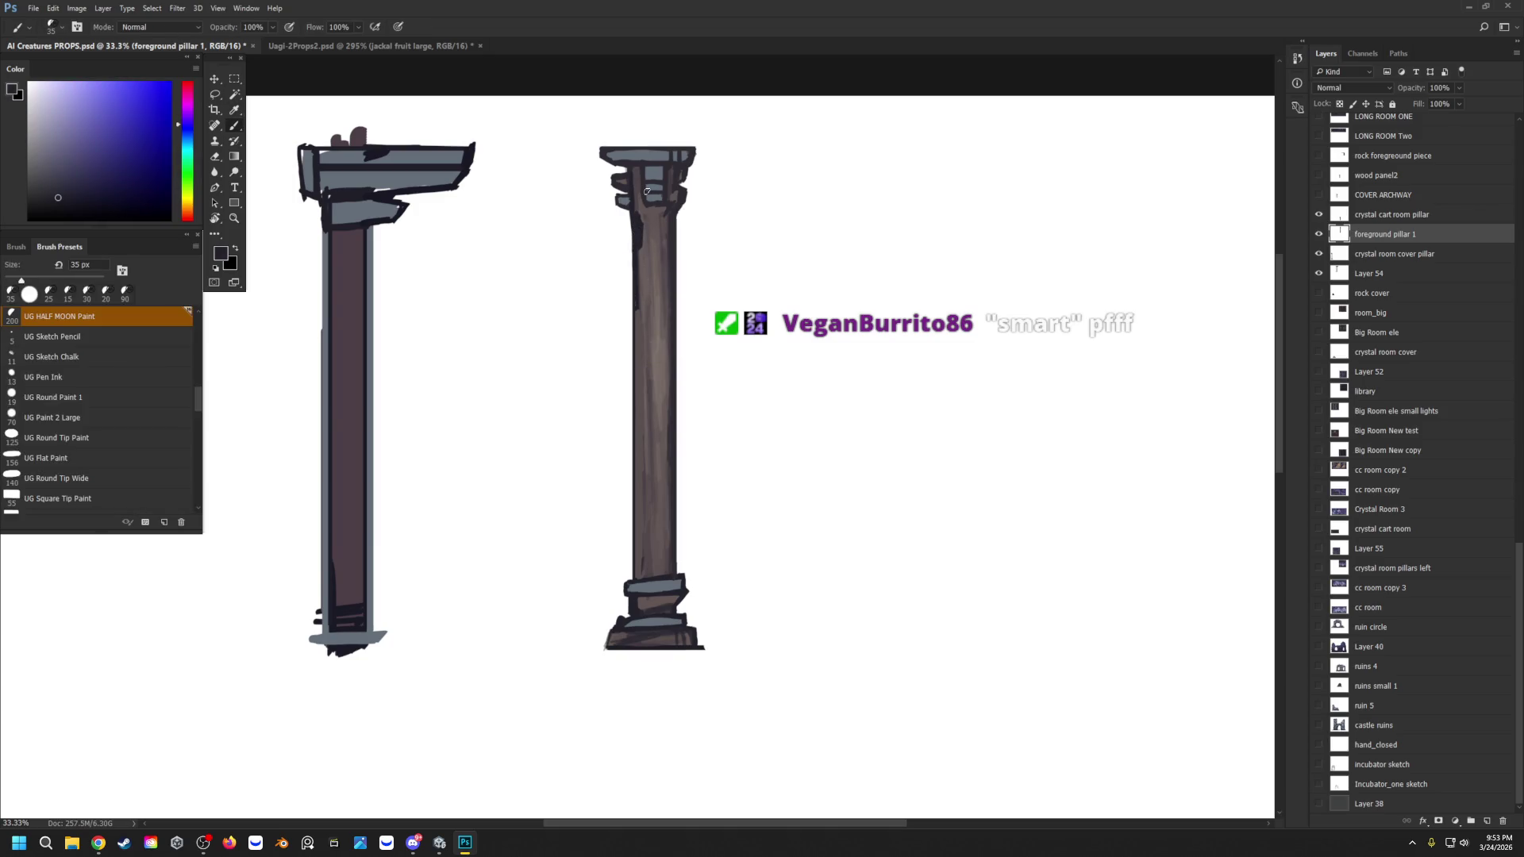
scroll(67, 312, "up", 1)
left_click(67, 314)
left_click(643, 242, "alt")
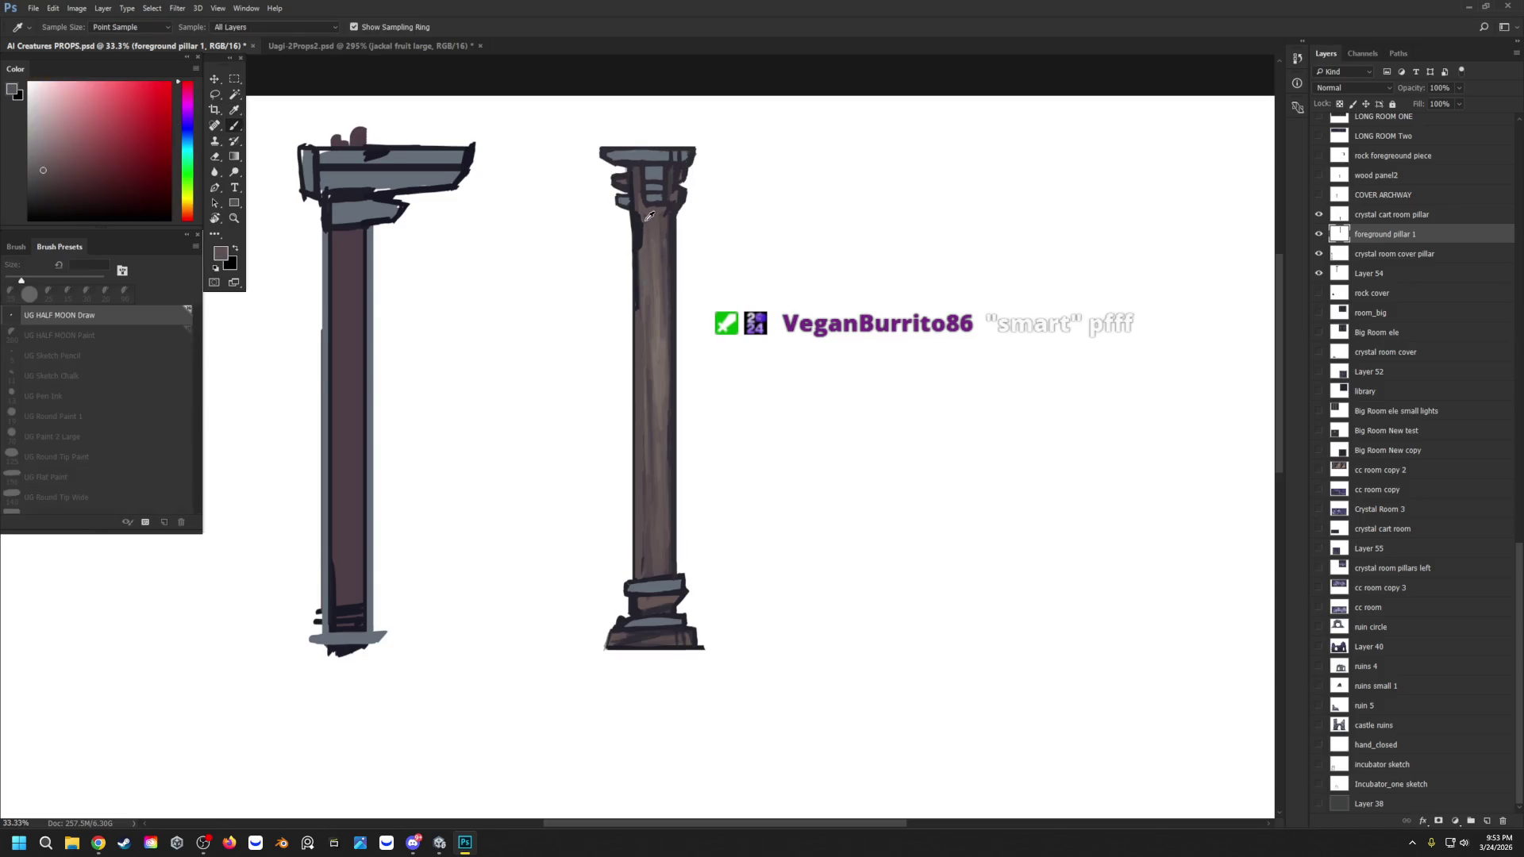
left_click_drag(644, 252, 640, 275)
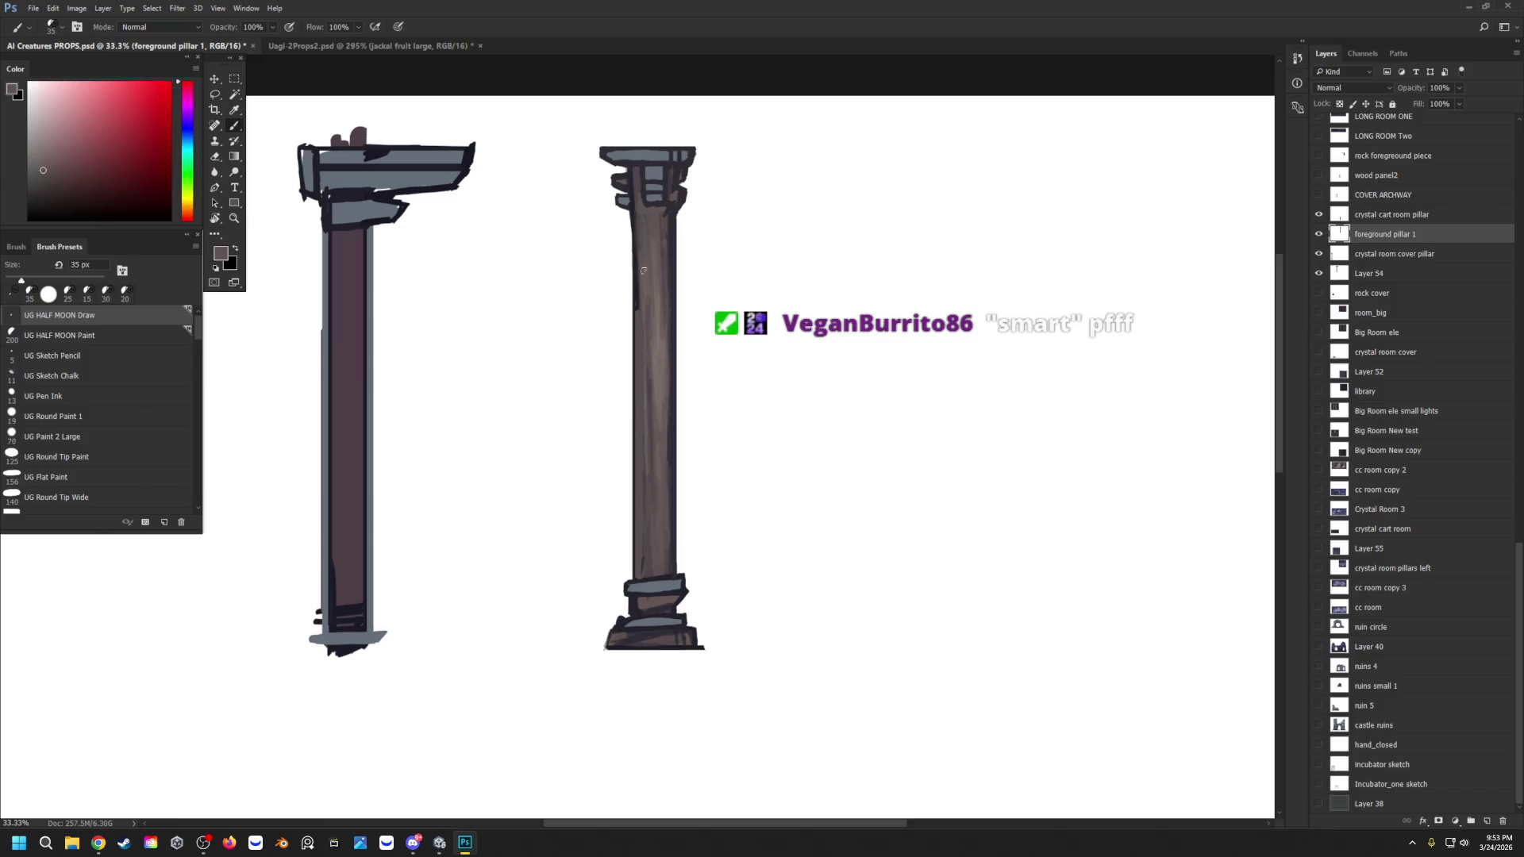
left_click(633, 272, "alt")
left_click_drag(637, 192, 637, 170)
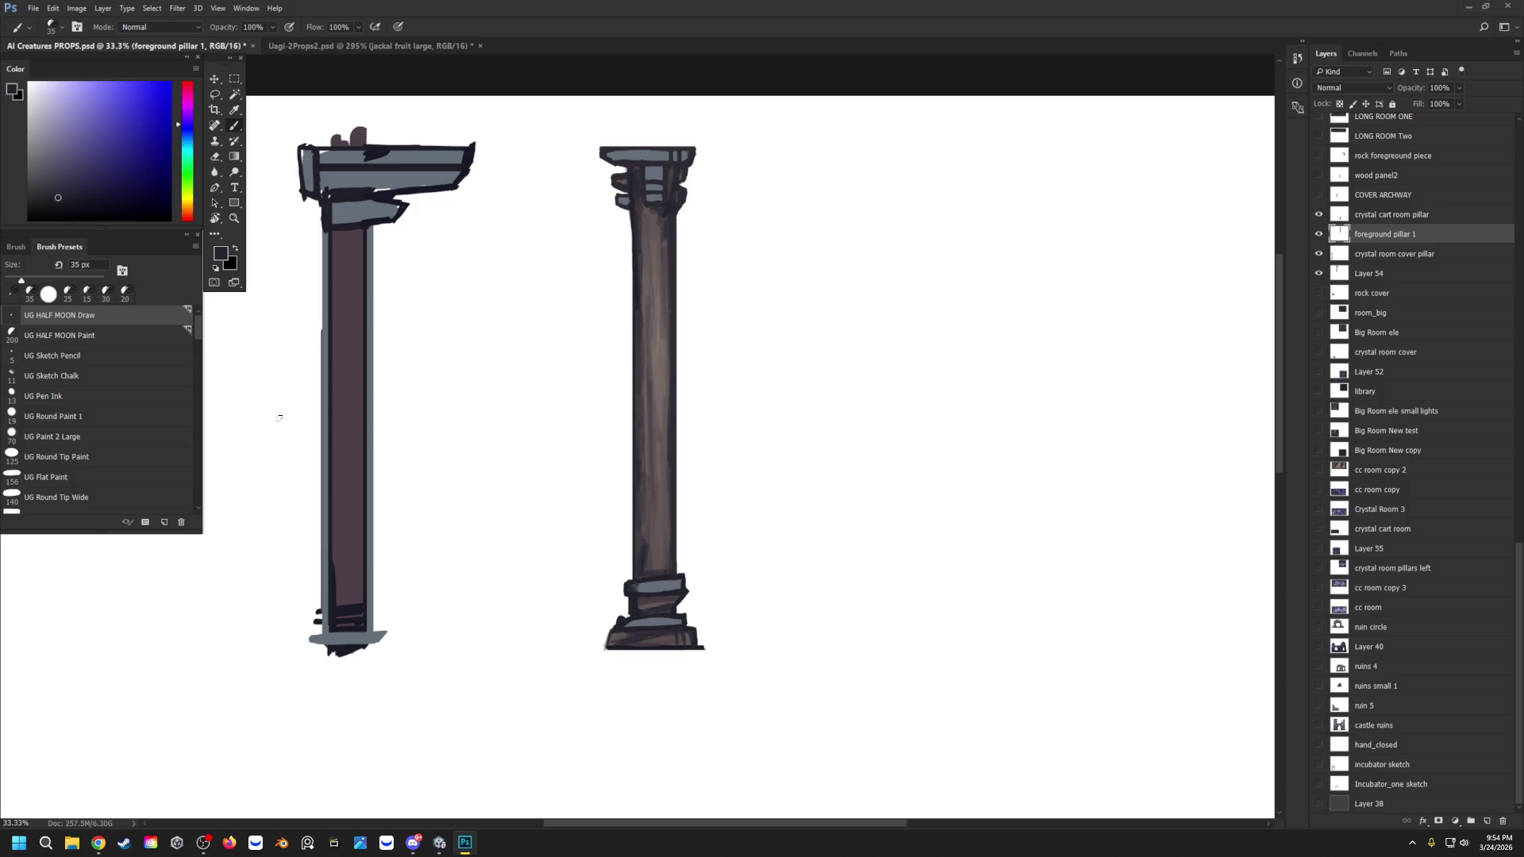
left_click(659, 202, "alt")
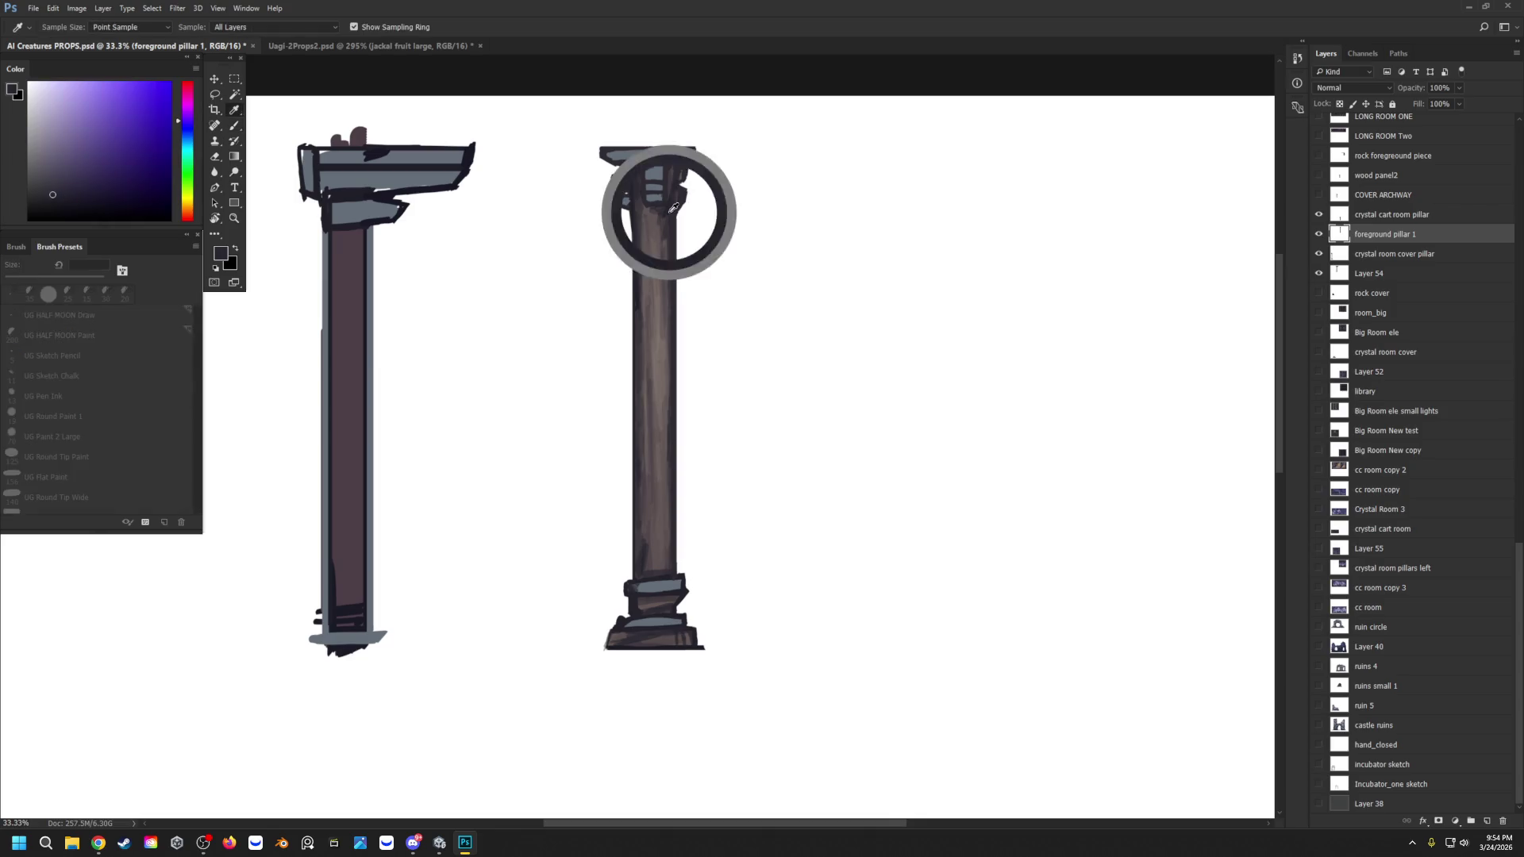
Step: Paint a light band below the capital and dark bands just above the base
mouse_move(665, 226)
left_mouse_down()
mouse_move(635, 225)
mouse_move(650, 208)
mouse_move(640, 236)
left_mouse_up()
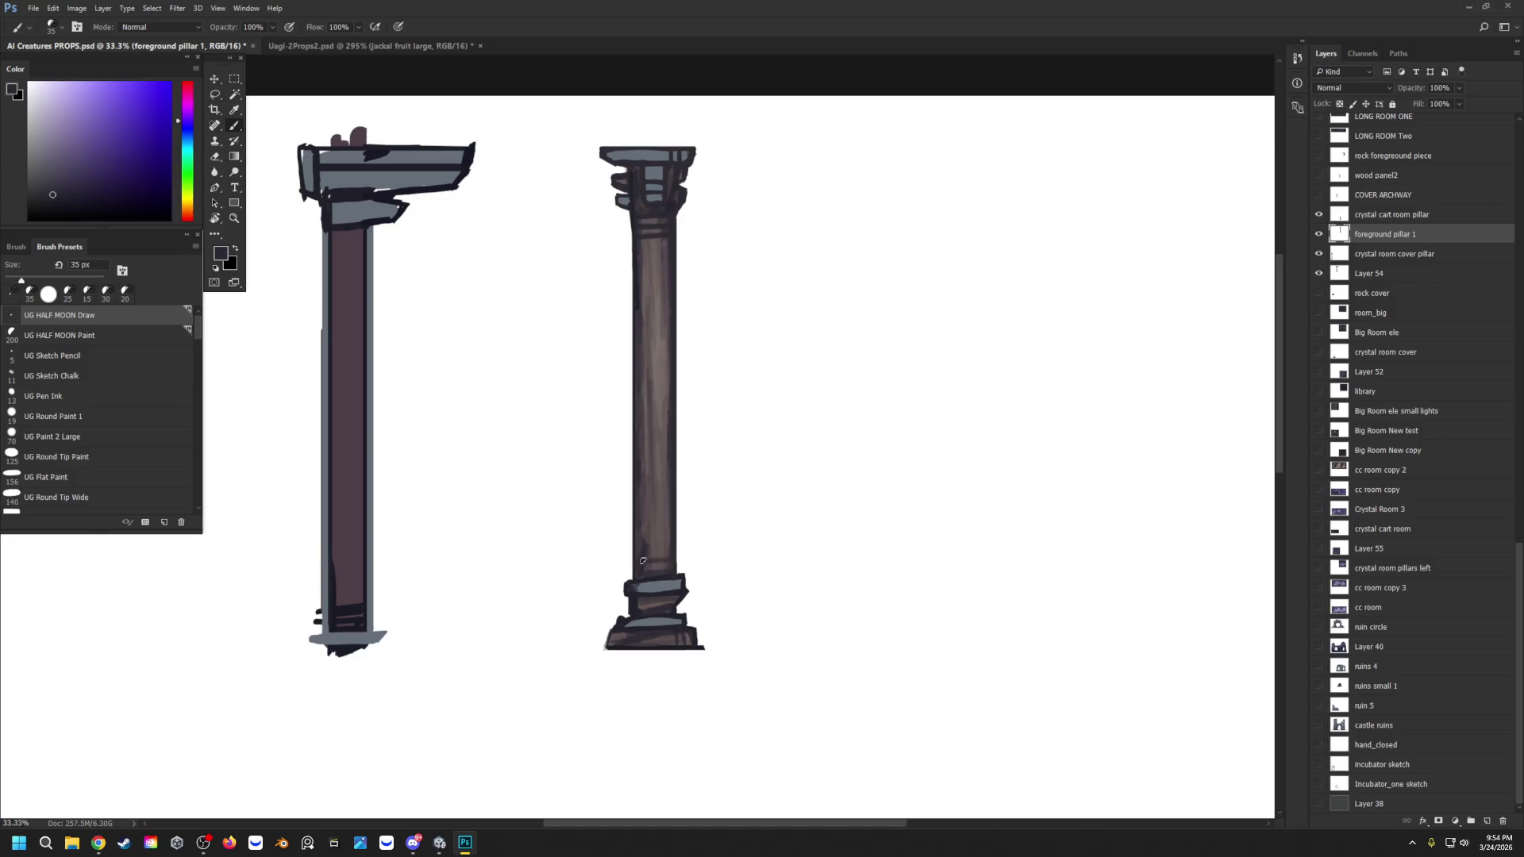
left_click_drag(673, 547, 637, 547)
left_click_drag(674, 552, 635, 551)
Step: Add grey-blue highlights along the capital top and the base bands
left_click(690, 159, "alt")
left_click(659, 153, "alt")
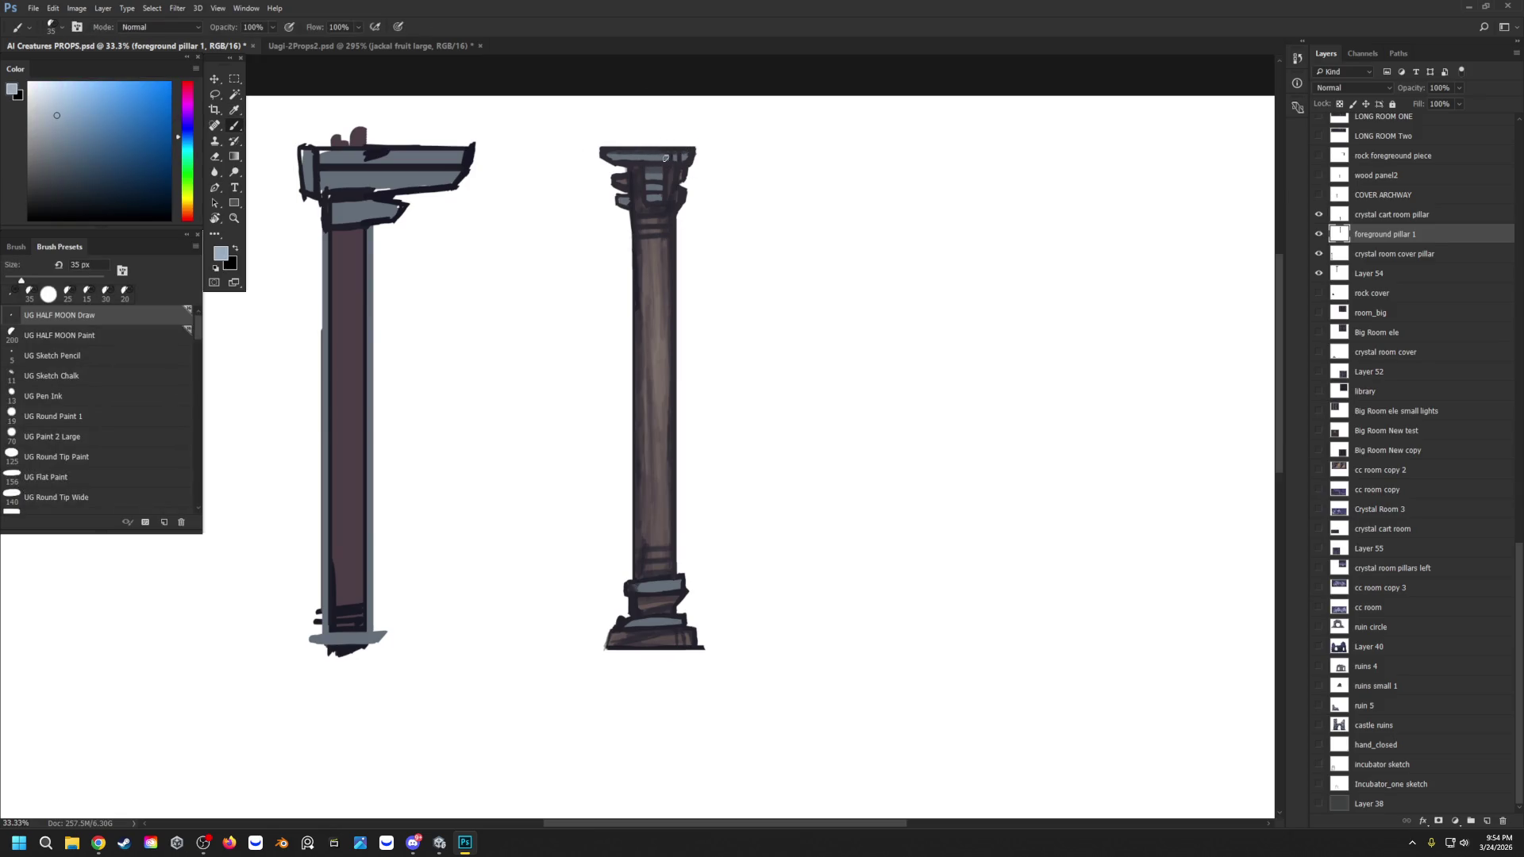
key("bracketleft")
mouse_move(667, 157)
left_mouse_down()
mouse_move(632, 156)
mouse_move(650, 178)
left_mouse_up()
mouse_move(683, 589)
left_mouse_down()
mouse_move(651, 589)
mouse_move(670, 586)
mouse_move(667, 620)
left_mouse_up()
left_click_drag(607, 627, 705, 650)
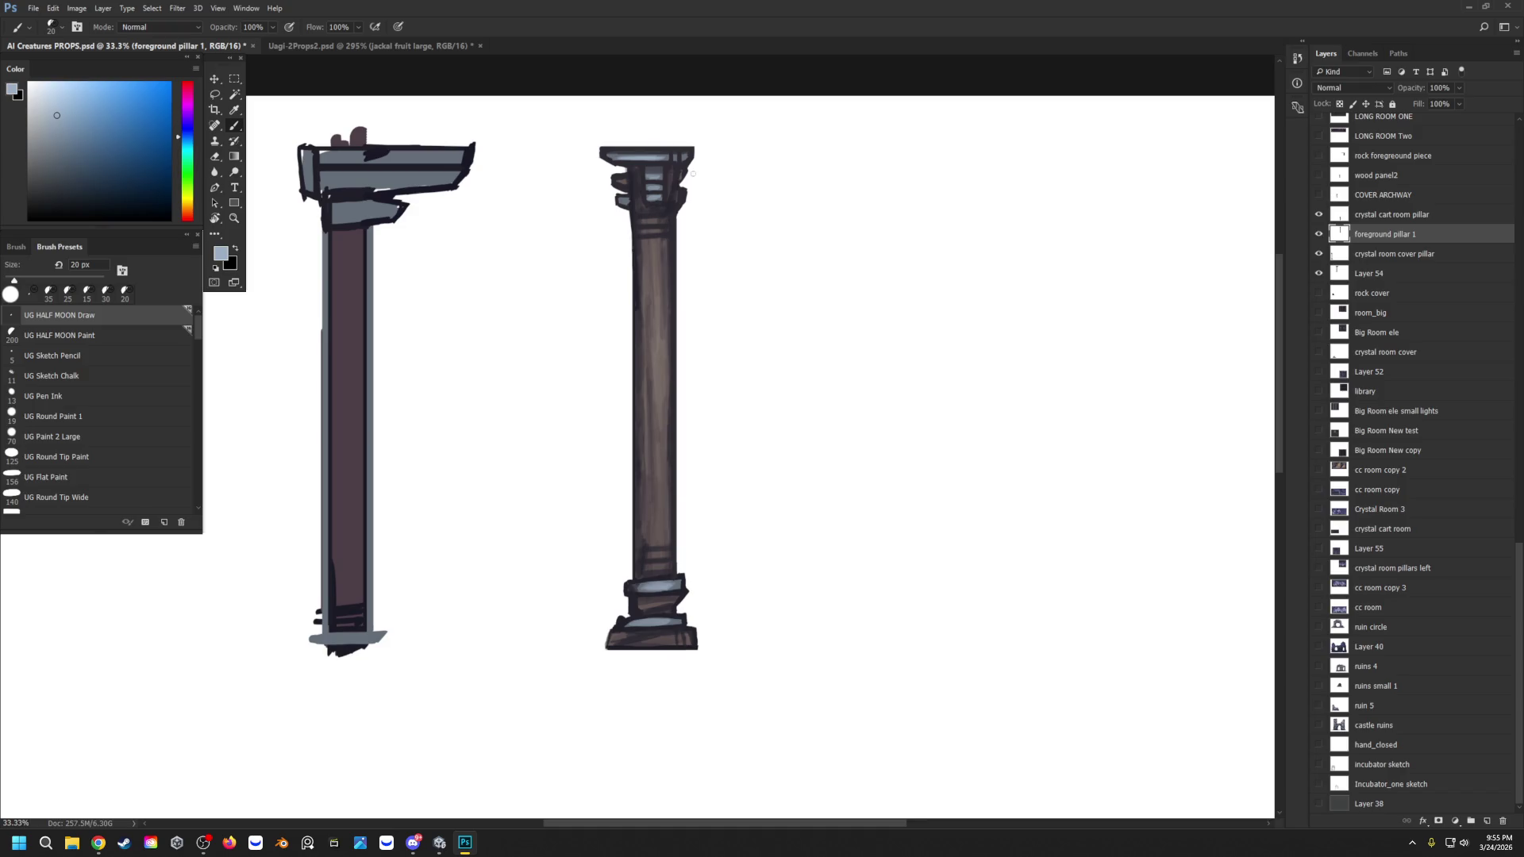
left_click(683, 181, "alt")
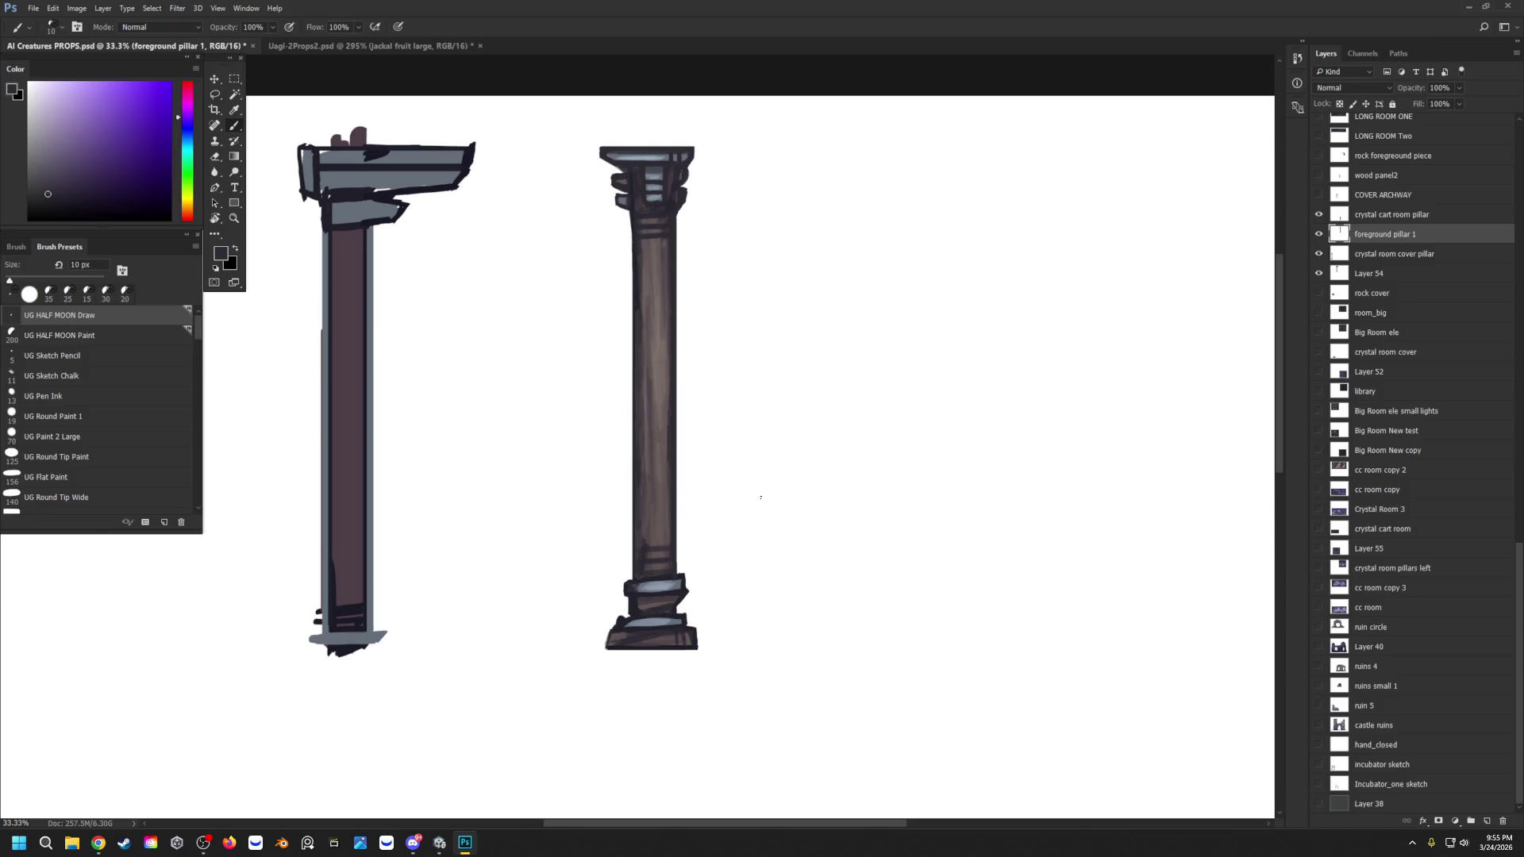
left_click(233, 220)
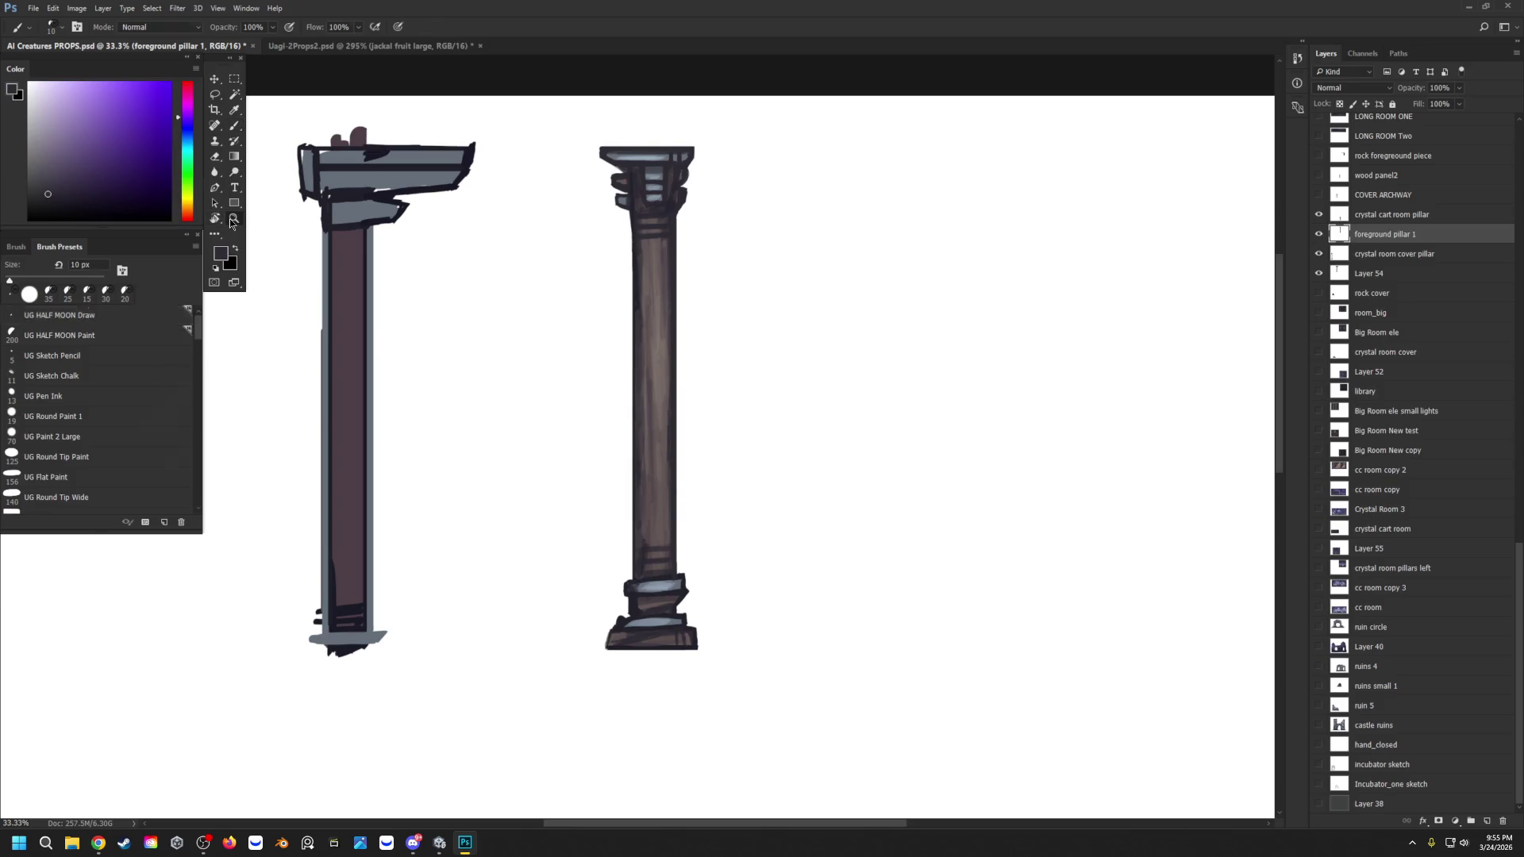
Step: Zoom out, then in on the lower-left pillar, glancing at Unity before returning to Photoshop
left_click_drag(549, 271, 513, 280)
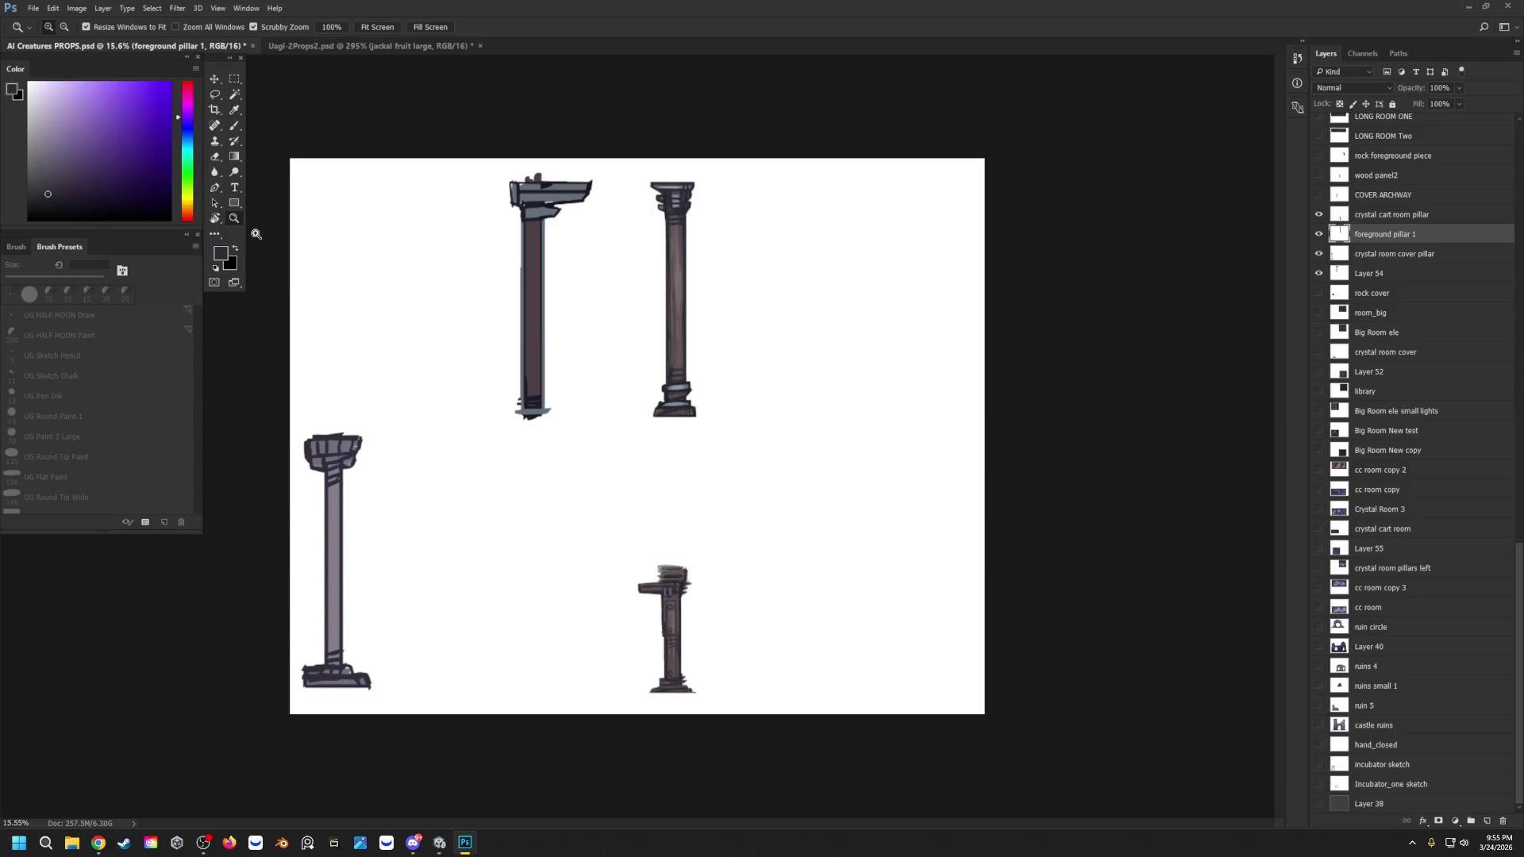
left_click(284, 629)
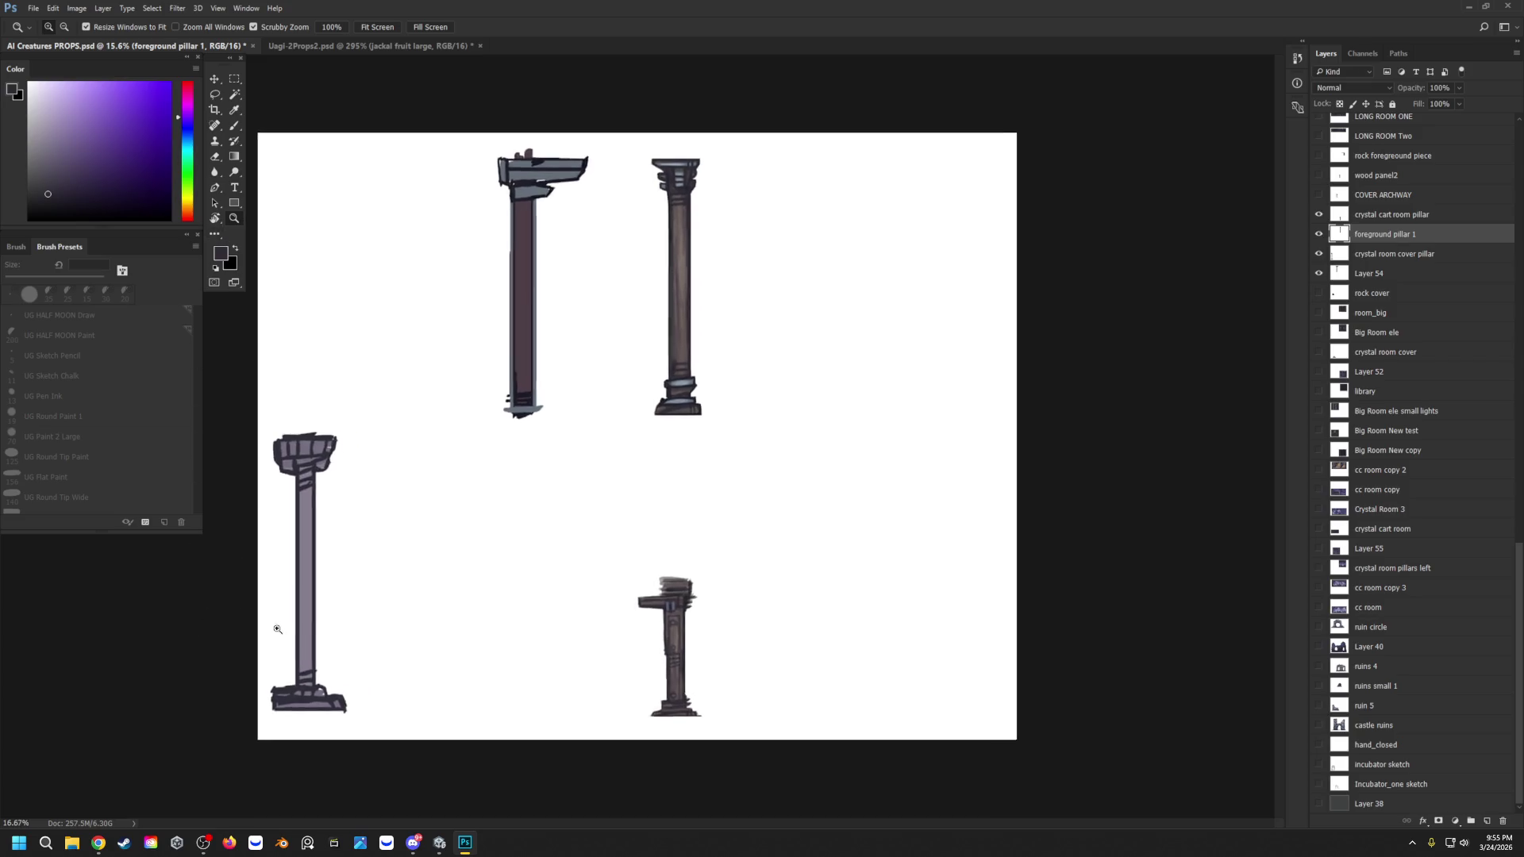
left_click_drag(653, 823, 419, 837)
left_click(439, 843)
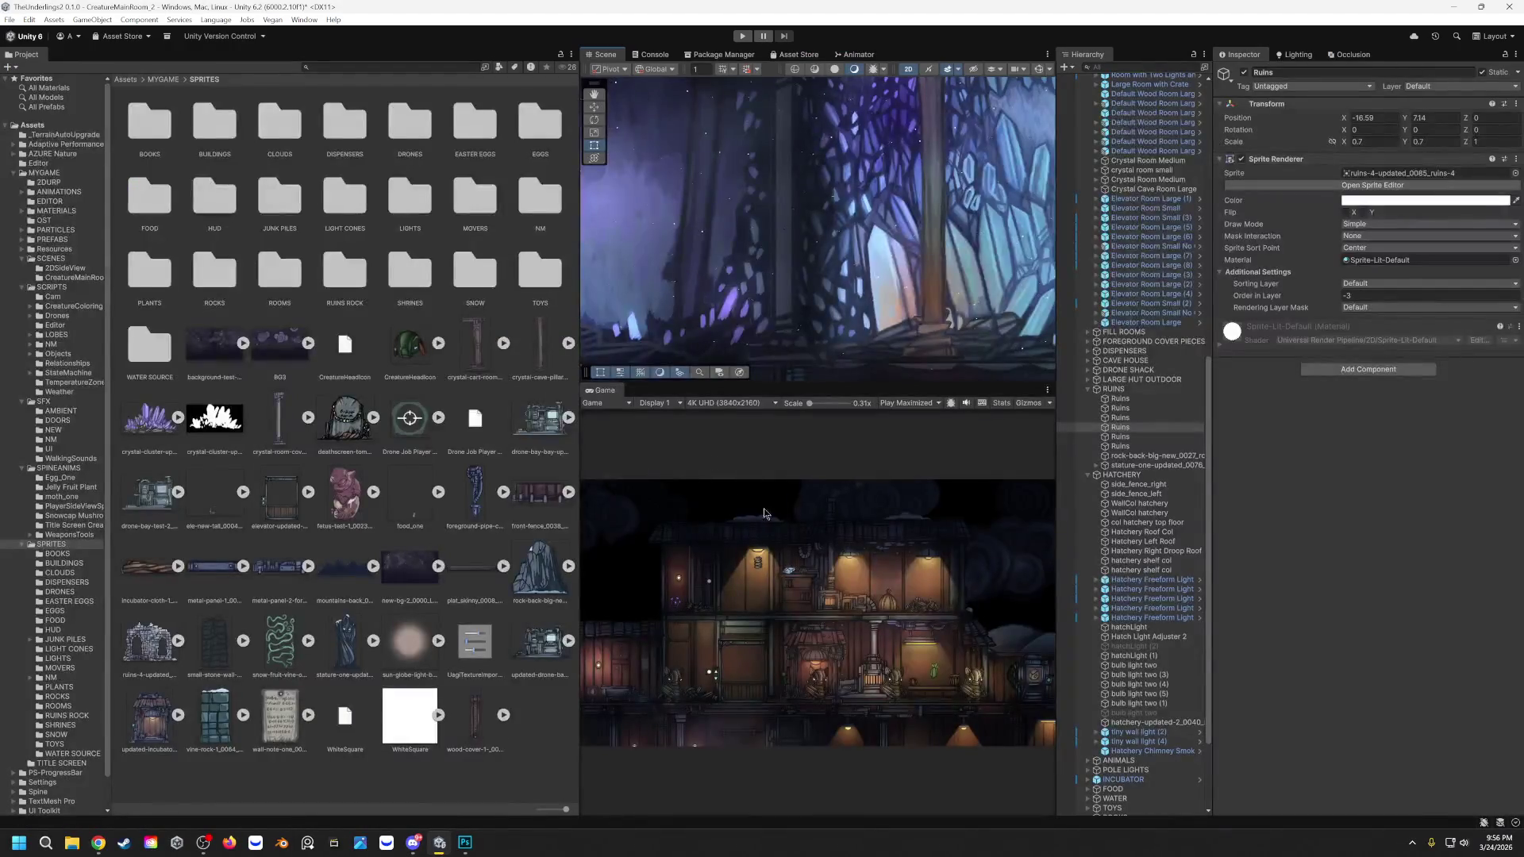
scroll(783, 259, "down", 4)
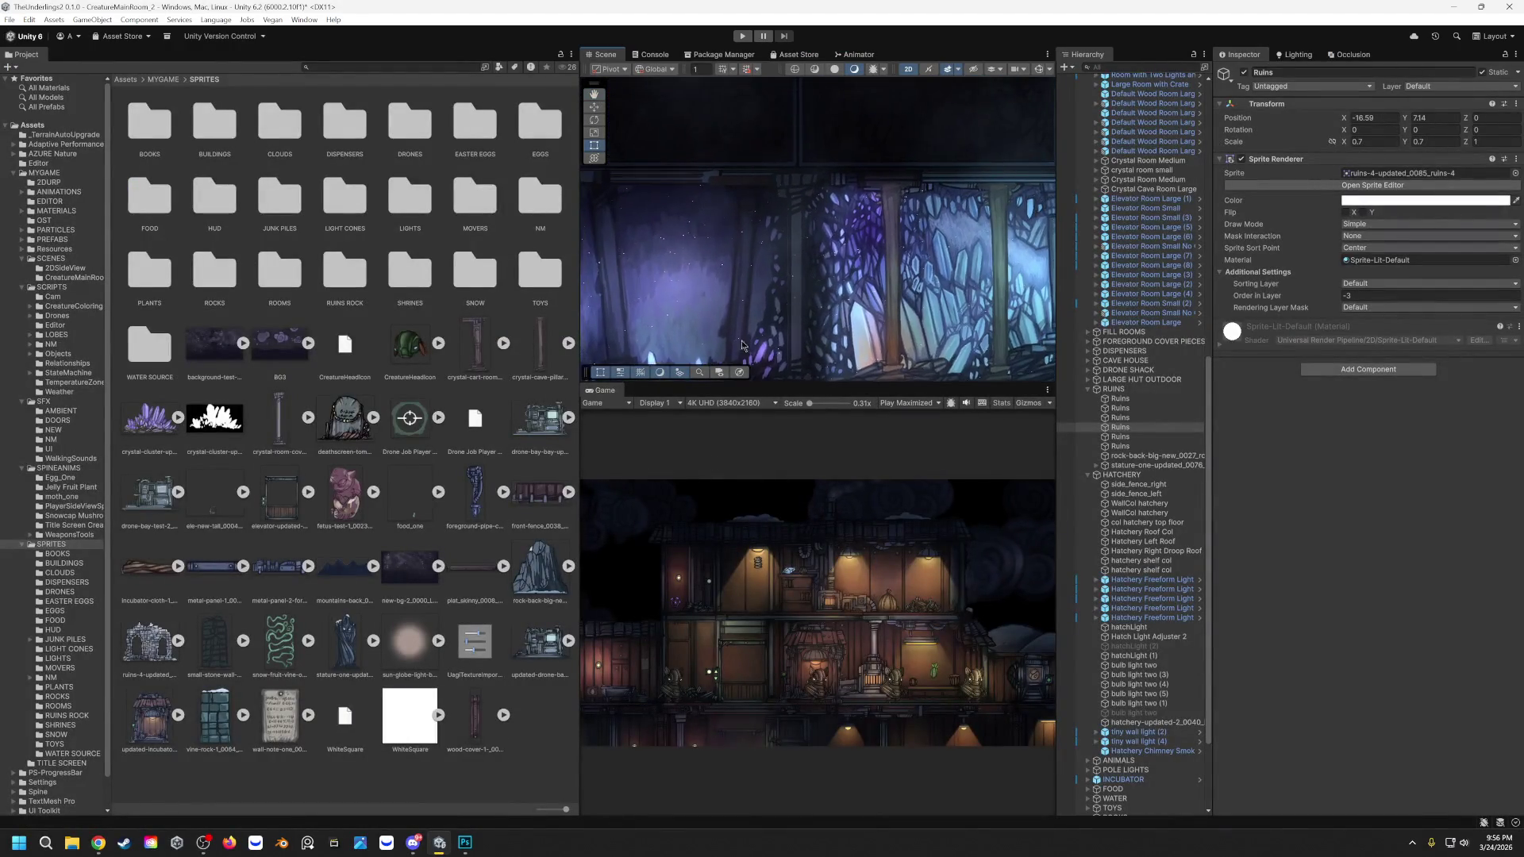
scroll(802, 224, "up", 4)
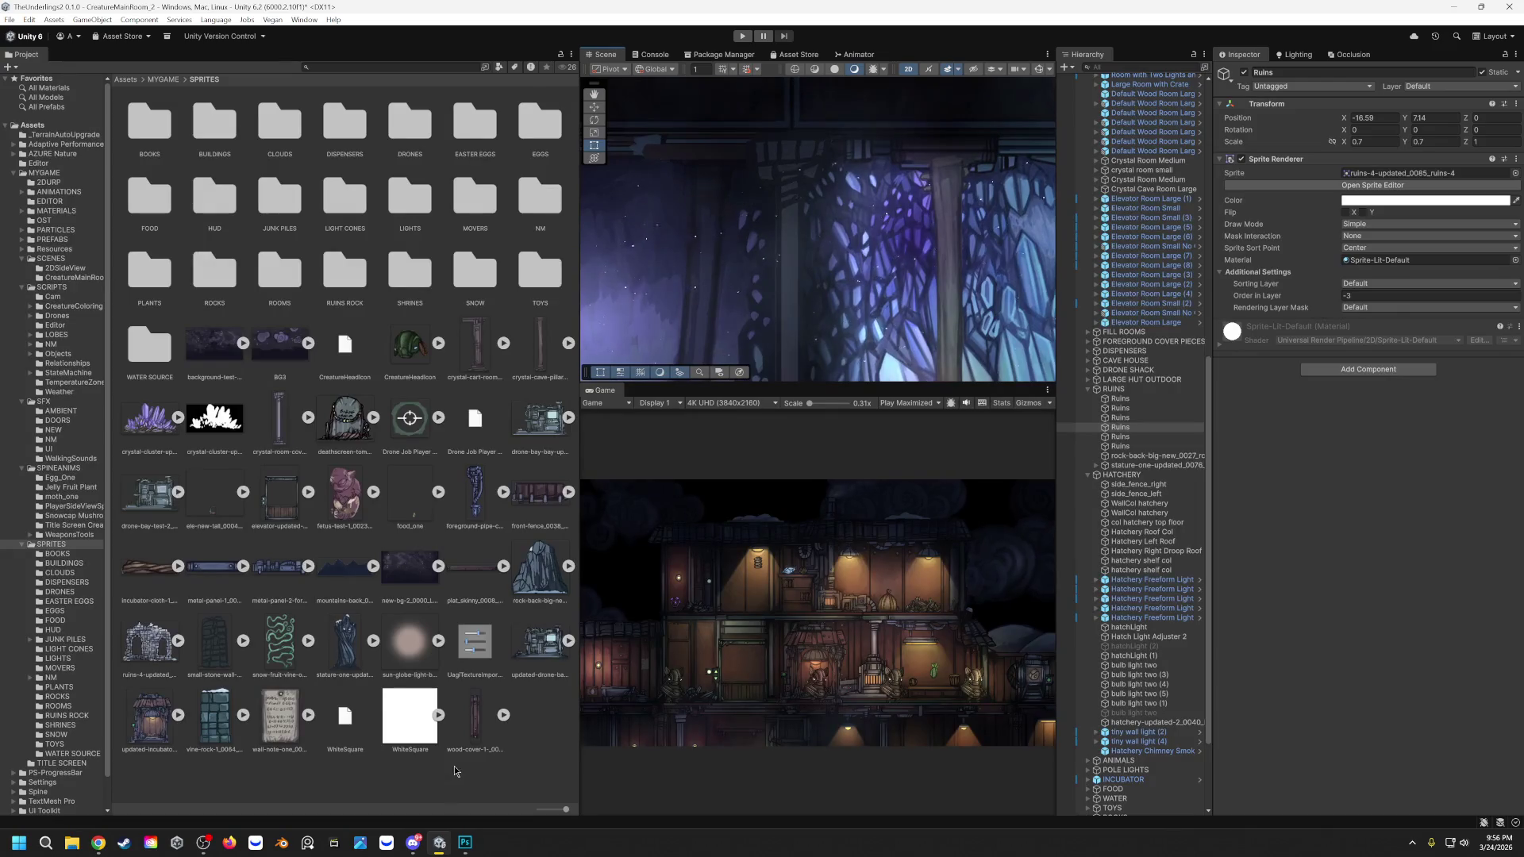
left_click(465, 843)
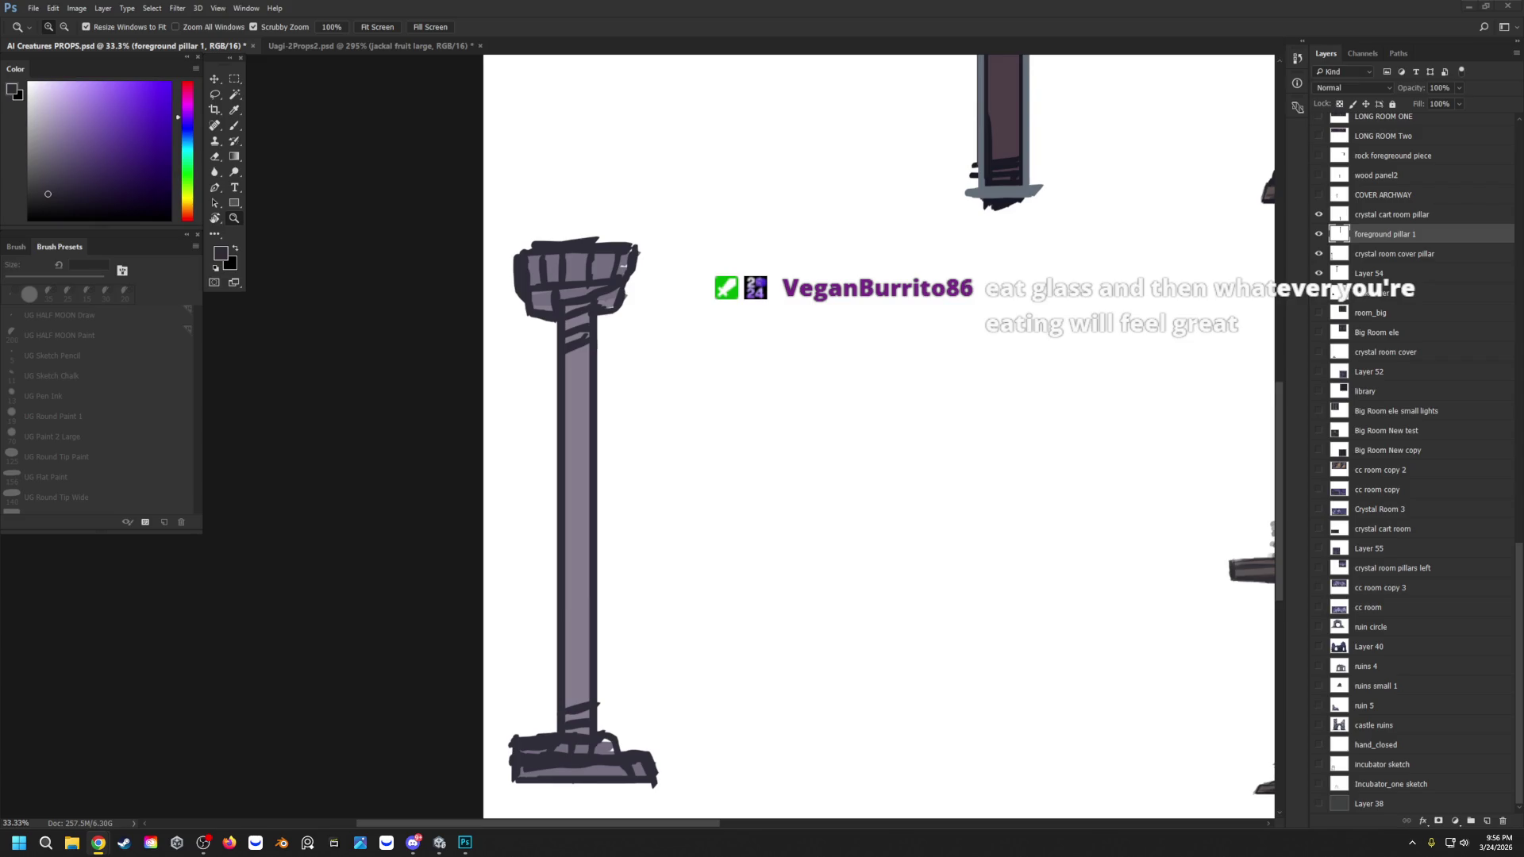
key("alt+Tab")
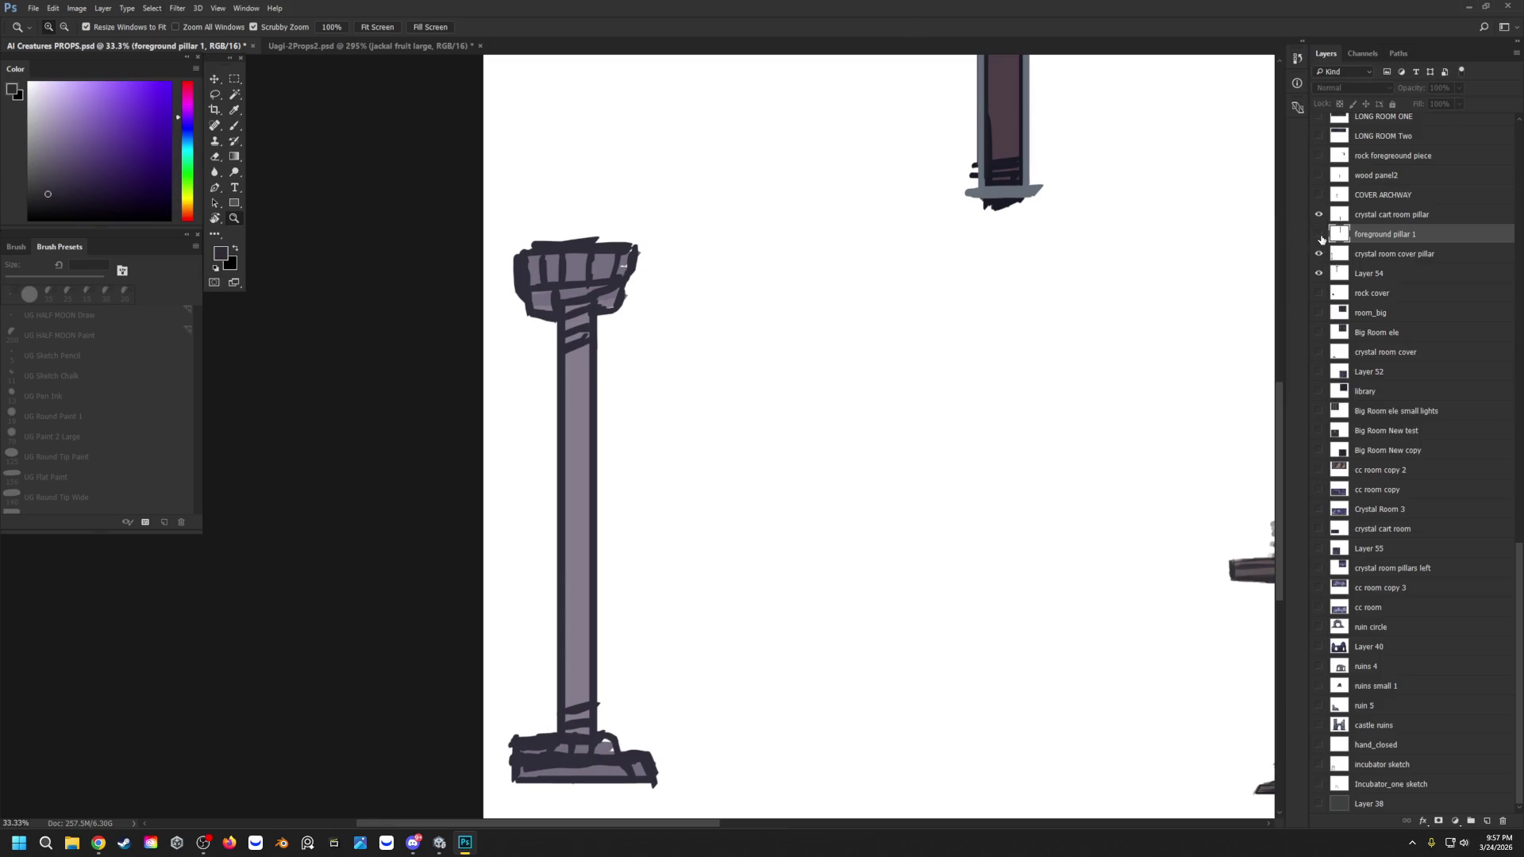
Step: Select the crystal room cover pillar layer and choose the UG HALF MOON Paint brush
left_click(1319, 255)
left_click(1319, 255)
left_click(1366, 259)
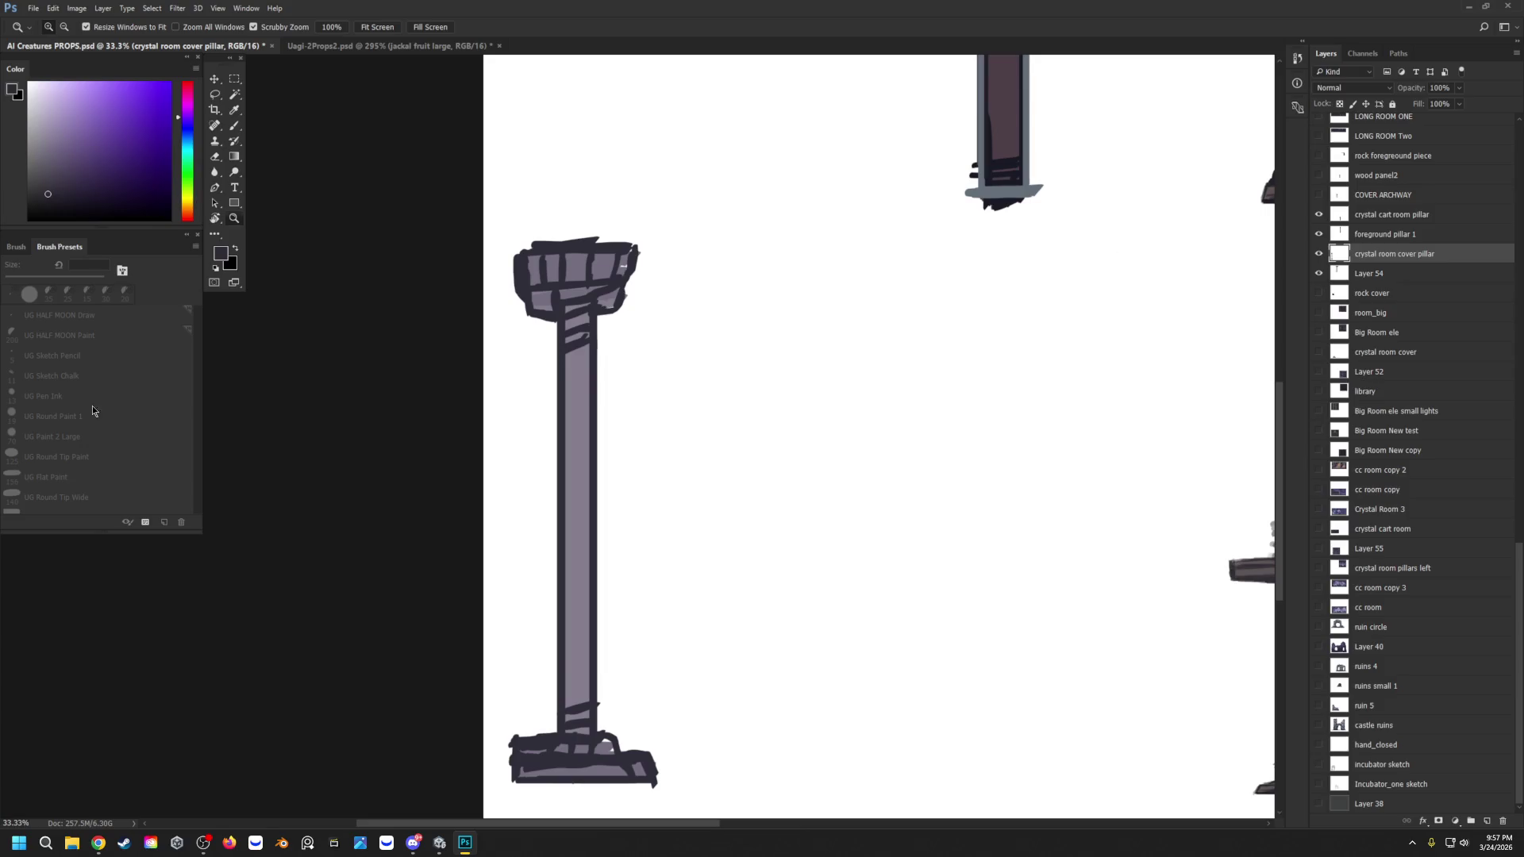
key("b")
left_click(56, 328)
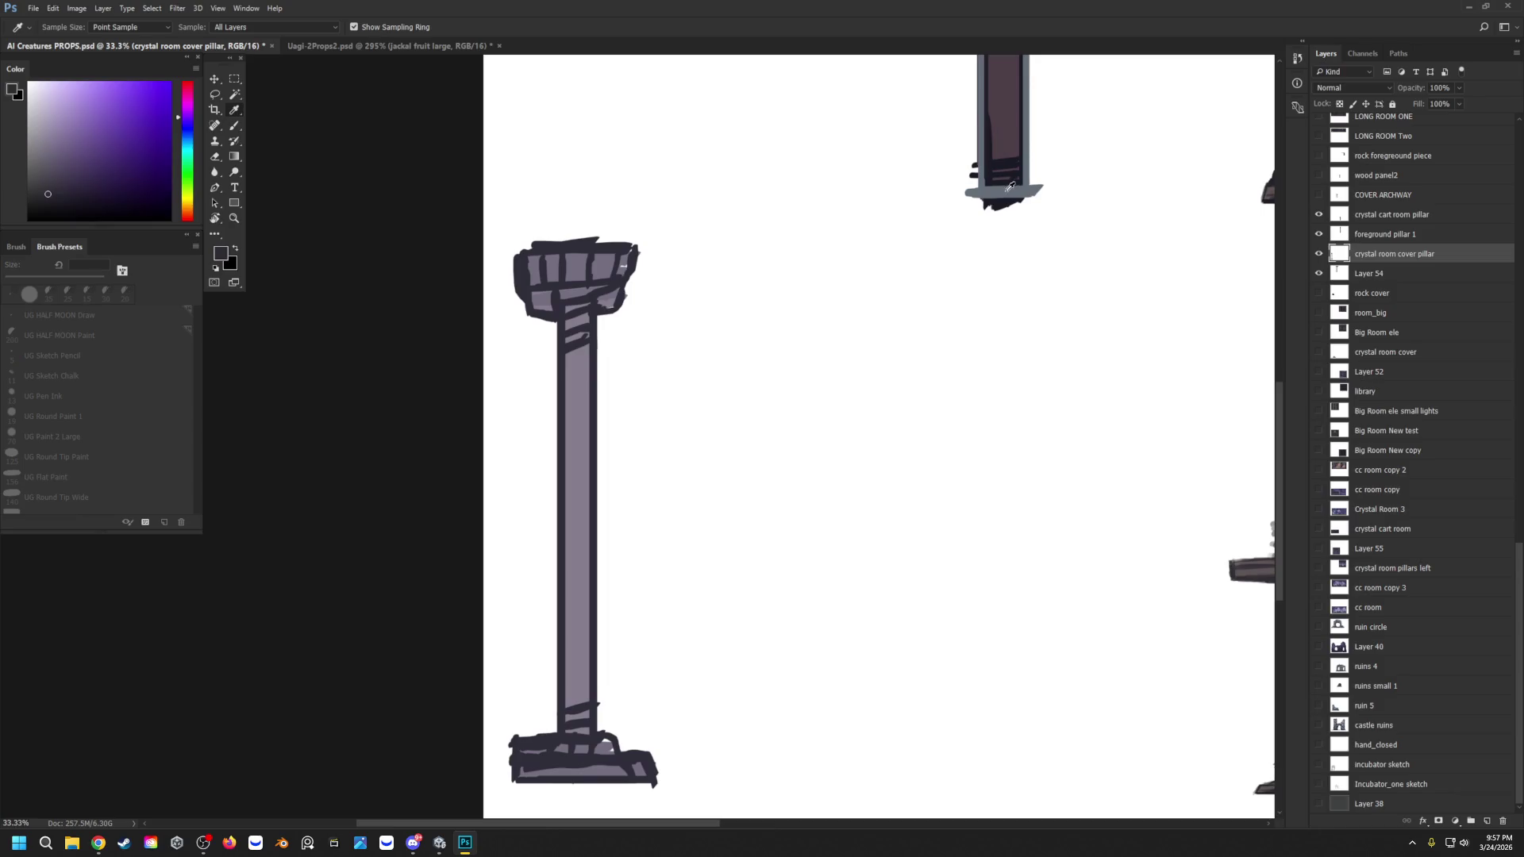
Step: Paint the capital's bottom band in a lightened blue-grey
left_click(1006, 184, "alt")
left_click(52, 132)
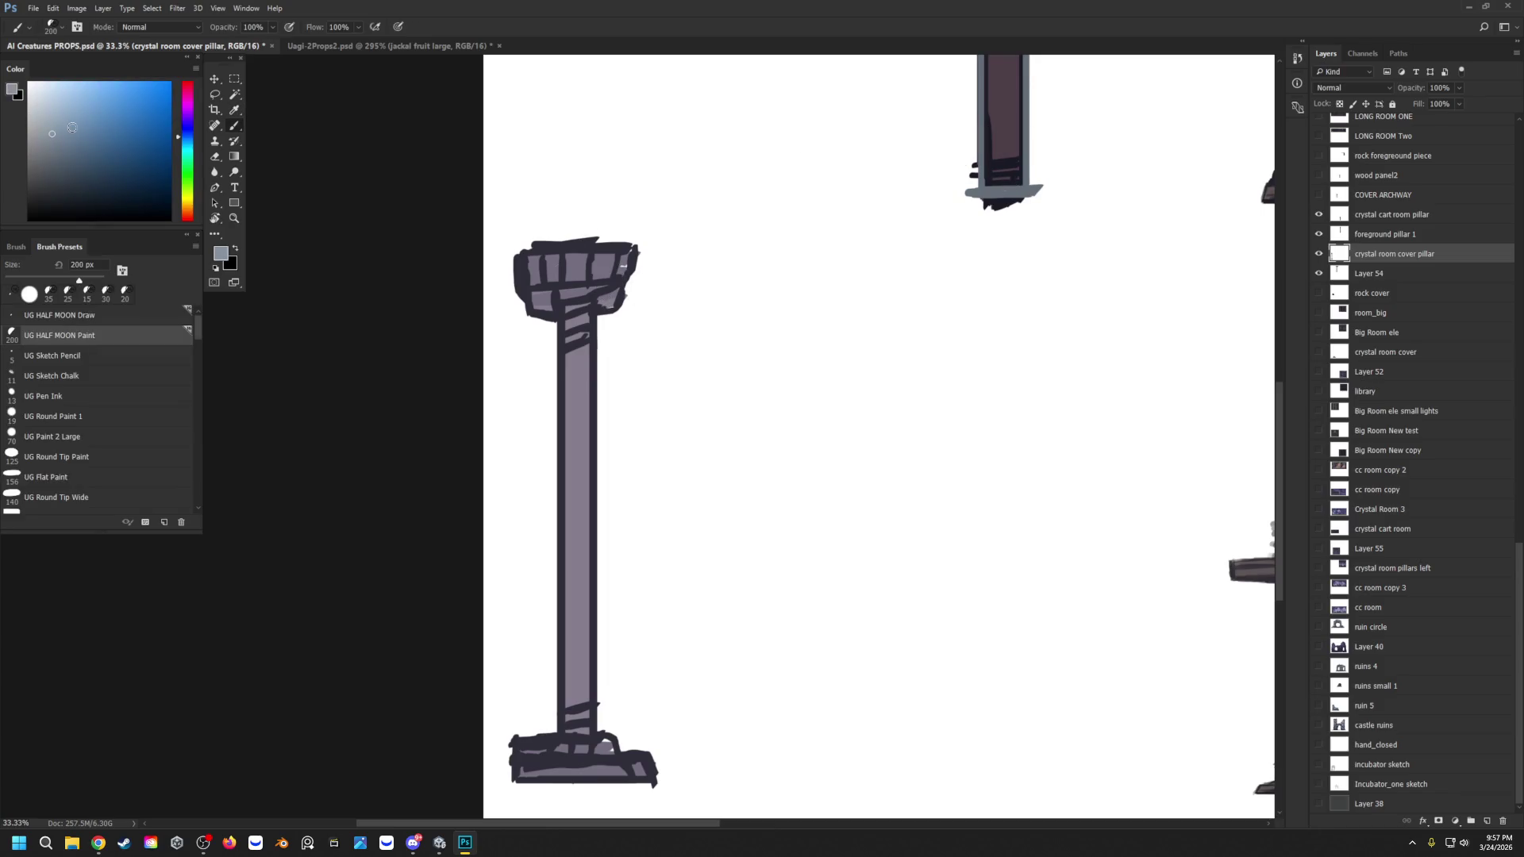
key("bracketleft")
key("bracketleft")
key("bracketleft")
key("bracketleft")
key("bracketleft")
mouse_move(586, 311)
left_mouse_down()
mouse_move(615, 304)
mouse_move(543, 310)
mouse_move(602, 295)
mouse_move(584, 301)
left_mouse_up()
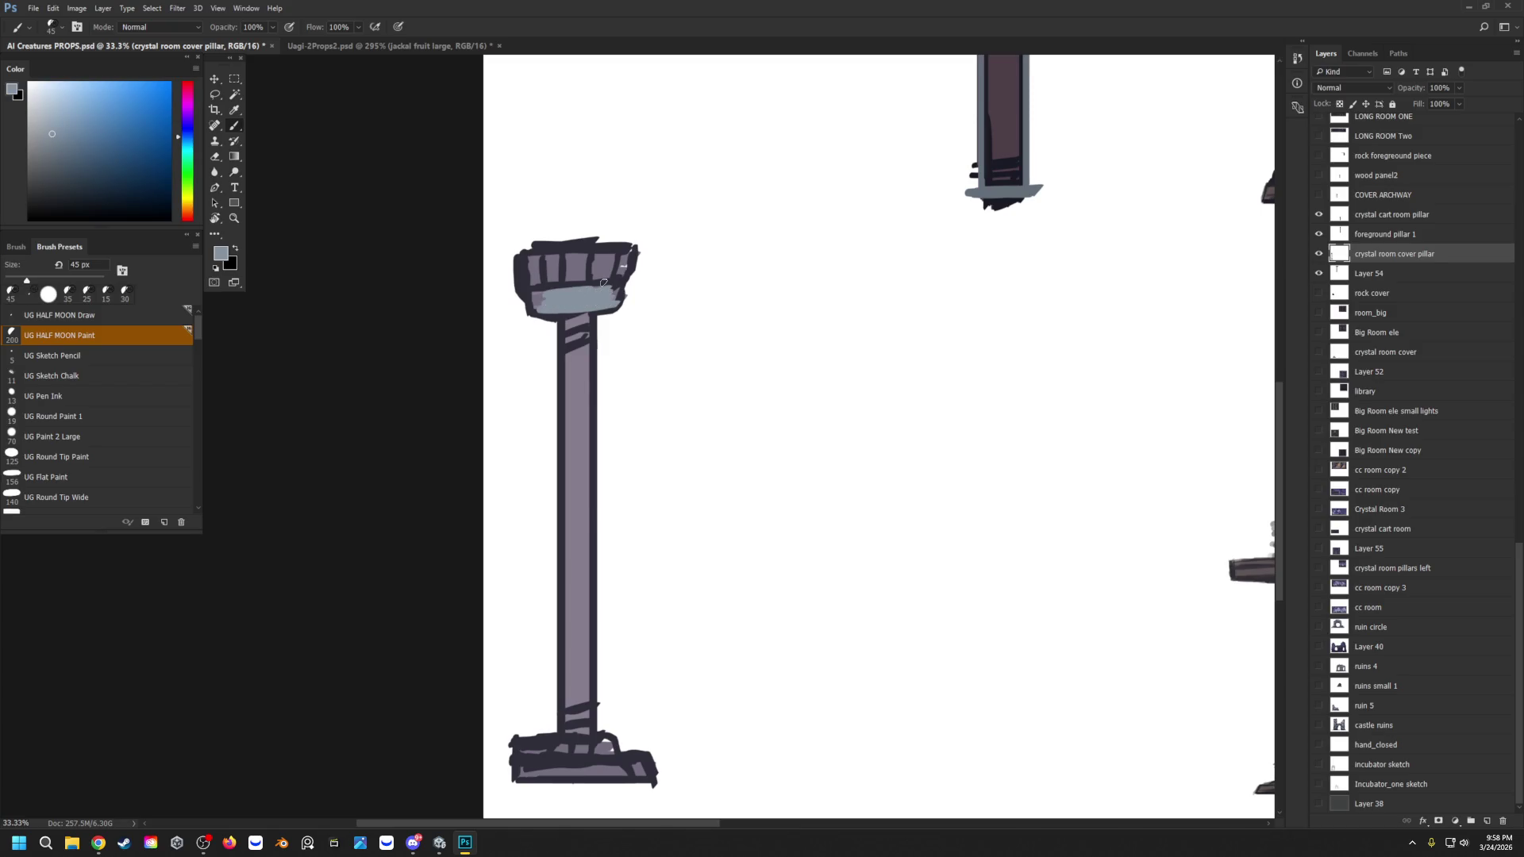
Step: Repaint the whole shaft a solid dark mauve, covering its light stripes
left_click(568, 326, "alt")
key("bracketleft")
left_click_drag(568, 325, 565, 718)
left_click_drag(588, 323, 585, 718)
key("bracketright")
mouse_move(574, 315)
left_mouse_down()
mouse_move(573, 370)
mouse_move(577, 353)
left_mouse_up()
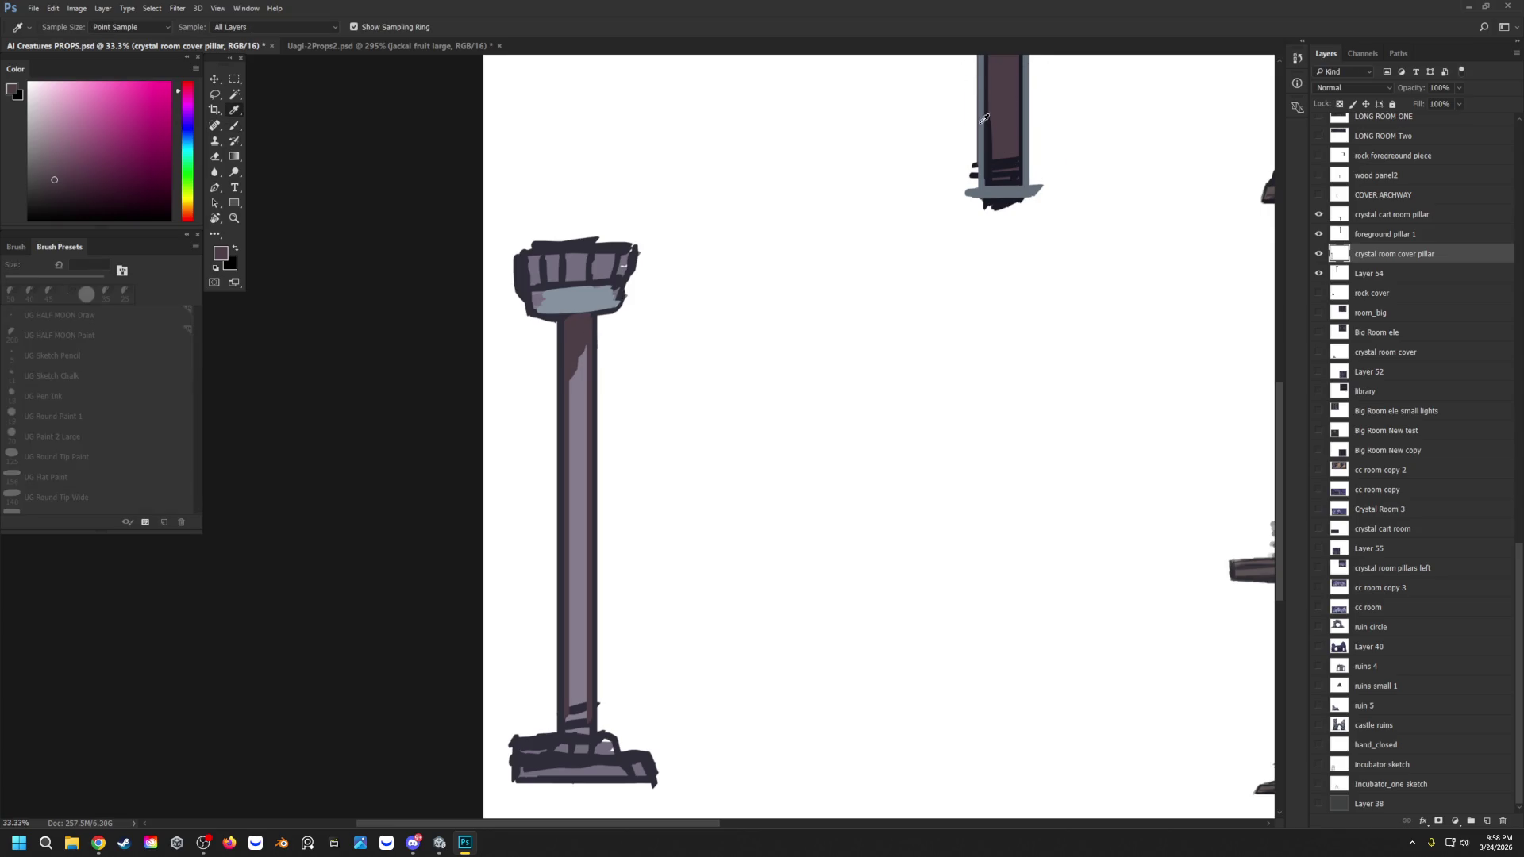
mouse_move(581, 349)
left_mouse_down()
mouse_move(578, 729)
mouse_move(575, 705)
left_mouse_up()
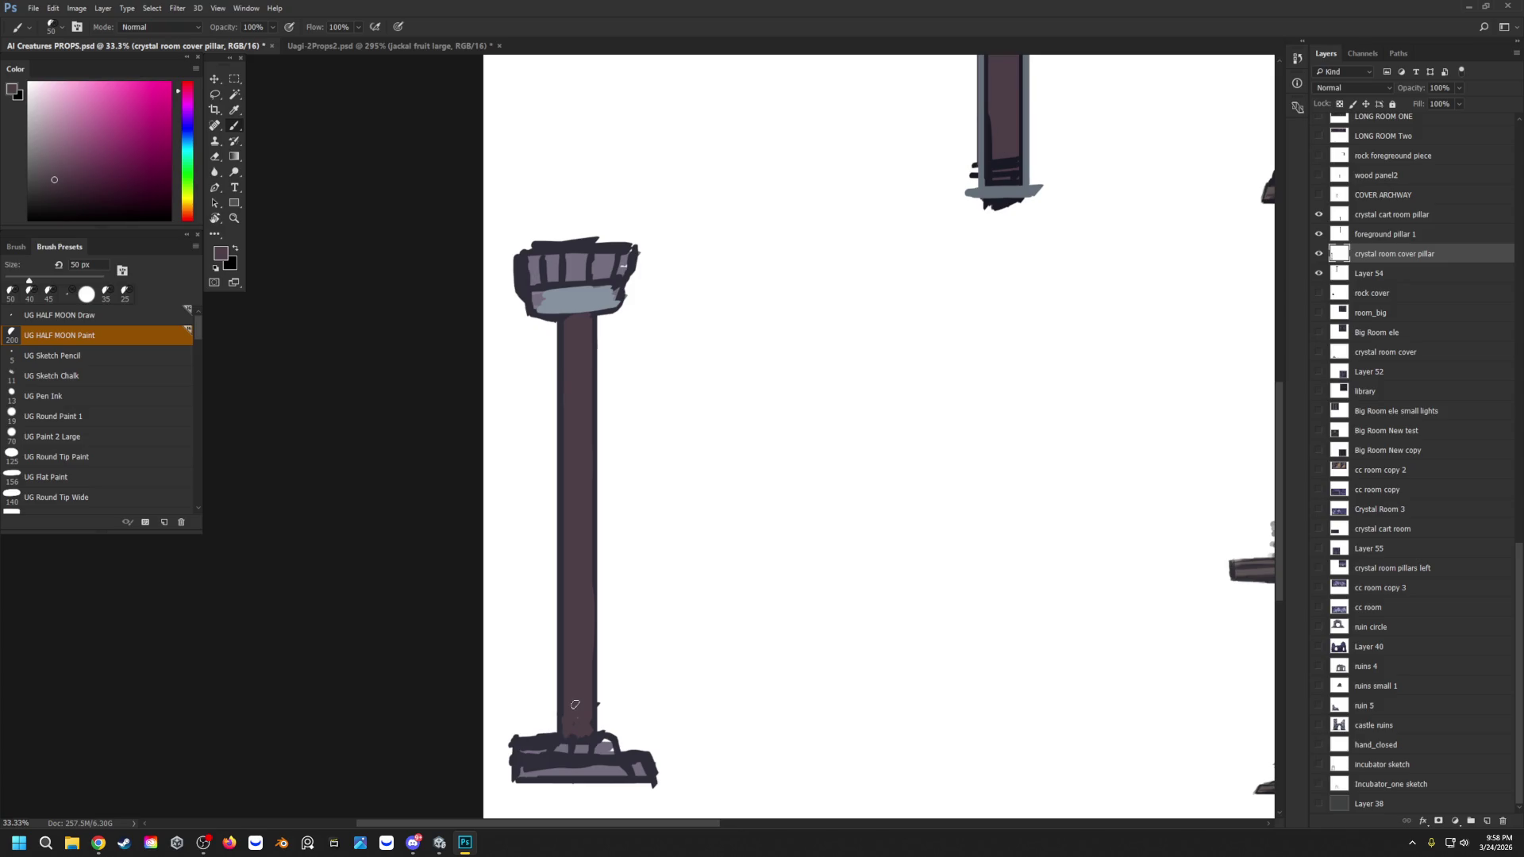
Step: Sample the light blue-grey and paint it over the capital's right edge and the base band
left_click(620, 269, "alt")
mouse_move(617, 287)
left_mouse_down()
mouse_move(631, 253)
mouse_move(536, 255)
mouse_move(607, 272)
mouse_move(537, 282)
mouse_move(532, 262)
mouse_move(542, 301)
left_mouse_up()
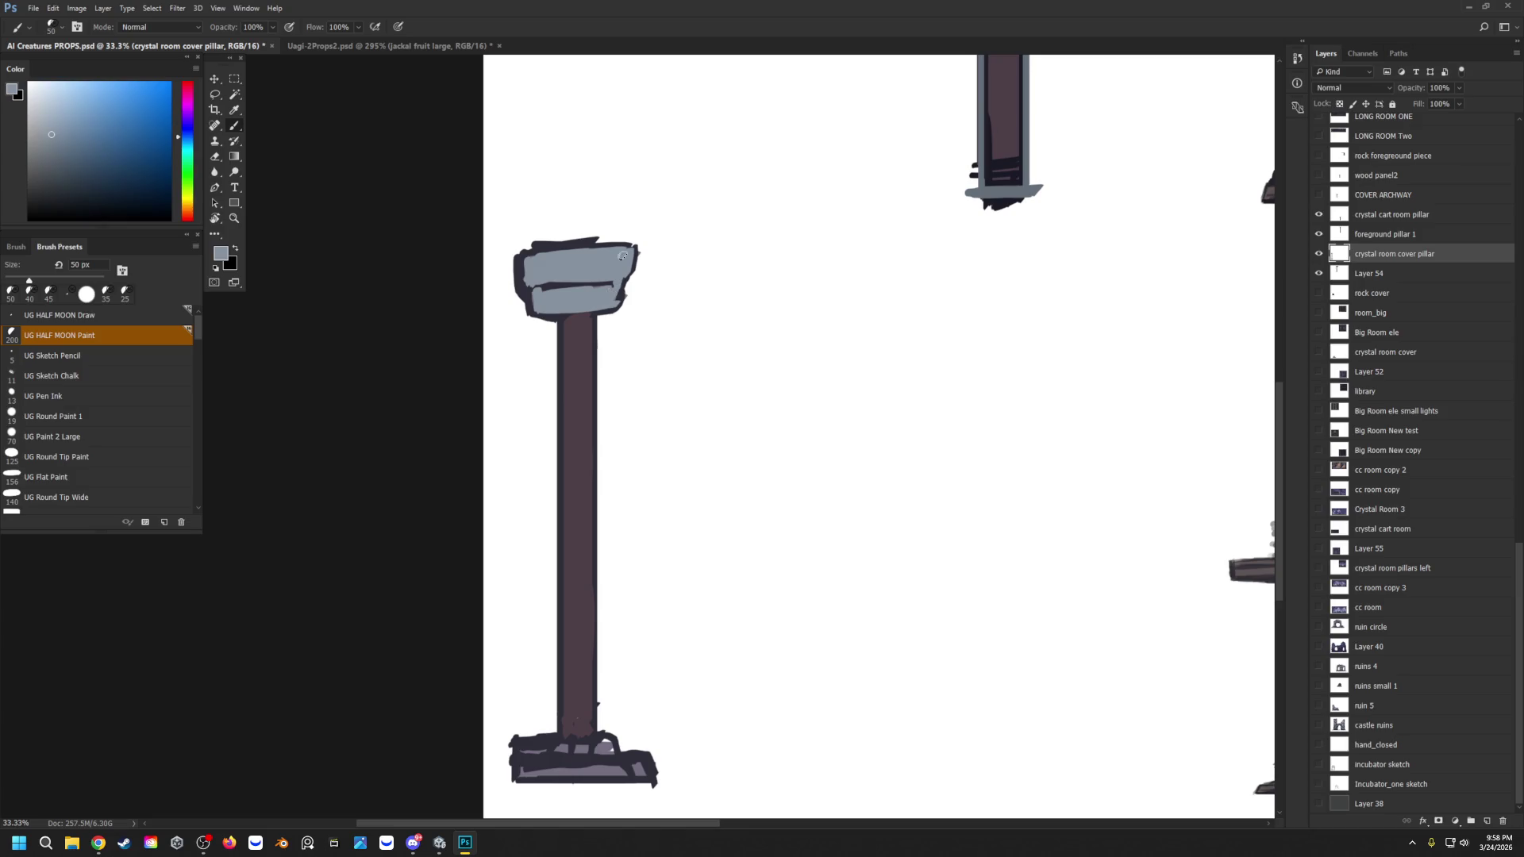
mouse_move(593, 751)
left_mouse_down()
mouse_move(520, 751)
mouse_move(612, 748)
mouse_move(568, 772)
mouse_move(627, 770)
mouse_move(535, 766)
mouse_move(635, 767)
mouse_move(623, 773)
left_mouse_up()
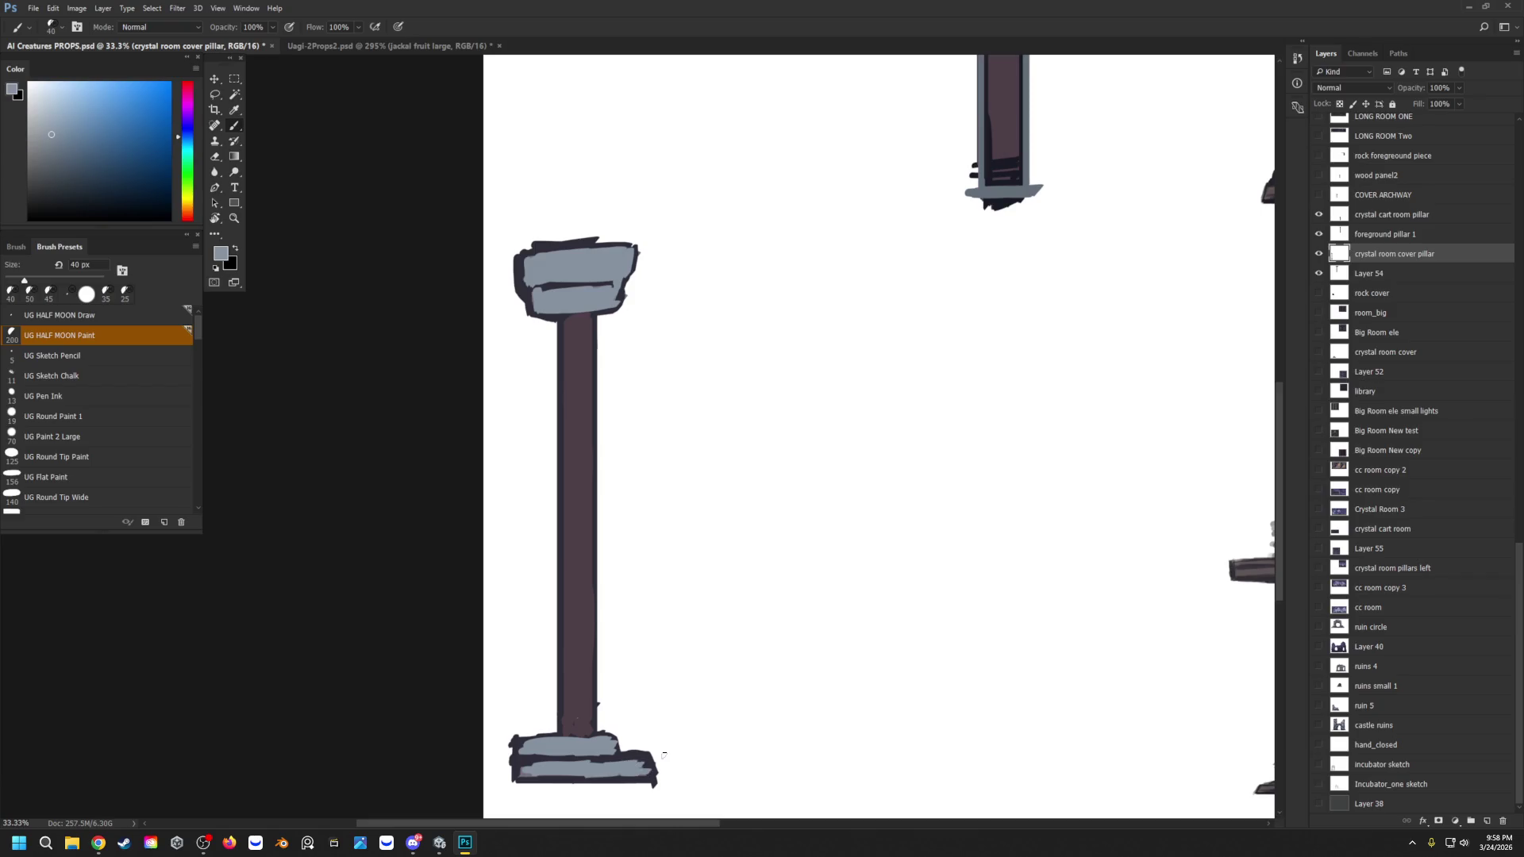
Step: Touch up the capital's top-right outline with dark purple, using a slightly smaller brush
left_click(604, 310, "alt")
key("bracketleft")
mouse_move(605, 316)
left_mouse_down()
mouse_move(601, 358)
mouse_move(605, 306)
mouse_move(566, 300)
left_mouse_up()
left_click(601, 303, "alt")
left_click(605, 324, "alt")
key("bracketleft")
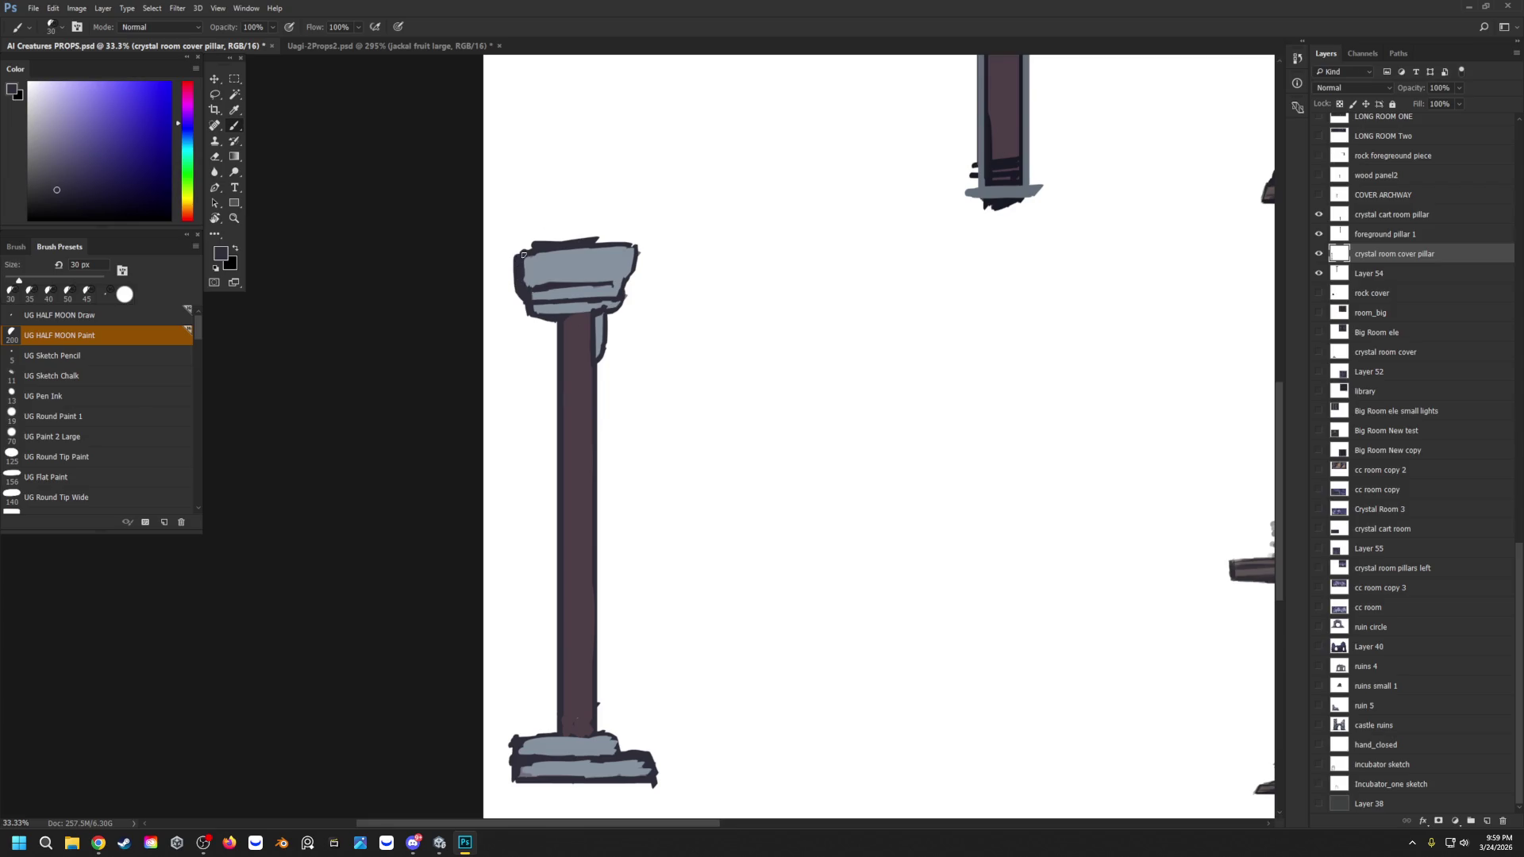
Step: With the Hard Round brush, trim the base's lower-right corner, upper-right corner and left edge in white
key("period")
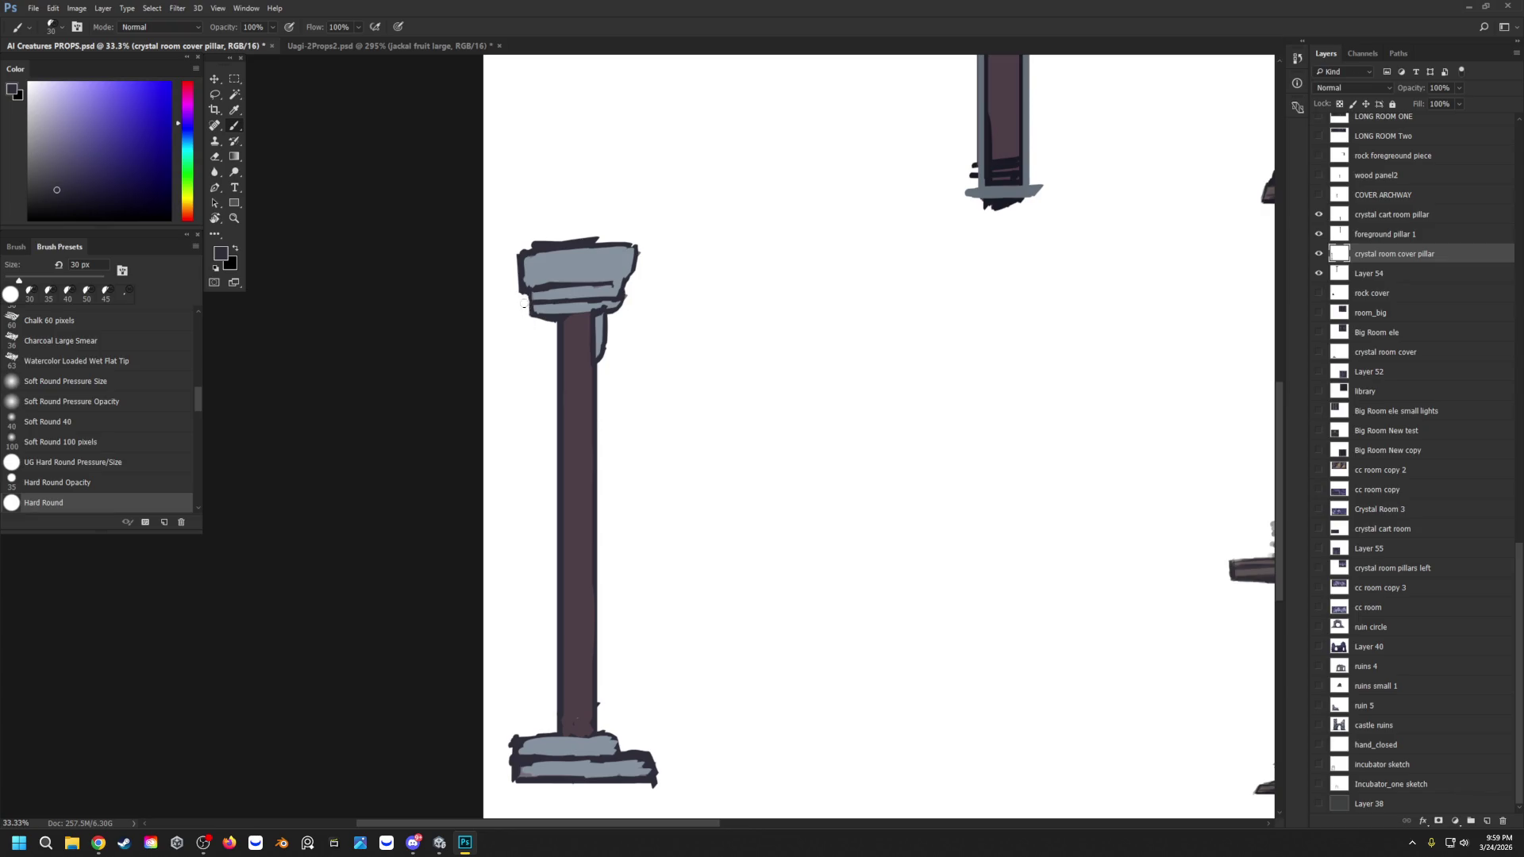
left_click_drag(668, 793, 654, 782)
left_click_drag(634, 750, 644, 751)
left_click_drag(516, 787, 509, 765)
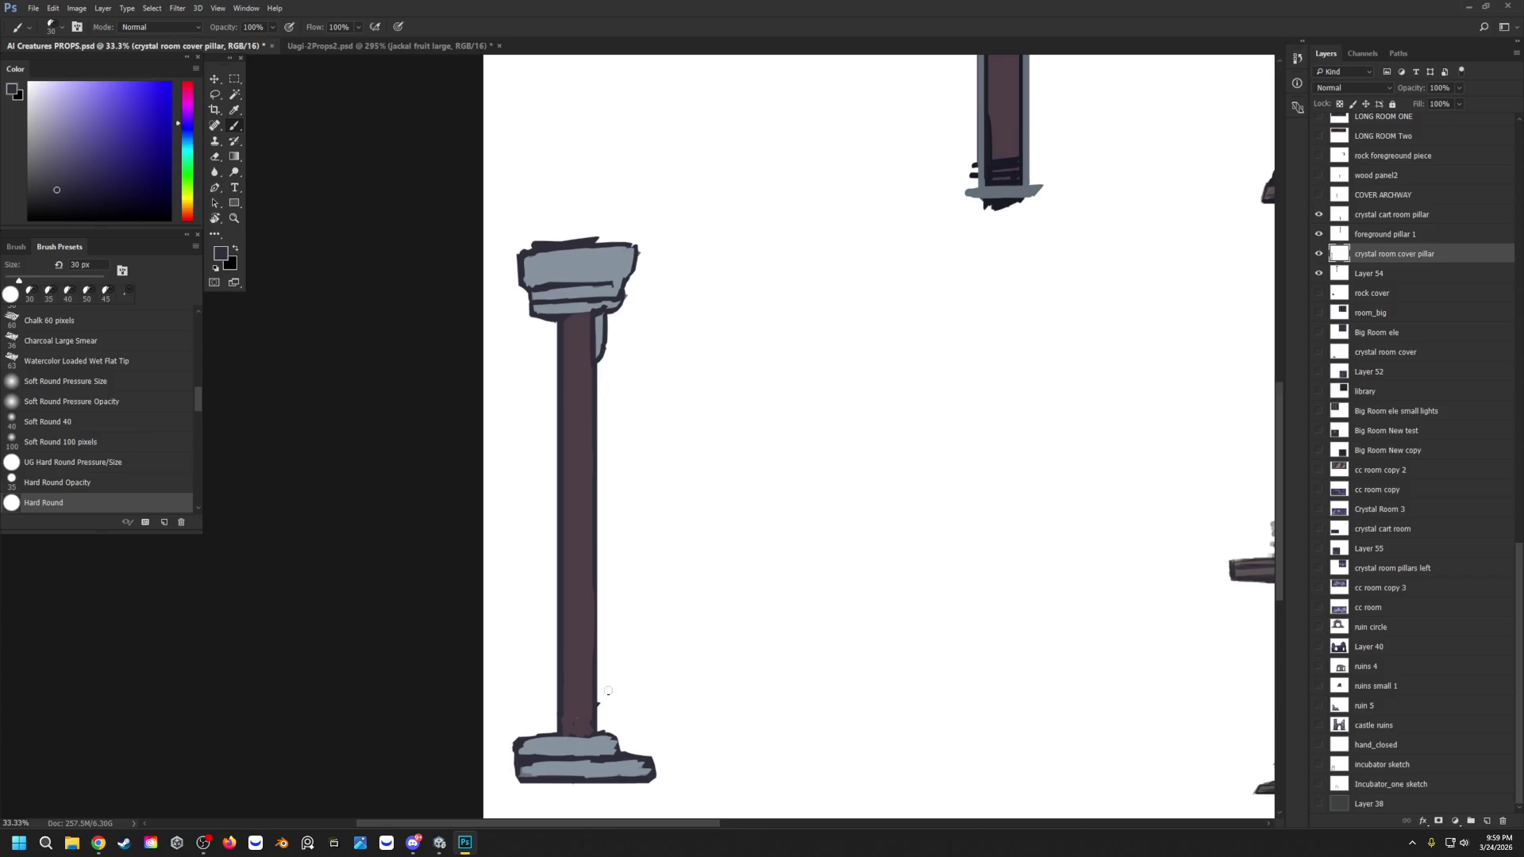